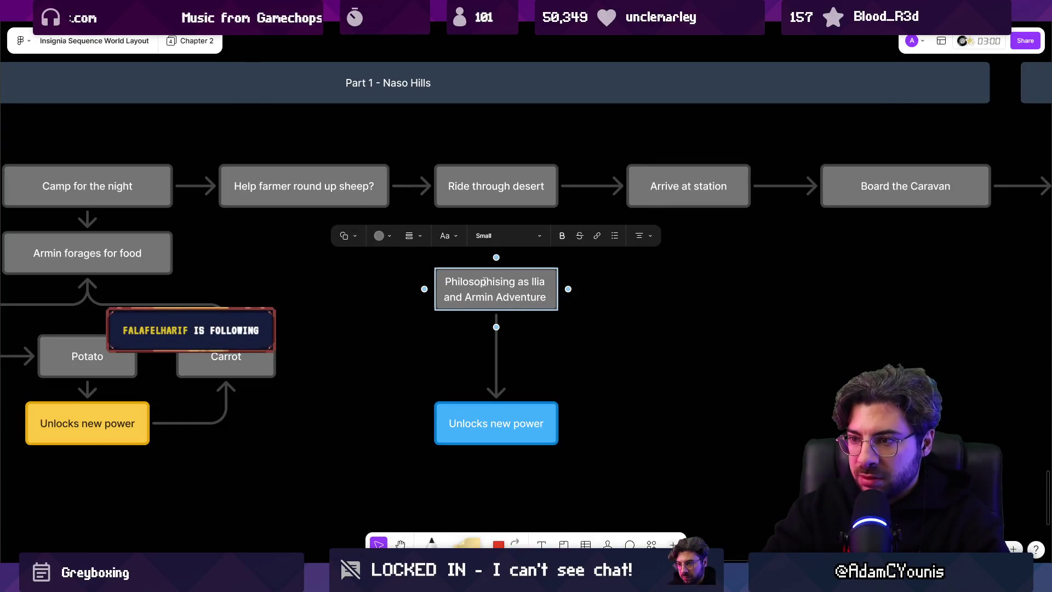
# - Duplicate the Ride through desert box and retype the copy as 'Underground Springs'
pyautogui.press('Escape')
pyautogui.click(488, 207)
pyautogui.moveTo(491, 201)
pyautogui.mouseDown()
pyautogui.moveTo(511, 294)
pyautogui.moveTo(499, 296)
pyautogui.mouseUp()
pyautogui.click(495, 294)
pyautogui.click(495, 294)
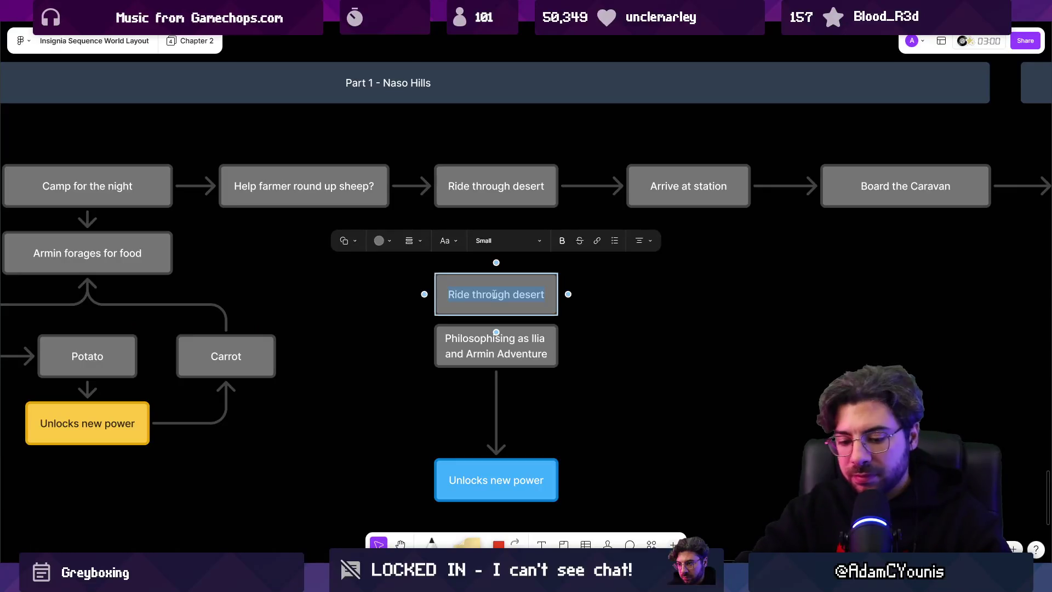
pyautogui.write('Spr')
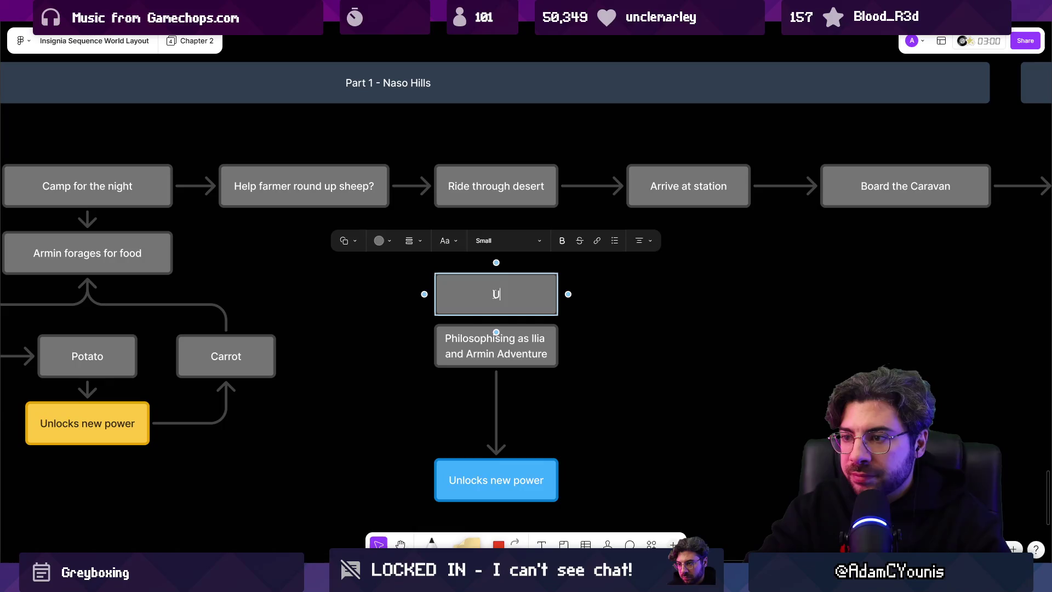
pyautogui.write('Springs')
pyautogui.press('Escape')
# - Place Underground Springs under Ride through desert, arrow it to both neighbours, and raise Unlocks new power
pyautogui.moveTo(495, 295); pyautogui.dragTo(492, 266)
pyautogui.click(490, 196)
pyautogui.moveTo(496, 223); pyautogui.dragTo(496, 265)
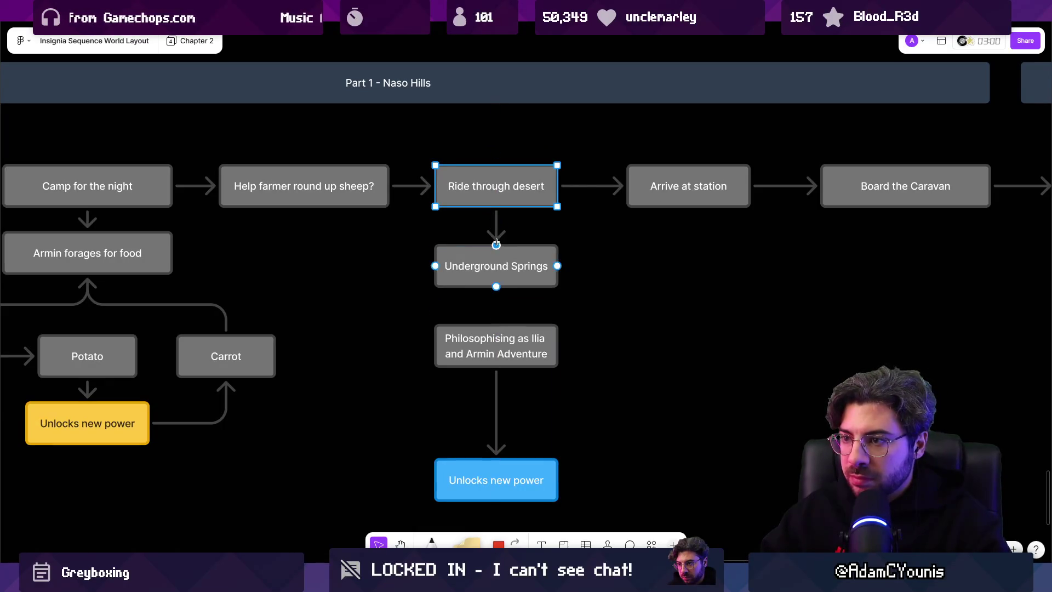
pyautogui.click(495, 281)
pyautogui.moveTo(496, 303); pyautogui.dragTo(496, 346)
pyautogui.click(526, 350)
pyautogui.moveTo(537, 482); pyautogui.dragTo(539, 443)
# - Insert '/ Exposition' before 'as', fix the spacing, and stretch the box wider to fit
pyautogui.click(512, 343)
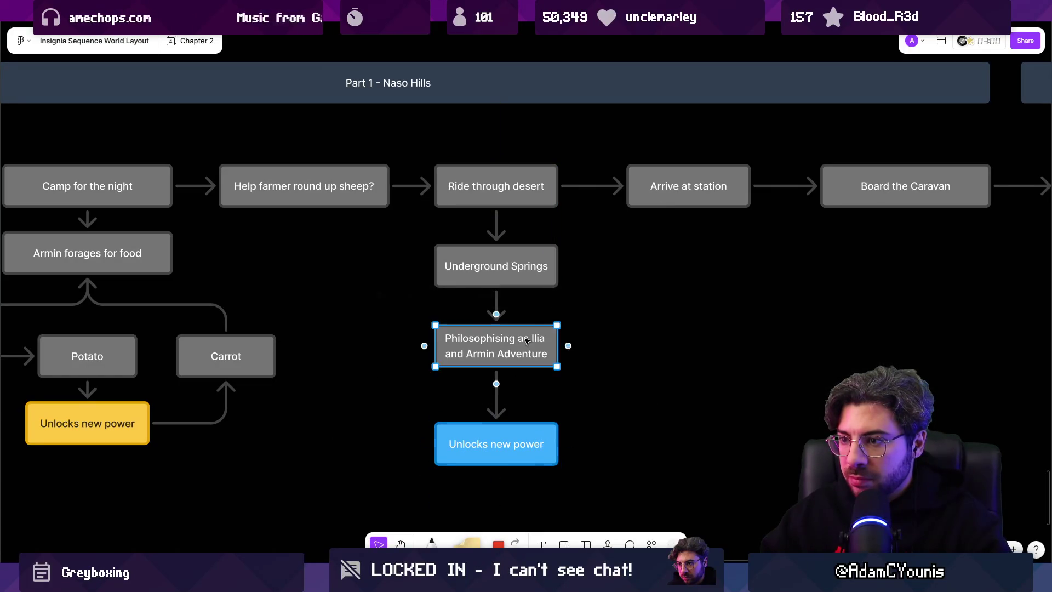
pyautogui.doubleClick(512, 342)
pyautogui.click(519, 338)
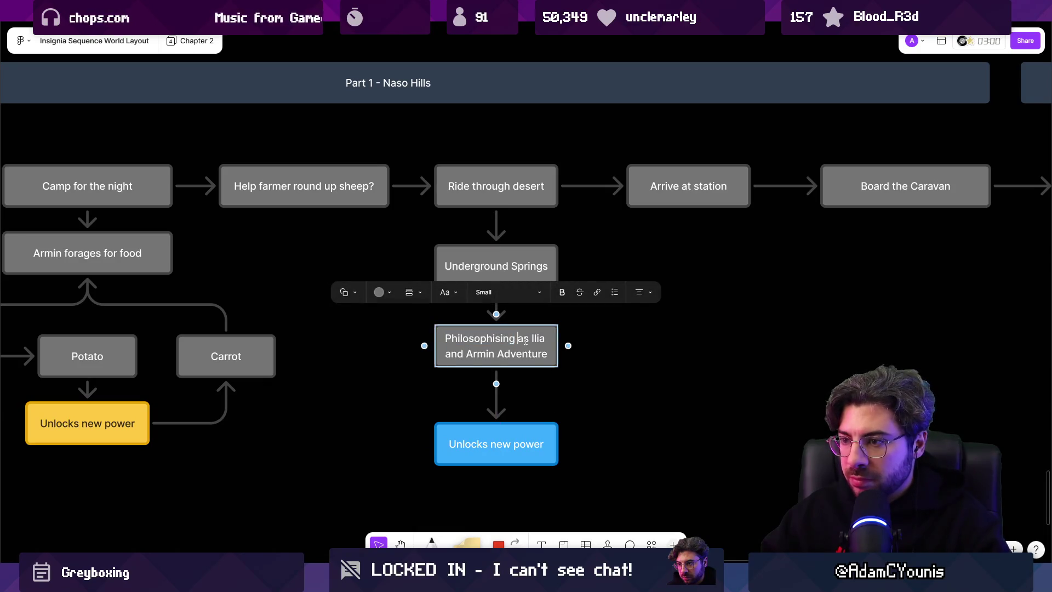
pyautogui.write('/ Exposition')
pyautogui.press('Escape')
pyautogui.doubleClick(496, 353)
pyautogui.press('Escape')
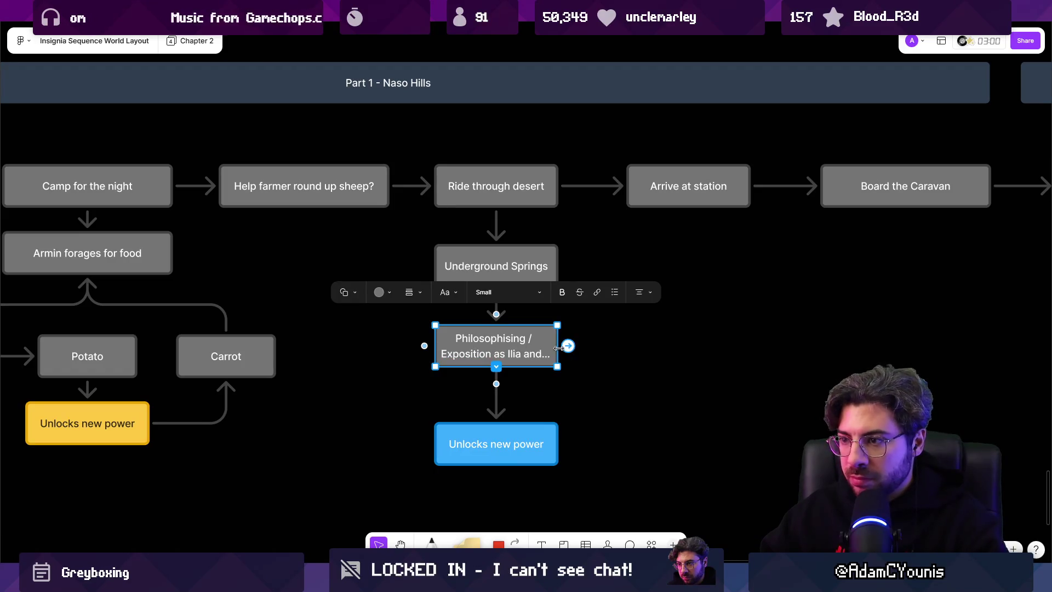
pyautogui.moveTo(557, 345); pyautogui.dragTo(578, 344)
pyautogui.click(584, 347)
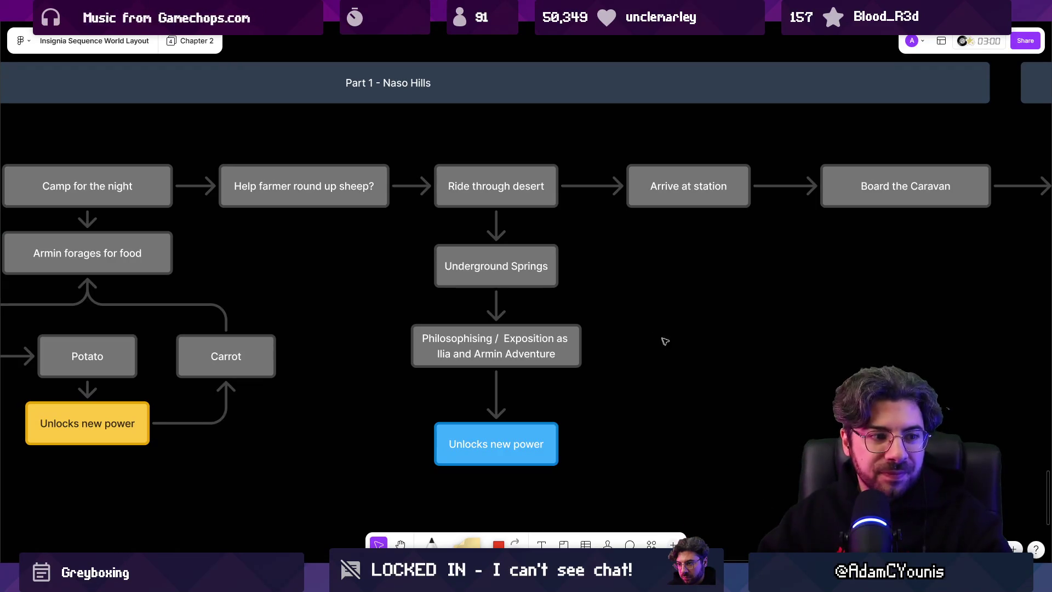
pyautogui.scroll(-5, 682, 286)
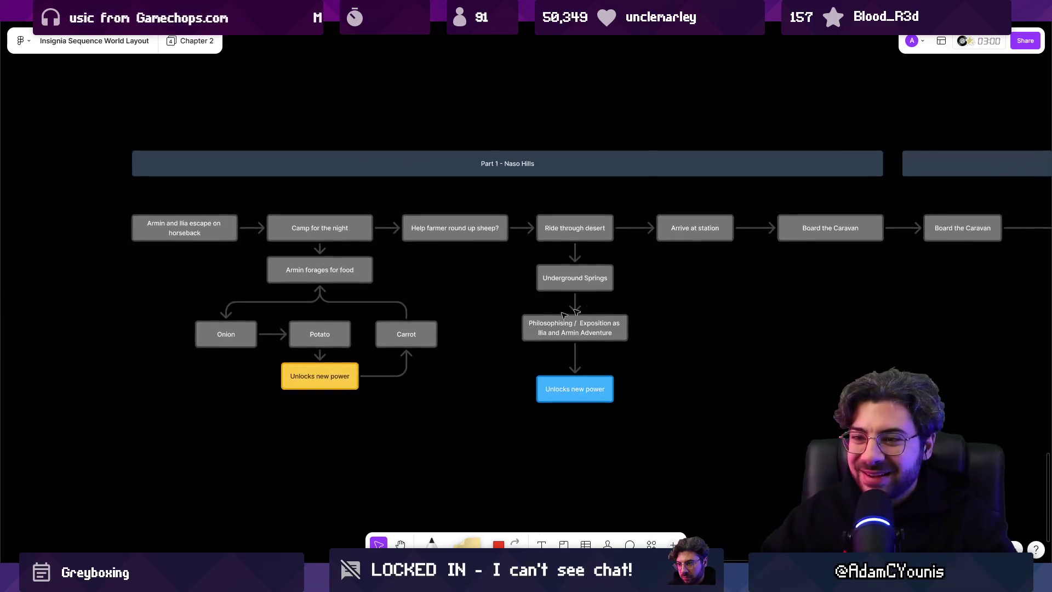
pyautogui.scroll(8, 307, 367)
pyautogui.scroll(-3, 325, 288)
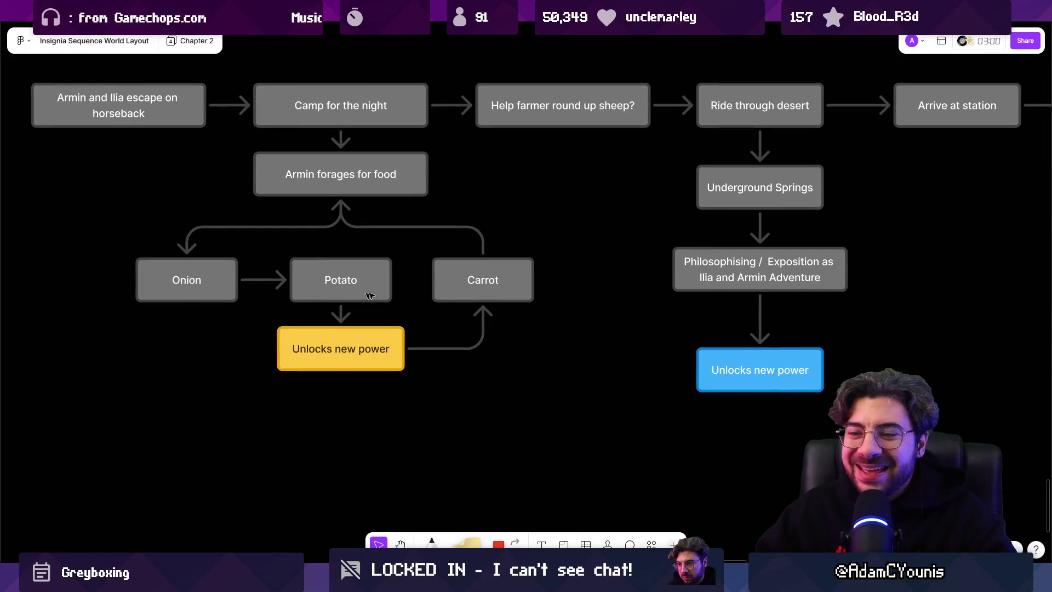
pyautogui.hscroll(5, 359, 295)
pyautogui.scroll(-4, 360, 307)
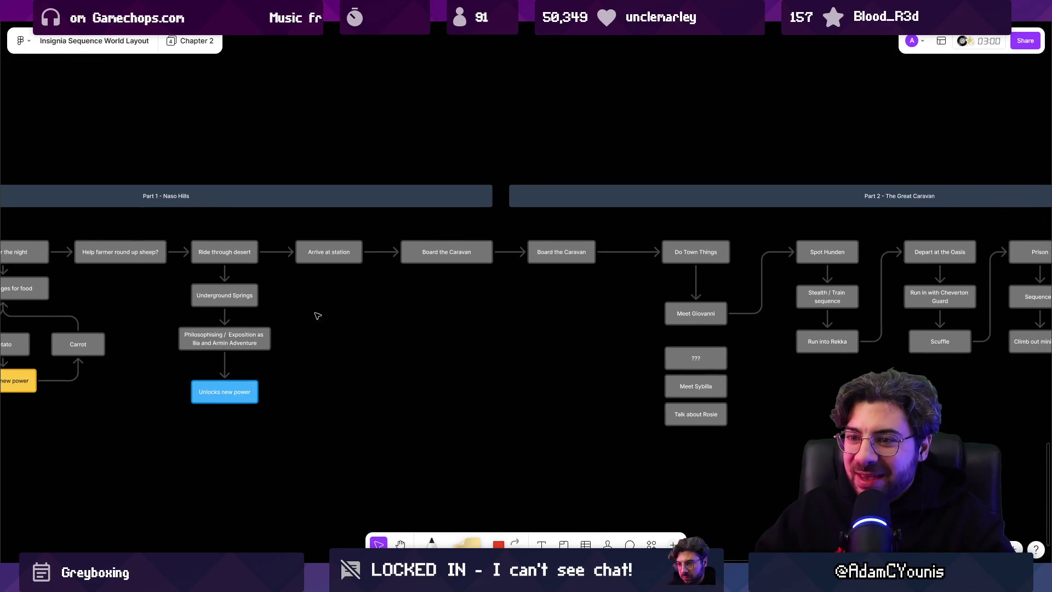
pyautogui.scroll(3, 237, 346)
pyautogui.click(246, 354)
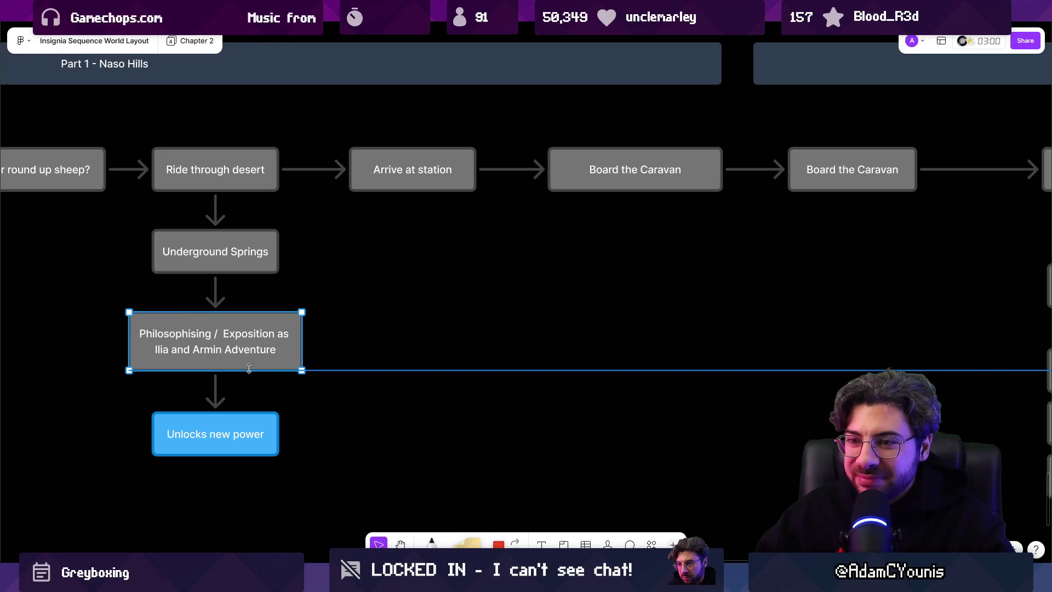
pyautogui.scroll(-4, 342, 331)
pyautogui.click(472, 329)
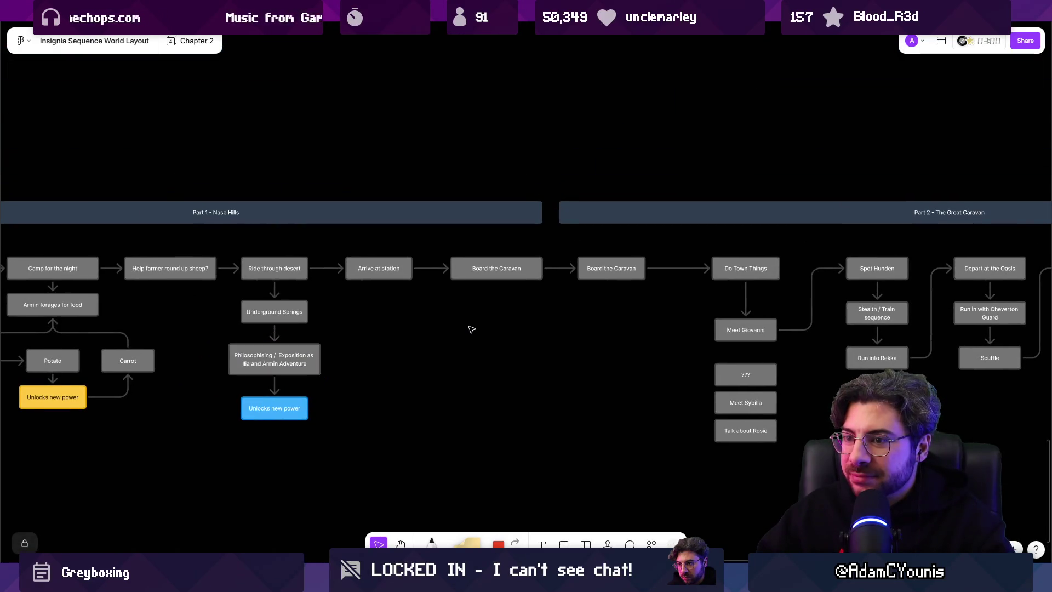
pyautogui.hscroll(-5, 605, 311)
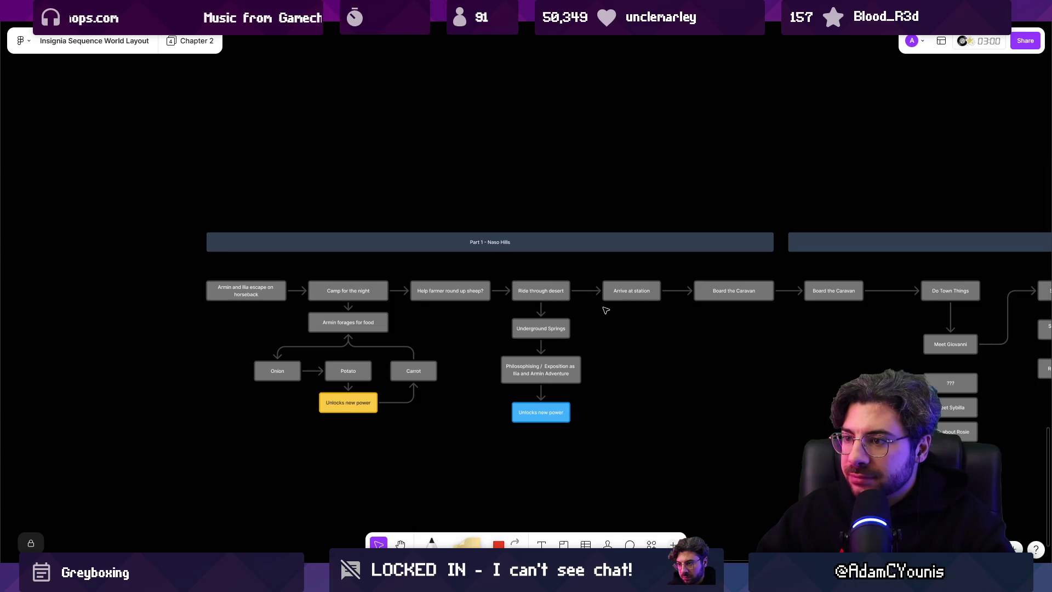
pyautogui.scroll(4, 614, 308)
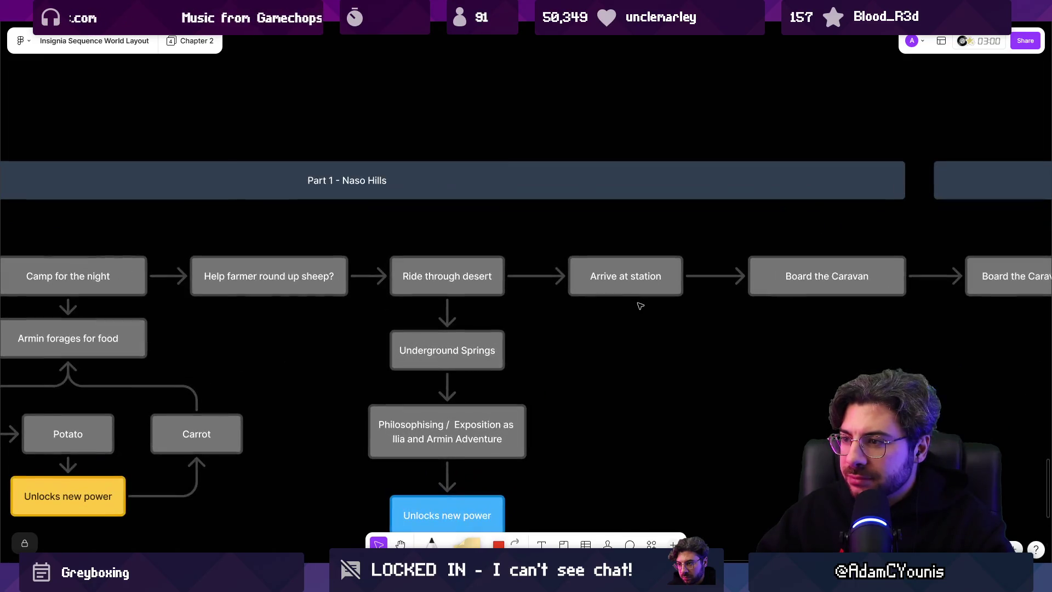
pyautogui.moveTo(827, 309); pyautogui.dragTo(599, 257)
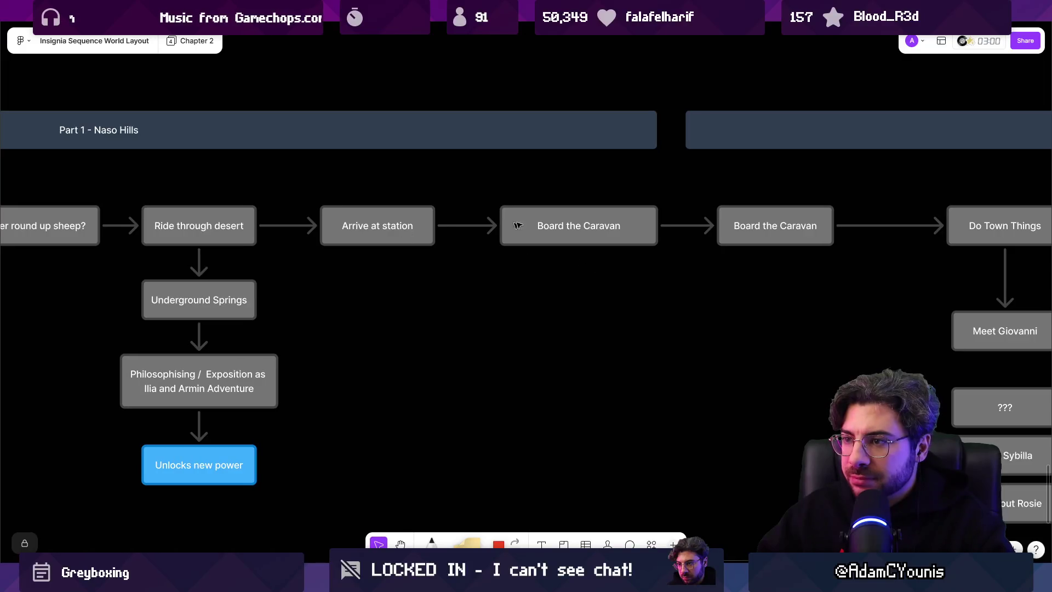
# - Make the first Board the Caravan box slightly narrower
pyautogui.click(570, 222)
pyautogui.moveTo(655, 220); pyautogui.dragTo(639, 220)
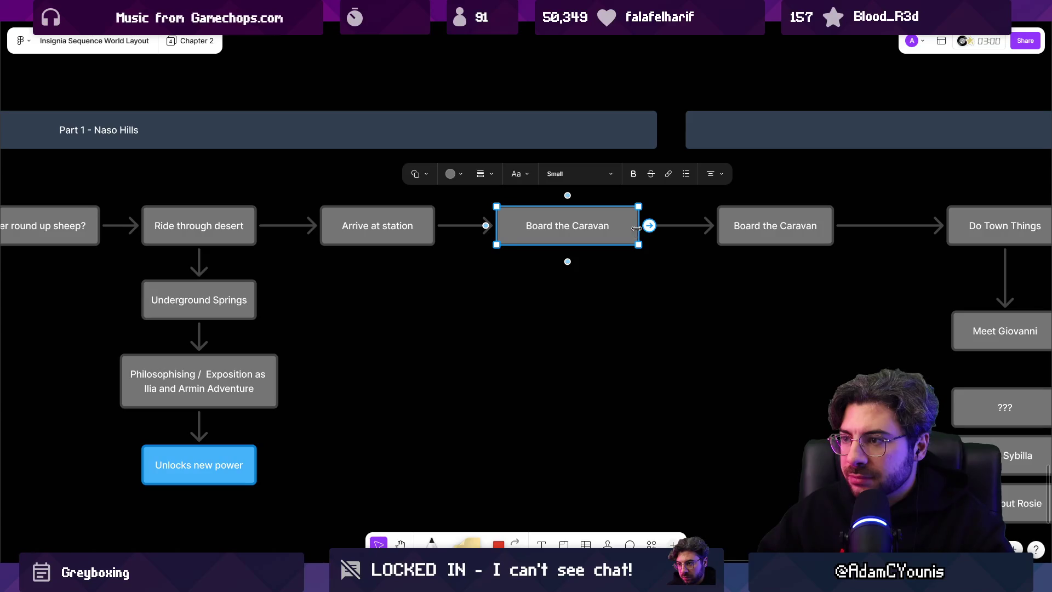
pyautogui.click(608, 278)
pyautogui.hscroll(5, 439, 305)
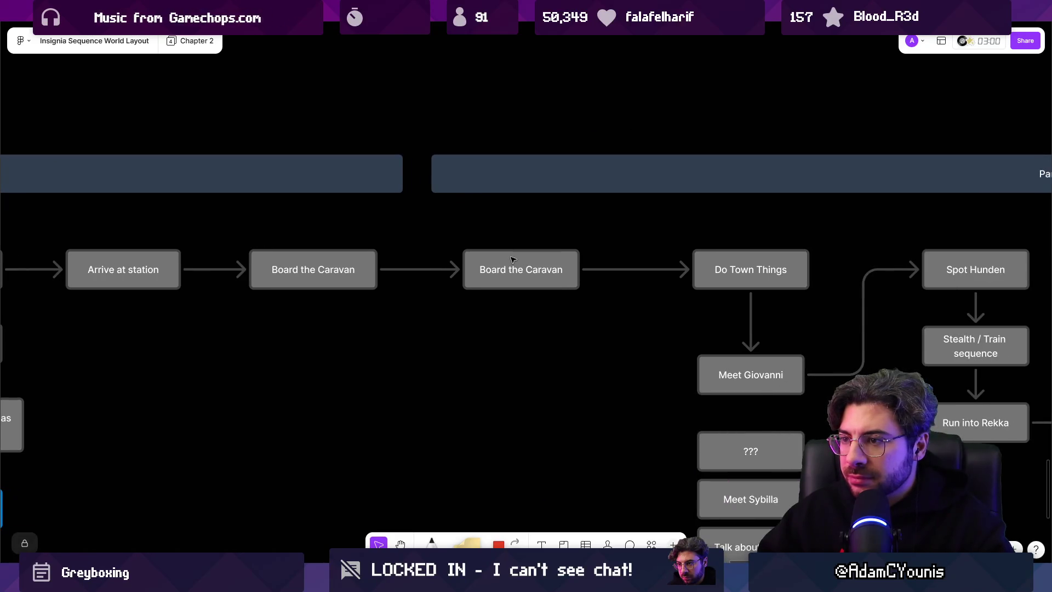
# - Retype the second Board the Caravan box as 'Intro cutscene at Caravan'
pyautogui.doubleClick(514, 270)
pyautogui.write('L')
pyautogui.press('BackSpace')
pyautogui.write('L')
pyautogui.press('BackSpace')
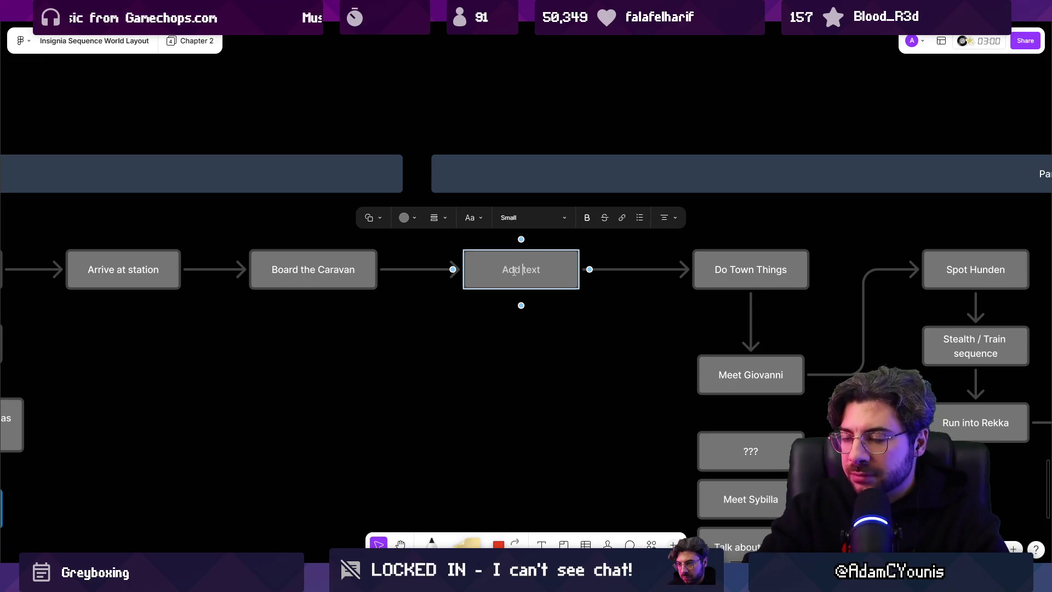
pyautogui.write('Intro ')
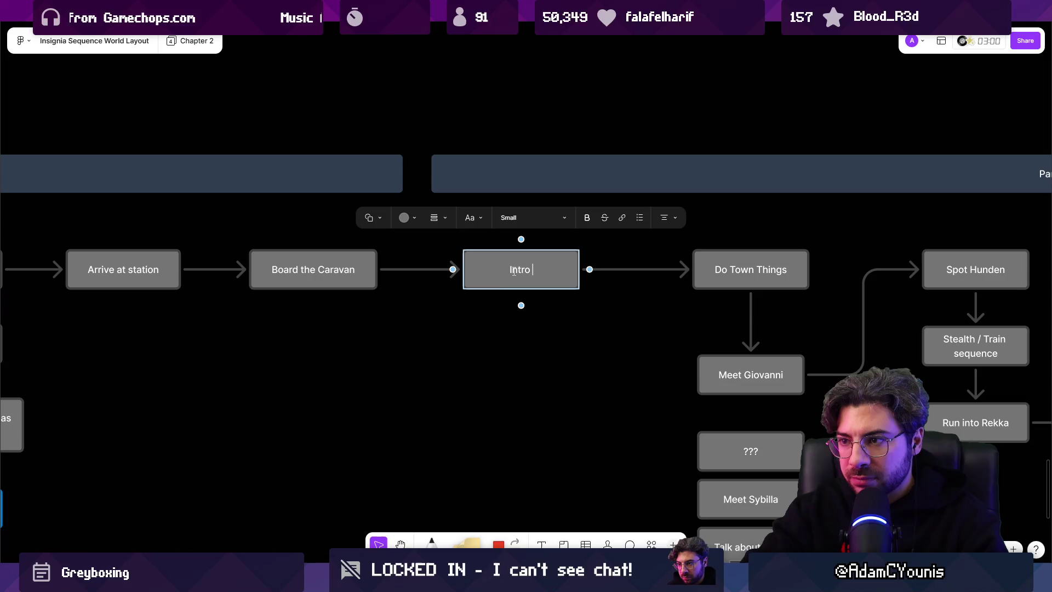
pyautogui.write('cutscene at Caravan')
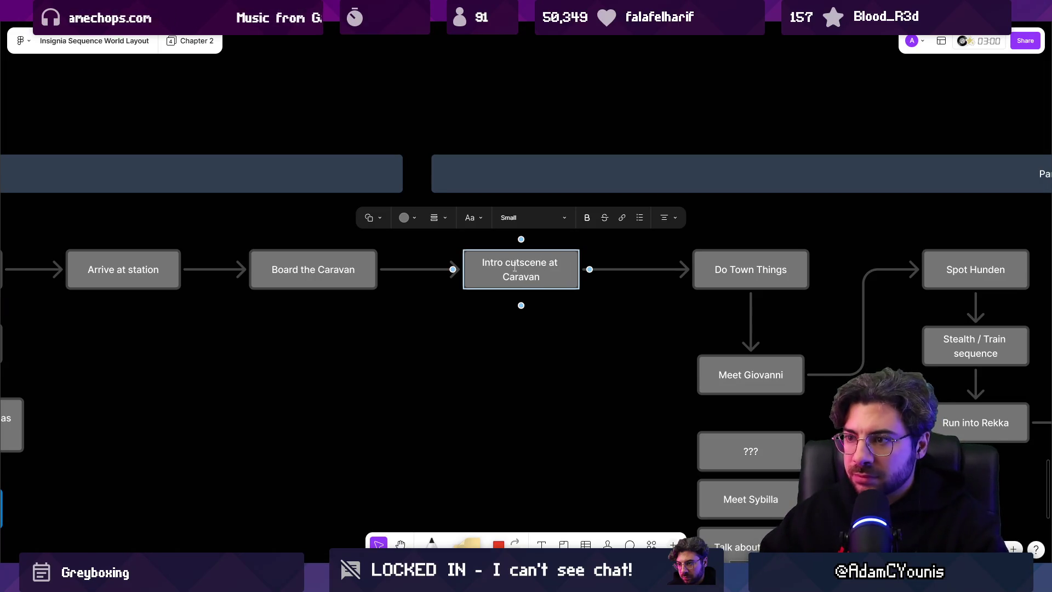
# - Shorten the text to 'Intro to Caravan' and switch back to the Unity editor
pyautogui.moveTo(506, 262); pyautogui.dragTo(539, 277)
pyautogui.write('to C')
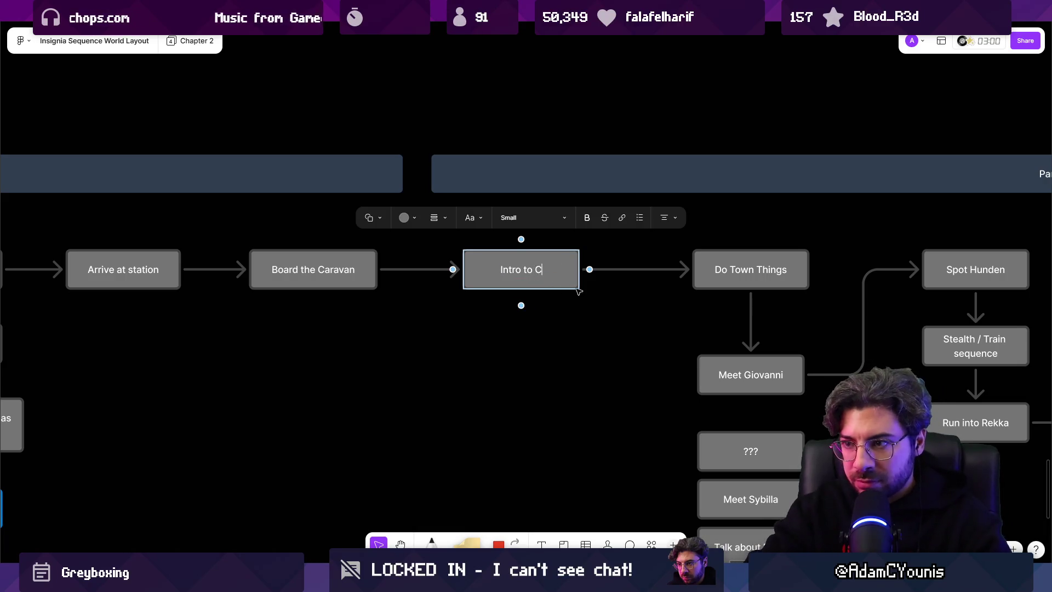
pyautogui.press('BackSpace')
pyautogui.press('BackSpace')
pyautogui.write('van')
pyautogui.press('Escape')
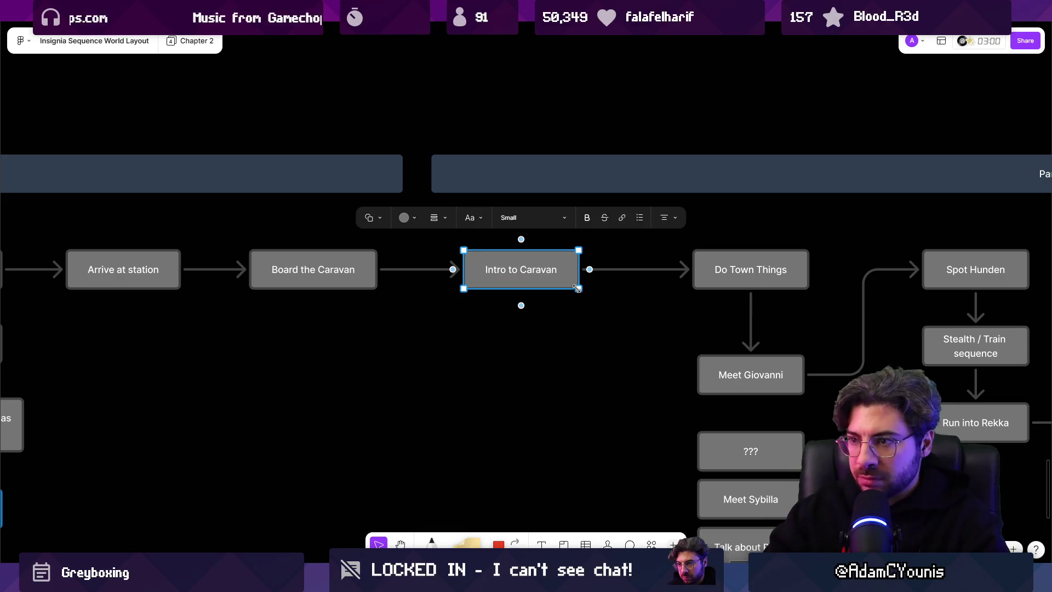
pyautogui.click(588, 326)
pyautogui.scroll(-5, 588, 327)
pyautogui.hscroll(-3, 486, 298)
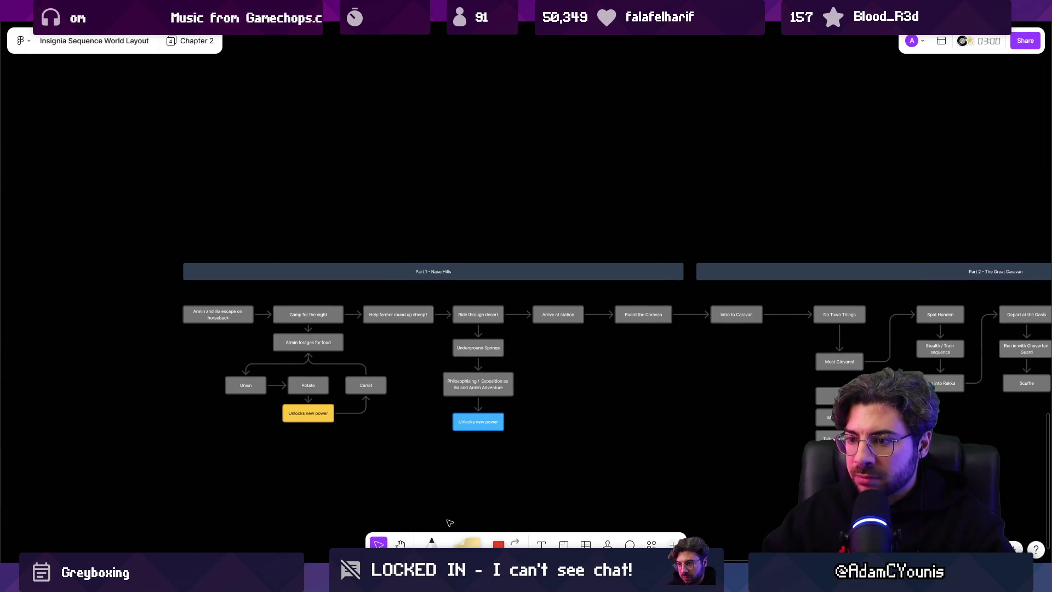
pyautogui.hotkey('alt', 'Tab')
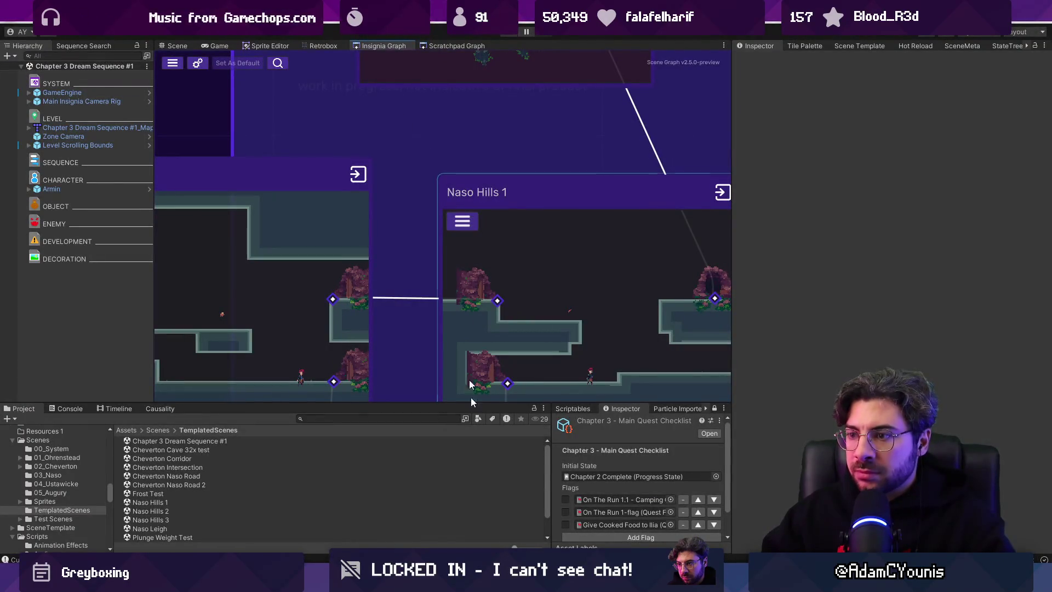
pyautogui.hotkey('alt', 'Tab')
pyautogui.scroll(3, 341, 354)
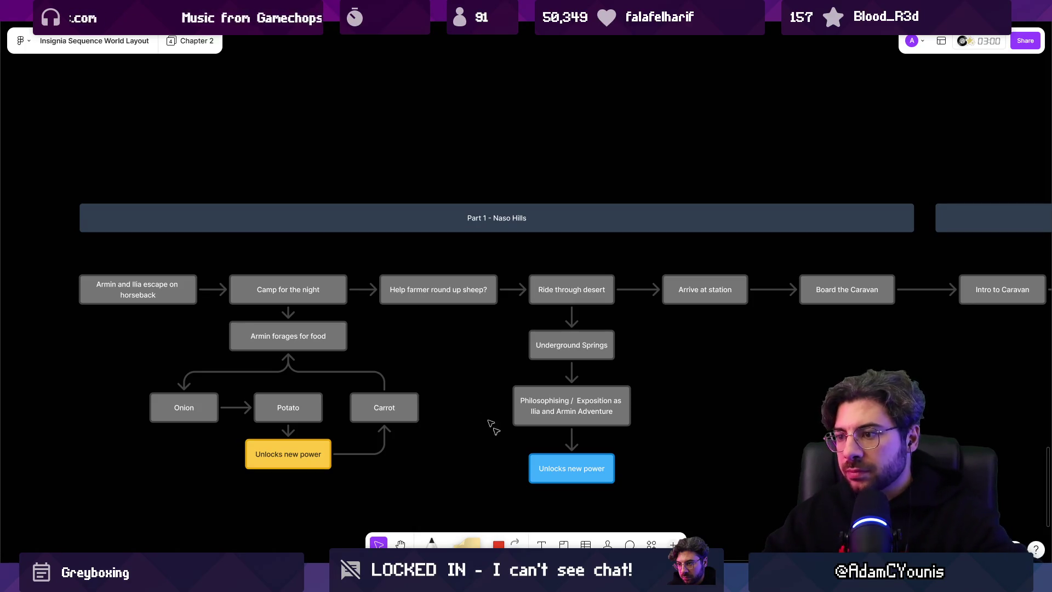
pyautogui.click(460, 293)
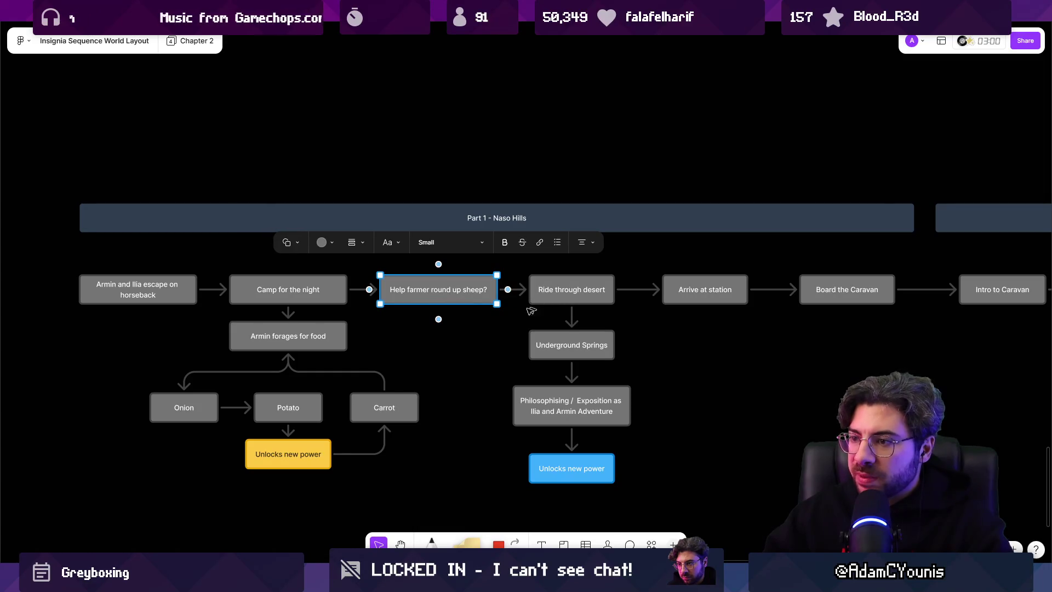
pyautogui.click(561, 345)
pyautogui.click(460, 294)
pyautogui.click(559, 344)
pyautogui.click(496, 296)
pyautogui.click(554, 334)
pyautogui.click(471, 281)
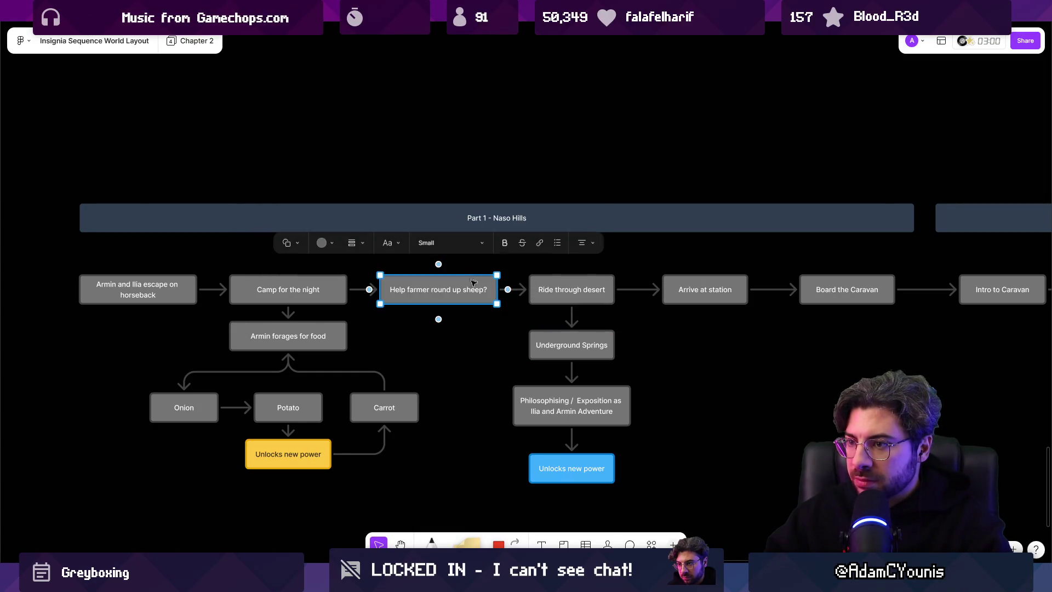
pyautogui.click(501, 342)
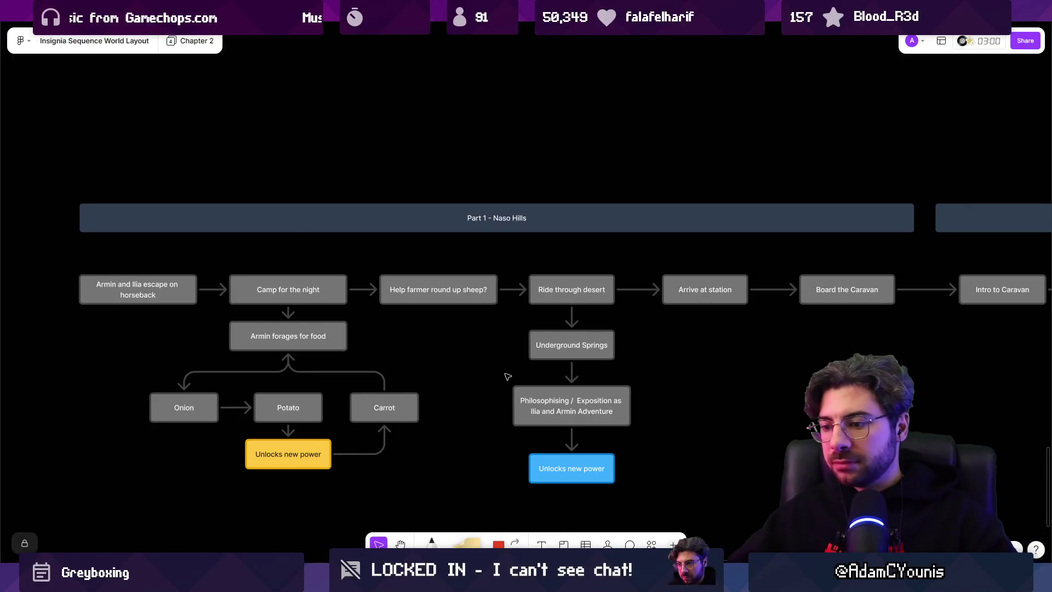
pyautogui.hotkey('alt', 'Tab')
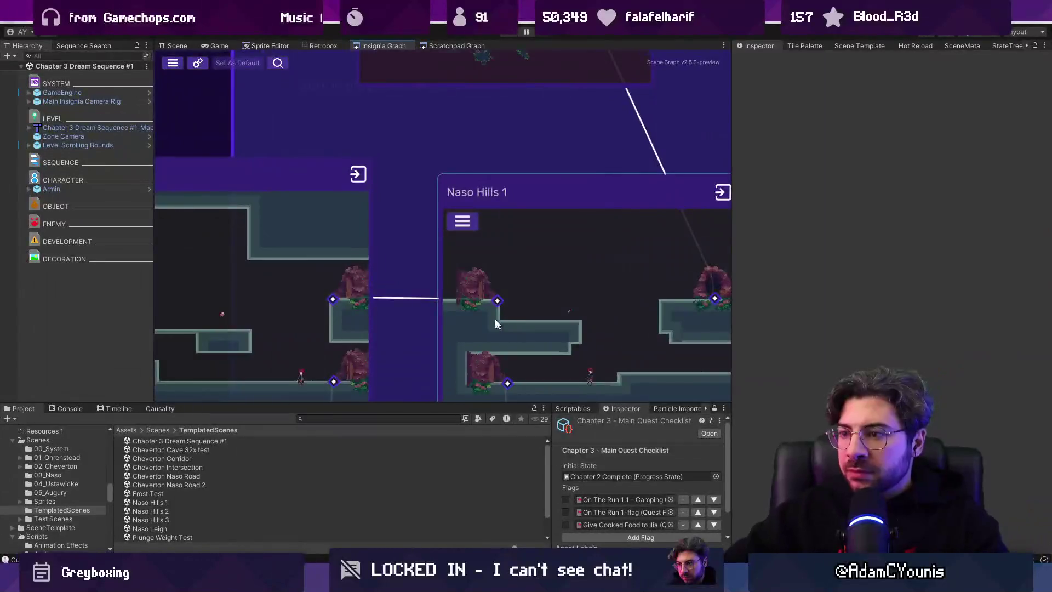
# - Widen the Insignia Graph panel, set the Crucible map node beside the Naso rooms, and save
pyautogui.scroll(-5, 499, 324)
pyautogui.moveTo(733, 303); pyautogui.dragTo(861, 303)
pyautogui.moveTo(482, 249); pyautogui.dragTo(472, 244)
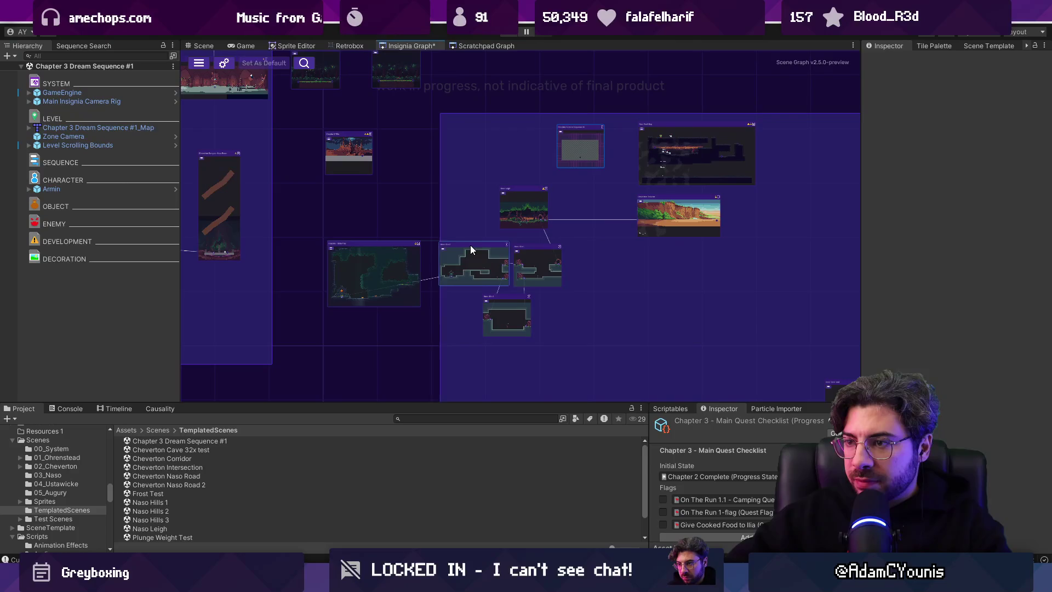
pyautogui.moveTo(392, 244)
pyautogui.mouseDown()
pyautogui.moveTo(446, 235)
pyautogui.moveTo(392, 252)
pyautogui.moveTo(387, 242)
pyautogui.mouseUp()
pyautogui.hotkey('ctrl', 's')
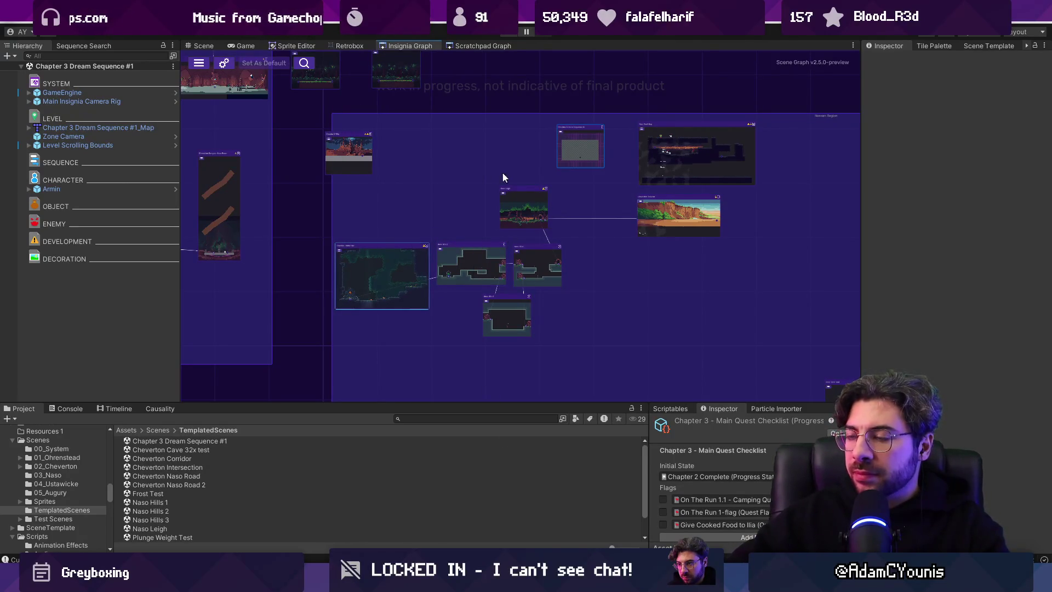
# - Check the Naso Hills story flowchart, then bring the Naso Hills nodes into view
pyautogui.hscroll(4, 548, 192)
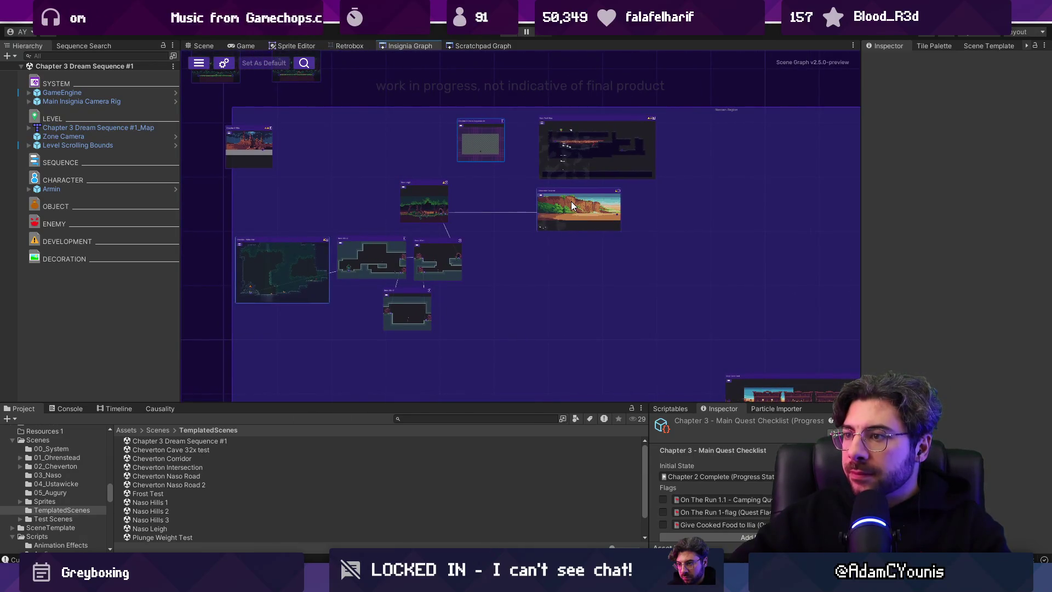
pyautogui.scroll(4, 571, 203)
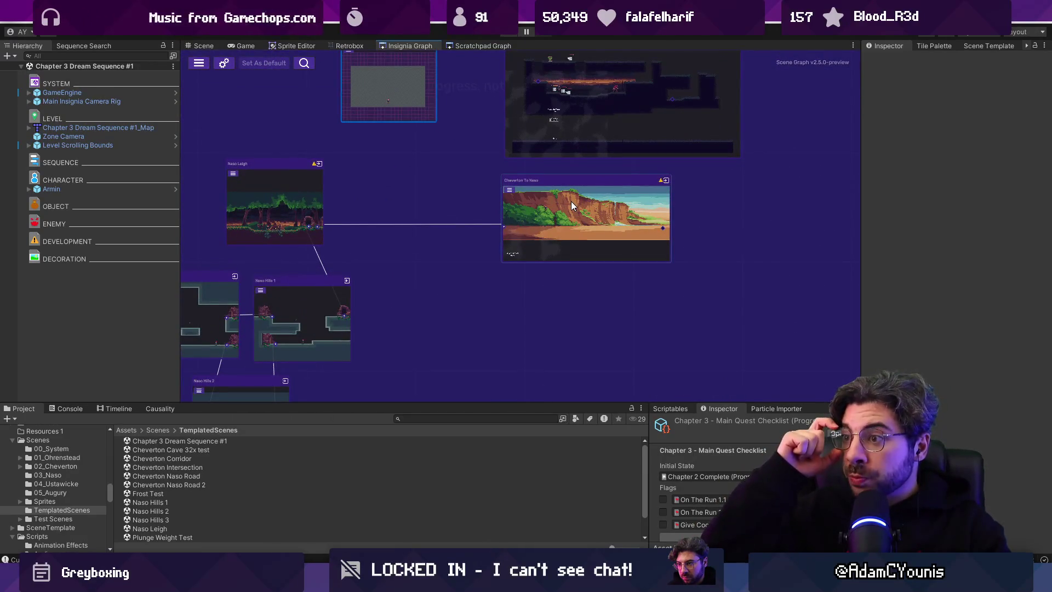
pyautogui.scroll(-5, 571, 202)
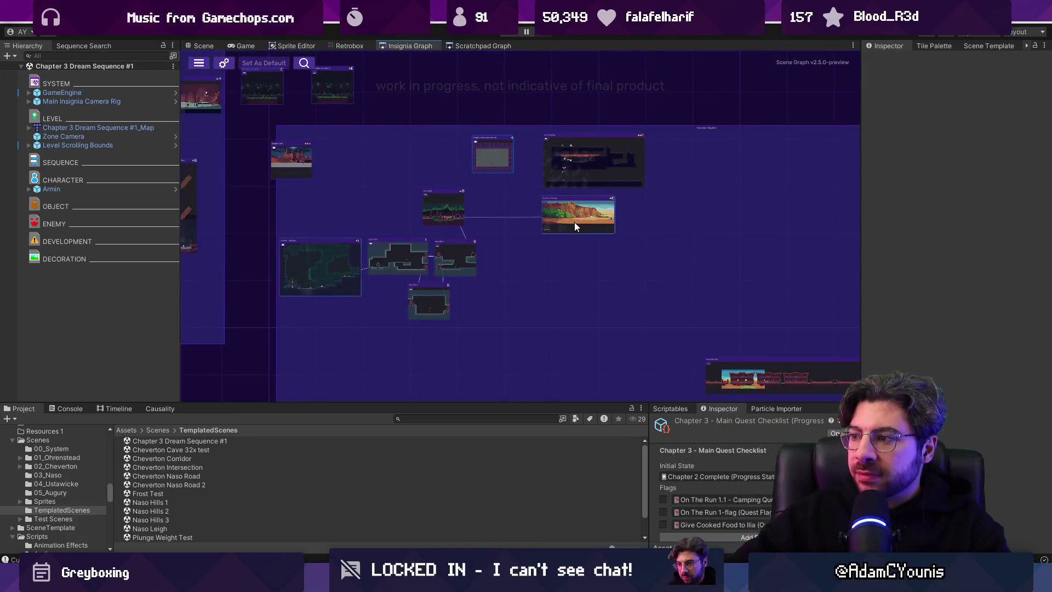
pyautogui.hotkey('alt', 'Tab')
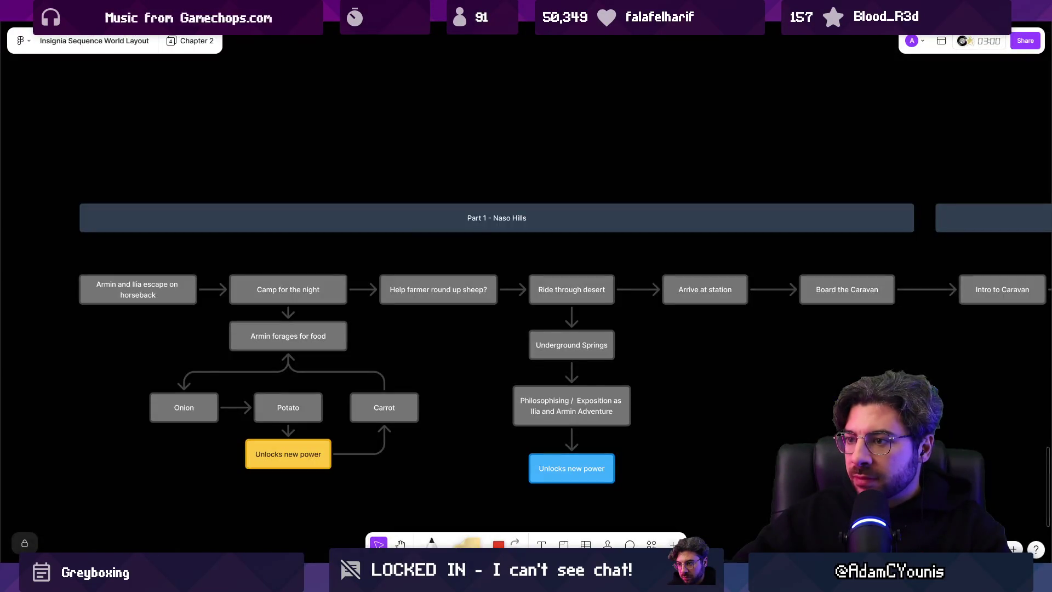
pyautogui.hotkey('alt', 'Tab')
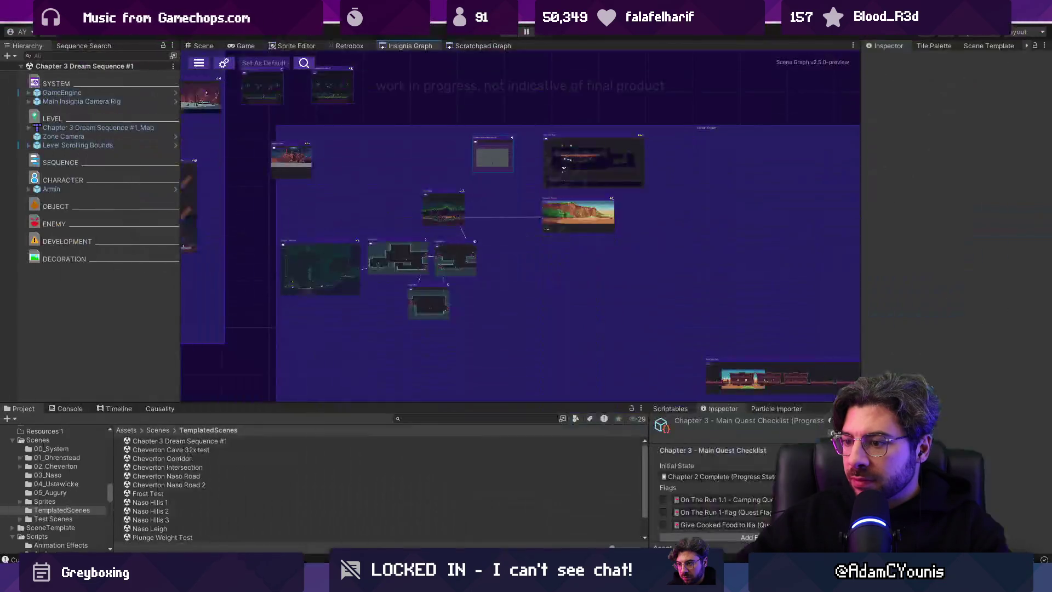
pyautogui.scroll(5, 524, 275)
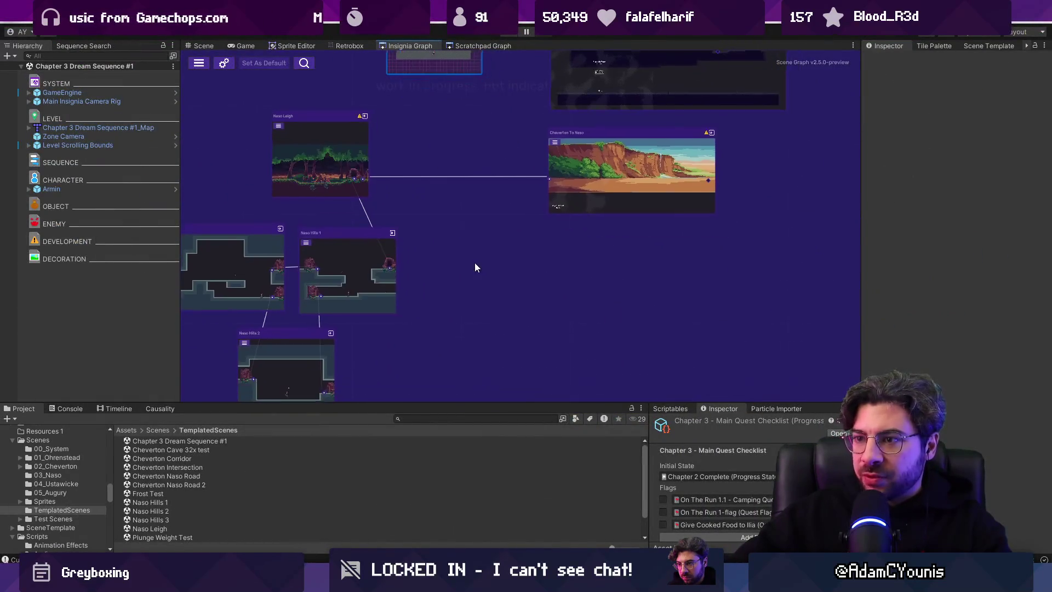
pyautogui.moveTo(474, 267); pyautogui.dragTo(760, 273)
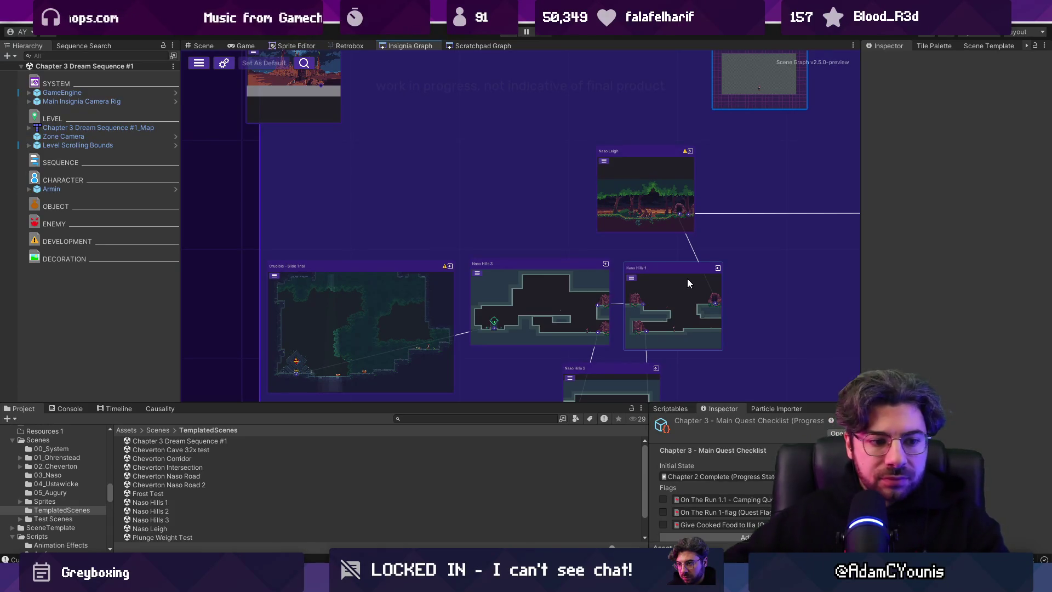
# - Move Crucible - Slide Trial down-left, Naso Hills 3 beside Naso Hills 1, Naso Hills 2 left, and save
pyautogui.moveTo(689, 281)
pyautogui.mouseDown()
pyautogui.moveTo(610, 267)
pyautogui.moveTo(593, 192)
pyautogui.mouseUp()
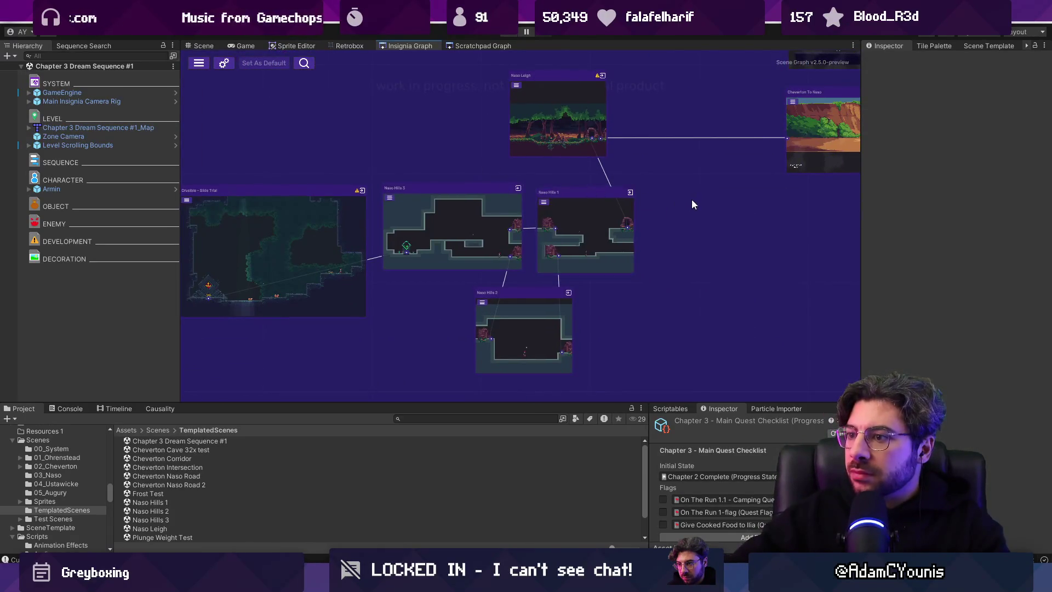
pyautogui.moveTo(693, 199); pyautogui.dragTo(641, 182)
pyautogui.scroll(-2, 614, 208)
pyautogui.scroll(5, 399, 216)
pyautogui.moveTo(399, 215)
pyautogui.mouseDown()
pyautogui.moveTo(448, 301)
pyautogui.moveTo(519, 300)
pyautogui.moveTo(500, 295)
pyautogui.mouseUp()
pyautogui.moveTo(531, 153)
pyautogui.mouseDown()
pyautogui.moveTo(474, 134)
pyautogui.moveTo(458, 140)
pyautogui.moveTo(516, 151)
pyautogui.mouseUp()
pyautogui.moveTo(491, 258); pyautogui.dragTo(492, 252)
pyautogui.moveTo(631, 253); pyautogui.dragTo(602, 251)
pyautogui.moveTo(497, 247); pyautogui.dragTo(471, 252)
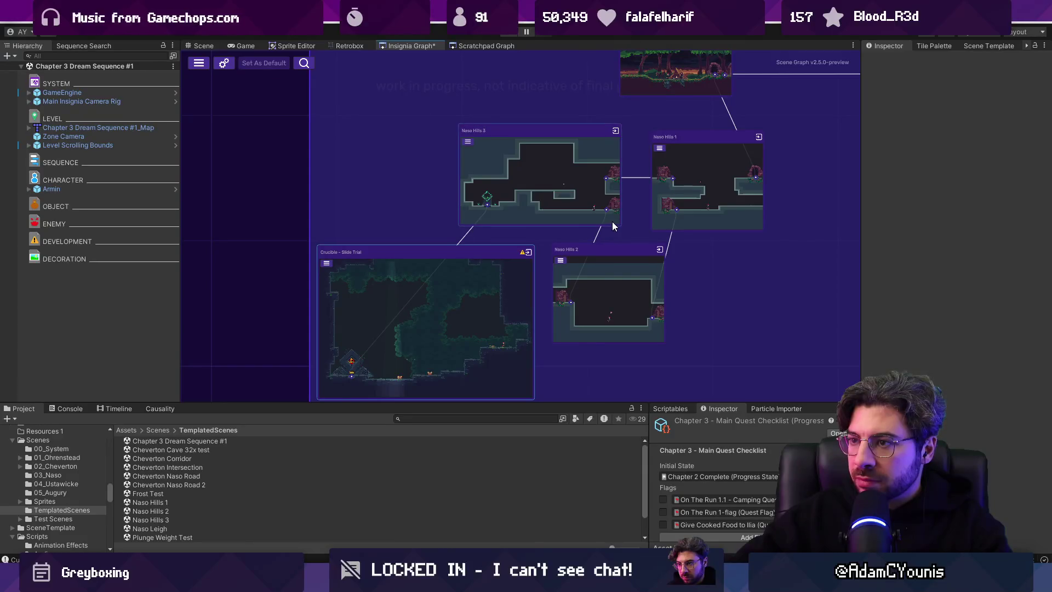
pyautogui.moveTo(613, 222); pyautogui.dragTo(449, 263)
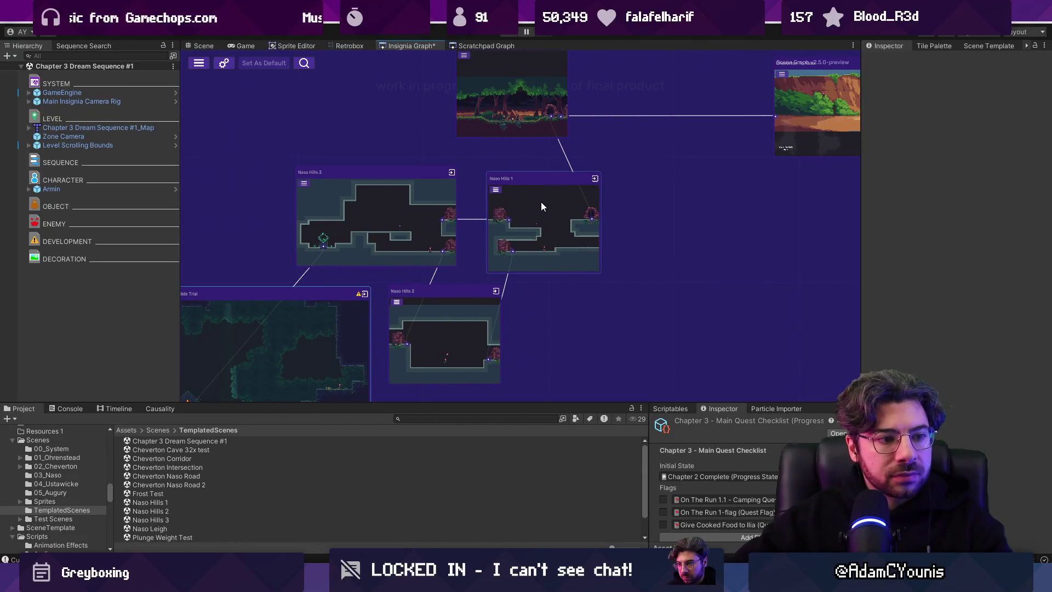
pyautogui.hotkey('ctrl', 's')
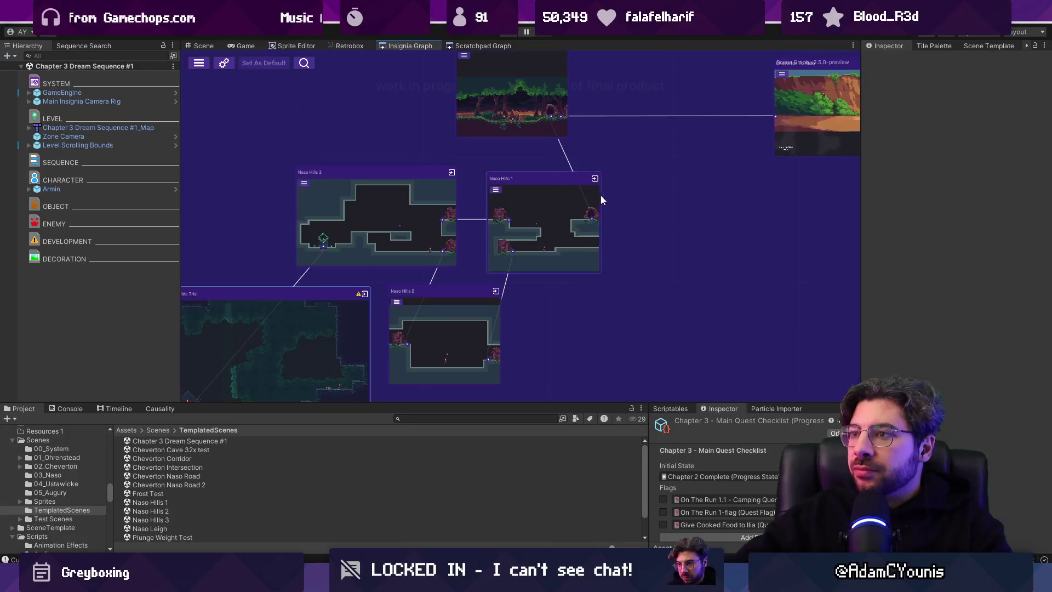
pyautogui.scroll(3, 475, 225)
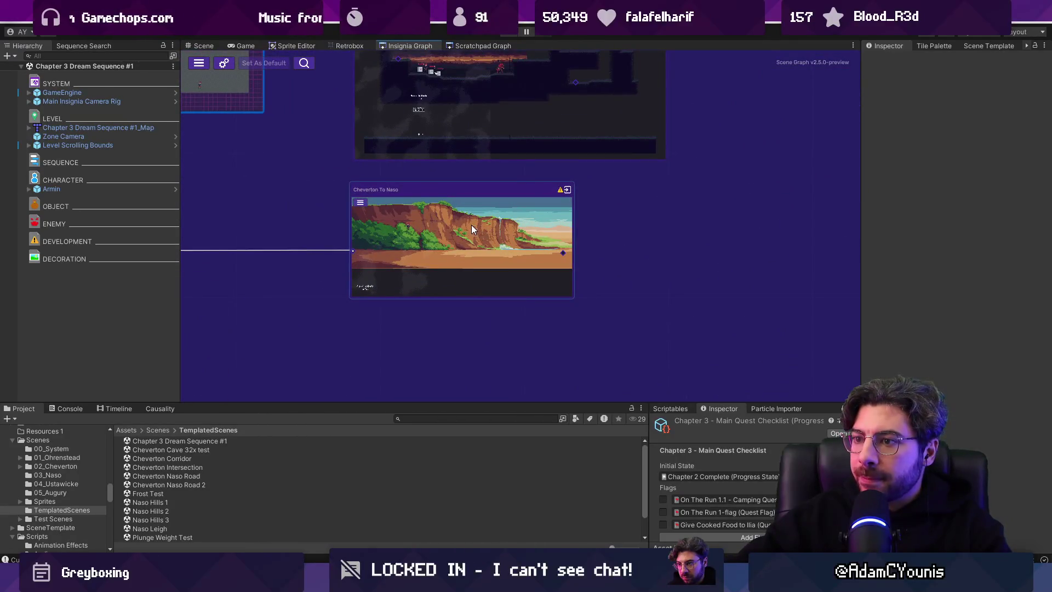
# - Pan the graph to the Cheverton To Naso and Naso Test Map nodes
pyautogui.moveTo(557, 225); pyautogui.dragTo(387, 235)
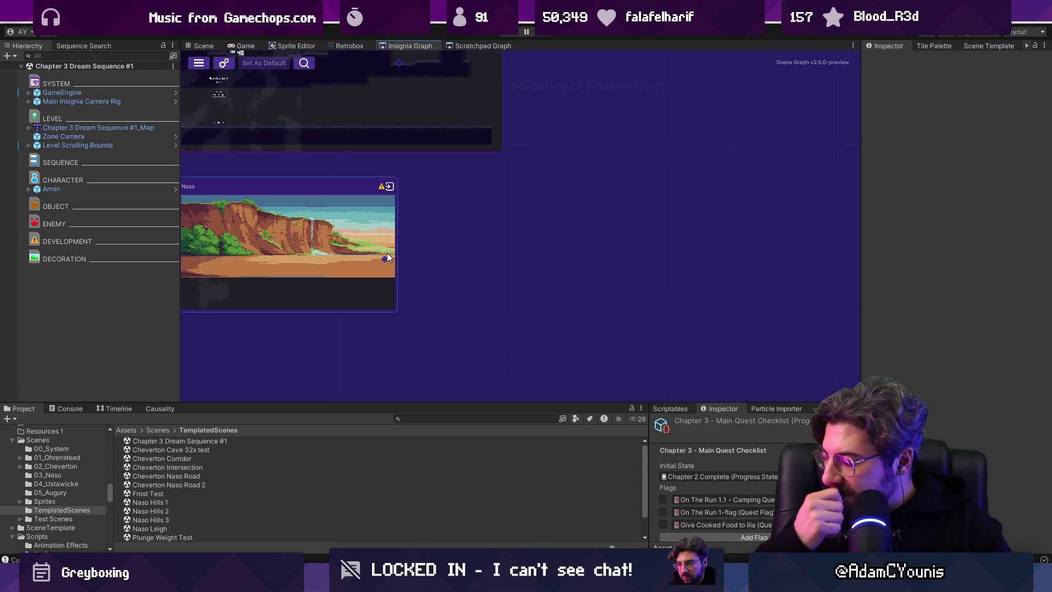
pyautogui.moveTo(387, 253)
pyautogui.mouseDown()
pyautogui.moveTo(685, 266)
pyautogui.moveTo(605, 213)
pyautogui.mouseUp()
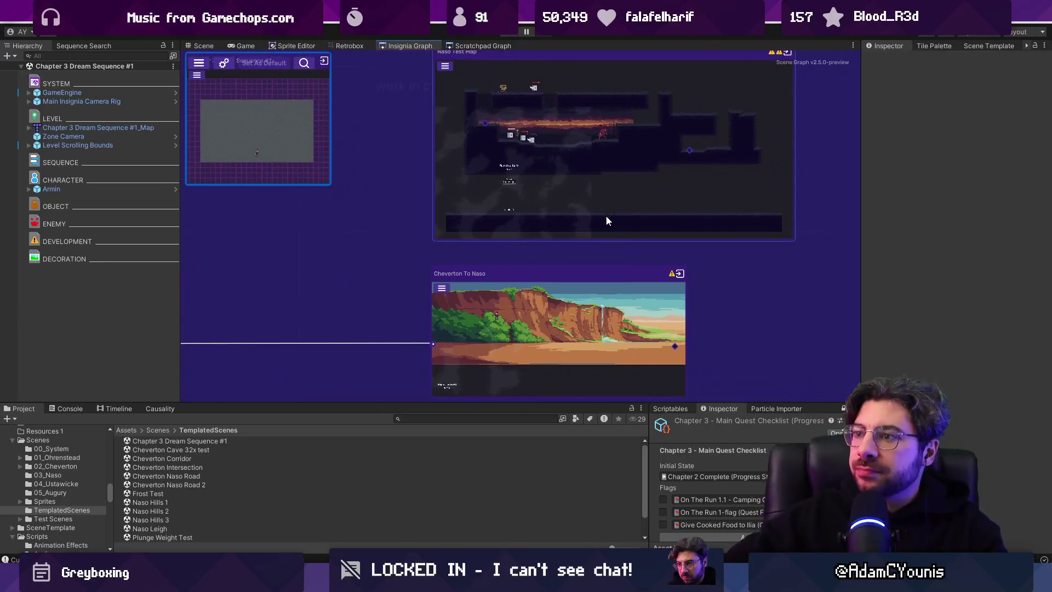
pyautogui.scroll(-1, 610, 211)
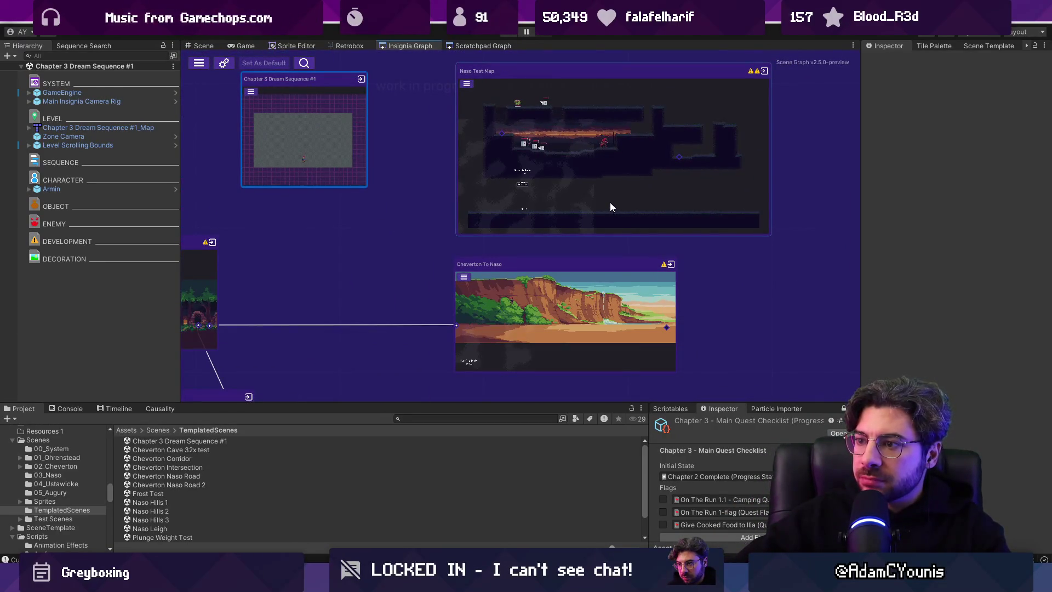
pyautogui.scroll(-1, 455, 168)
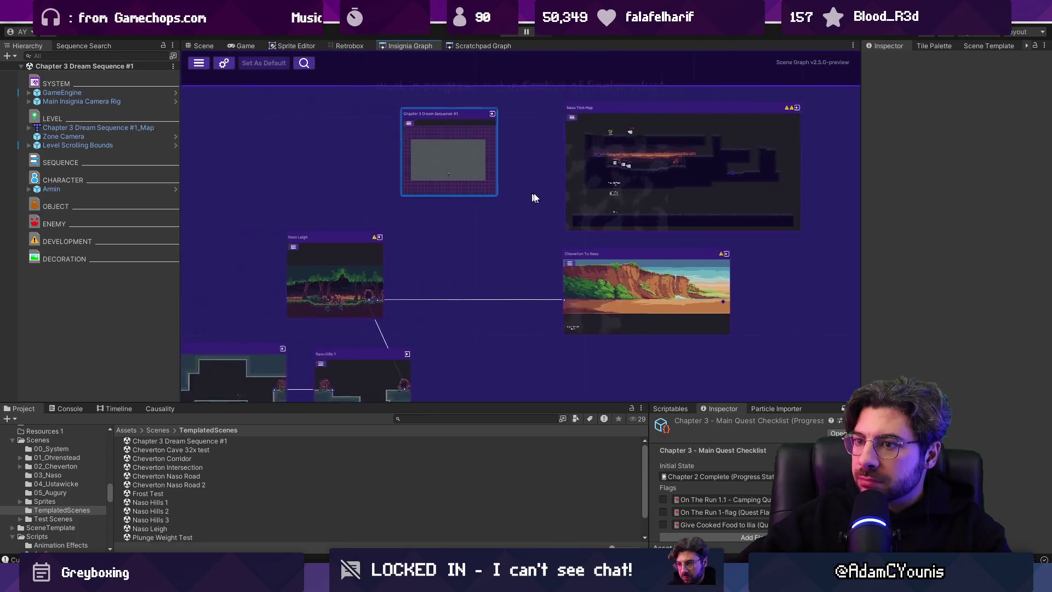
pyautogui.scroll(-3, 429, 186)
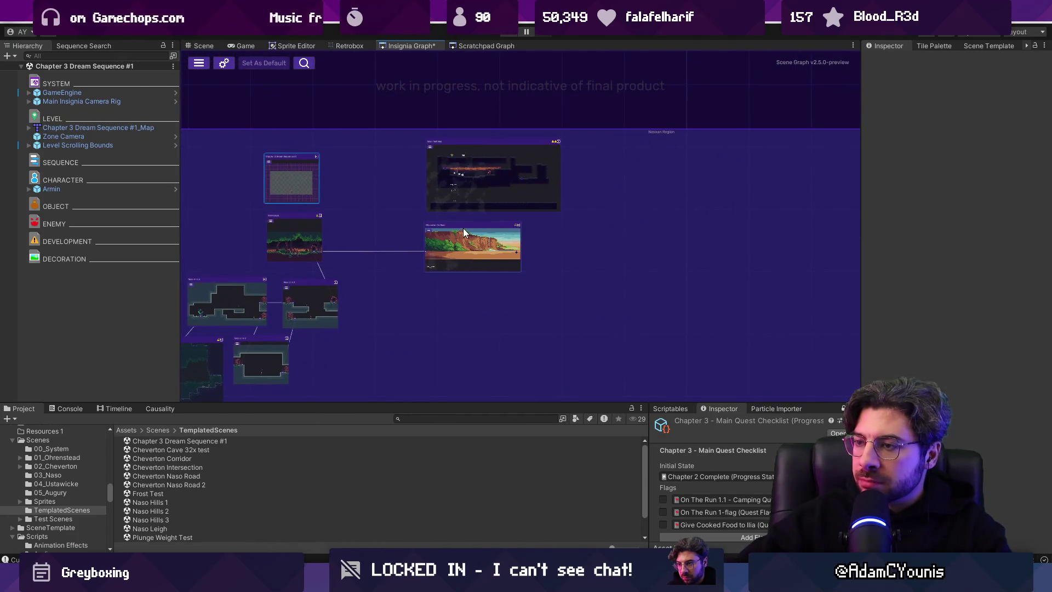
pyautogui.scroll(-3, 405, 210)
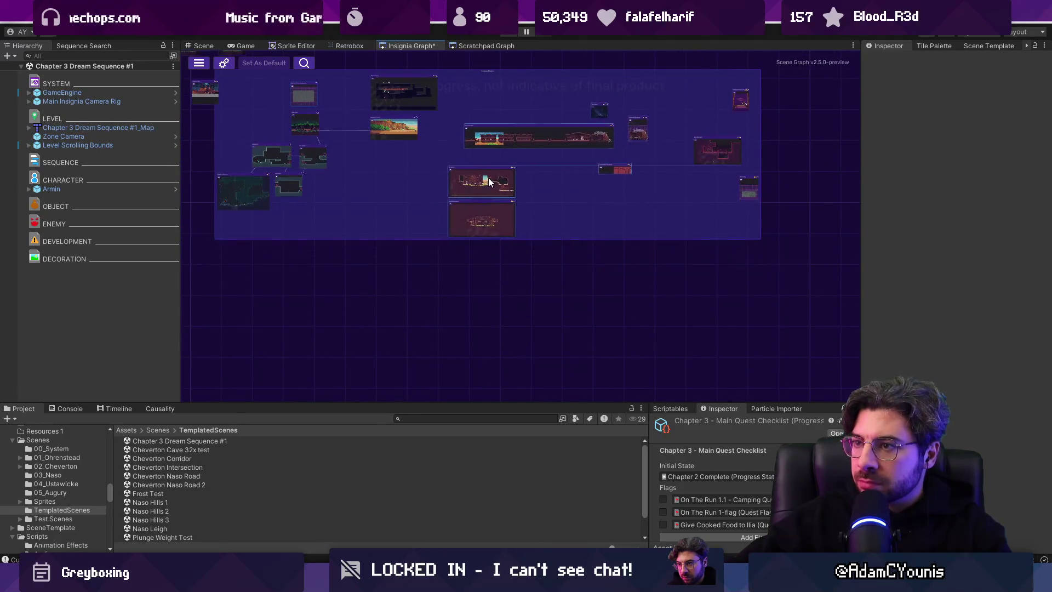
pyautogui.scroll(3, 387, 183)
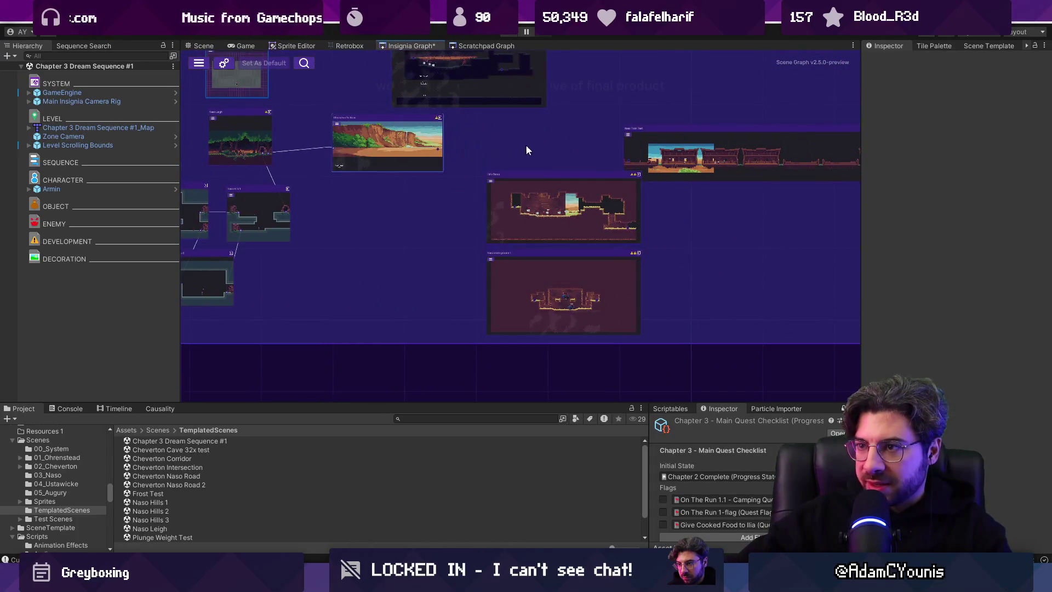
# - Move the two reddish scene nodes together down and left, then centre on Naso Test Map
pyautogui.moveTo(318, 245); pyautogui.dragTo(490, 385)
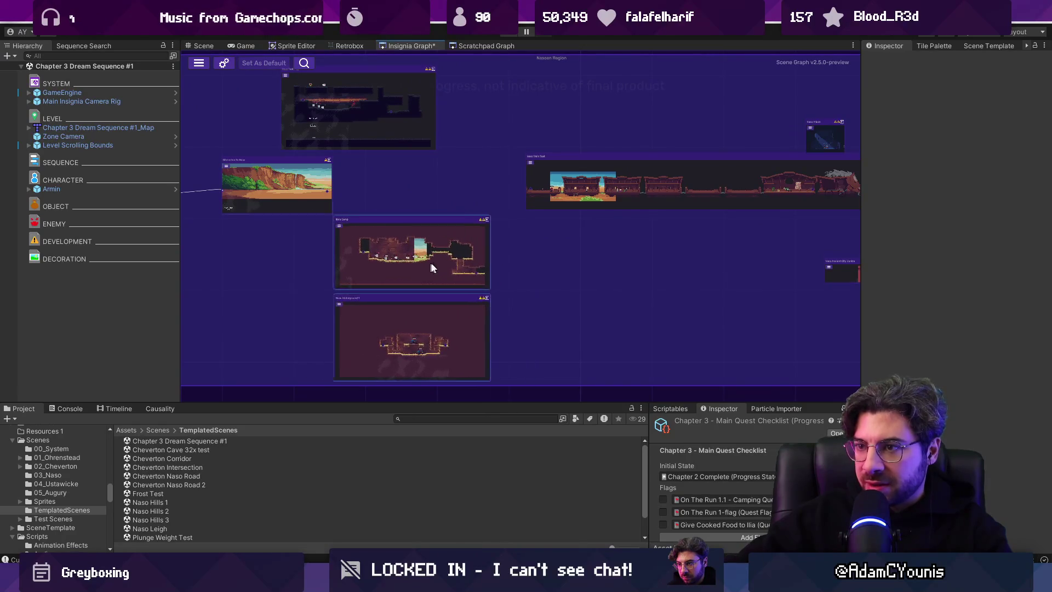
pyautogui.moveTo(444, 264); pyautogui.dragTo(448, 300)
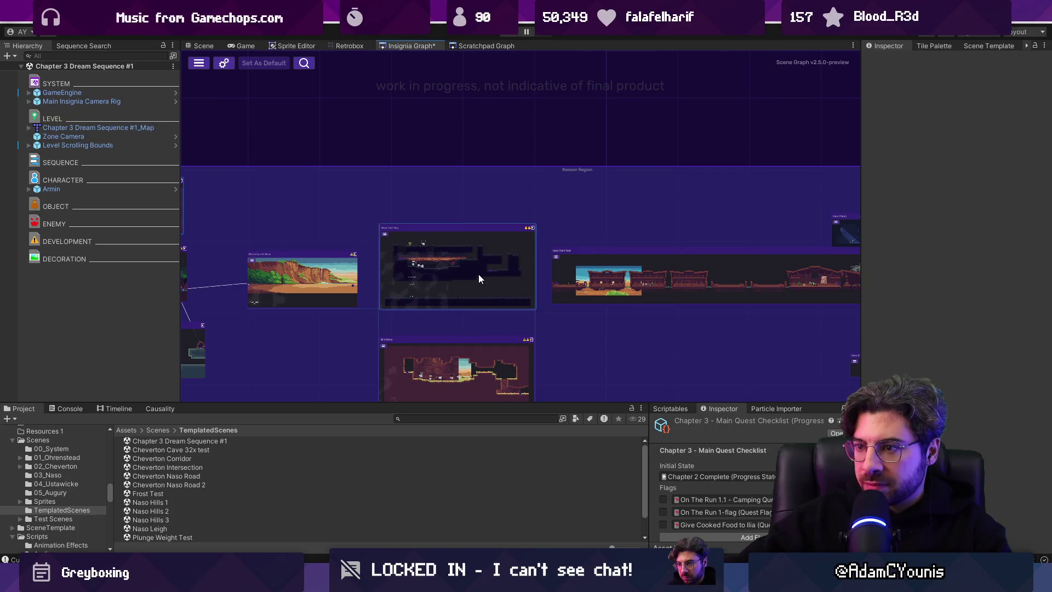
pyautogui.doubleClick(475, 272)
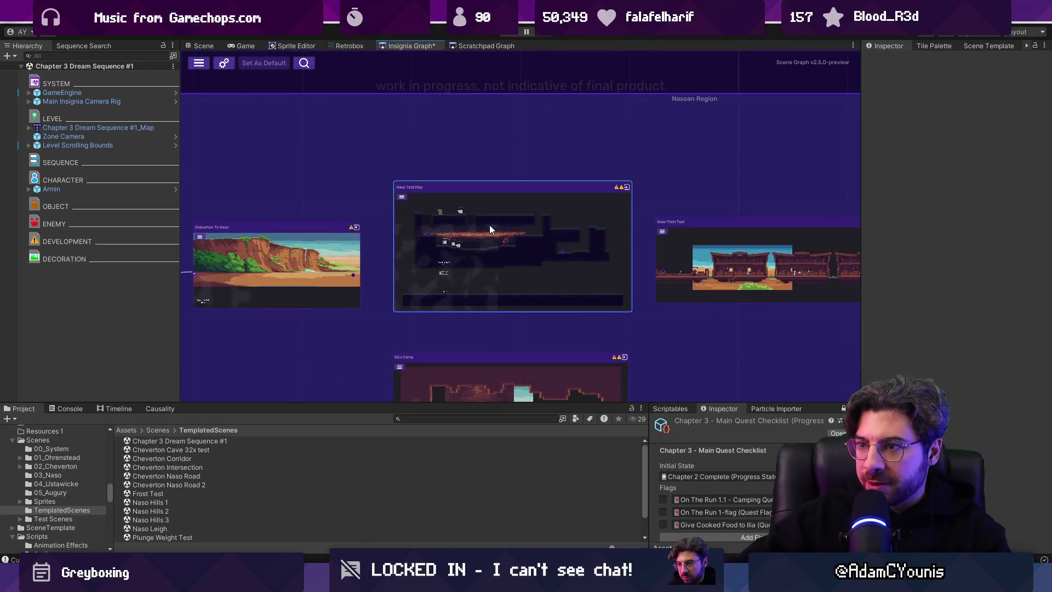
pyautogui.scroll(-5, 493, 227)
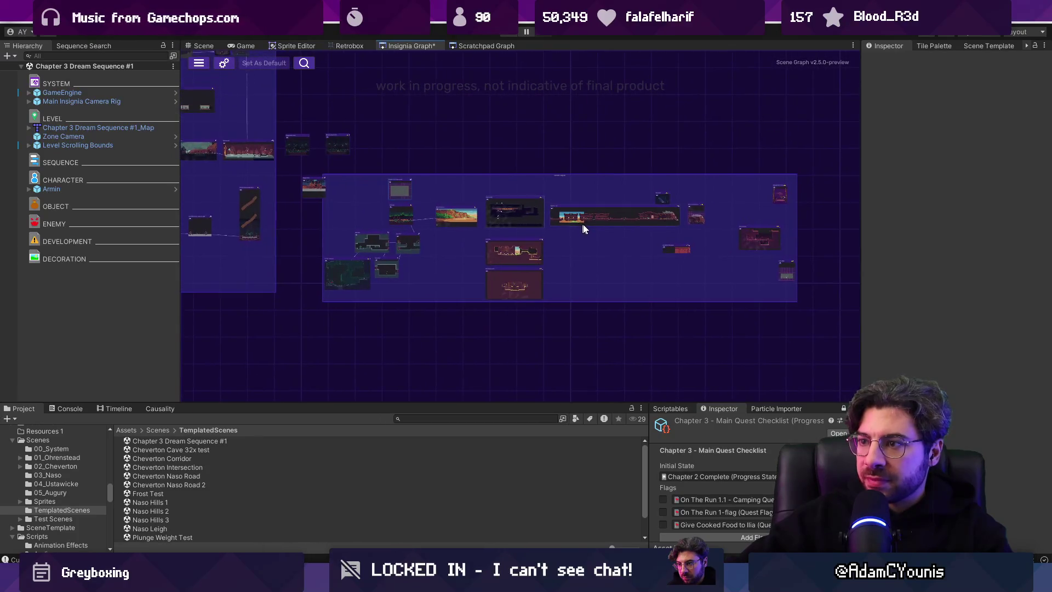
pyautogui.scroll(5, 692, 221)
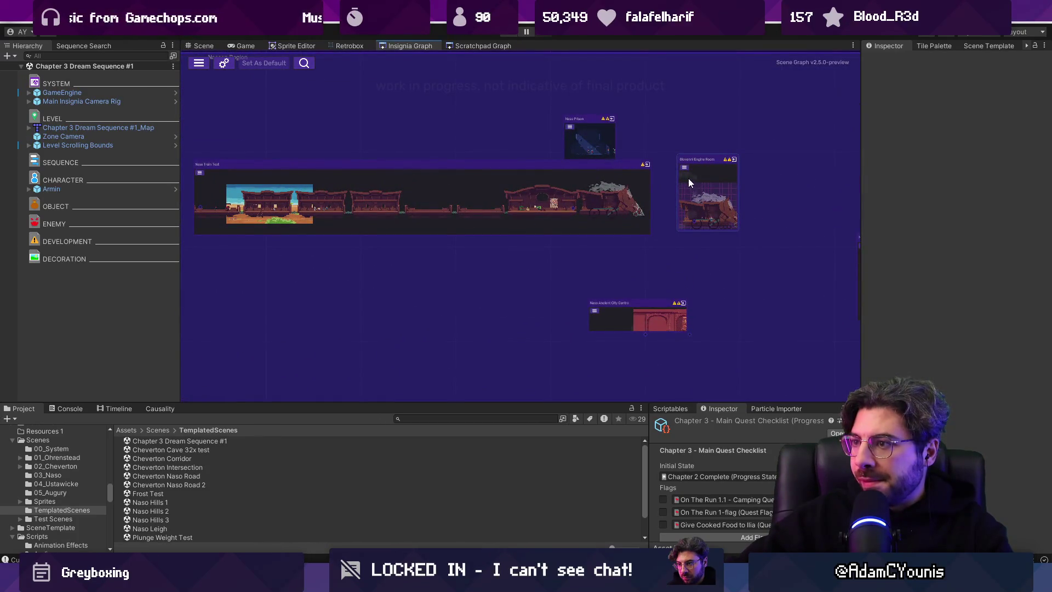
# - Move Naso Prison right and down and Giovanni Engine Room up and left
pyautogui.moveTo(594, 130); pyautogui.dragTo(548, 112)
pyautogui.moveTo(550, 116)
pyautogui.mouseDown()
pyautogui.moveTo(787, 148)
pyautogui.moveTo(795, 241)
pyautogui.mouseUp()
pyautogui.moveTo(713, 177)
pyautogui.mouseDown()
pyautogui.moveTo(599, 136)
pyautogui.moveTo(612, 134)
pyautogui.mouseUp()
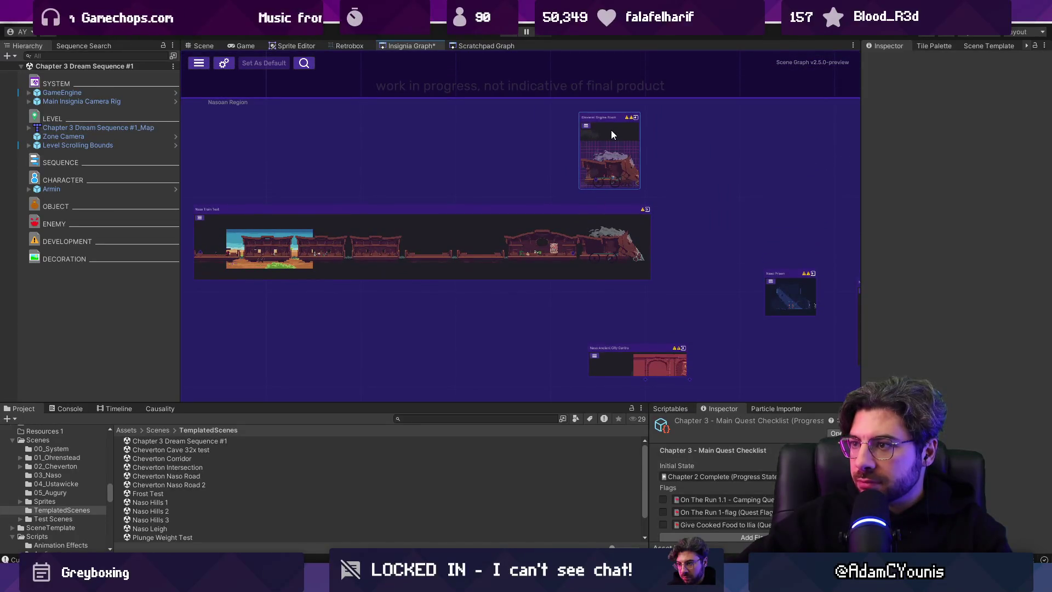
pyautogui.scroll(-3, 504, 189)
pyautogui.scroll(5, 502, 278)
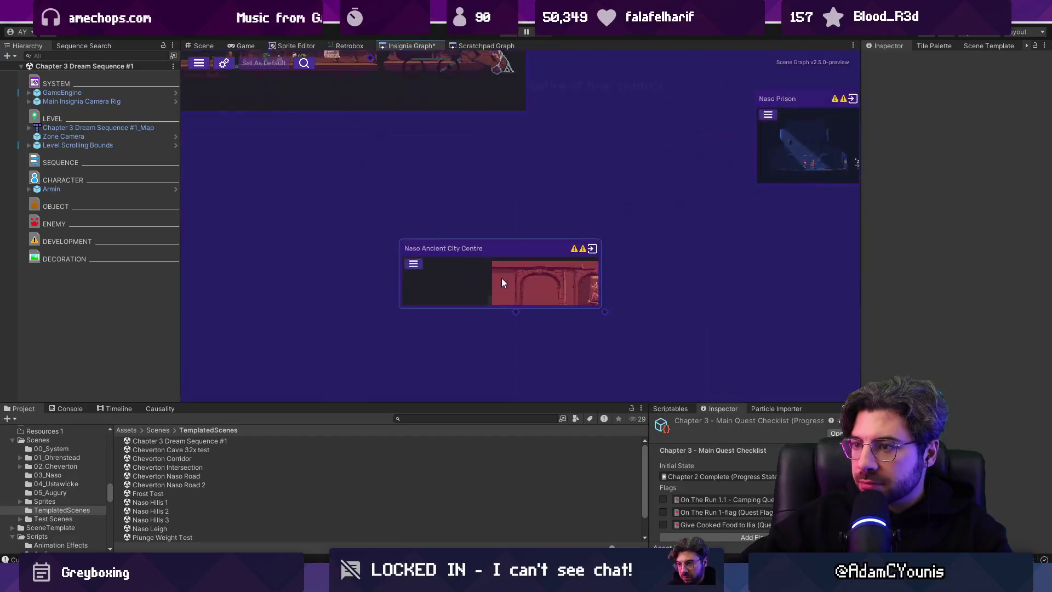
pyautogui.scroll(-3, 502, 278)
# - Shift Naso Ancient City Centre right, reposition Naso City Tower, and place Kenji's Shop beneath it
pyautogui.moveTo(603, 180); pyautogui.dragTo(645, 177)
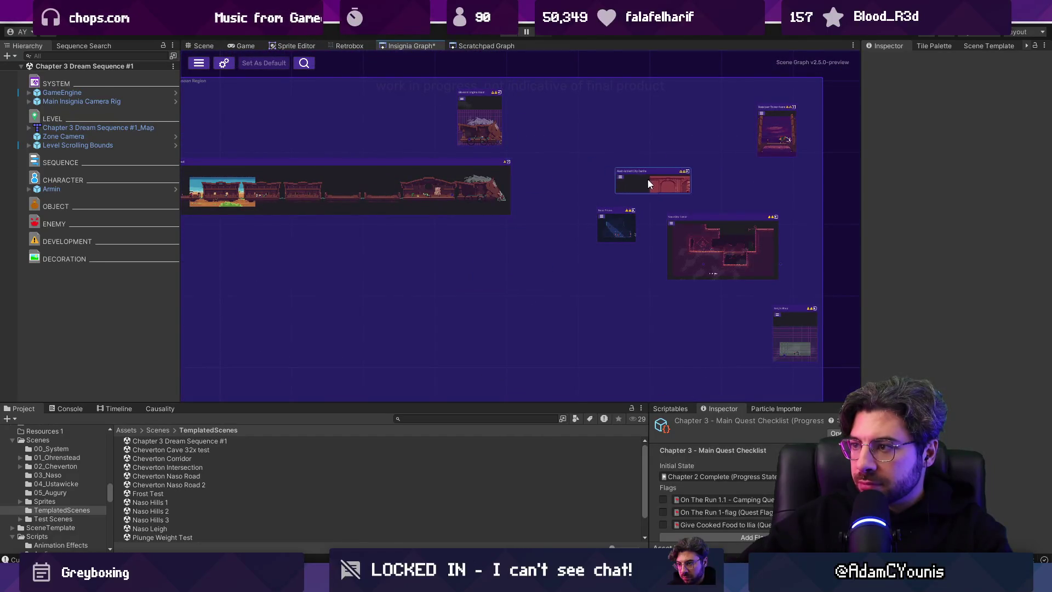
pyautogui.scroll(3, 646, 178)
pyautogui.moveTo(470, 219)
pyautogui.mouseDown()
pyautogui.moveTo(607, 172)
pyautogui.moveTo(587, 162)
pyautogui.mouseUp()
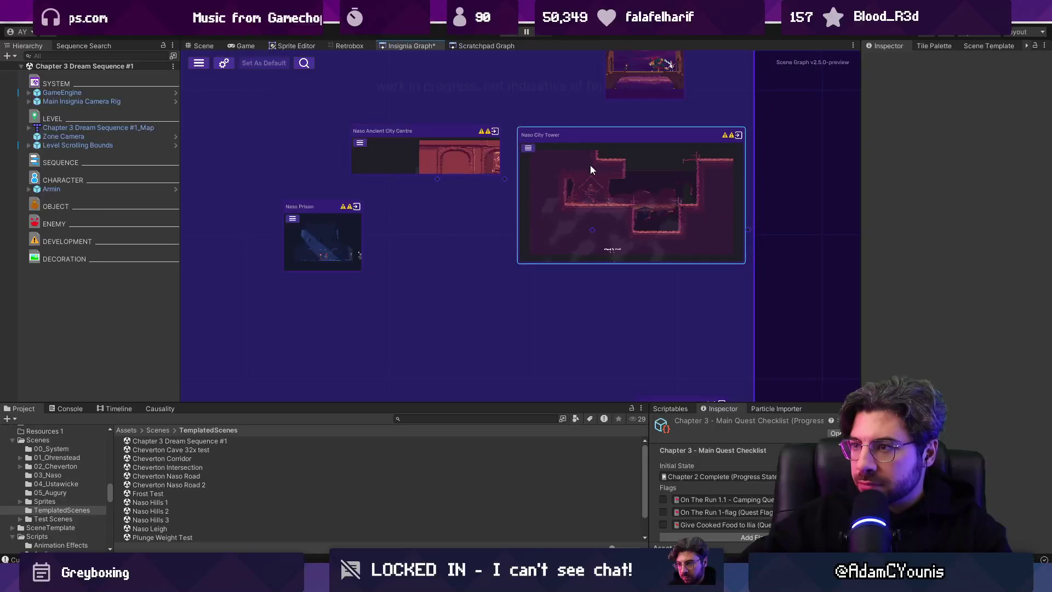
pyautogui.scroll(-3, 587, 162)
pyautogui.moveTo(639, 305); pyautogui.dragTo(607, 244)
pyautogui.scroll(3, 610, 242)
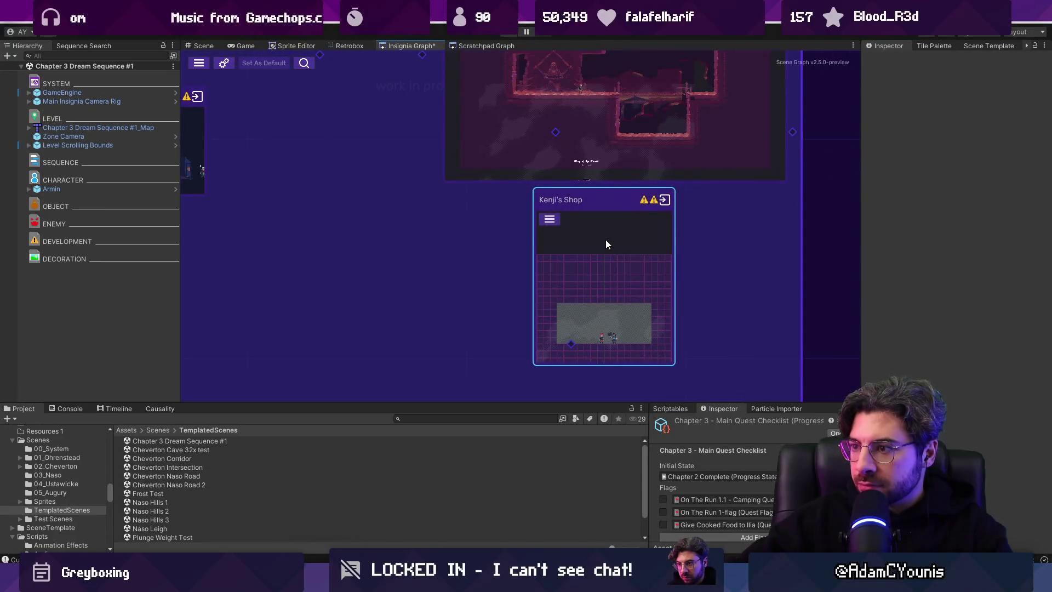
pyautogui.scroll(-5, 606, 241)
pyautogui.moveTo(540, 287)
pyautogui.mouseDown()
pyautogui.moveTo(676, 291)
pyautogui.moveTo(387, 246)
pyautogui.moveTo(632, 317)
pyautogui.moveTo(618, 315)
pyautogui.mouseUp()
# - Save the graph, reposition Naso Prison, and shift the right-hand rooms further right
pyautogui.hotkey('ctrl', 's')
pyautogui.scroll(8, 376, 204)
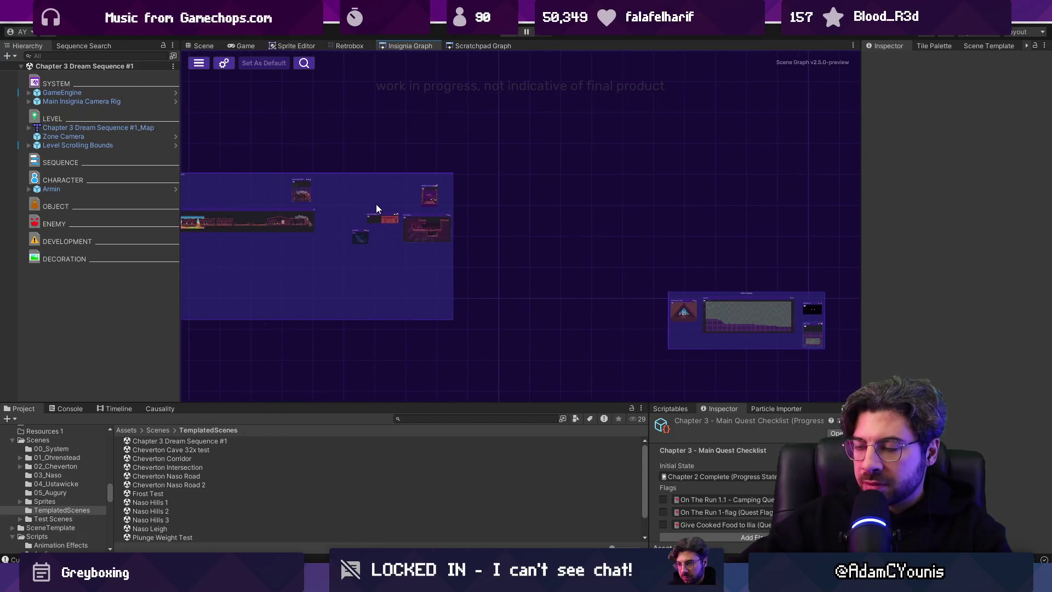
pyautogui.moveTo(458, 269)
pyautogui.mouseDown()
pyautogui.moveTo(472, 252)
pyautogui.moveTo(535, 308)
pyautogui.moveTo(445, 193)
pyautogui.moveTo(540, 296)
pyautogui.mouseUp()
pyautogui.scroll(-6, 540, 295)
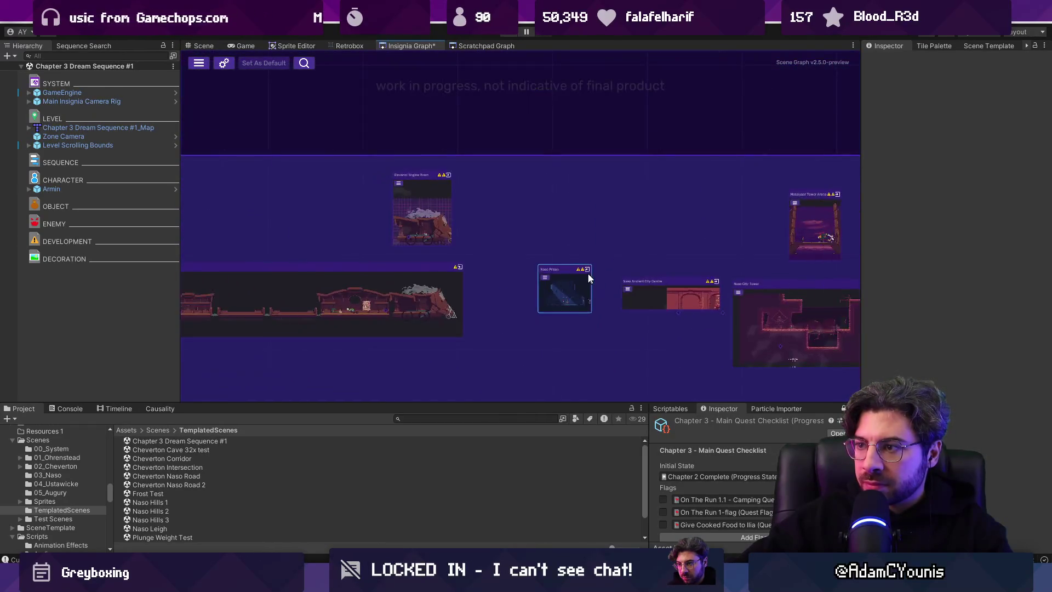
pyautogui.moveTo(474, 284); pyautogui.dragTo(511, 288)
pyautogui.scroll(5, 448, 265)
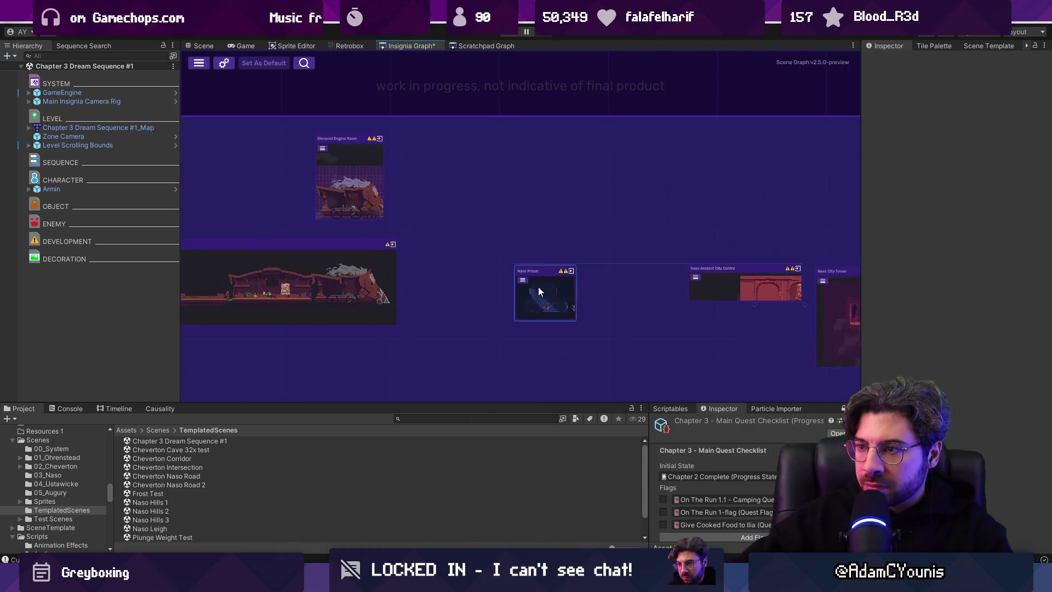
pyautogui.scroll(-3, 539, 291)
# - Tighten the Naso room group, move the small room up and right, and save
pyautogui.moveTo(692, 334); pyautogui.dragTo(692, 334)
pyautogui.moveTo(679, 316)
pyautogui.mouseDown()
pyautogui.moveTo(592, 350)
pyautogui.moveTo(493, 314)
pyautogui.moveTo(539, 319)
pyautogui.moveTo(606, 307)
pyautogui.moveTo(614, 295)
pyautogui.moveTo(602, 305)
pyautogui.mouseUp()
pyautogui.moveTo(477, 298); pyautogui.dragTo(510, 270)
pyautogui.hotkey('ctrl', 's')
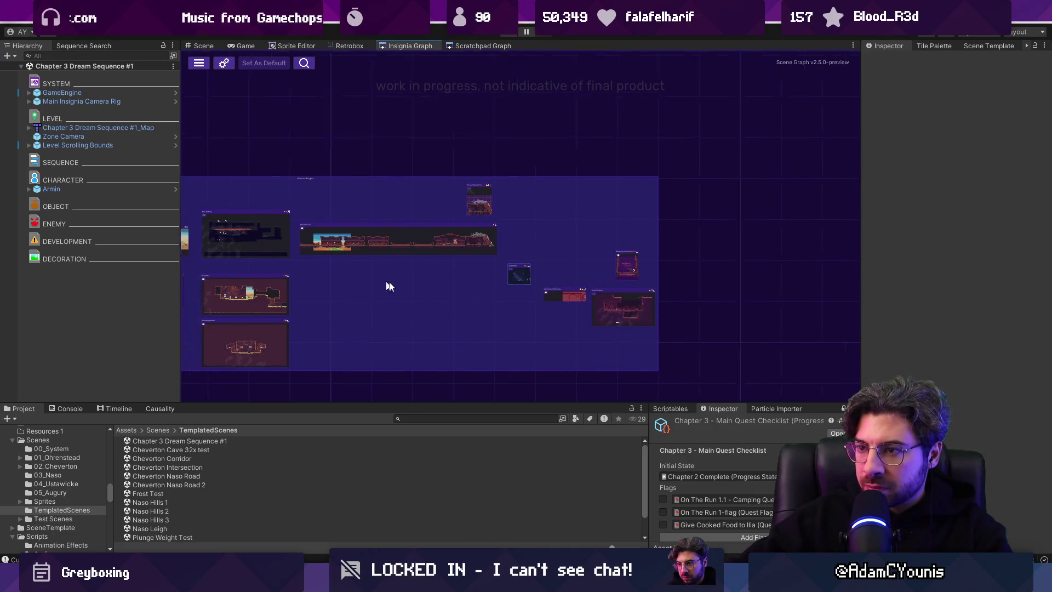
pyautogui.scroll(-3, 542, 290)
pyautogui.scroll(-4, 569, 276)
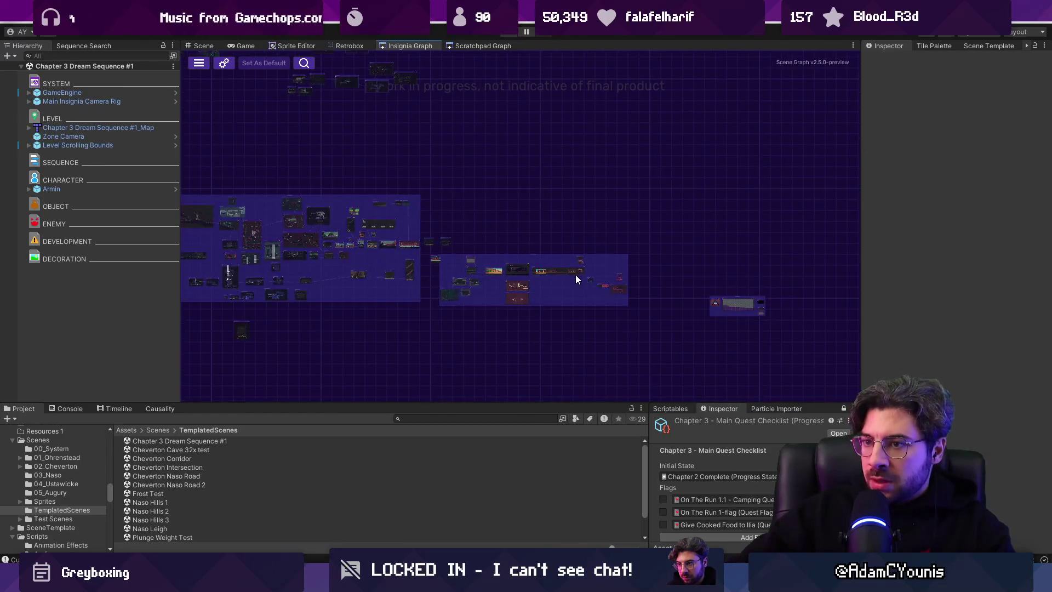
pyautogui.scroll(5, 618, 274)
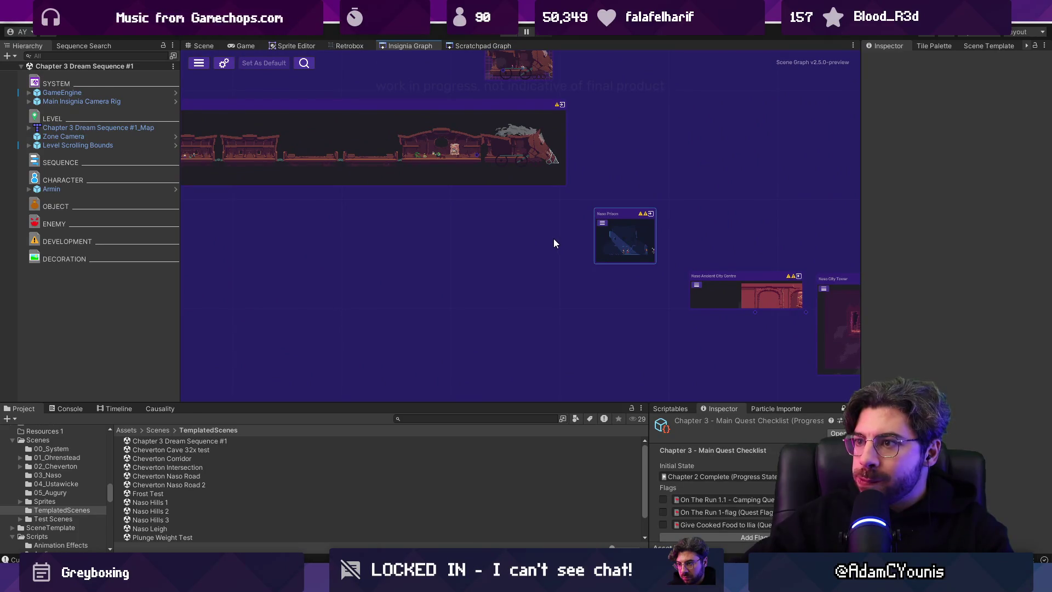
pyautogui.scroll(3, 535, 211)
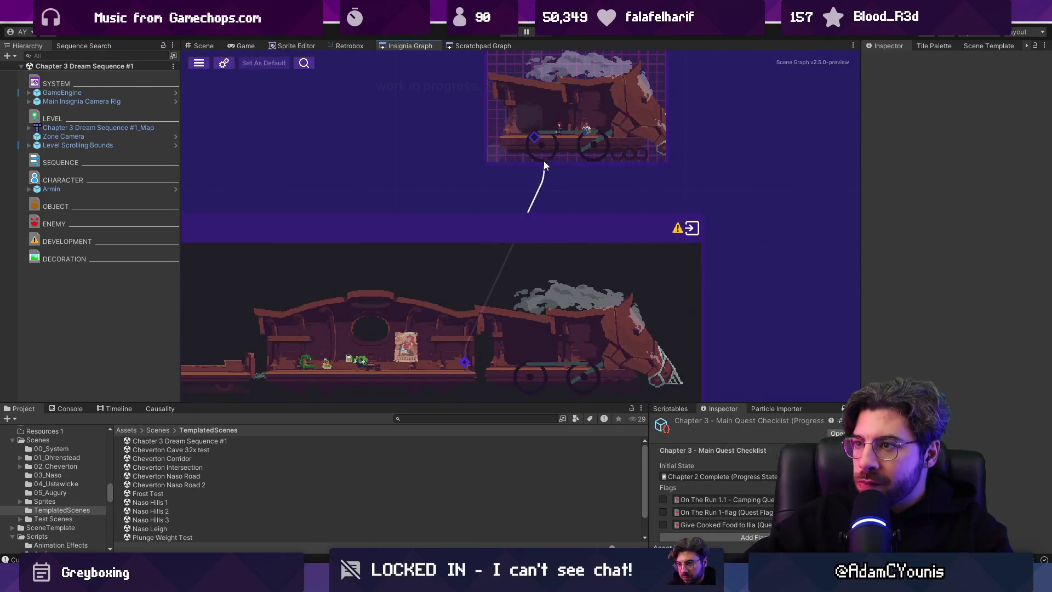
pyautogui.scroll(-4, 568, 251)
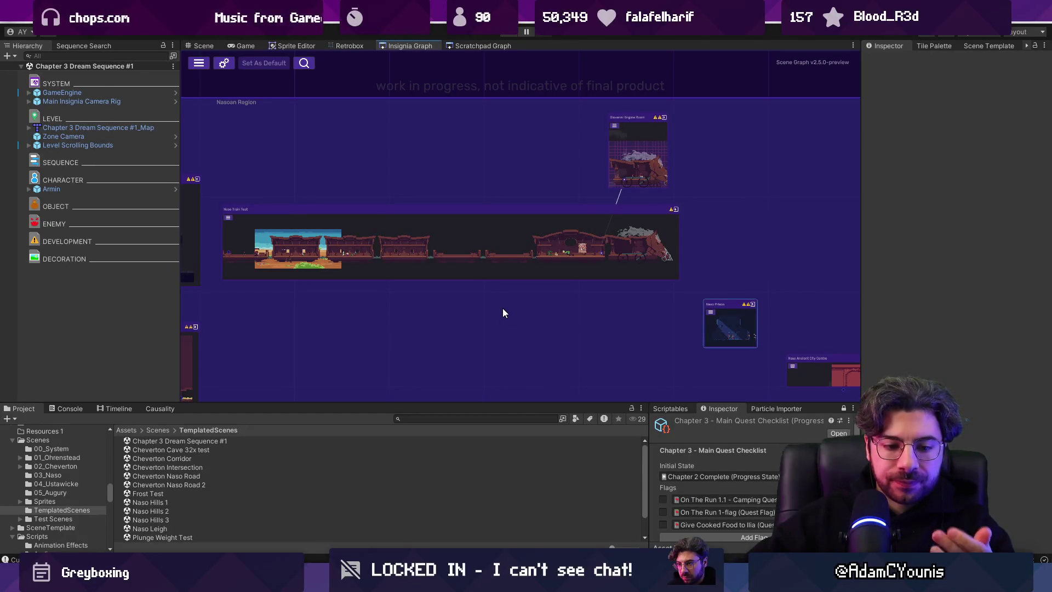
# - Move Naso Prison left and down, closer to the long level node above
pyautogui.moveTo(502, 303)
pyautogui.mouseDown()
pyautogui.moveTo(420, 304)
pyautogui.moveTo(285, 280)
pyautogui.mouseUp()
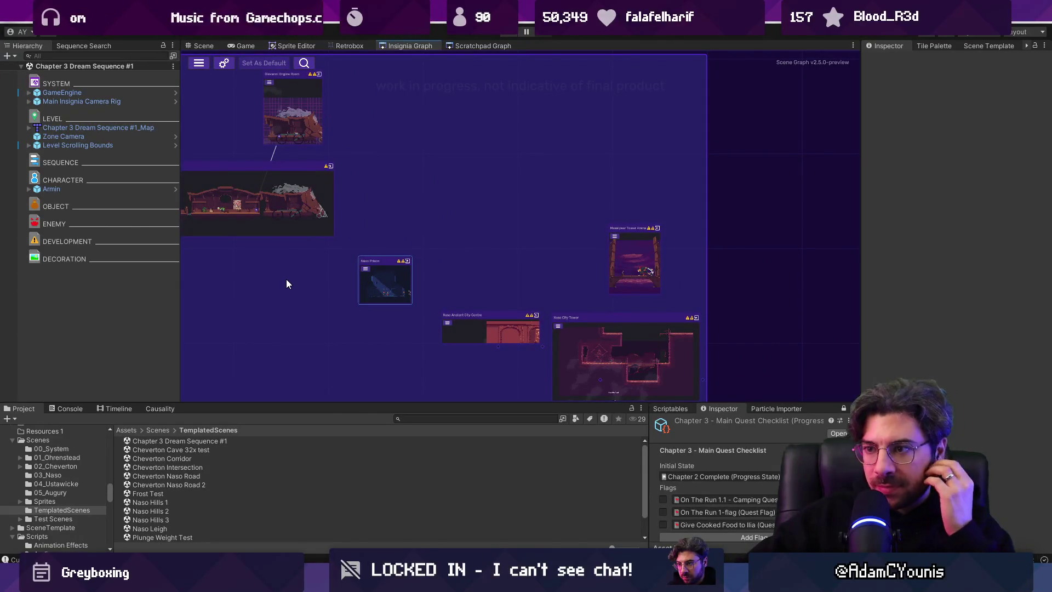
pyautogui.moveTo(375, 278); pyautogui.dragTo(315, 296)
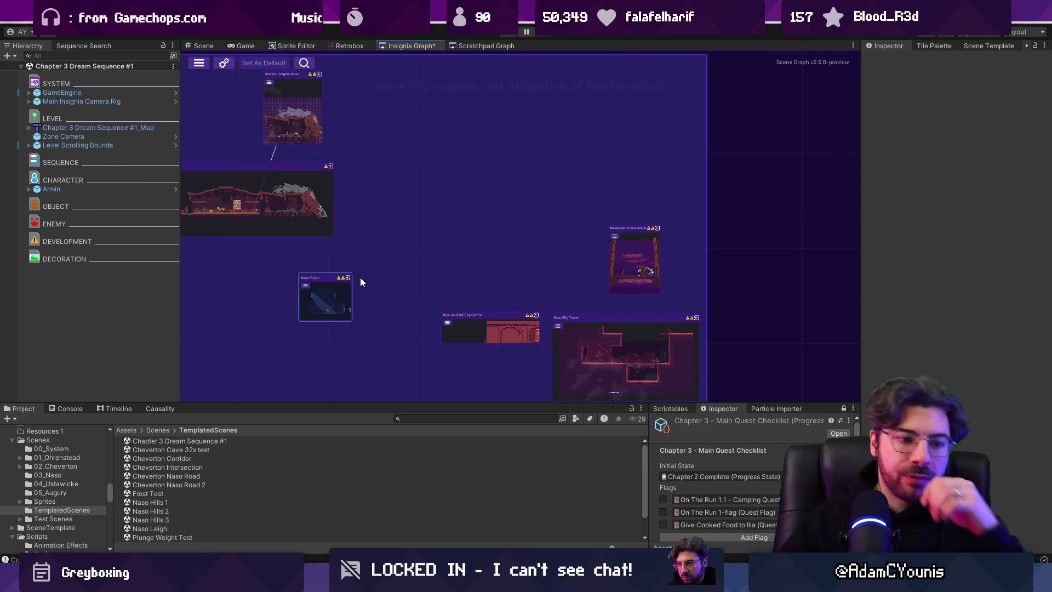
pyautogui.moveTo(360, 277); pyautogui.dragTo(505, 242)
# - Create the Oasis Fight scene from Level Template Scene with the Greybox skin
pyautogui.rightClick(399, 277)
pyautogui.click(415, 266)
pyautogui.click(440, 419)
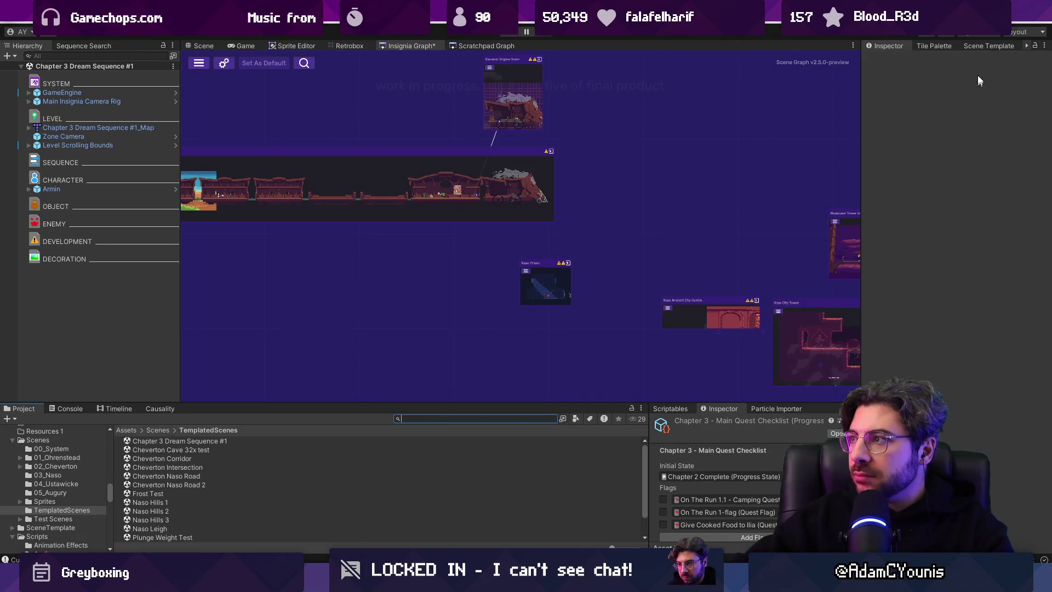
pyautogui.click(973, 48)
pyautogui.moveTo(860, 102); pyautogui.dragTo(824, 102)
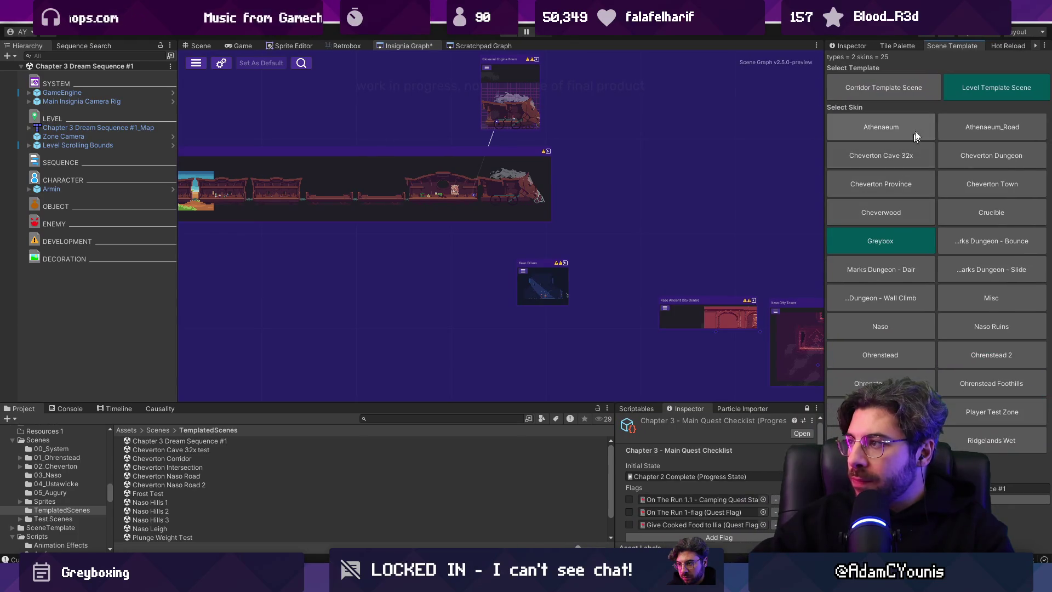
pyautogui.press('BackSpace')
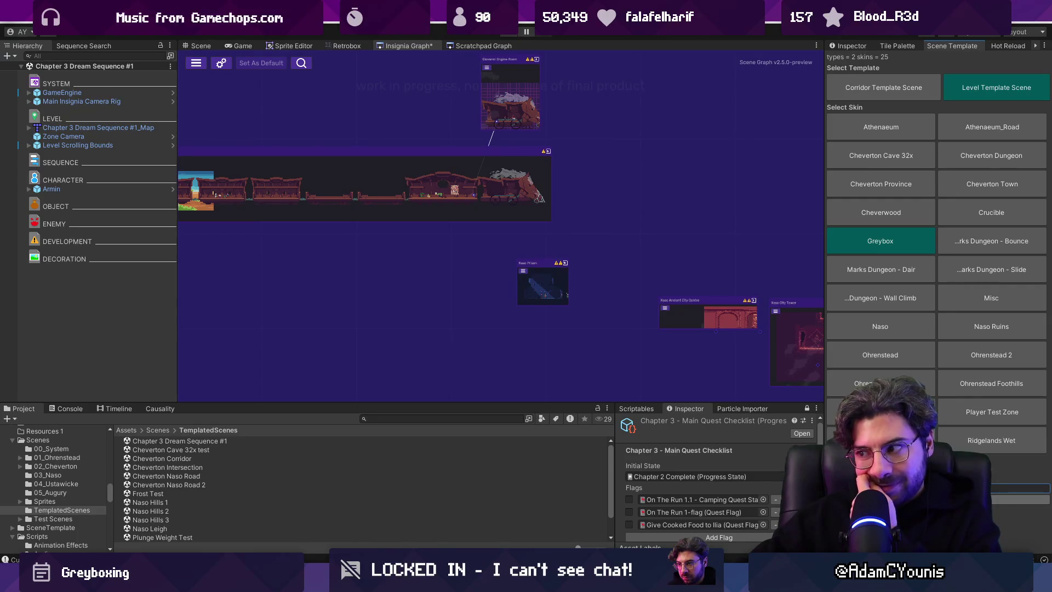
pyautogui.press('Return')
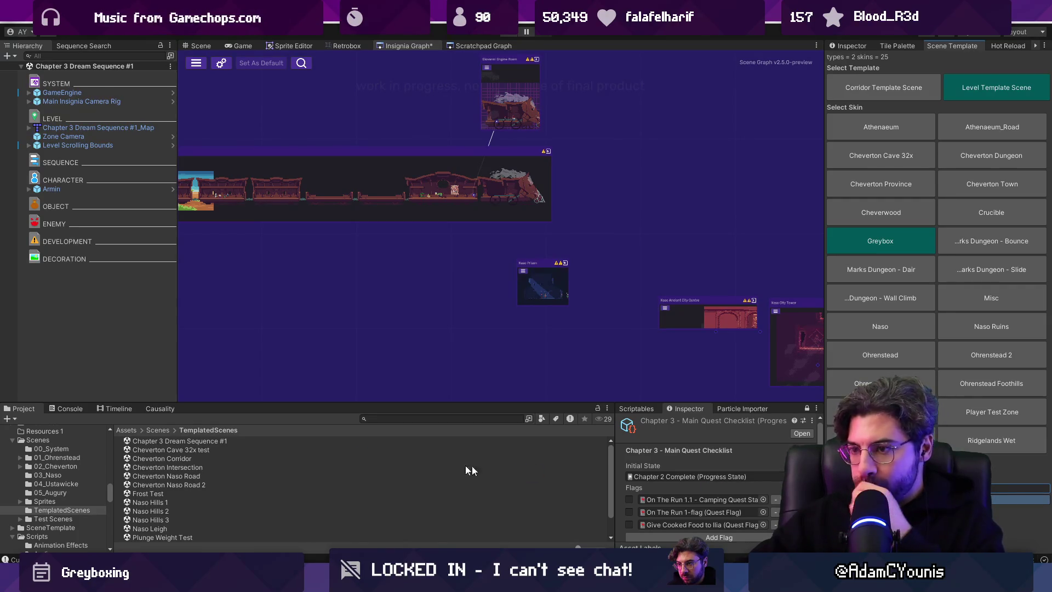
pyautogui.click(44, 408)
pyautogui.click(40, 409)
# - Find Oasis Fight, add it to the Insignia Graph, and open Oasis Fight_Map in Tiled
pyautogui.click(399, 419)
pyautogui.write('oasis fig')
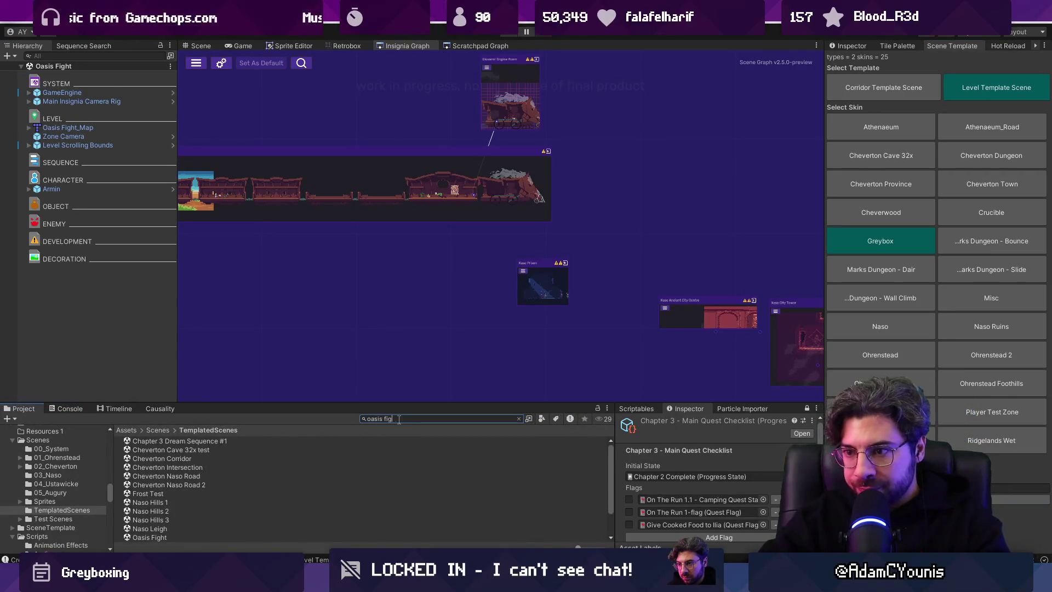
pyautogui.write('ht')
pyautogui.moveTo(150, 441)
pyautogui.mouseDown()
pyautogui.moveTo(243, 355)
pyautogui.moveTo(352, 280)
pyautogui.mouseUp()
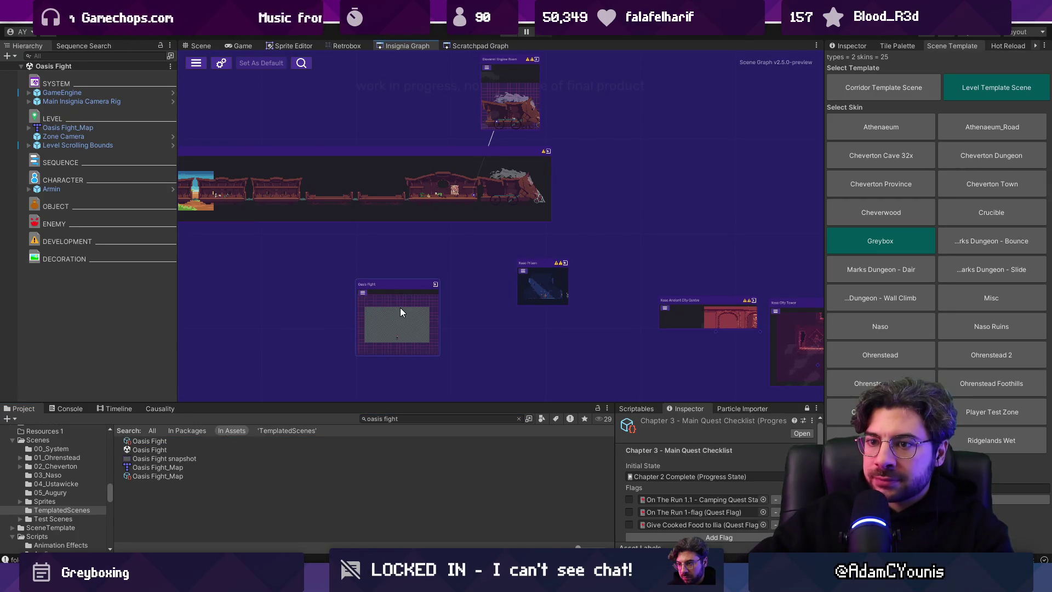
pyautogui.doubleClick(179, 465)
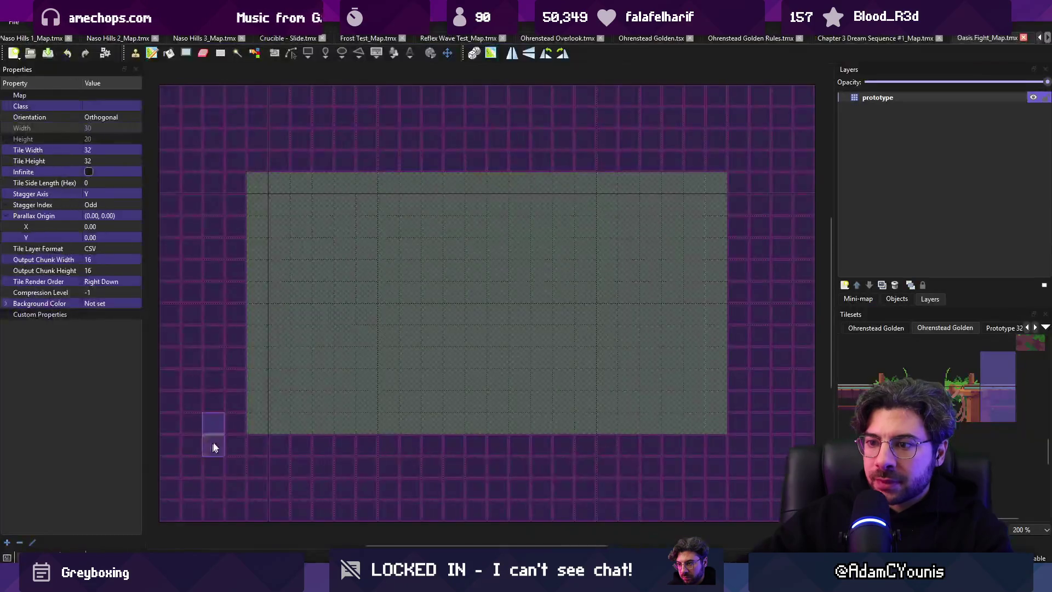
# - Enable unity:ignore on the prototype layer and copy-paste a block of map tiles
pyautogui.click(883, 98)
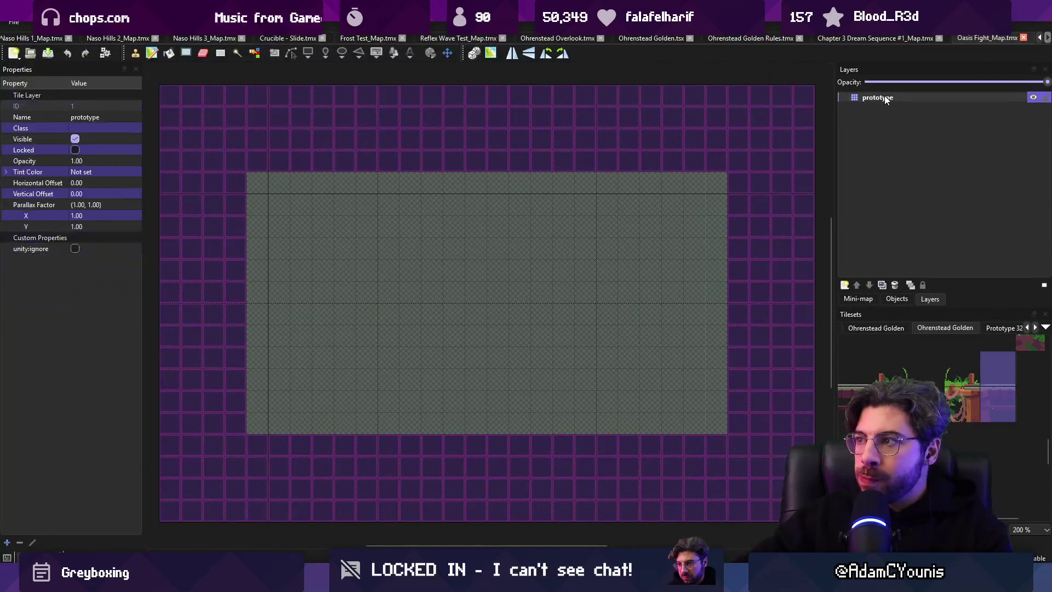
pyautogui.click(77, 250)
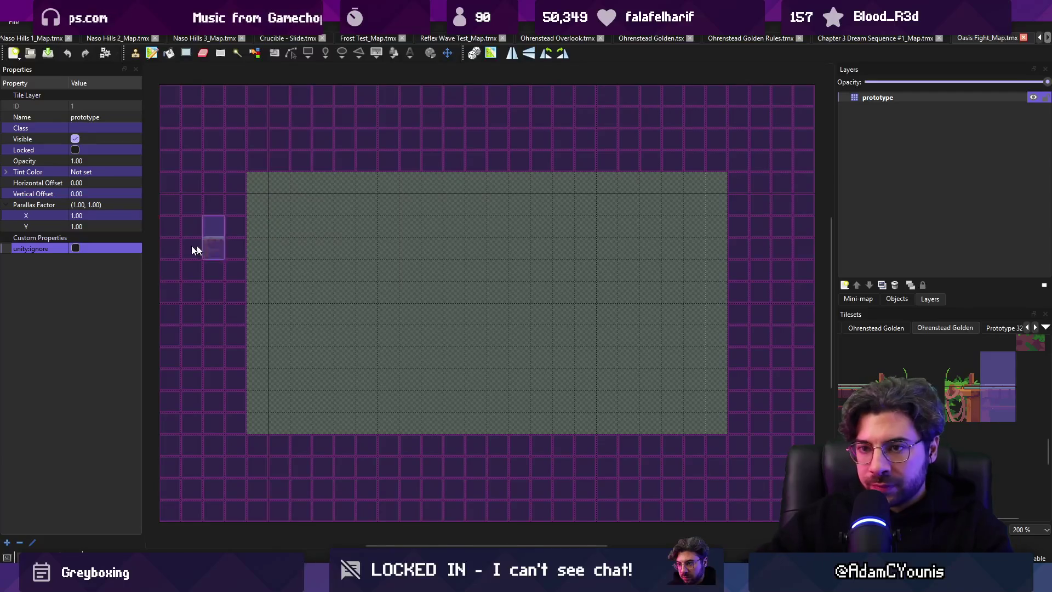
pyautogui.click(76, 248)
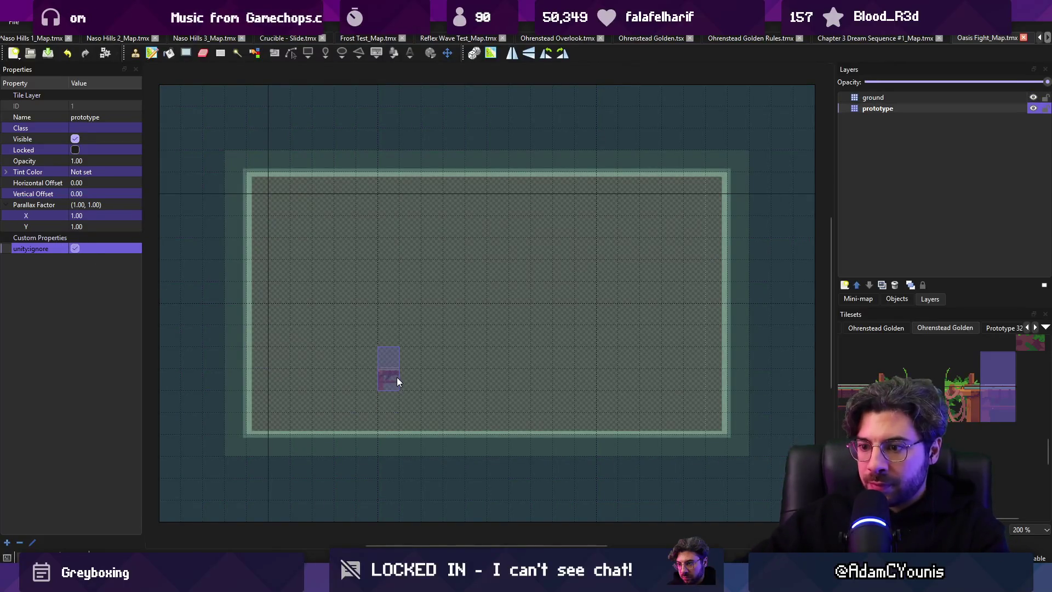
pyautogui.scroll(-2, 399, 379)
pyautogui.press('r')
pyautogui.moveTo(339, 368); pyautogui.dragTo(497, 319)
pyautogui.hotkey('ctrl', 'c')
pyautogui.hotkey('ctrl', 'v')
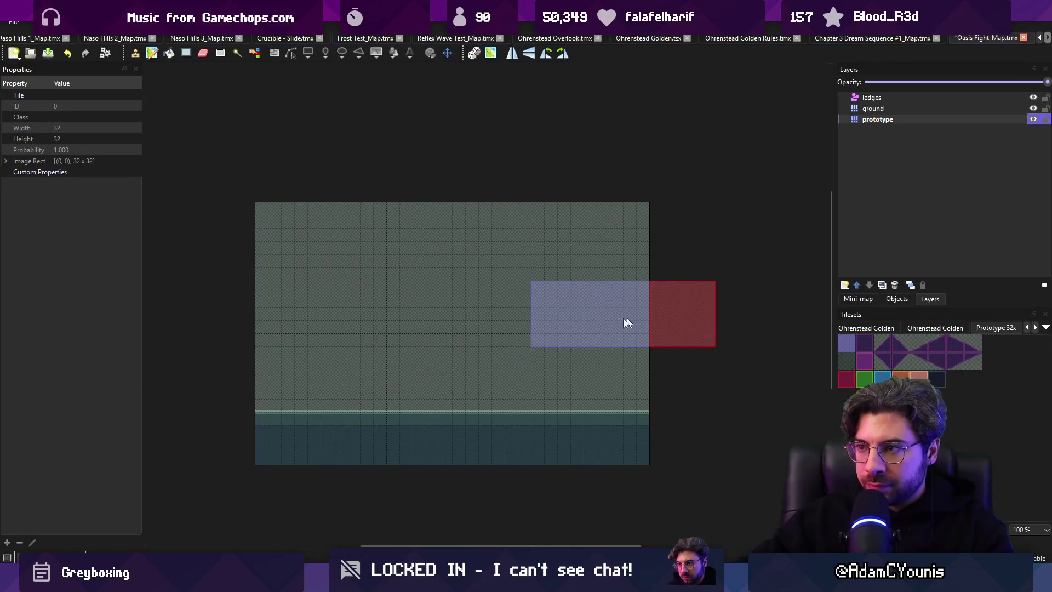
# - Open the Oasis Fight level in Unity and clear the old asset search
pyautogui.hotkey('alt', 'Tab')
pyautogui.doubleClick(392, 322)
pyautogui.click(426, 419)
pyautogui.hotkey('ctrl', 'a')
pyautogui.press('BackSpace')
# - Search the Project for 'caravan' and place the Naso Caravan Interior in the scene
pyautogui.write('caravan')
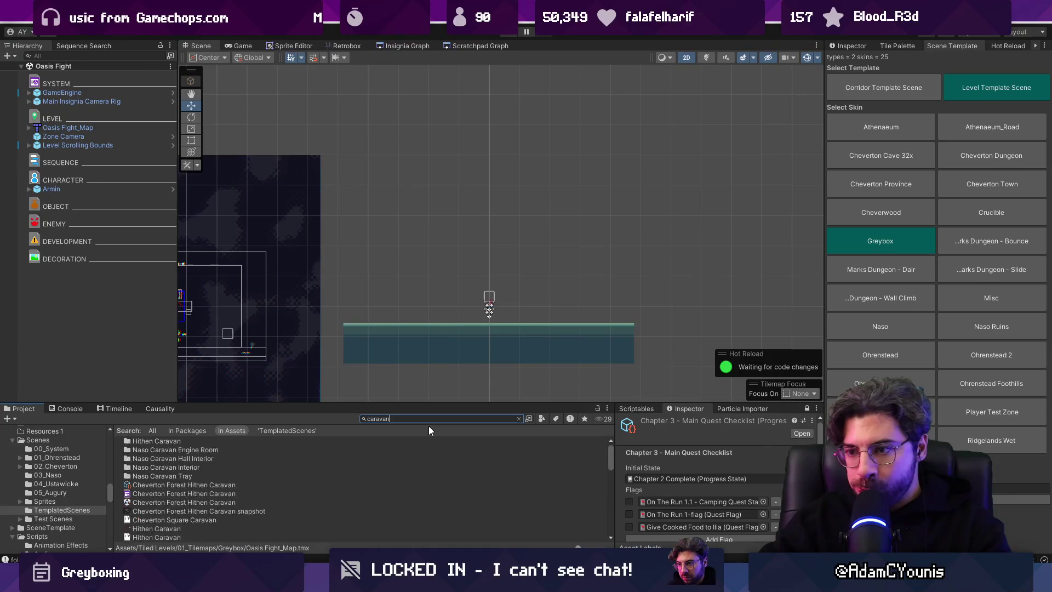
pyautogui.scroll(-5, 190, 502)
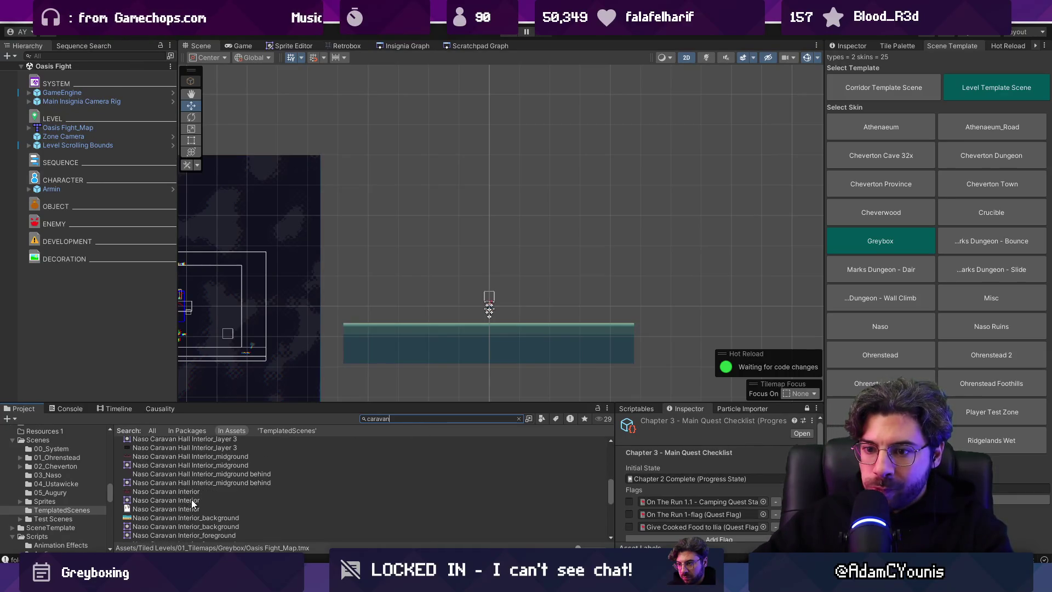
pyautogui.click(172, 491)
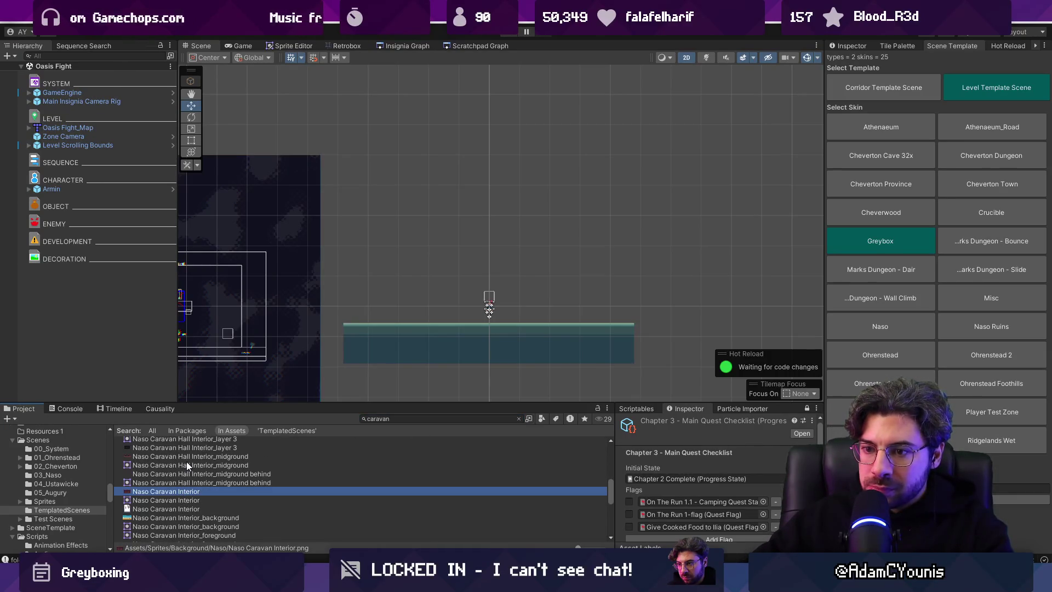
pyautogui.scroll(-10, 191, 456)
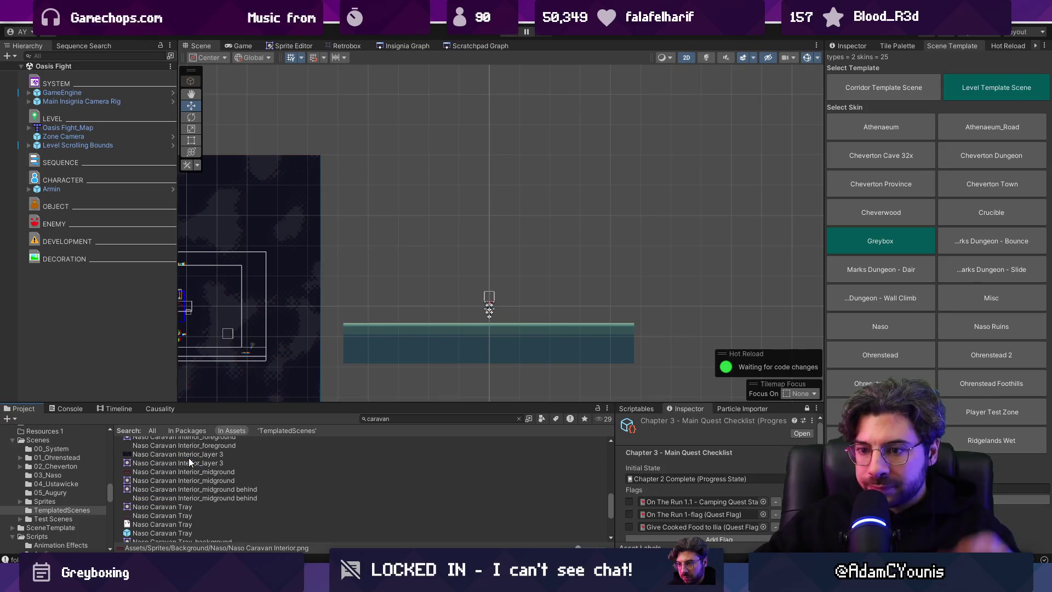
pyautogui.moveTo(177, 495); pyautogui.dragTo(475, 264)
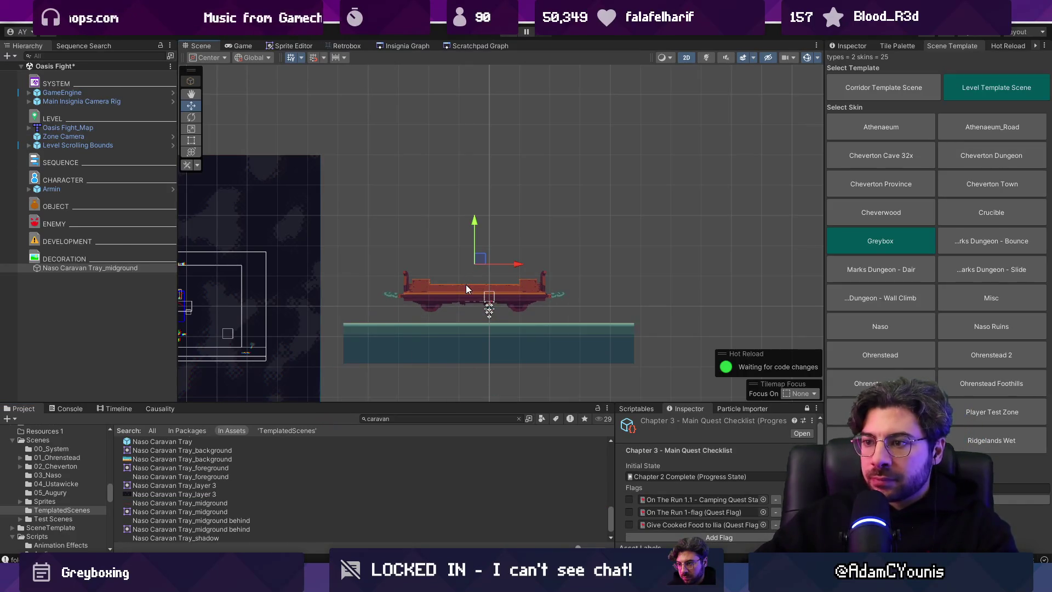
pyautogui.hotkey('ctrl', 'z')
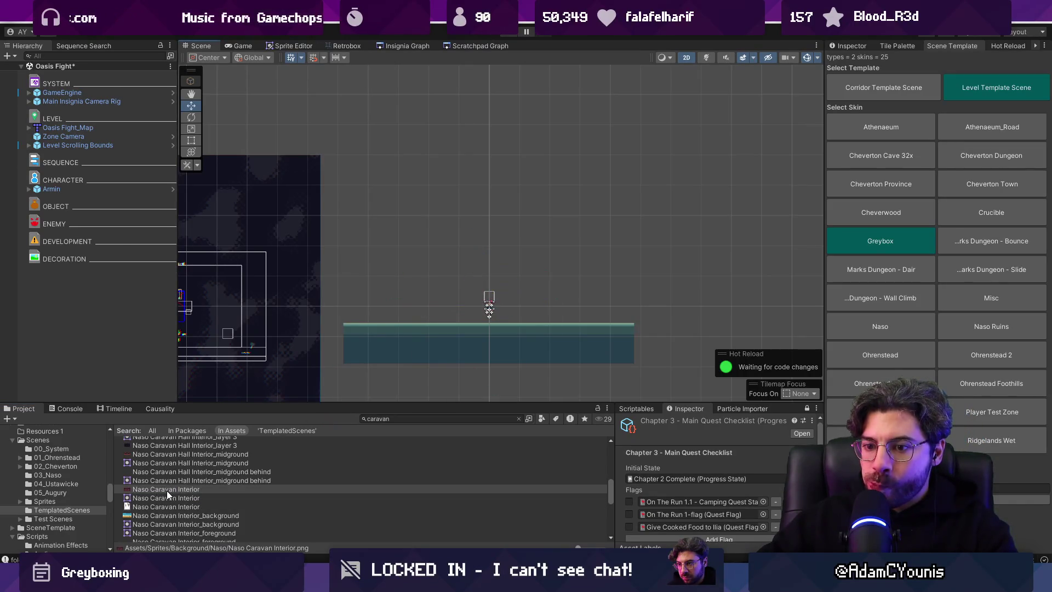
pyautogui.moveTo(167, 490)
pyautogui.mouseDown()
pyautogui.moveTo(455, 291)
pyautogui.moveTo(447, 273)
pyautogui.mouseUp()
# - Search for 'caravan ext' and drop the Naso Caravan Tray beside the interior
pyautogui.click(403, 418)
pyautogui.write('a')
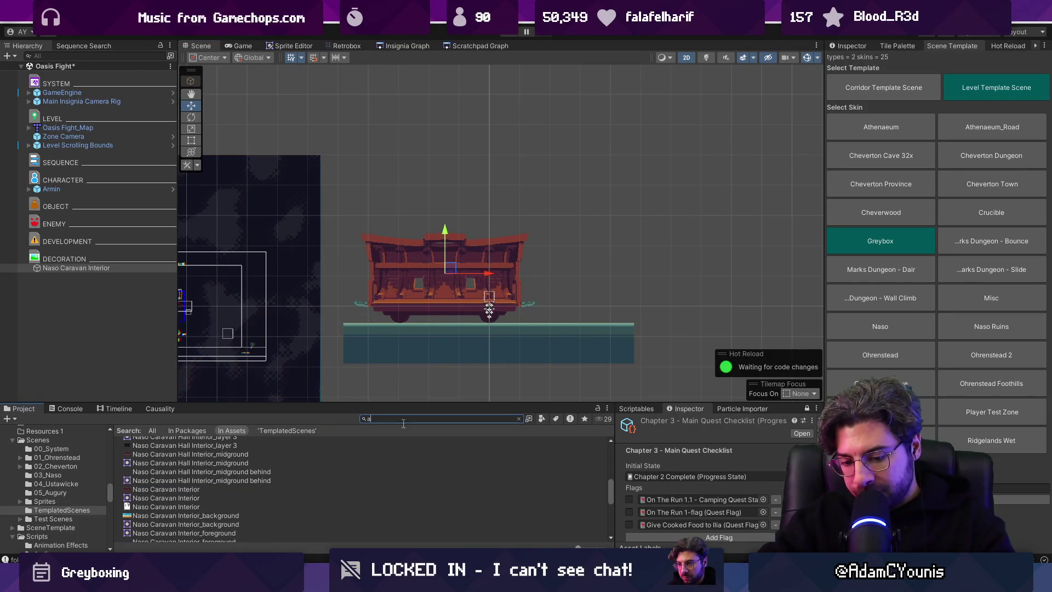
pyautogui.press('BackSpace')
pyautogui.write('caravan ext')
pyautogui.doubleClick(404, 420)
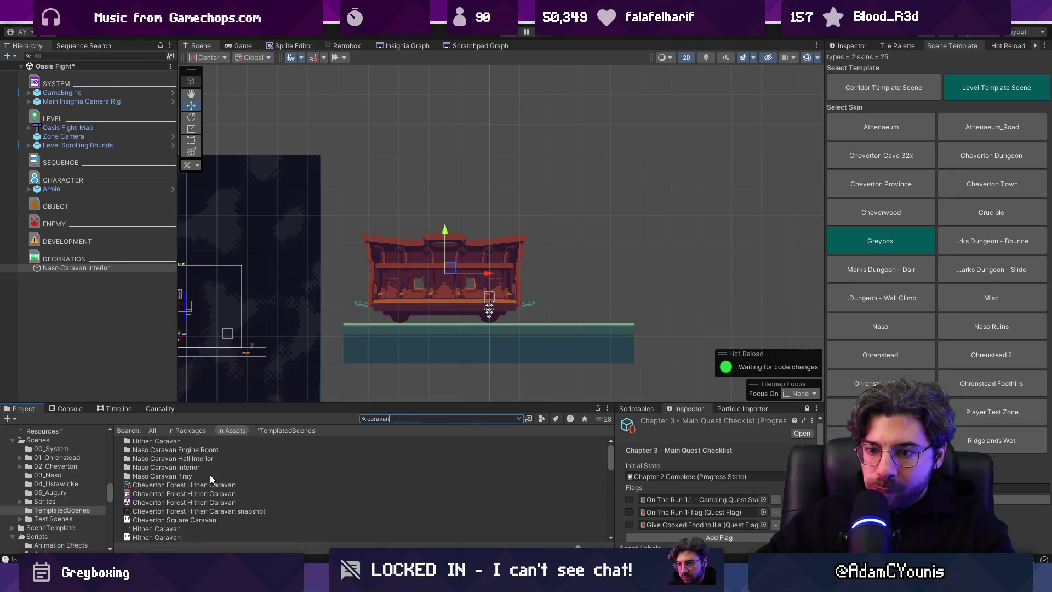
pyautogui.scroll(2, 191, 491)
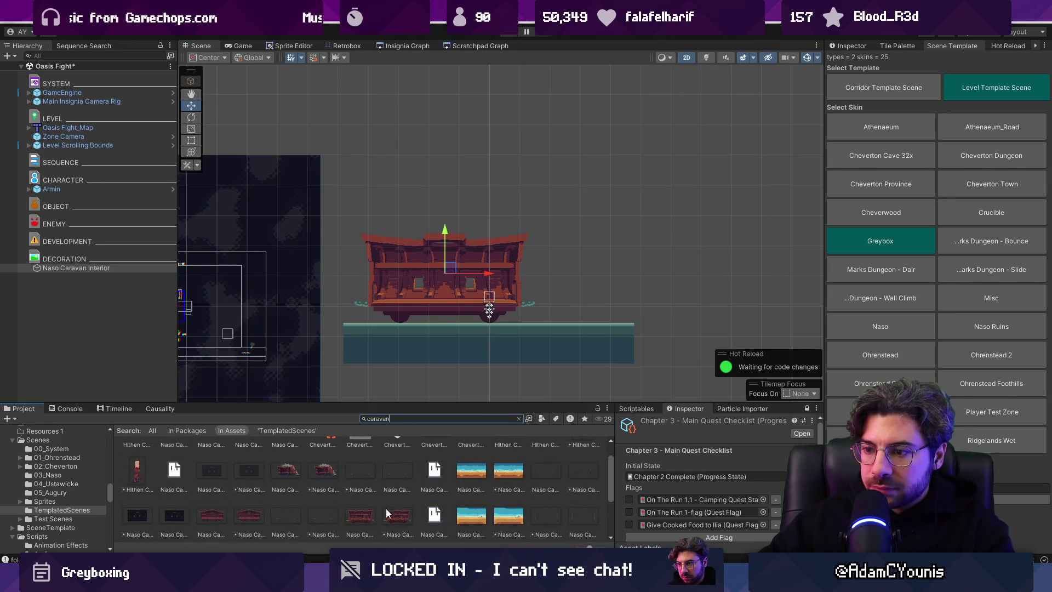
pyautogui.scroll(-1, 356, 502)
pyautogui.moveTo(360, 498)
pyautogui.mouseDown()
pyautogui.moveTo(594, 229)
pyautogui.moveTo(612, 229)
pyautogui.moveTo(372, 486)
pyautogui.moveTo(620, 273)
pyautogui.mouseUp()
# - Add the caravan hall desert background, keeping its sorting layer on Default
pyautogui.scroll(-1, 371, 485)
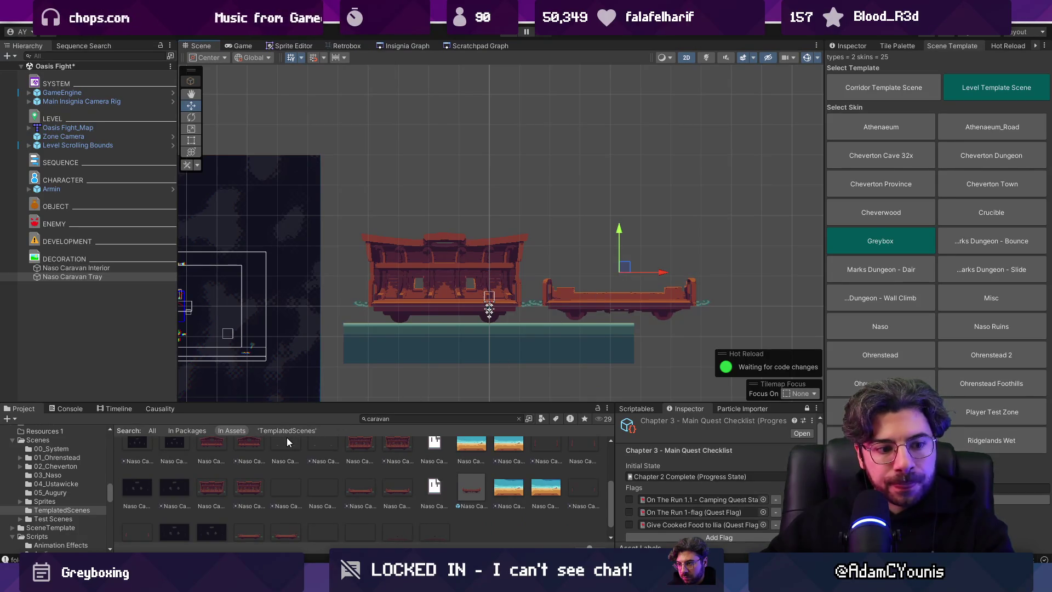
pyautogui.scroll(-1, 387, 497)
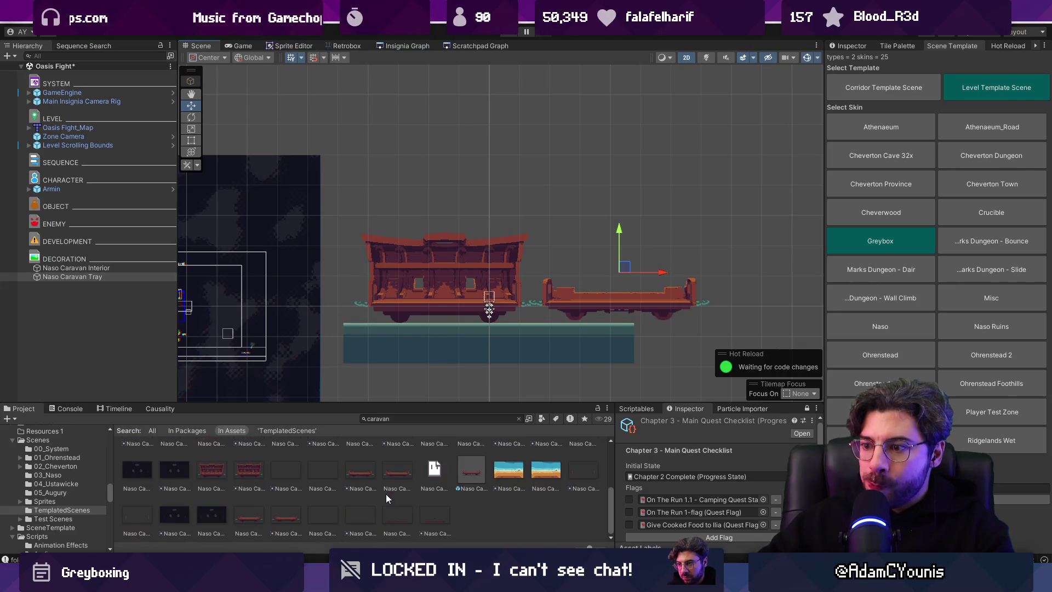
pyautogui.scroll(3, 282, 492)
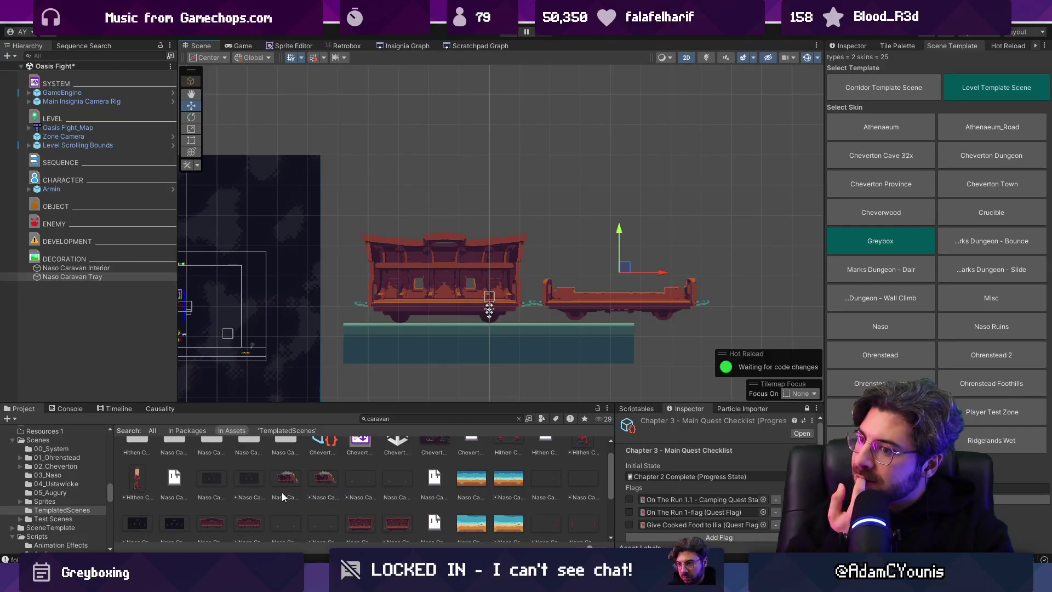
pyautogui.scroll(2, 317, 491)
pyautogui.moveTo(463, 502)
pyautogui.mouseDown()
pyautogui.moveTo(482, 306)
pyautogui.moveTo(500, 262)
pyautogui.mouseUp()
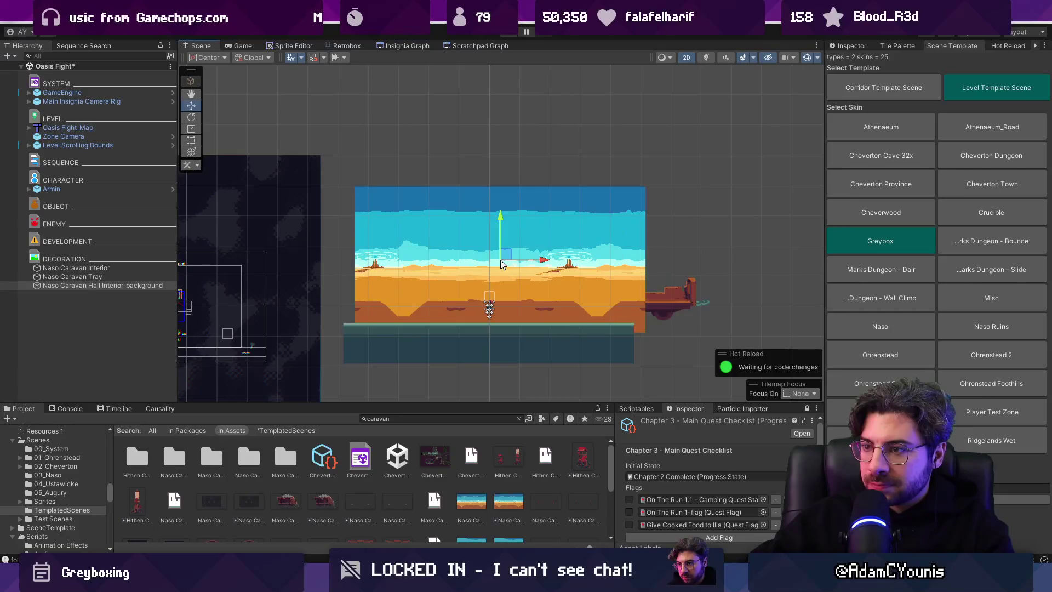
pyautogui.click(848, 46)
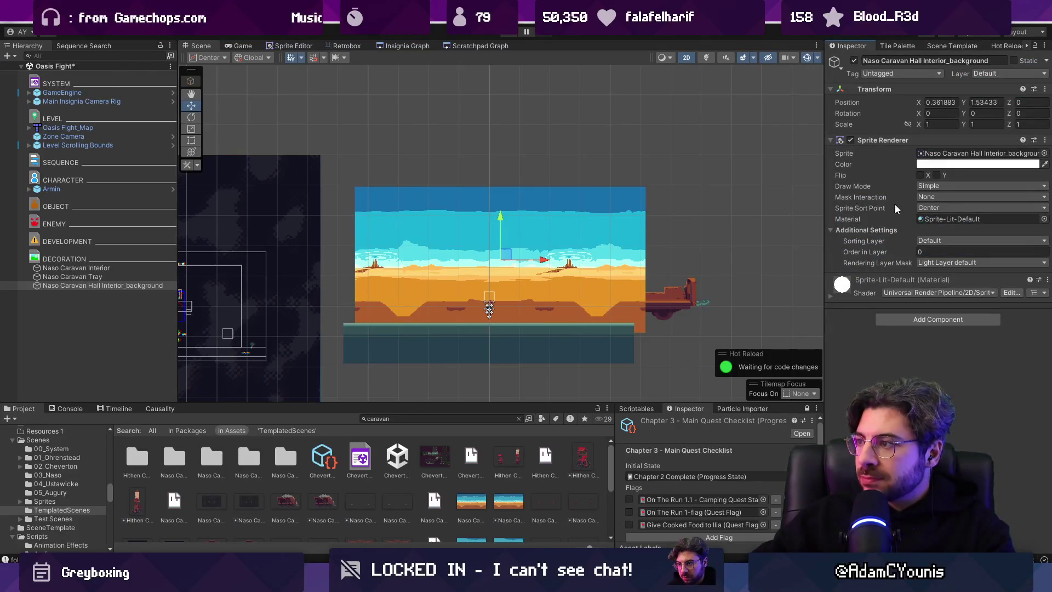
pyautogui.click(938, 239)
pyautogui.click(928, 251)
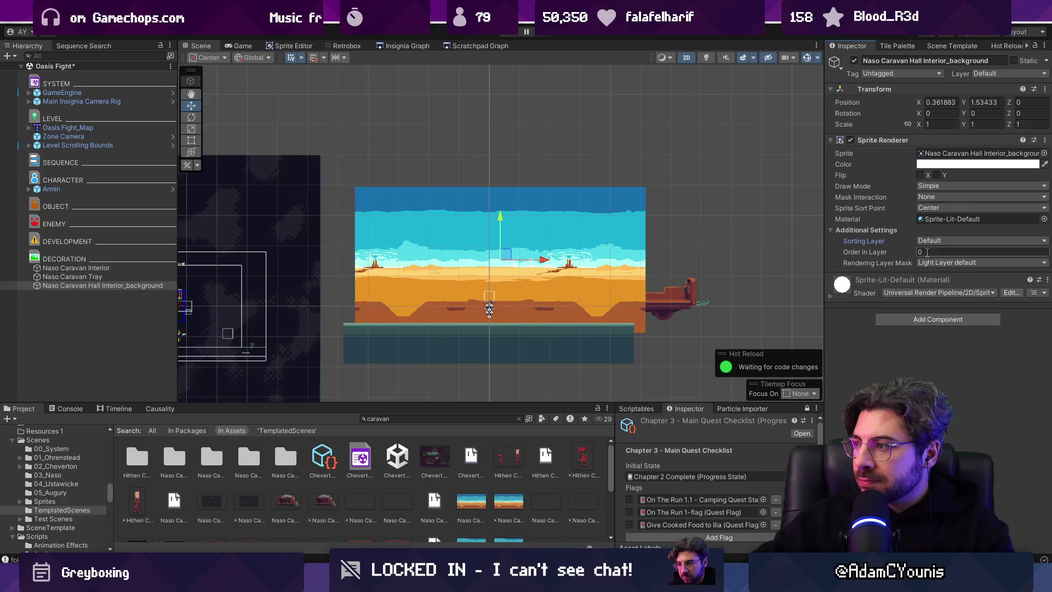
# - Move the desert background down so it sits behind the caravan
pyautogui.moveTo(551, 253); pyautogui.dragTo(554, 130)
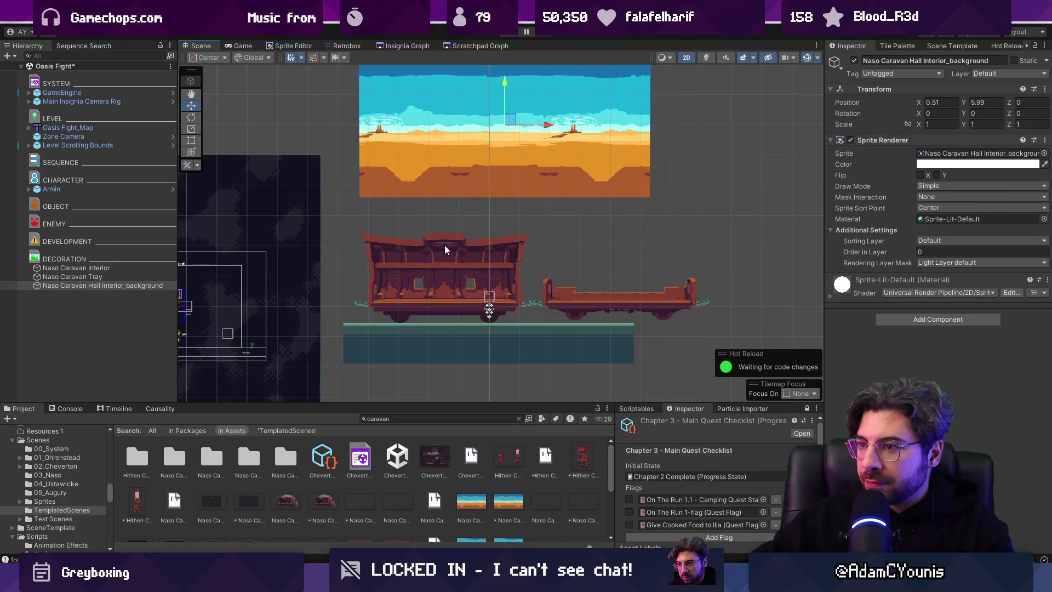
pyautogui.click(445, 245)
pyautogui.keyDown('shift'); pyautogui.click(604, 298); pyautogui.keyUp('shift')
pyautogui.click(940, 240)
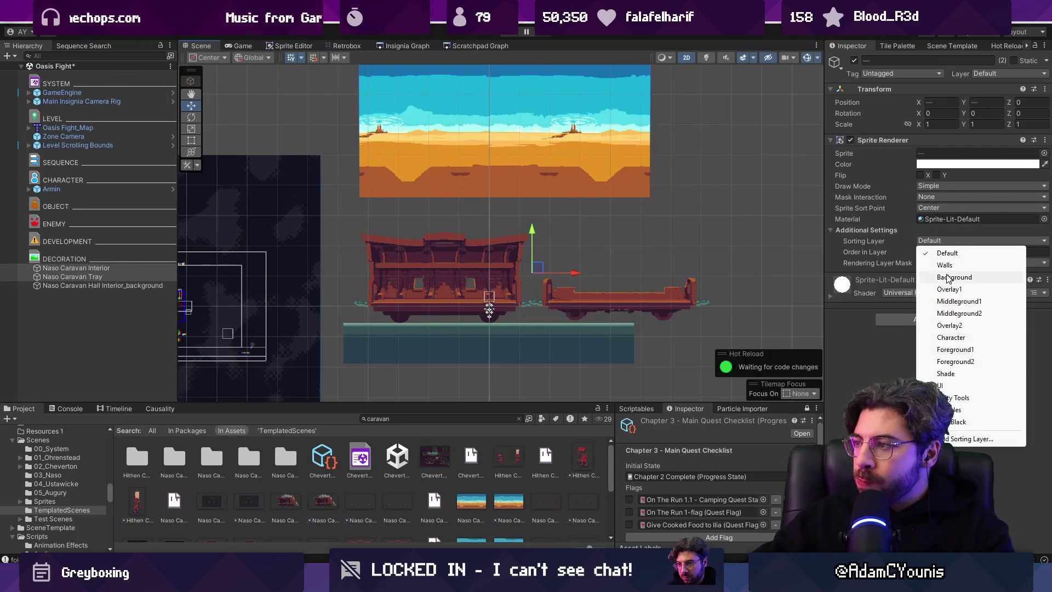
pyautogui.click(510, 125)
pyautogui.moveTo(509, 125); pyautogui.dragTo(526, 203)
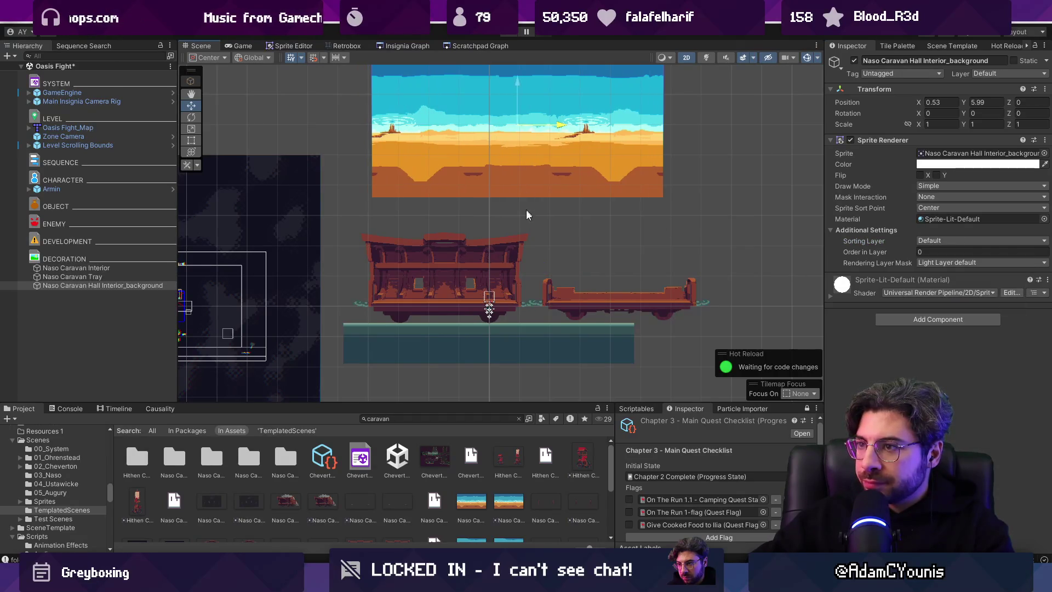
pyautogui.moveTo(517, 117); pyautogui.dragTo(496, 258)
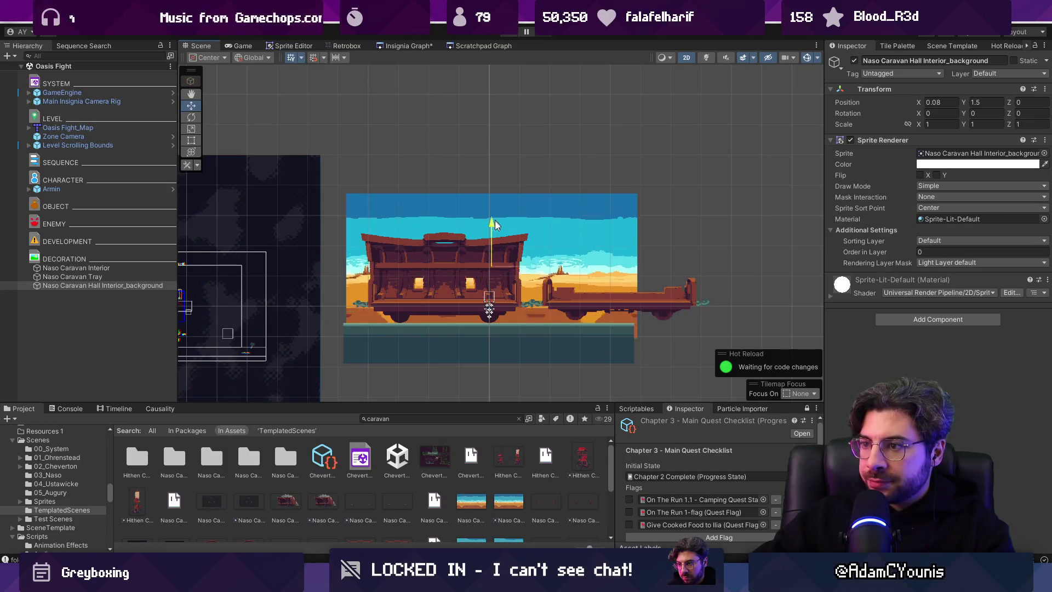
pyautogui.moveTo(495, 217); pyautogui.dragTo(496, 232)
# - Shift the caravan interior and tray slightly left so they sit together
pyautogui.click(446, 281)
pyautogui.click(433, 283)
pyautogui.click(446, 277)
pyautogui.moveTo(446, 277); pyautogui.dragTo(430, 274)
pyautogui.click(561, 295)
pyautogui.moveTo(623, 269); pyautogui.dragTo(601, 270)
pyautogui.click(486, 415)
# - Find the Naso Environment Mockup_foreground sprite and add it to the scene
pyautogui.write('oasius')
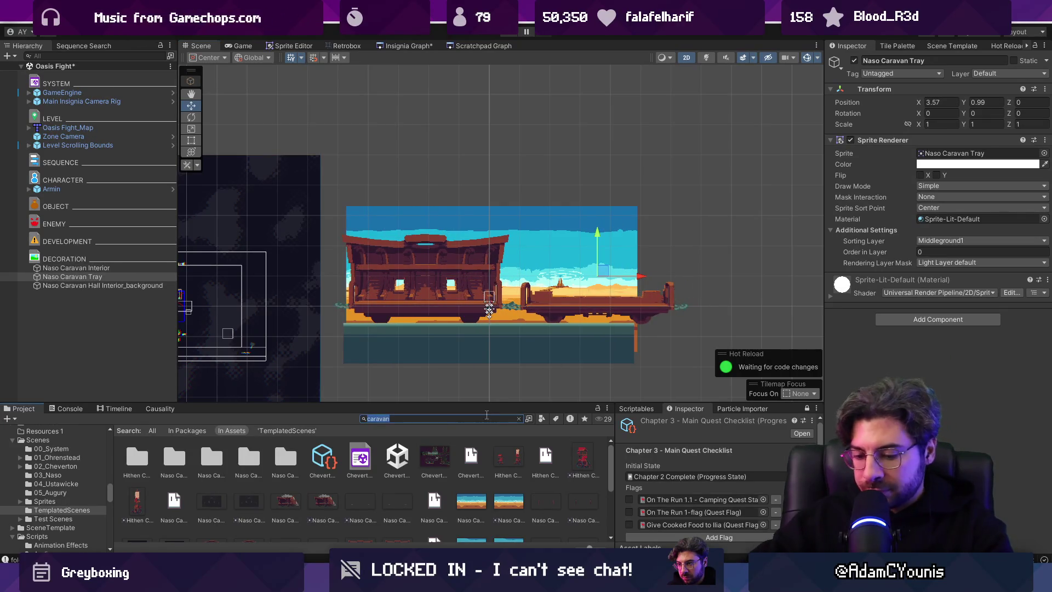
pyautogui.press('BackSpace')
pyautogui.press('BackSpace')
pyautogui.write('sis')
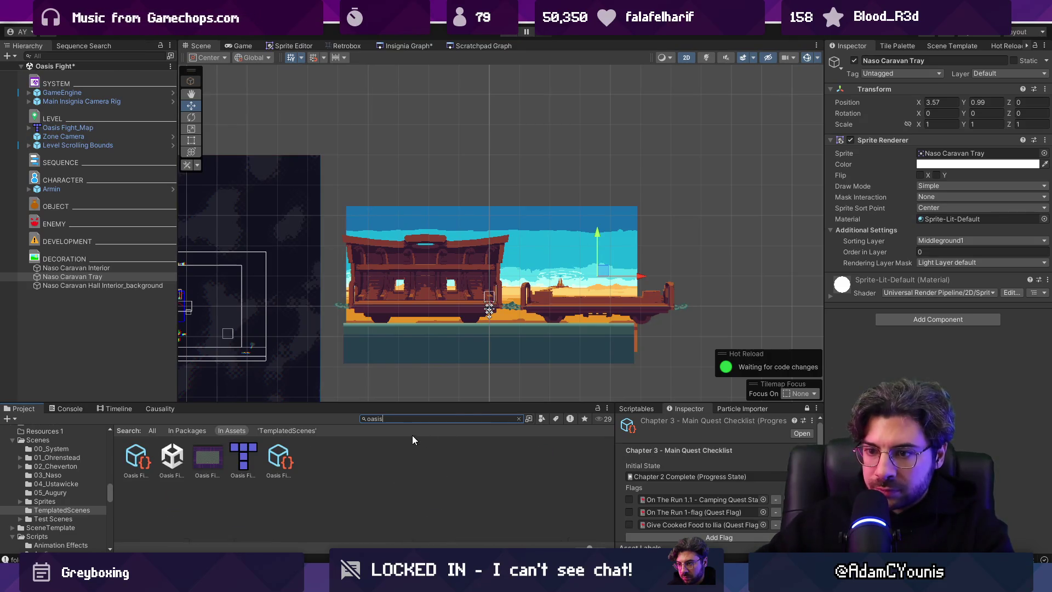
pyautogui.press('BackSpace')
pyautogui.write('naso')
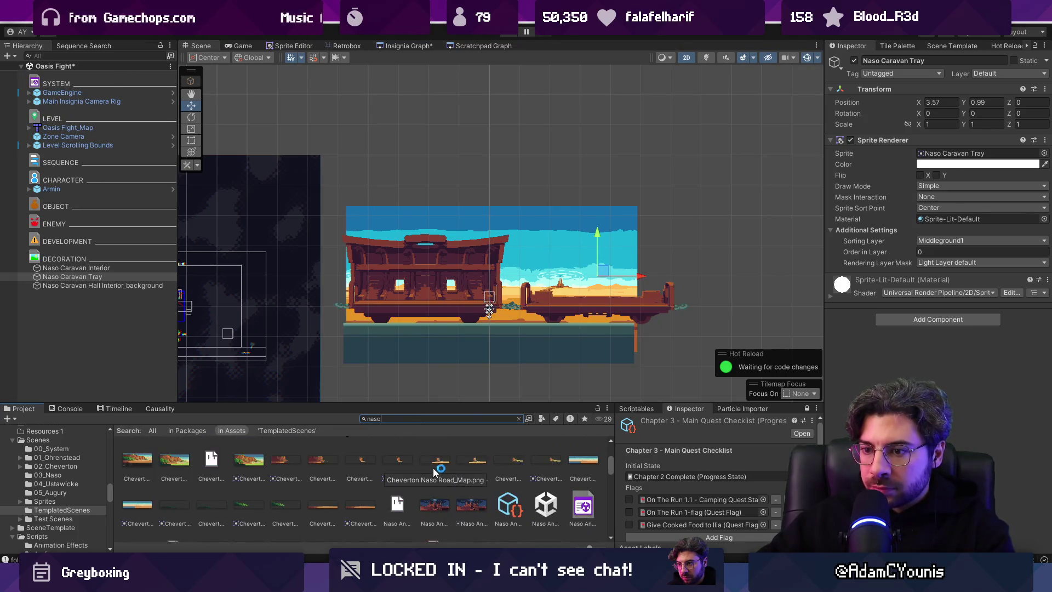
pyautogui.keyDown('ctrl'); pyautogui.scroll(3, 354, 482); pyautogui.keyUp('ctrl')
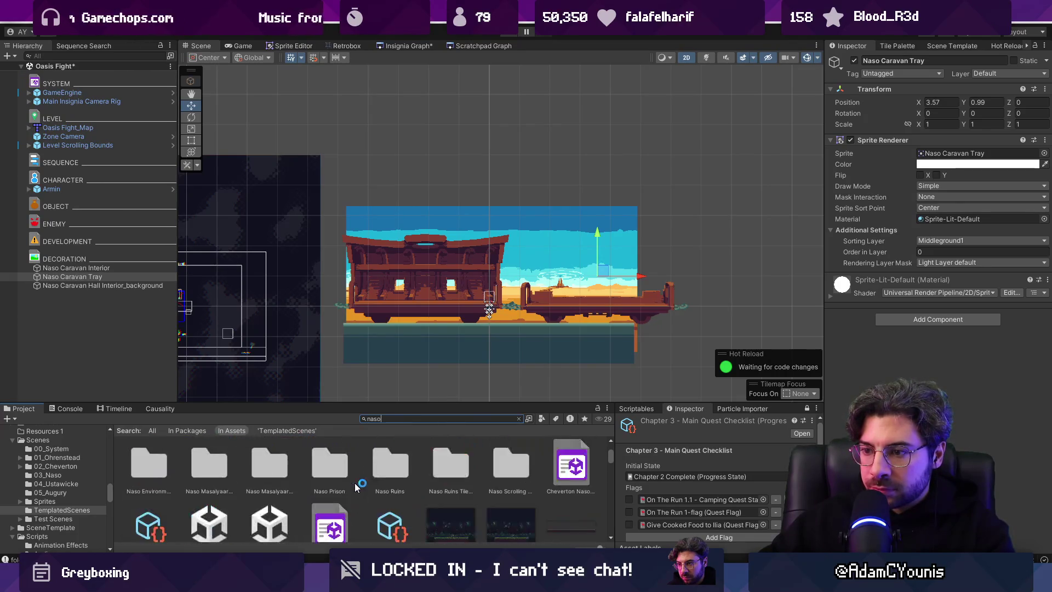
pyautogui.scroll(-2, 367, 481)
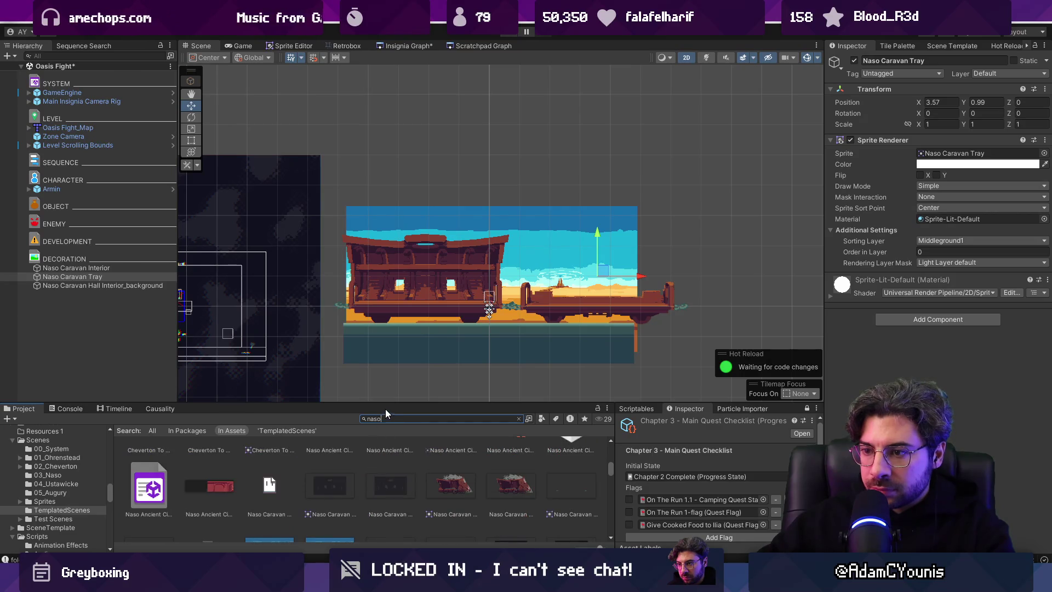
pyautogui.moveTo(386, 410); pyautogui.dragTo(386, 306)
pyautogui.scroll(-3, 367, 455)
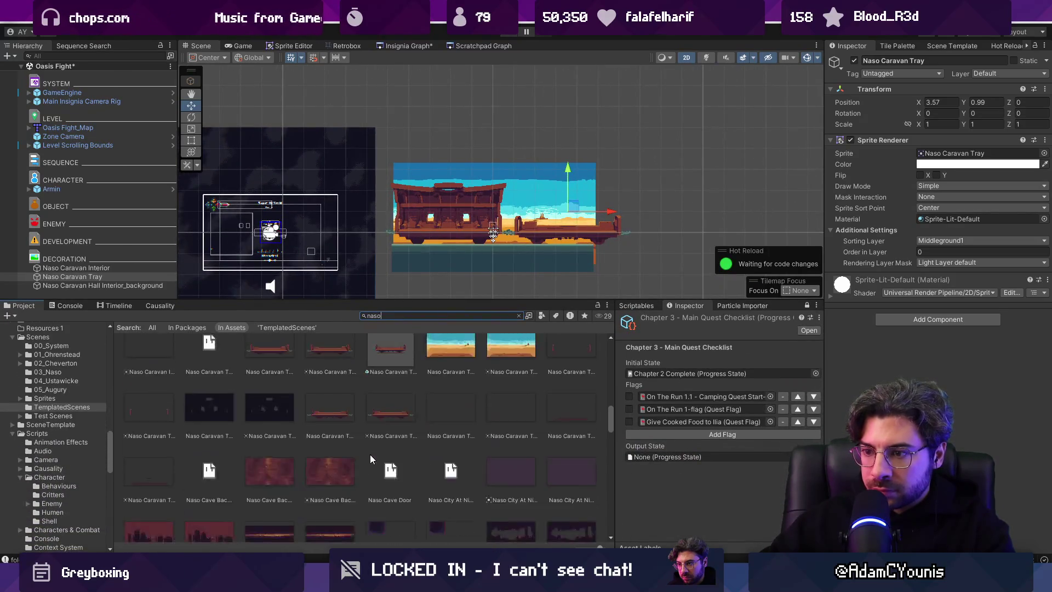
pyautogui.scroll(-3, 370, 453)
pyautogui.scroll(-2, 373, 451)
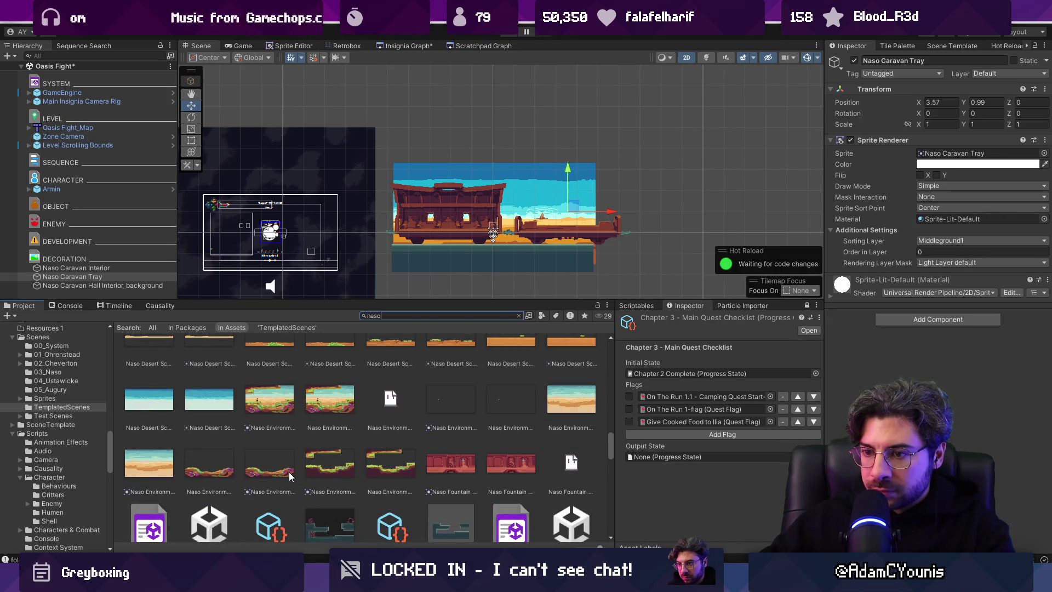
pyautogui.moveTo(291, 477); pyautogui.dragTo(500, 222)
# - Put the foreground sprite on the Foreground1 sorting layer and lower it under the caravan
pyautogui.click(933, 242)
pyautogui.click(955, 349)
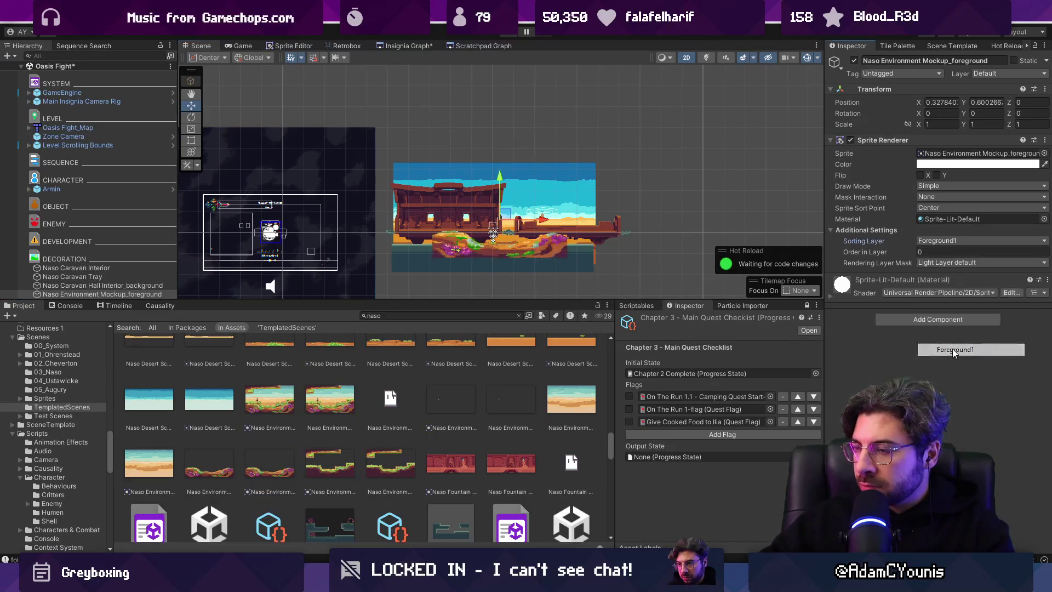
pyautogui.click(498, 265)
pyautogui.moveTo(503, 219); pyautogui.dragTo(499, 225)
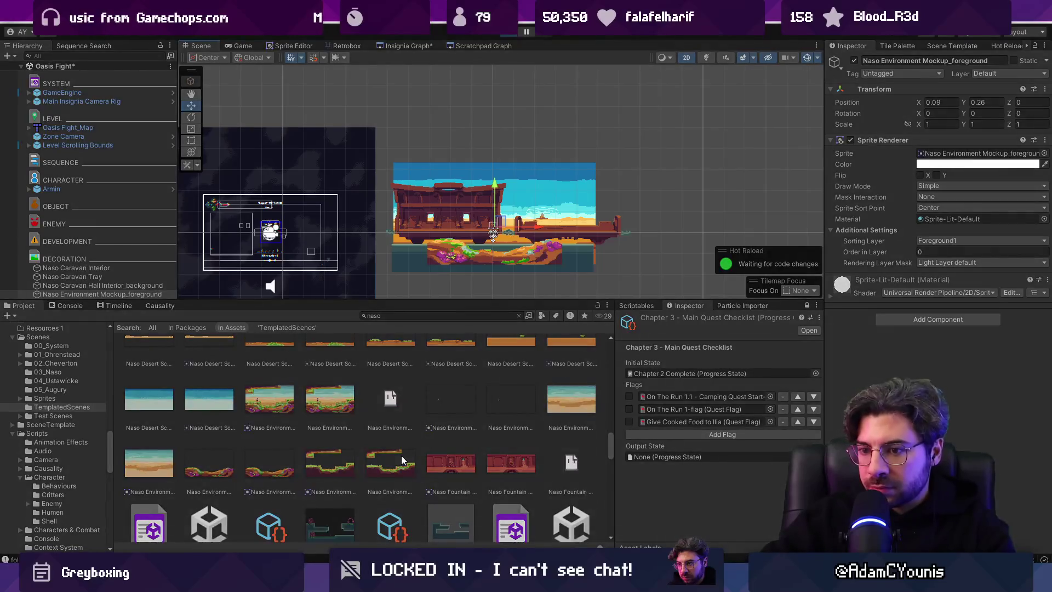
pyautogui.hotkey('ctrl', 'p')
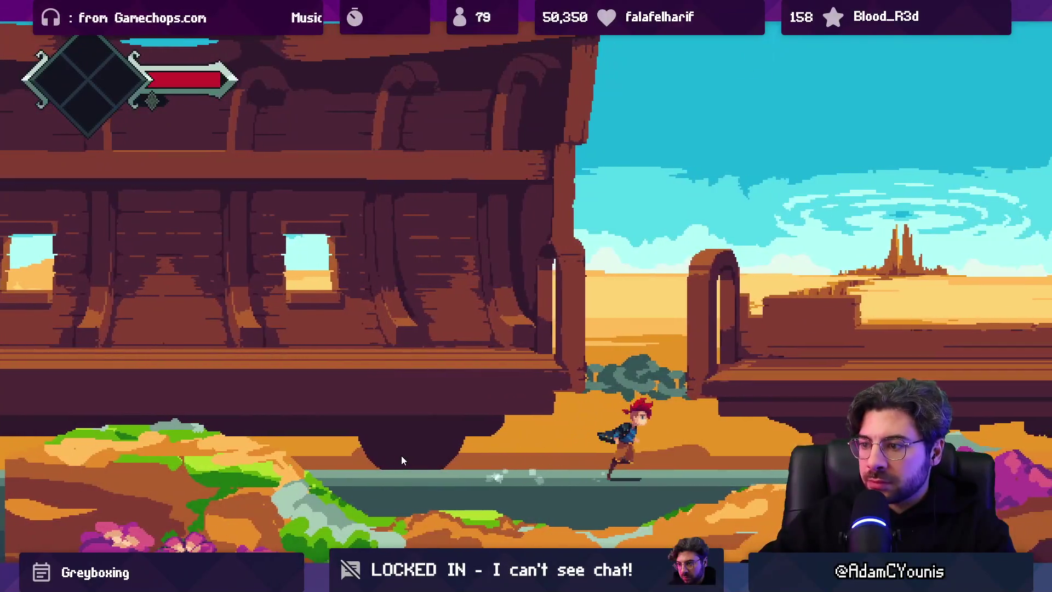
# - Run the character left, stop play mode, close Package Manager and show Hot Reload
pyautogui.press('Left')
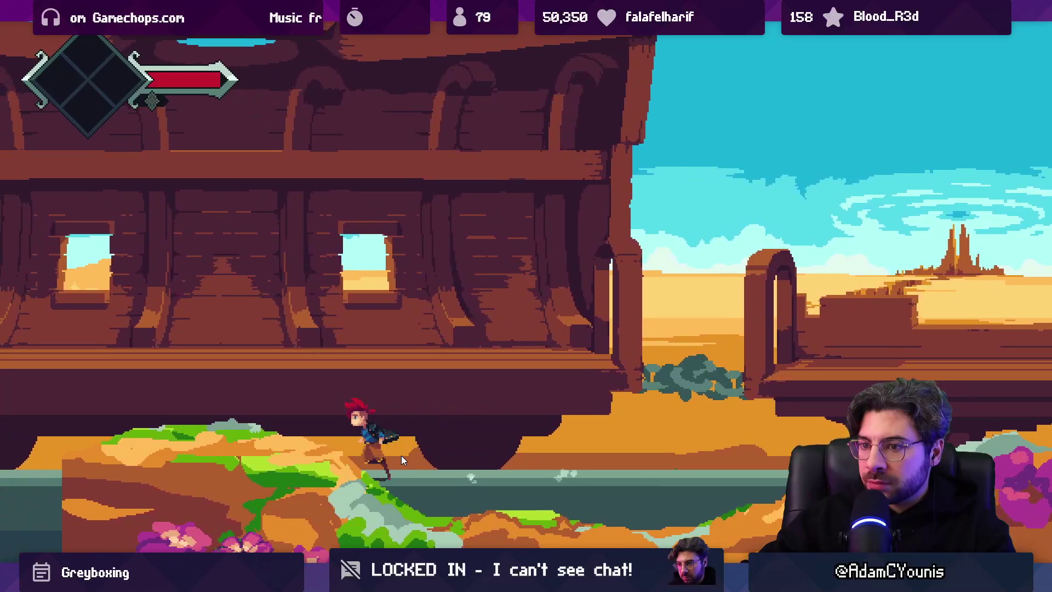
pyautogui.hotkey('ctrl', 'p')
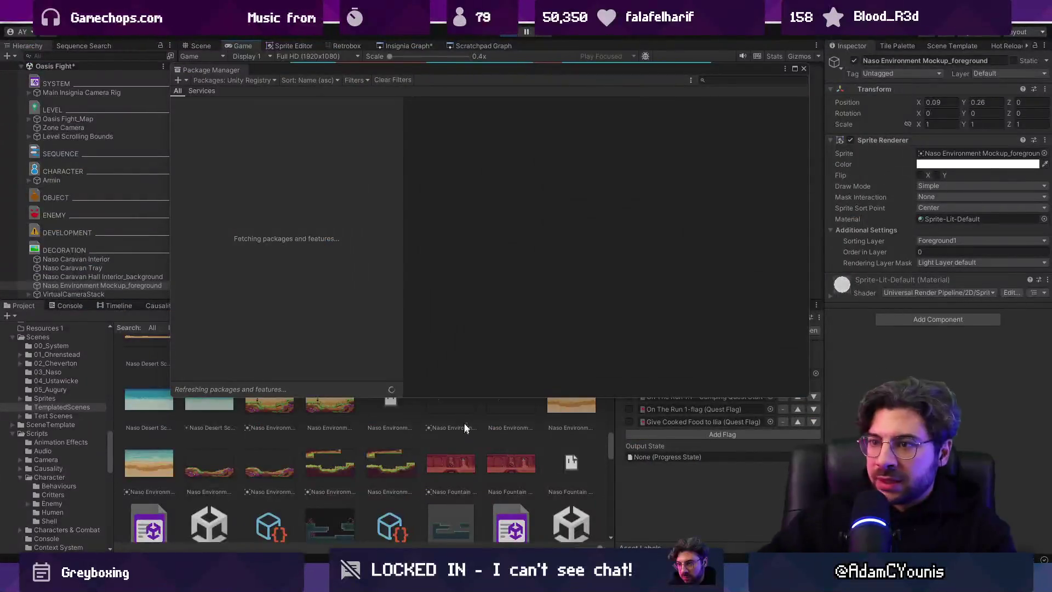
pyautogui.click(804, 69)
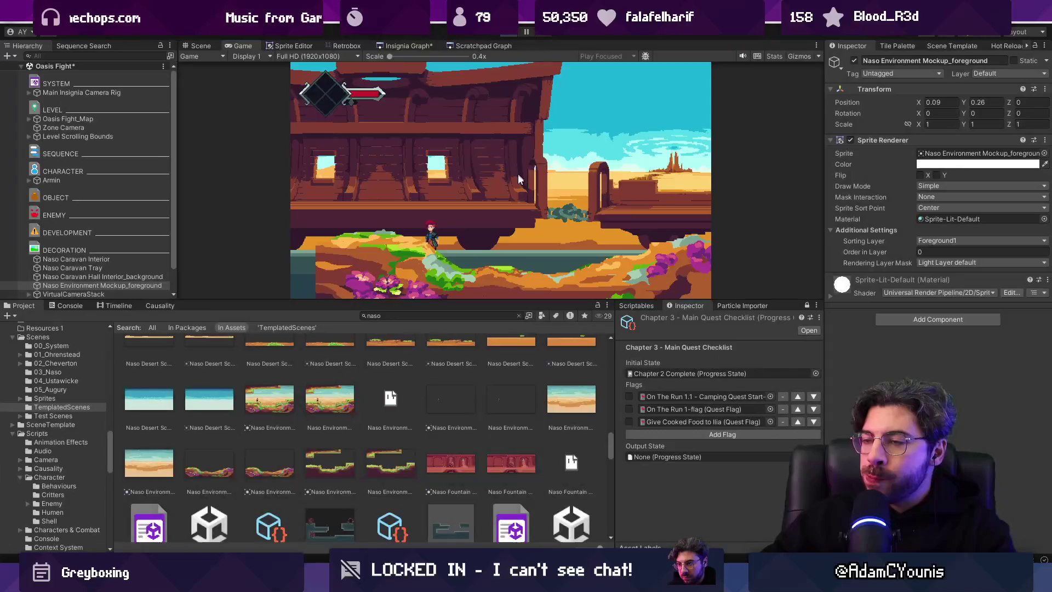
pyautogui.click(1000, 47)
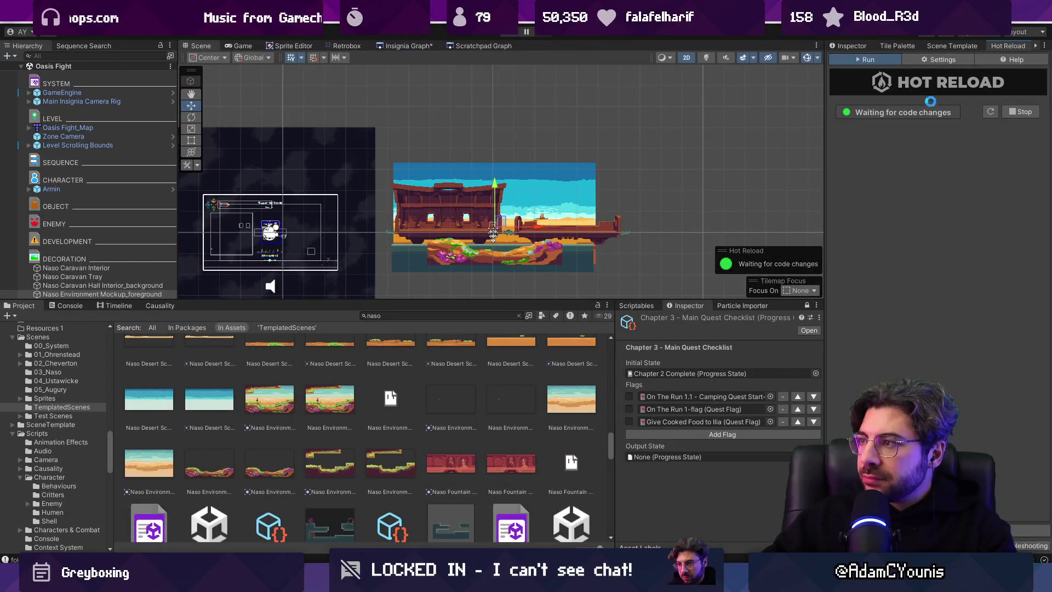
# - Dock the SceneMeta panel directly after the Inspector
pyautogui.click(939, 47)
pyautogui.click(1035, 47)
pyautogui.click(961, 47)
pyautogui.moveTo(924, 48); pyautogui.dragTo(856, 46)
pyautogui.click(831, 46)
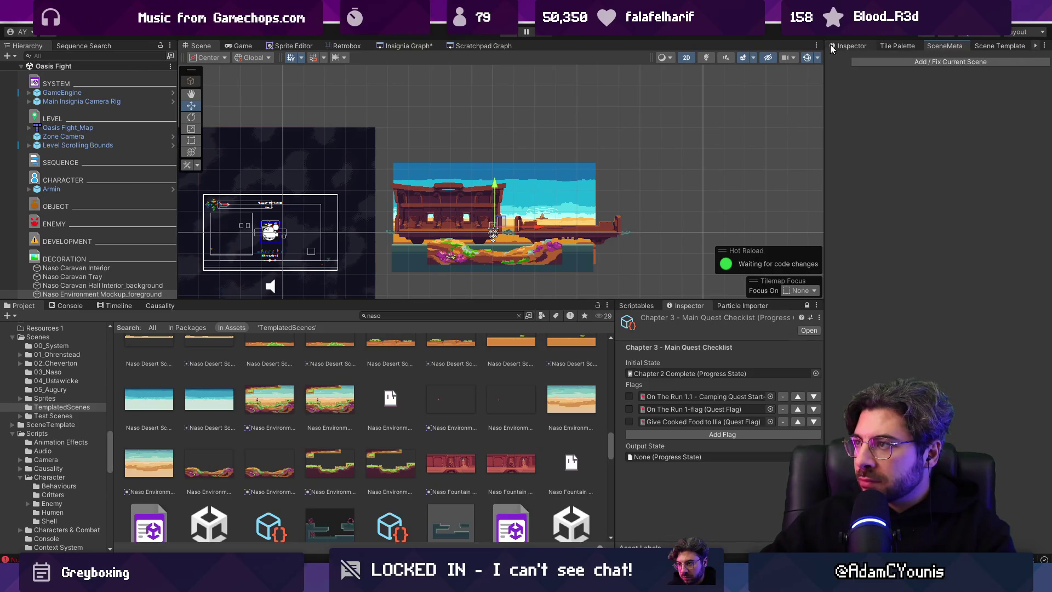
pyautogui.moveTo(938, 50); pyautogui.dragTo(899, 48)
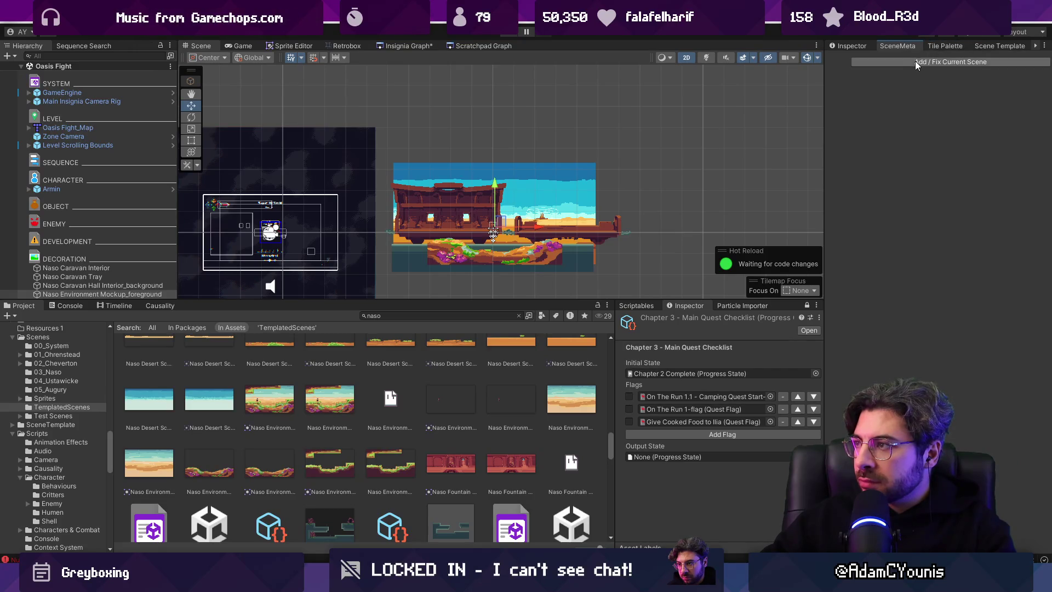
# - Save the Insignia scene graph with Ctrl+S and select the caravan hall background
pyautogui.hotkey('ctrl', 's')
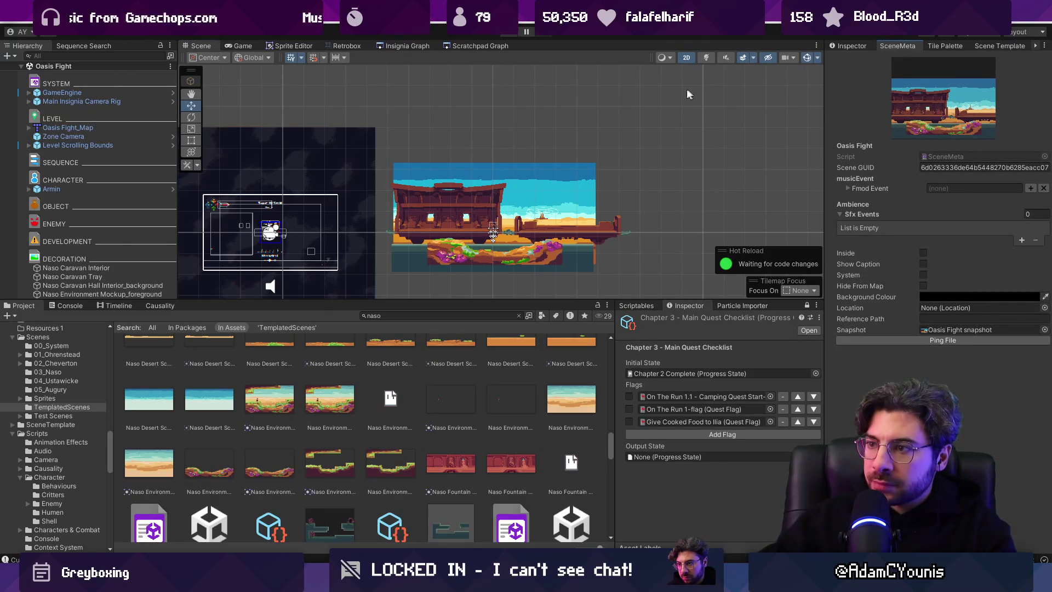
pyautogui.scroll(-5, 540, 410)
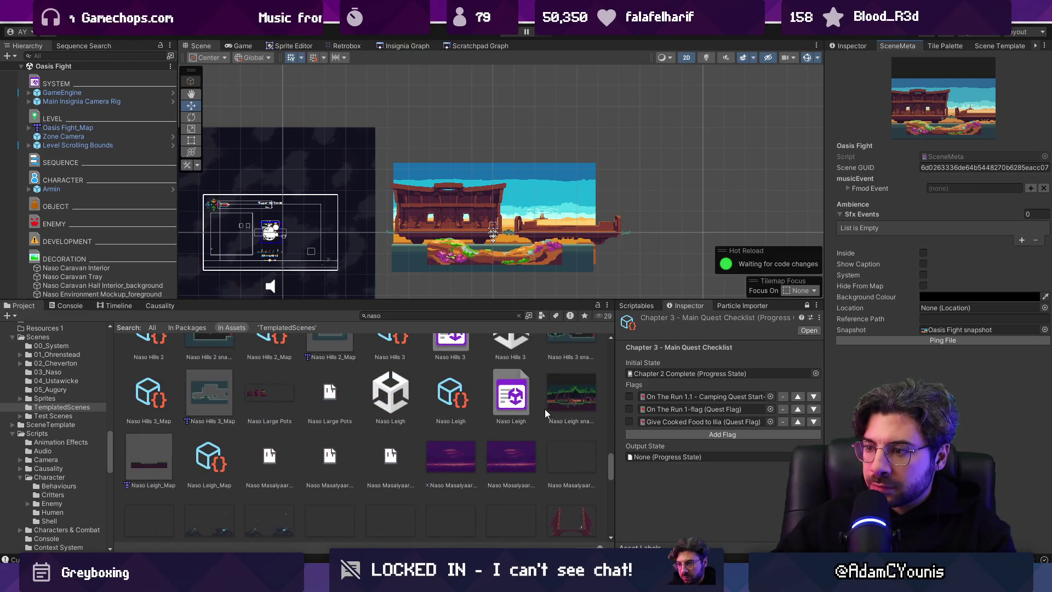
pyautogui.click(574, 216)
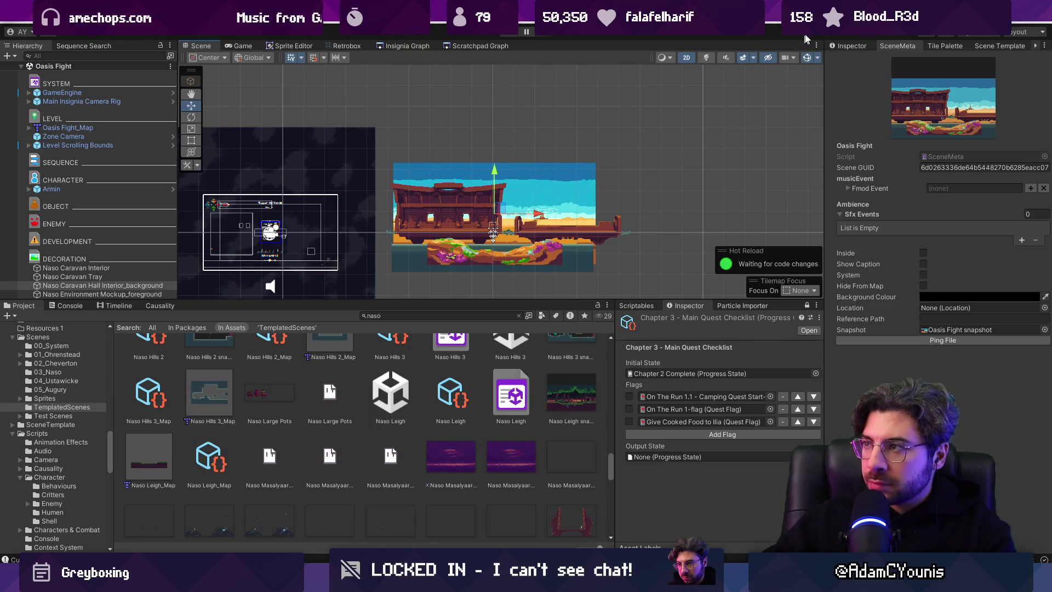
# - Add a Parallax By Depth component to the background and set its Z position to 99
pyautogui.click(847, 46)
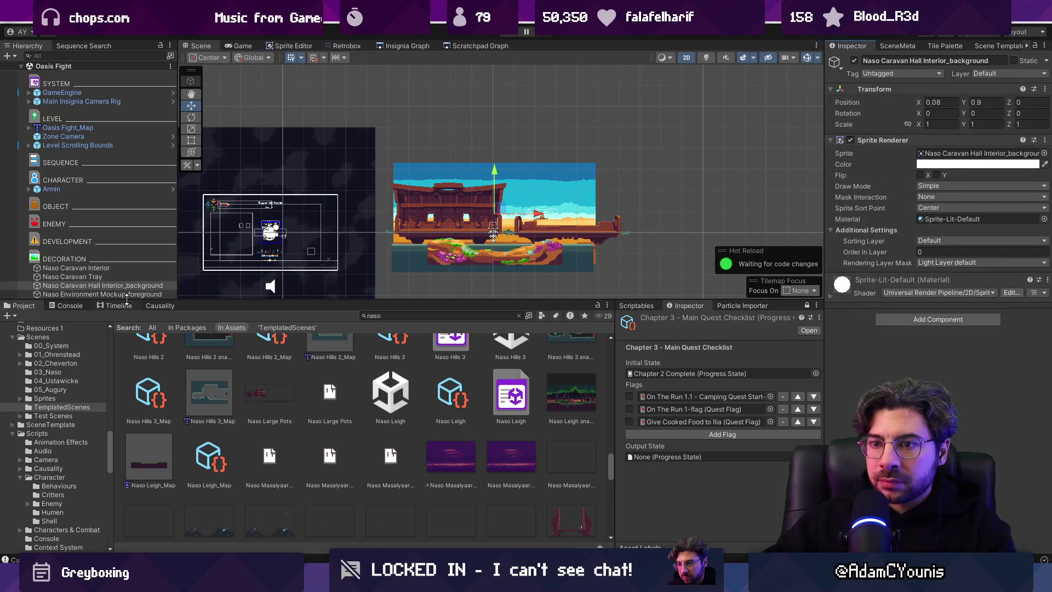
pyautogui.click(944, 322)
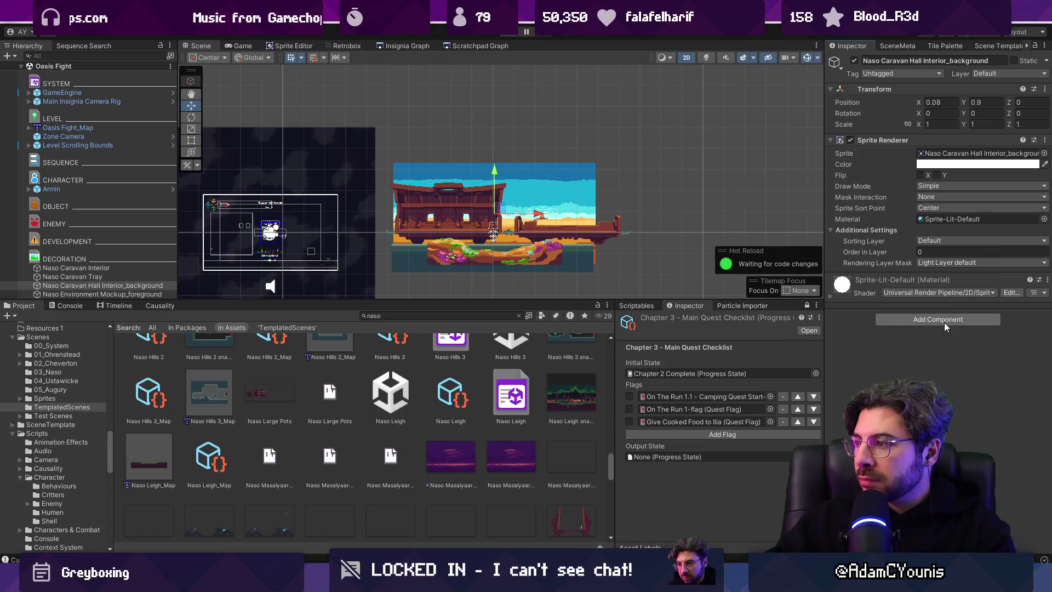
pyautogui.write('para')
pyautogui.press('Down')
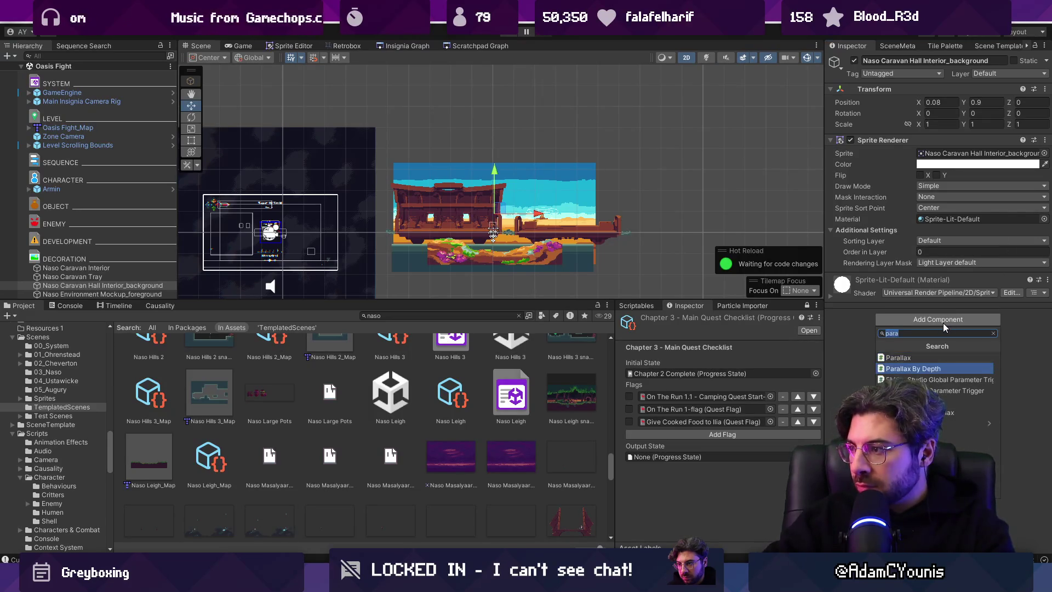
pyautogui.press('Return')
pyautogui.click(1040, 100)
pyautogui.write('99')
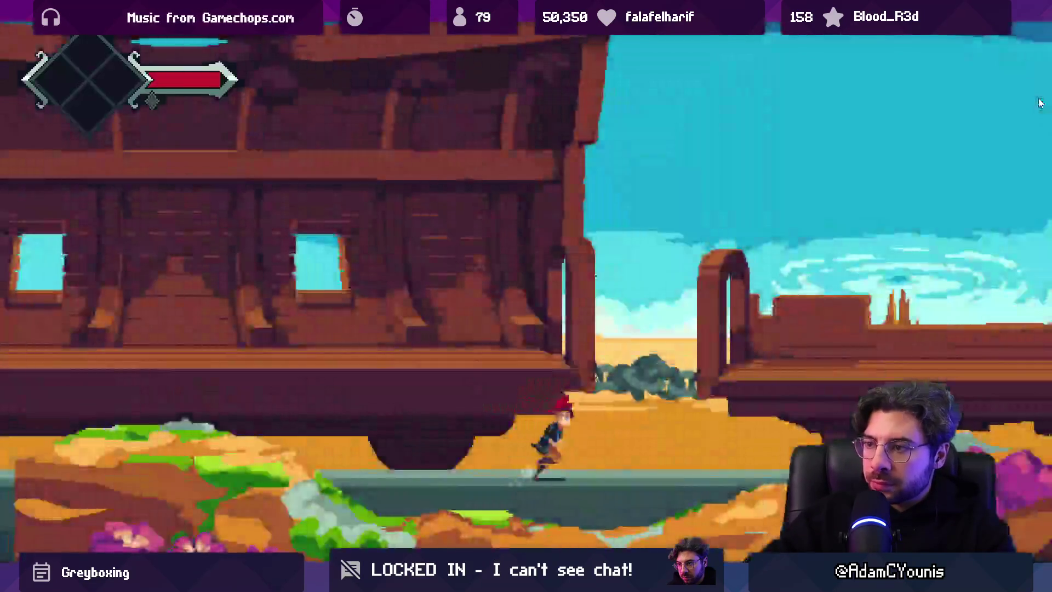
# - Playtest the parallax by running left, then stop play mode
pyautogui.press('Left')
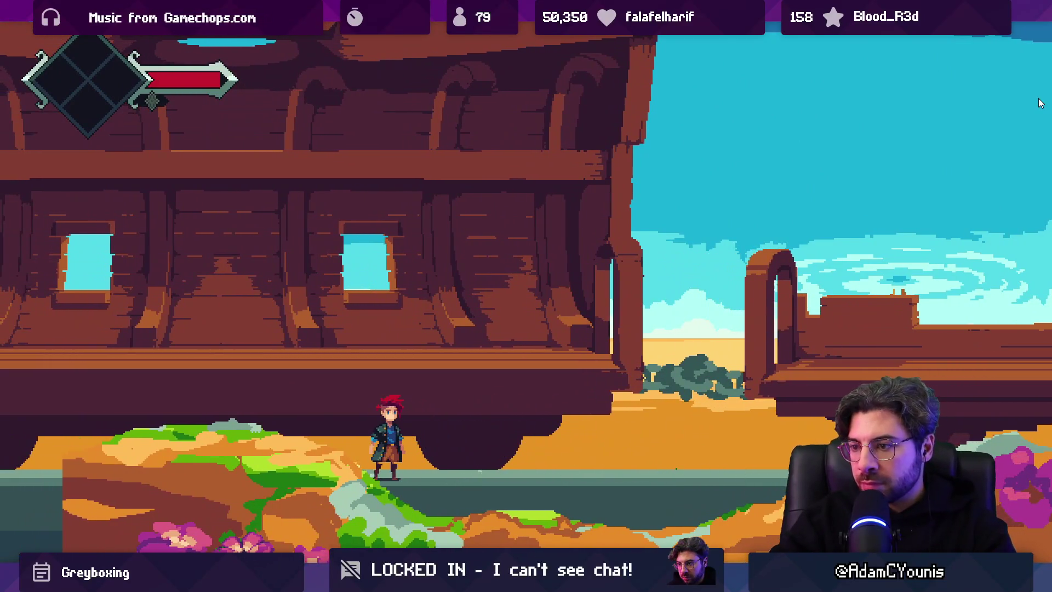
pyautogui.hotkey('shift', 'space')
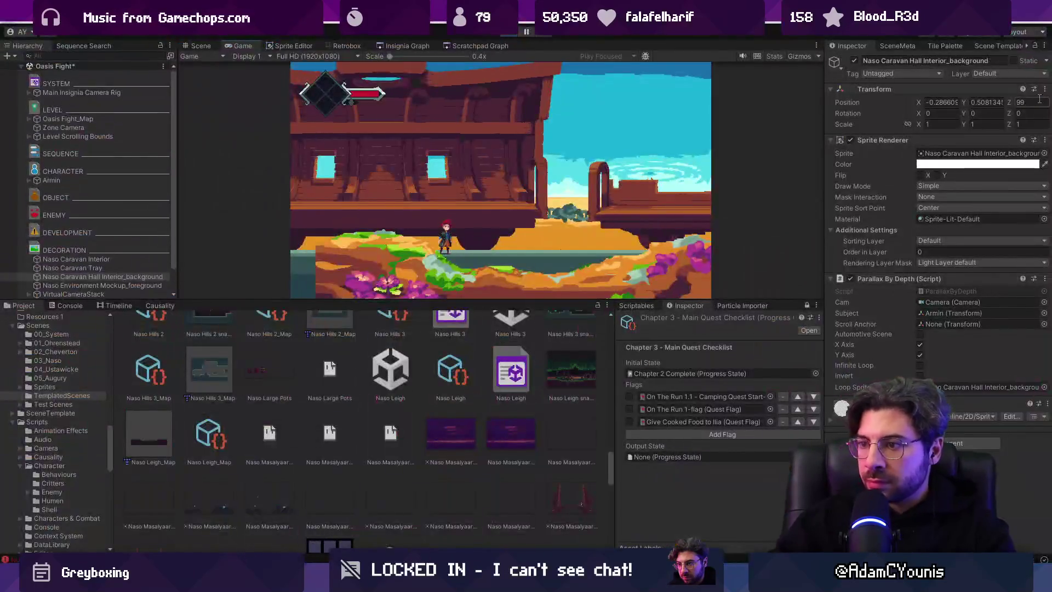
pyautogui.hotkey('ctrl', 'p')
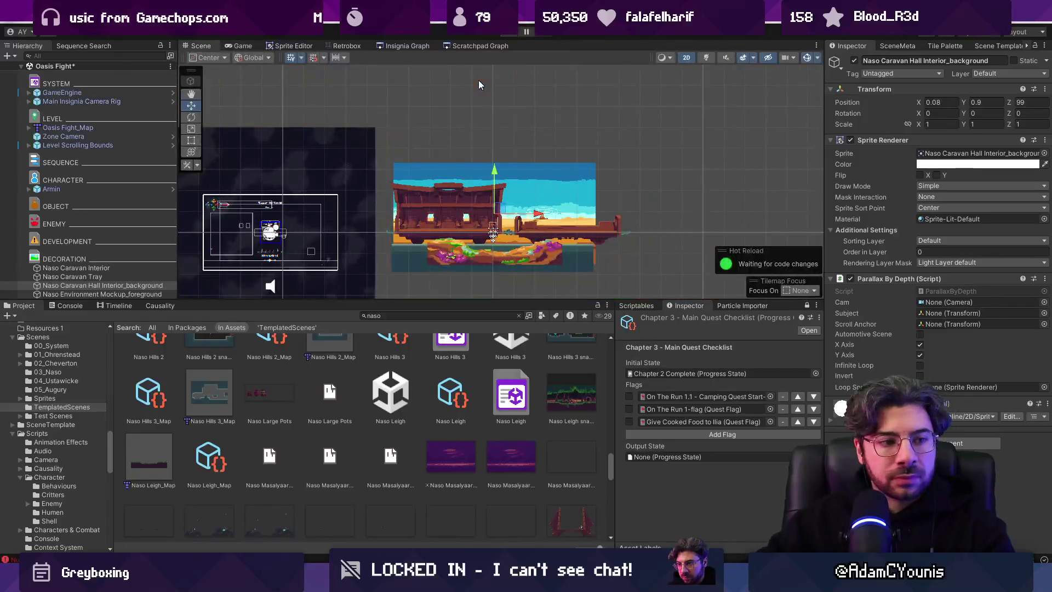
# - Expand Level Scrolling Bounds in the hierarchy to reach its Left Edge and Right Edge
pyautogui.click(415, 45)
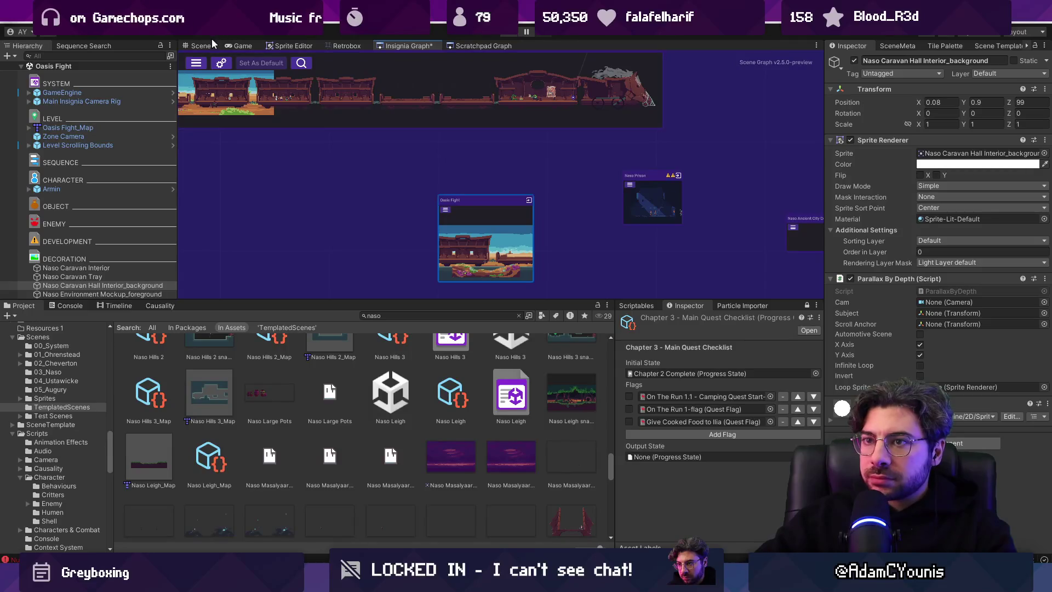
pyautogui.click(203, 46)
pyautogui.click(93, 129)
pyautogui.click(86, 146)
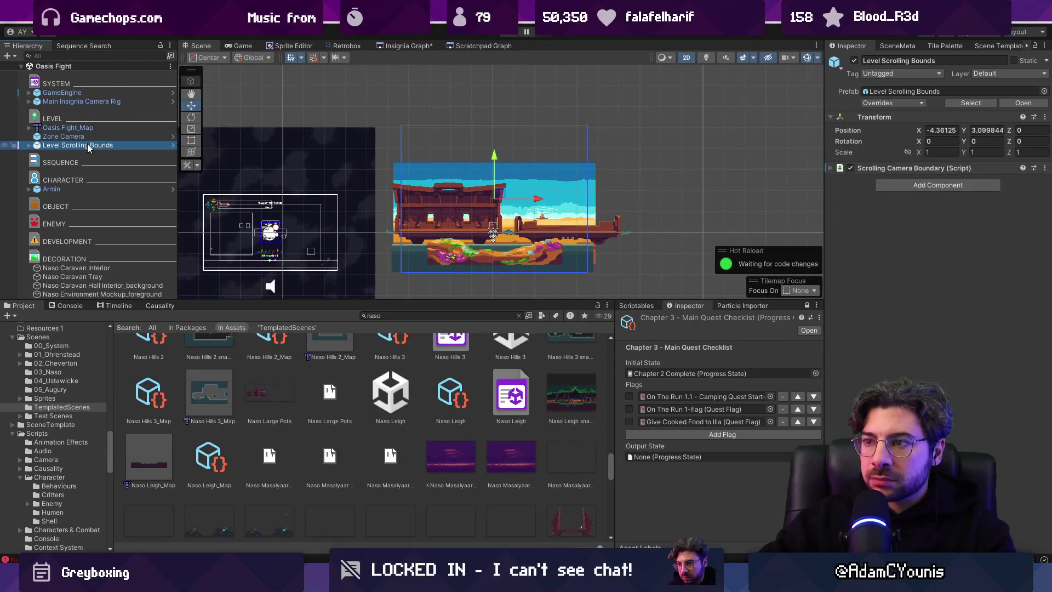
pyautogui.press('Right')
pyautogui.click(68, 154)
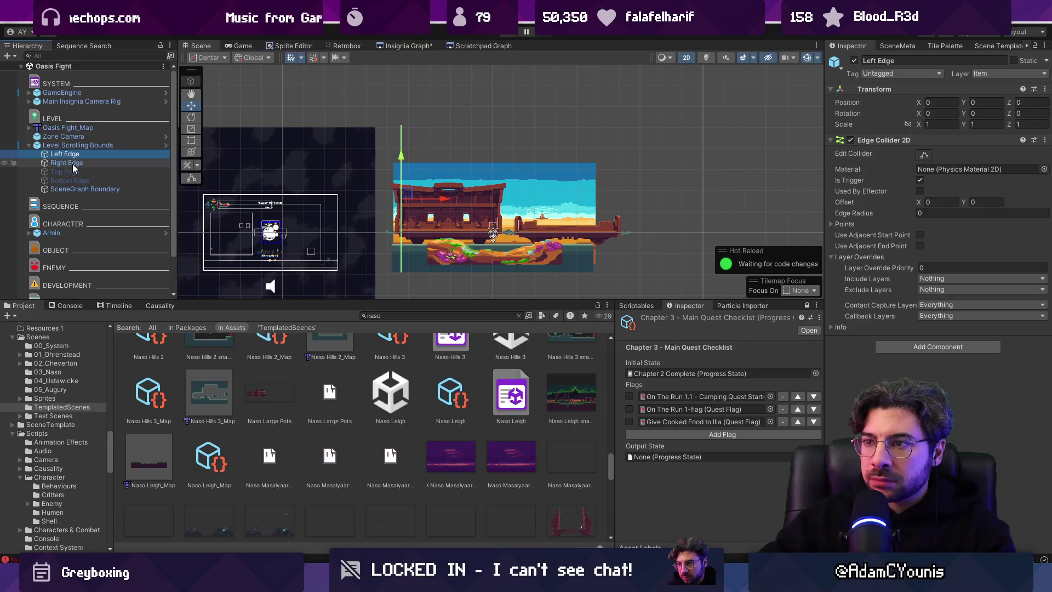
pyautogui.click(78, 163)
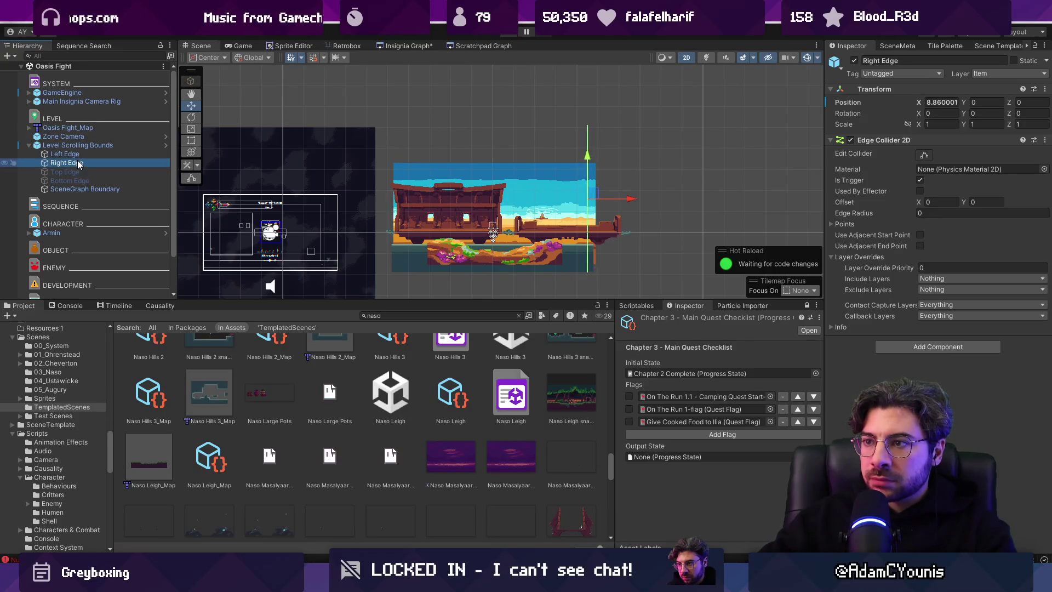
# - Edit the Left Edge collider, pull its top point down to the room, and save
pyautogui.click(924, 155)
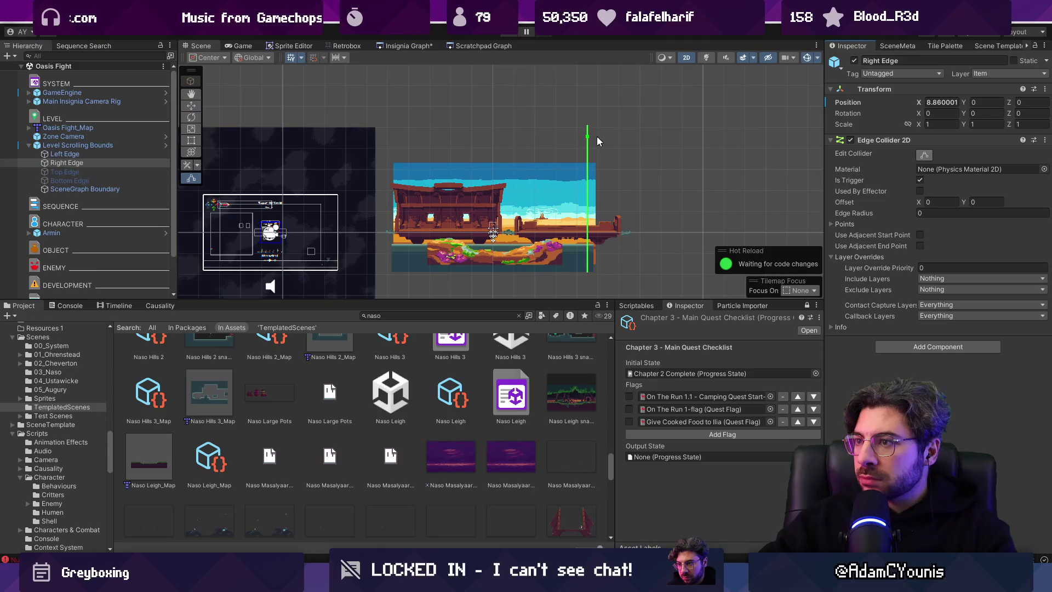
pyautogui.click(136, 156)
pyautogui.moveTo(401, 128); pyautogui.dragTo(401, 165)
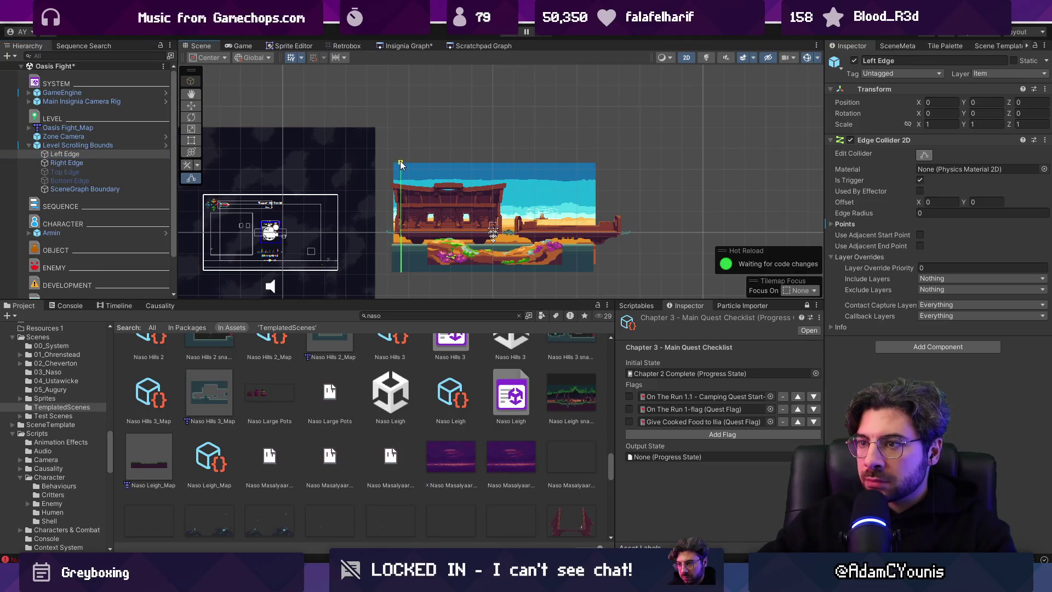
pyautogui.hotkey('ctrl', 's')
# - In the Insignia Graph, add the Naso Prison and Oasis Fight scenes to the build
pyautogui.click(408, 46)
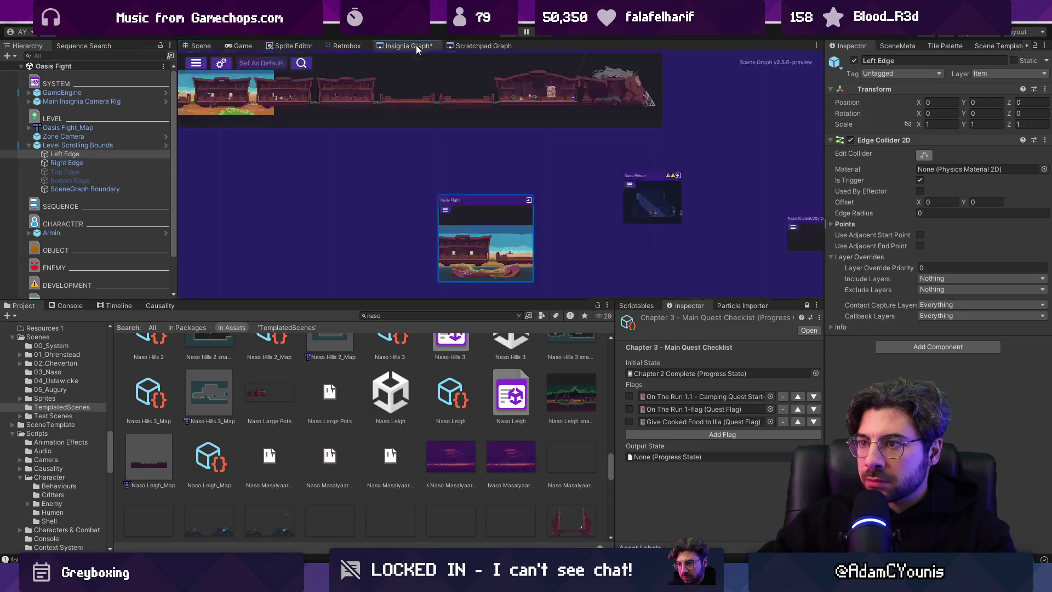
pyautogui.click(121, 144)
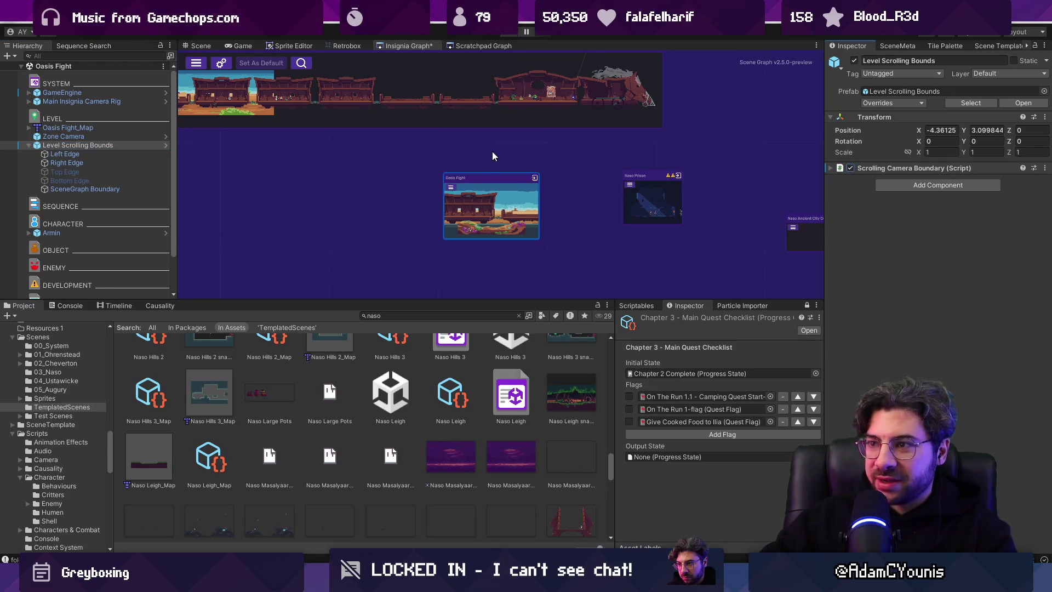
pyautogui.moveTo(563, 181); pyautogui.dragTo(485, 241)
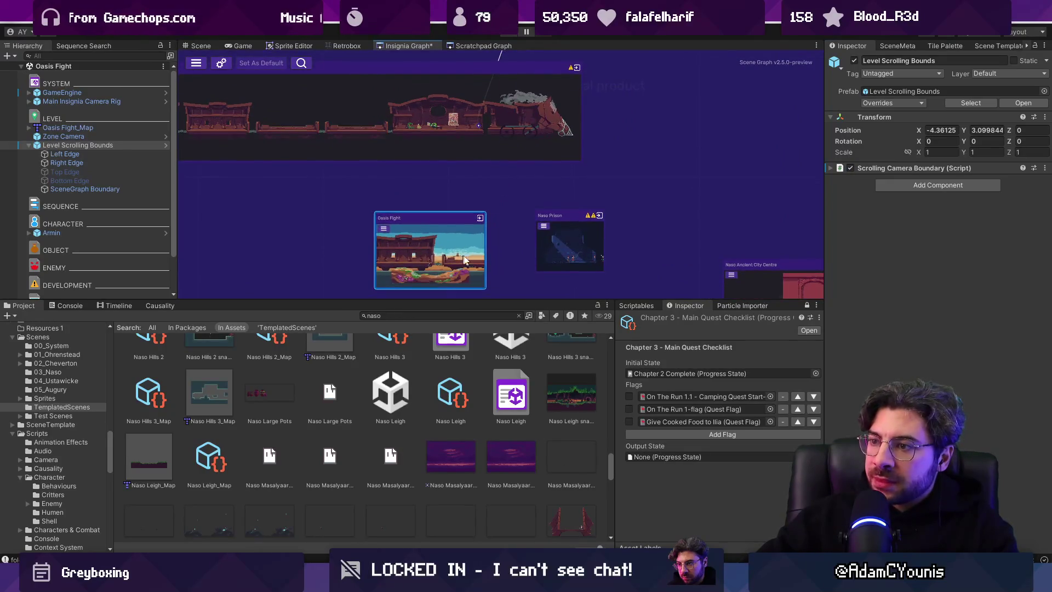
pyautogui.scroll(3, 464, 238)
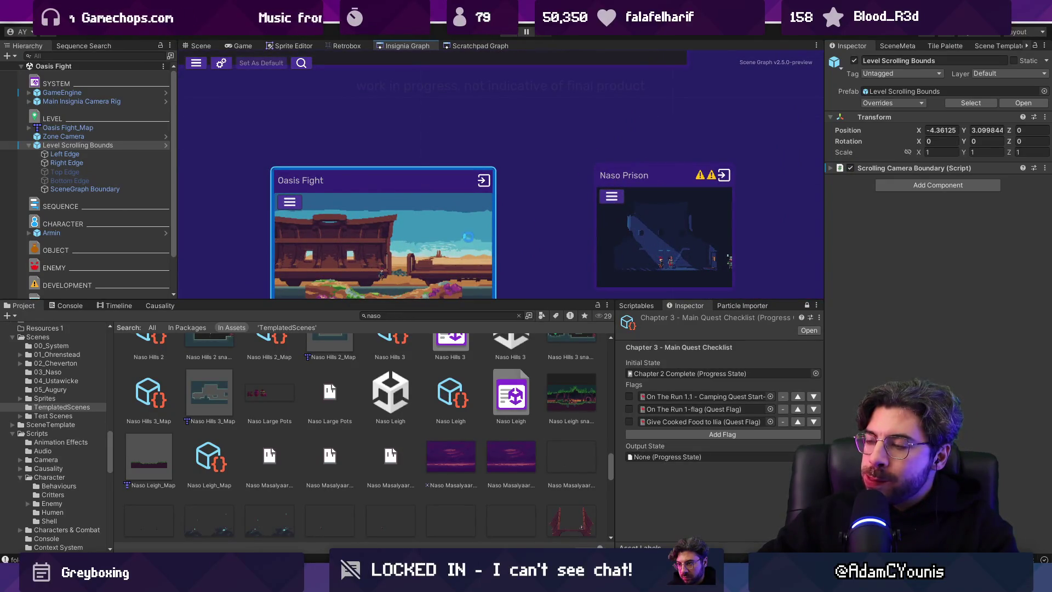
pyautogui.moveTo(554, 300); pyautogui.dragTo(549, 364)
pyautogui.scroll(-1, 540, 283)
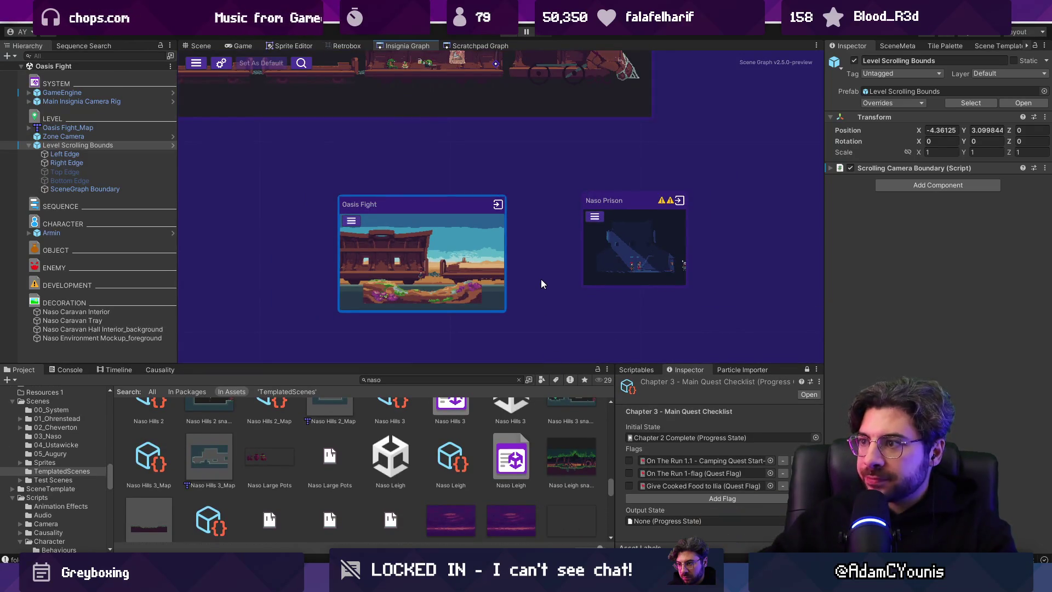
pyautogui.rightClick(648, 213)
pyautogui.click(662, 215)
pyautogui.rightClick(483, 232)
pyautogui.click(496, 239)
pyautogui.moveTo(640, 252); pyautogui.dragTo(475, 275)
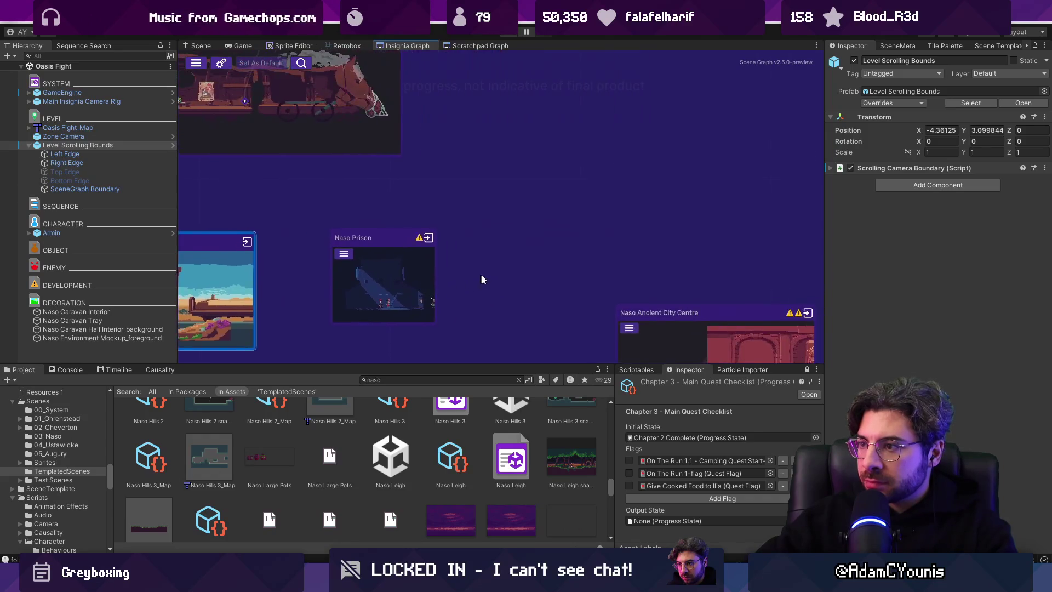
pyautogui.scroll(-2, 475, 275)
pyautogui.scroll(5, 468, 272)
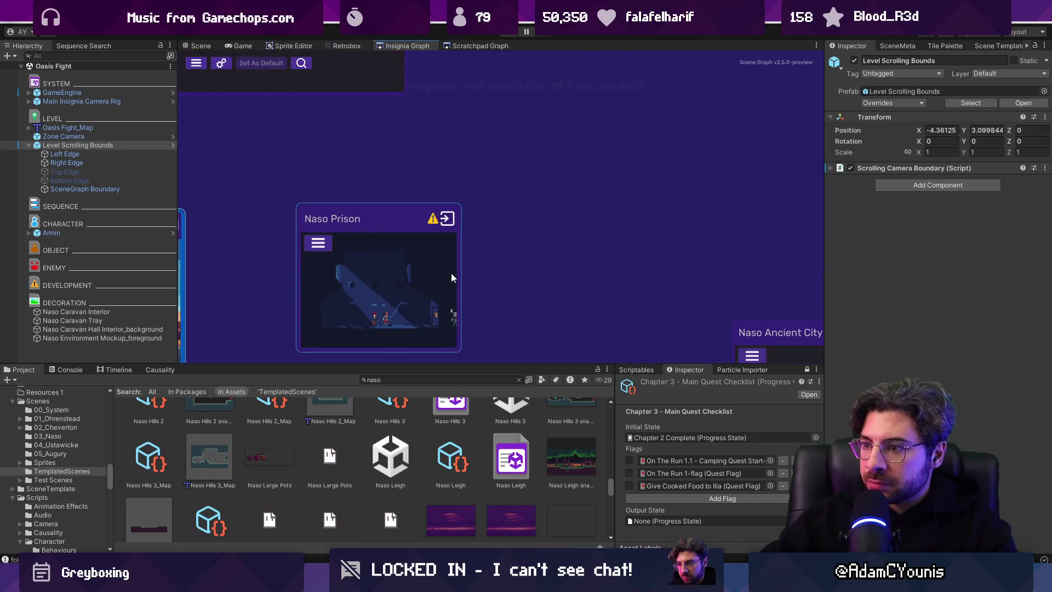
# - Create the greybox Naso - Stow Away room from Level Template Scene and open its map in Tiled
pyautogui.click(919, 46)
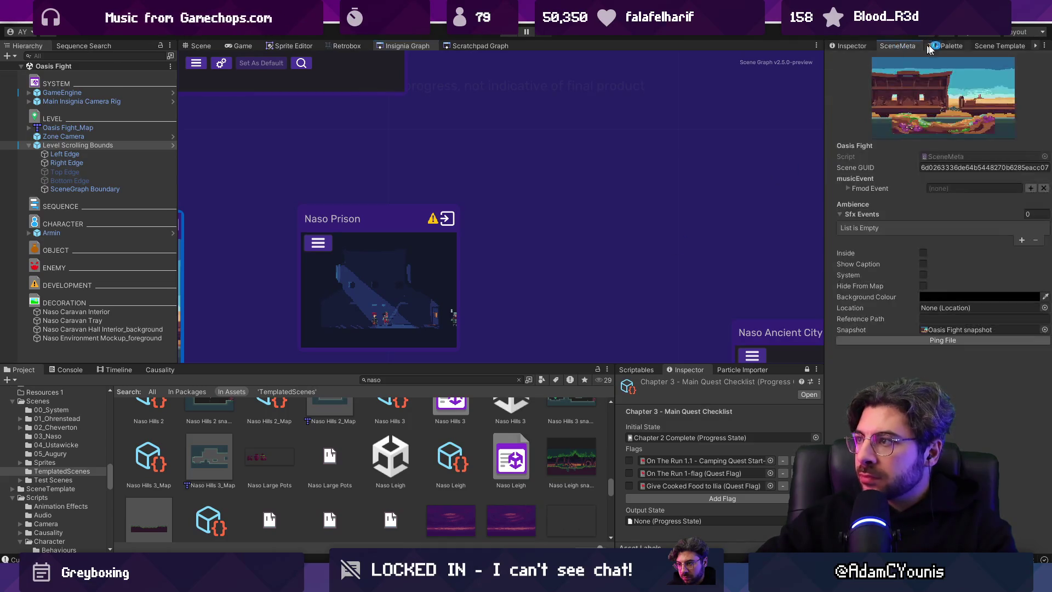
pyautogui.click(981, 46)
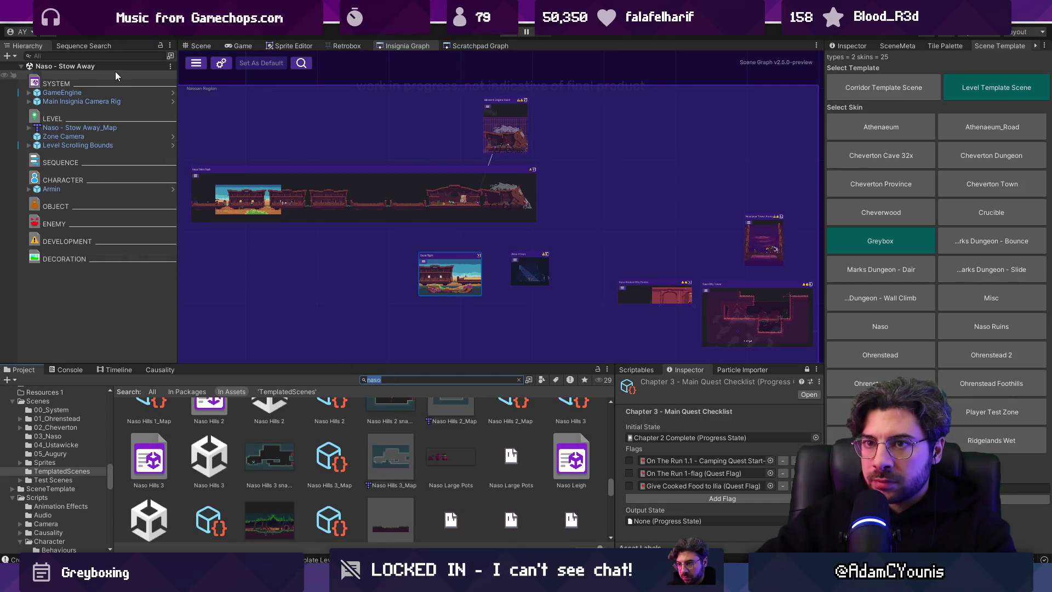
pyautogui.rightClick(101, 127)
pyautogui.click(248, 248)
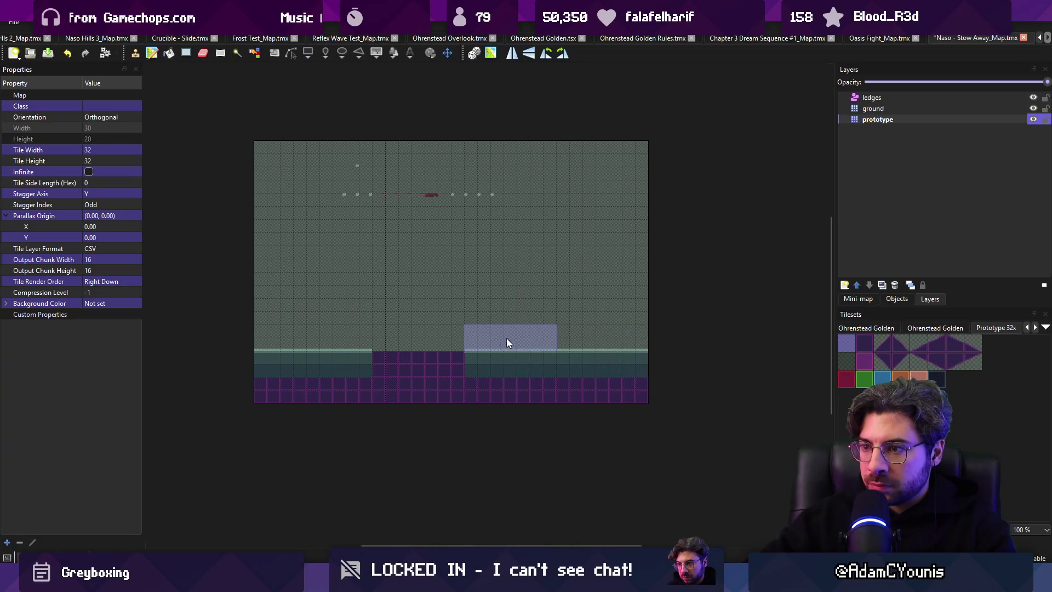
# - Undo the placeholder ground and ledges, and tick unity:ignore on the prototype layer
pyautogui.hotkey('ctrl', 'z')
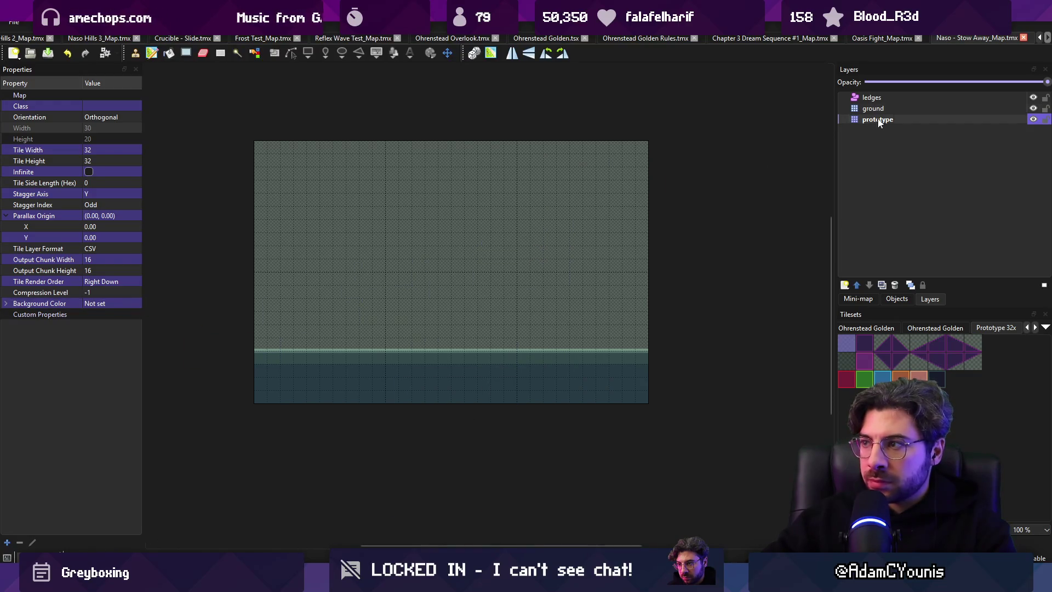
pyautogui.click(898, 121)
pyautogui.click(91, 251)
pyautogui.click(76, 248)
pyautogui.hotkey('alt', 'Tab')
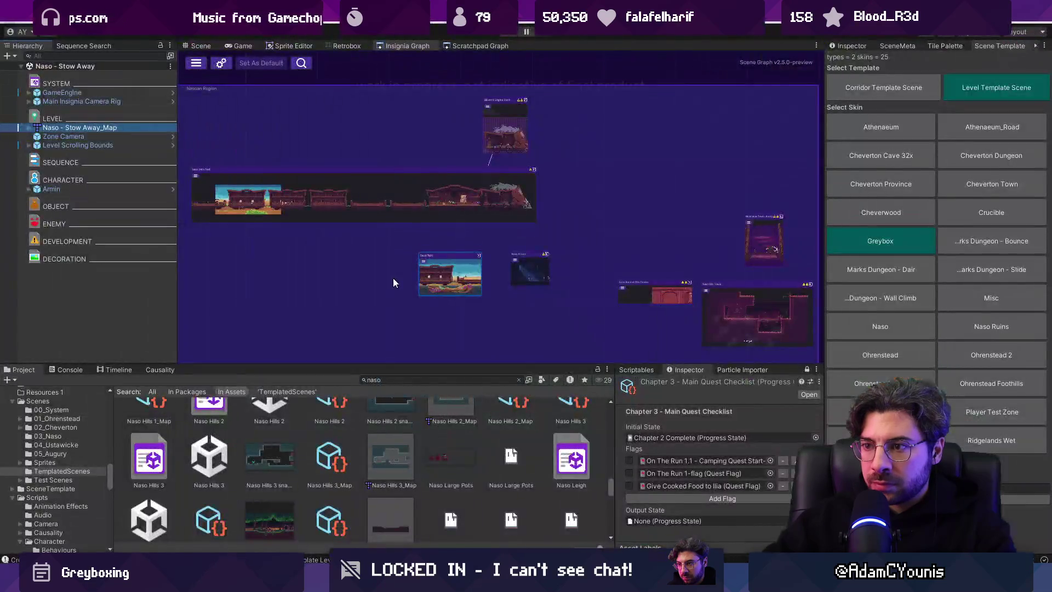
# - Add Naso - Stow Away as a new node in the Insignia Graph and save it
pyautogui.rightClick(78, 66)
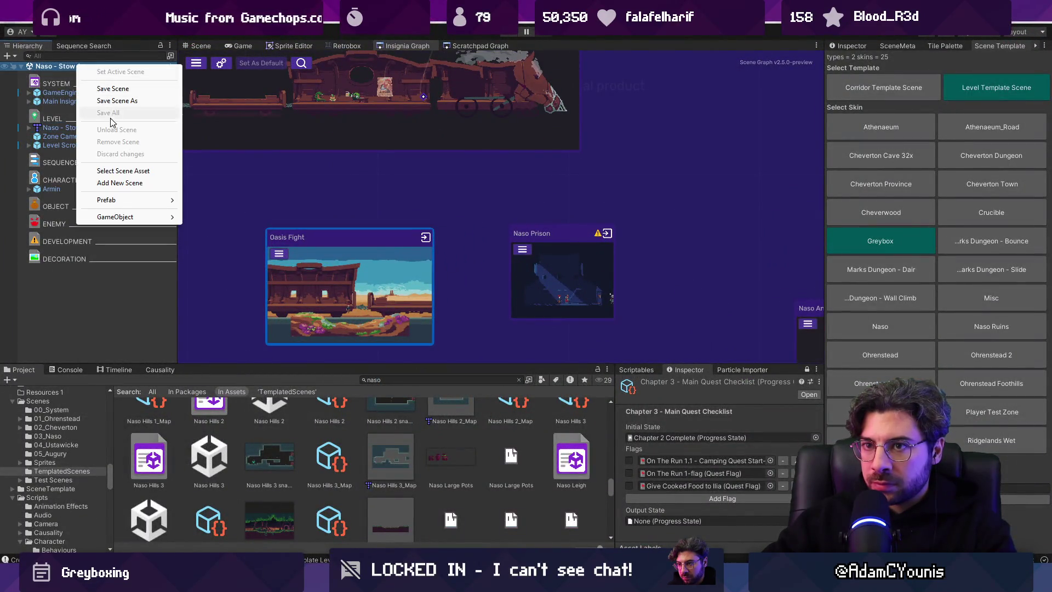
pyautogui.click(141, 175)
pyautogui.moveTo(569, 430); pyautogui.dragTo(657, 288)
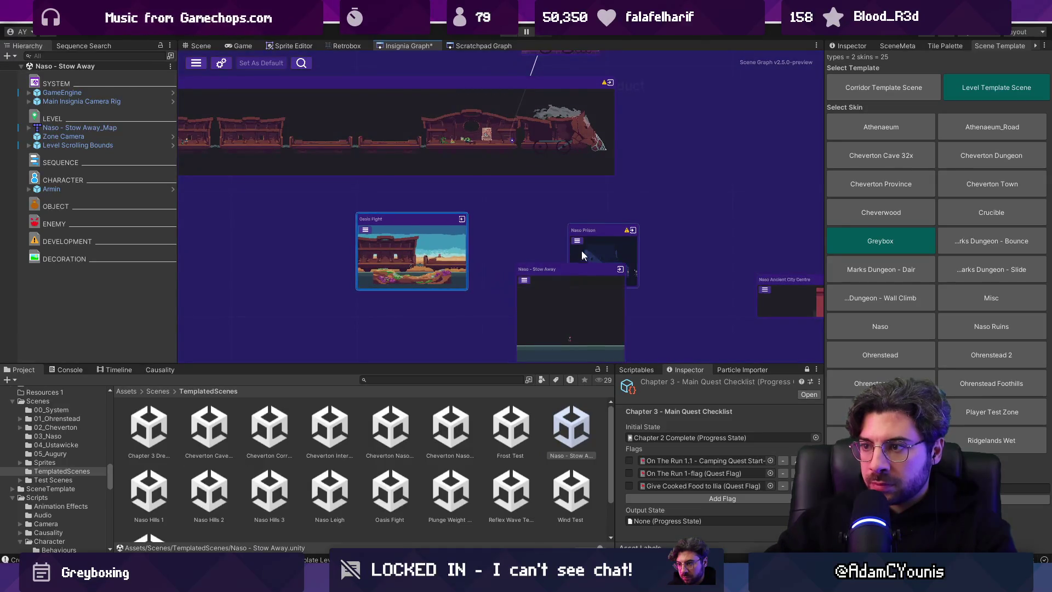
pyautogui.hotkey('ctrl', 's')
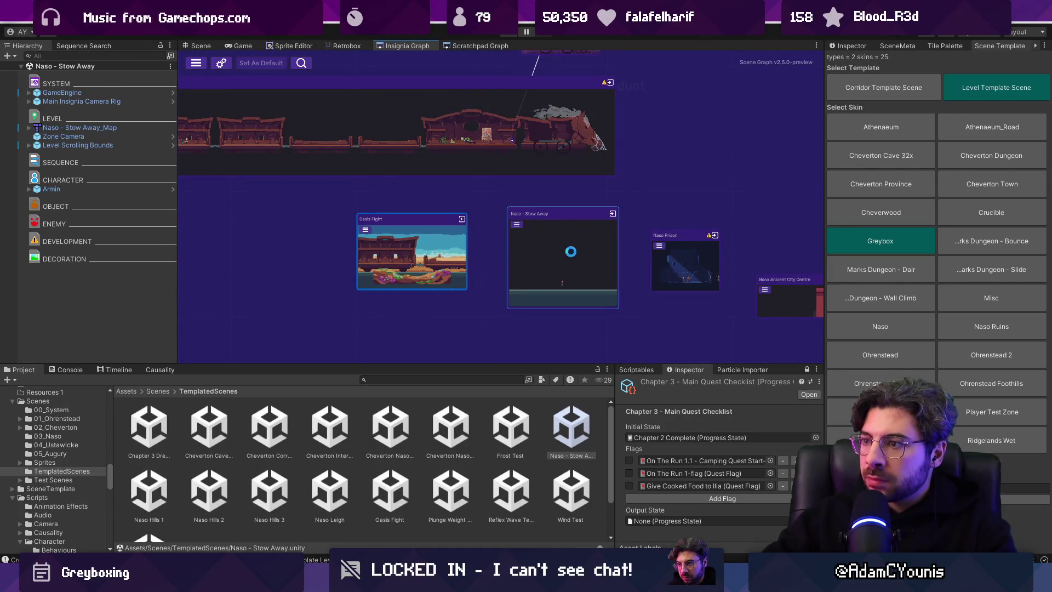
# - Register Naso - Stow Away in SceneMeta with Add / Fix Current Scene
pyautogui.click(855, 47)
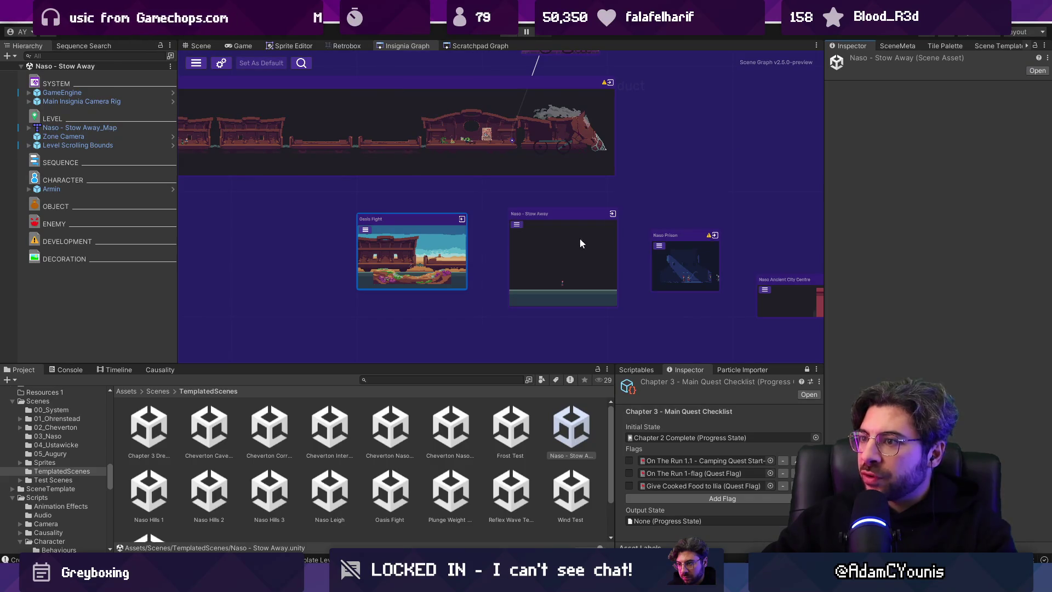
pyautogui.click(945, 46)
pyautogui.click(983, 45)
pyautogui.click(1035, 46)
pyautogui.click(1037, 47)
pyautogui.click(973, 46)
pyautogui.click(1011, 46)
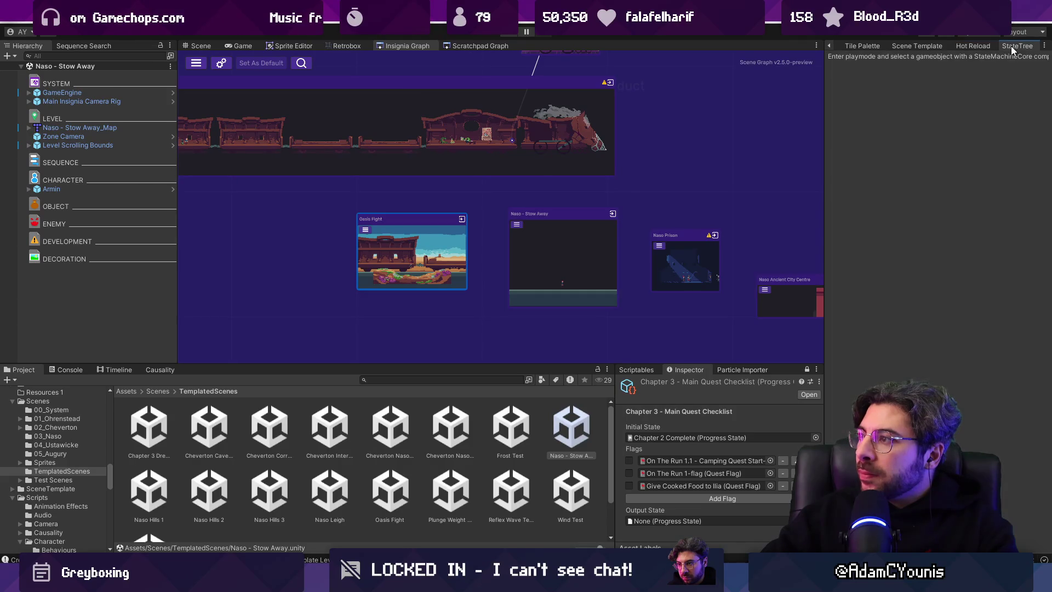
pyautogui.click(879, 47)
pyautogui.click(827, 49)
pyautogui.click(827, 49)
pyautogui.click(856, 48)
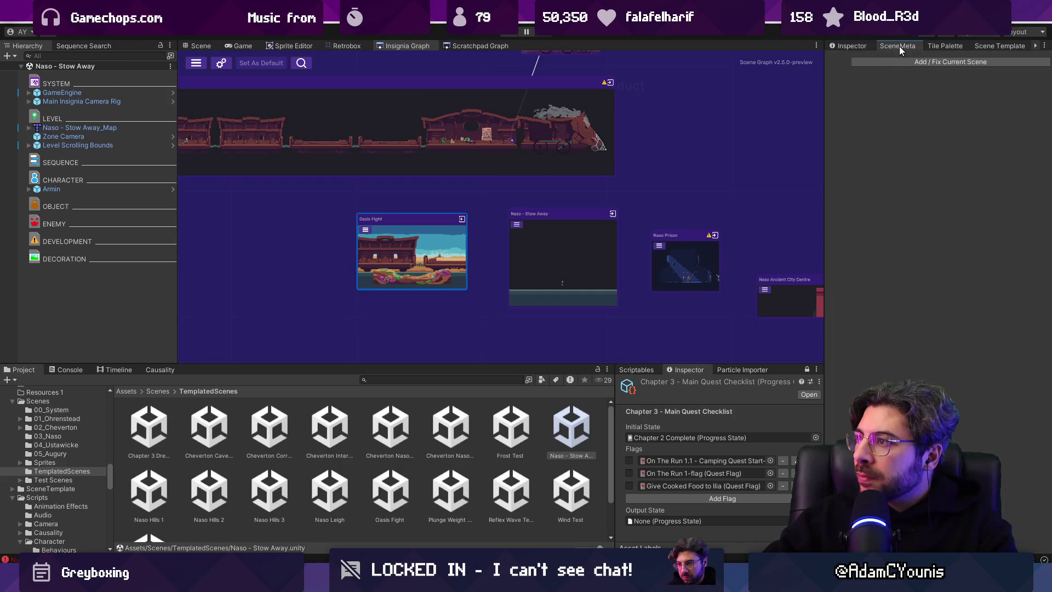
pyautogui.click(889, 47)
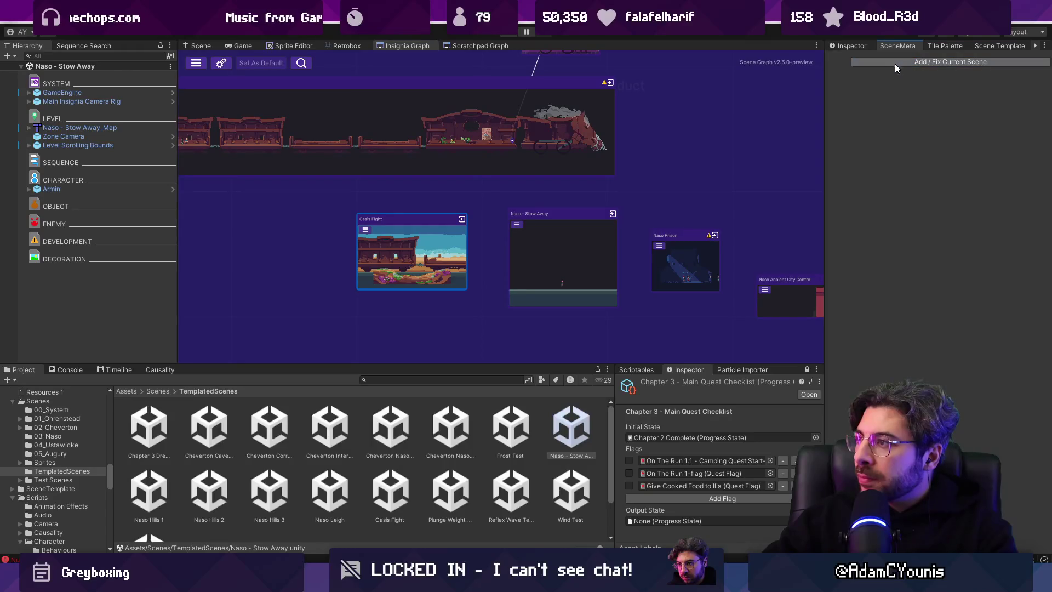
pyautogui.click(566, 219)
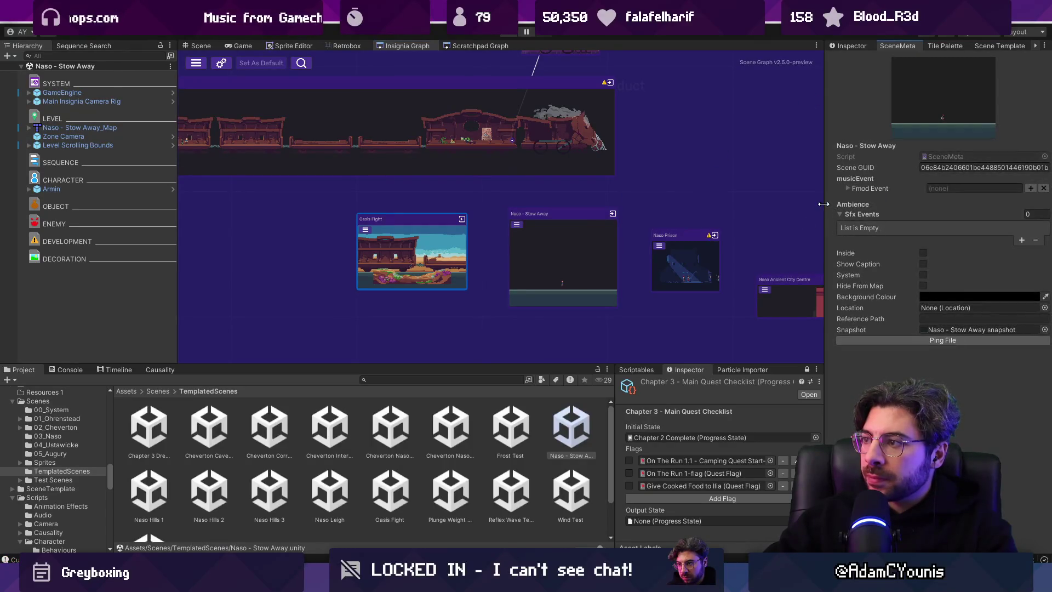
# - In the Stow Away layout, drag the level scrolling bounds down onto the platform
pyautogui.click(199, 46)
pyautogui.click(95, 143)
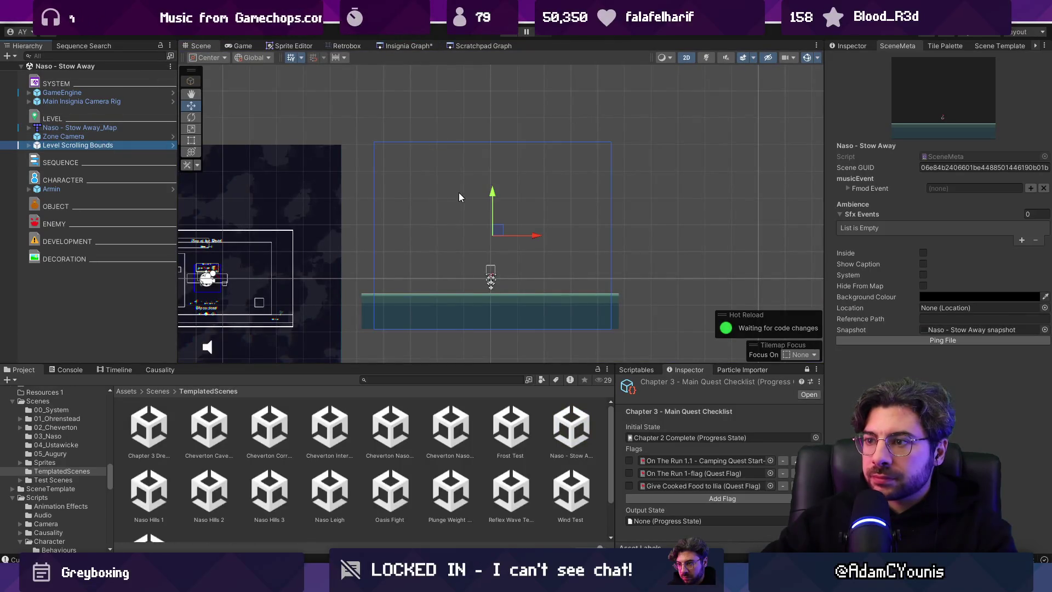
pyautogui.click(29, 145)
pyautogui.rightClick(116, 148)
pyautogui.press('Escape')
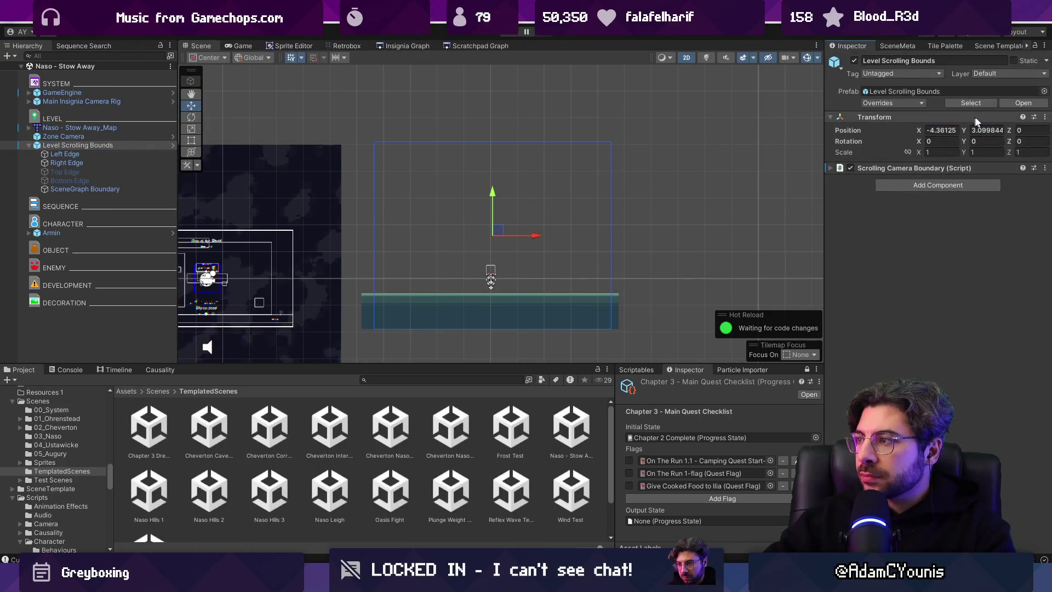
pyautogui.click(1044, 167)
pyautogui.click(1010, 355)
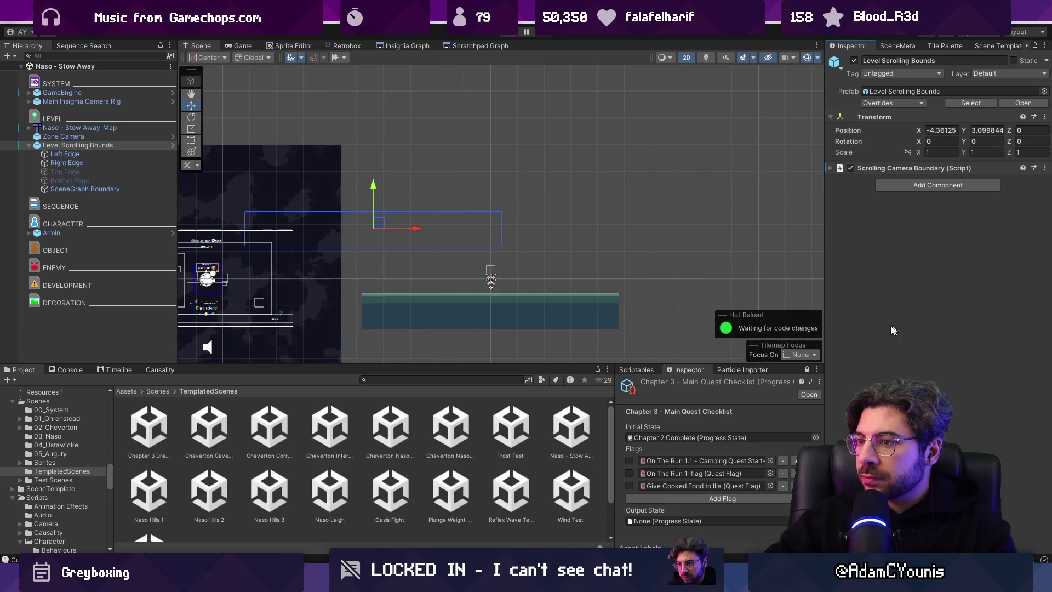
pyautogui.moveTo(382, 227)
pyautogui.mouseDown()
pyautogui.moveTo(526, 272)
pyautogui.moveTo(498, 285)
pyautogui.mouseUp()
pyautogui.click(112, 171)
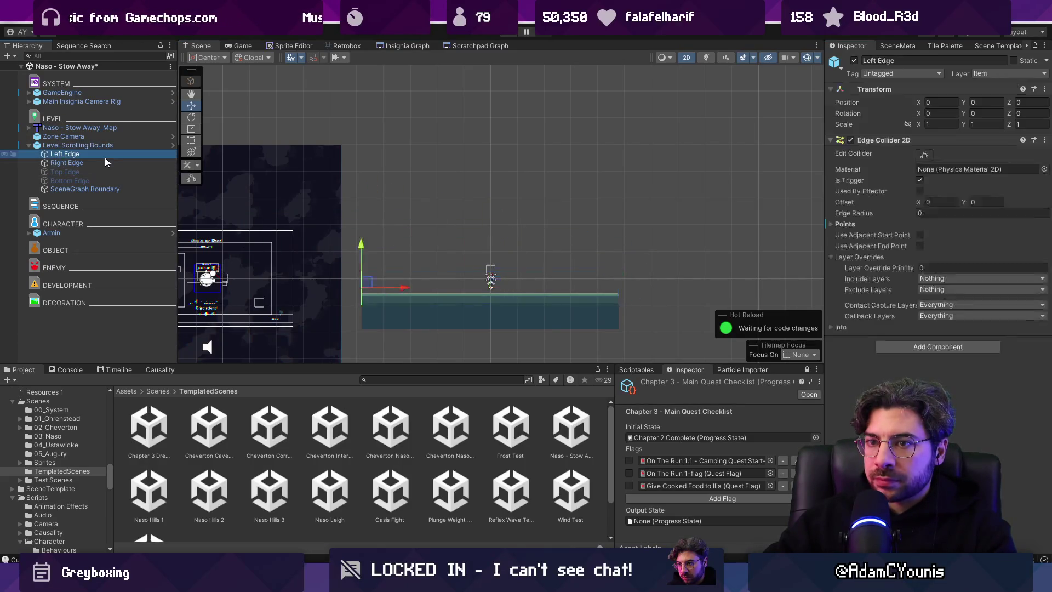
# - Set the Stow Away map's position to X 0, Y 0
pyautogui.click(114, 127)
pyautogui.click(957, 130)
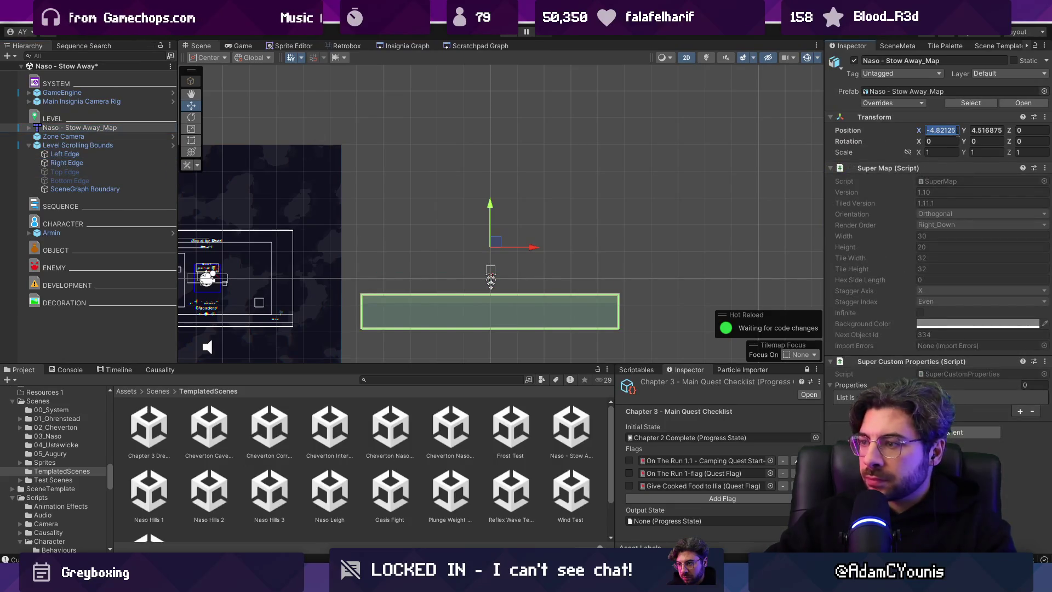
pyautogui.write('0')
pyautogui.press('Tab')
pyautogui.write('0')
# - Snap the scrolling bounds to the floor geometry and save the scene
pyautogui.click(99, 145)
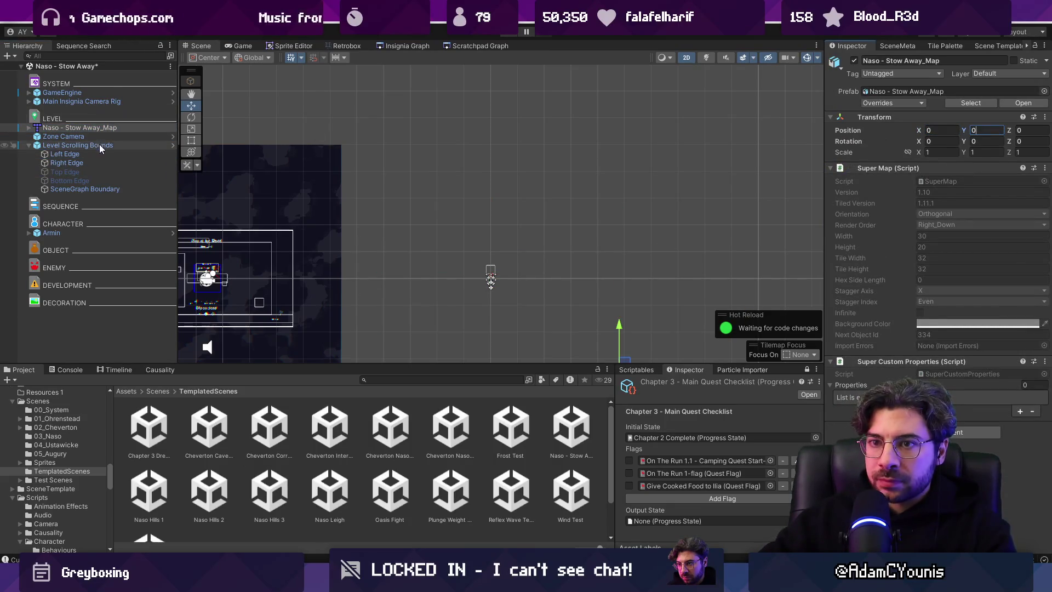
pyautogui.click(1045, 168)
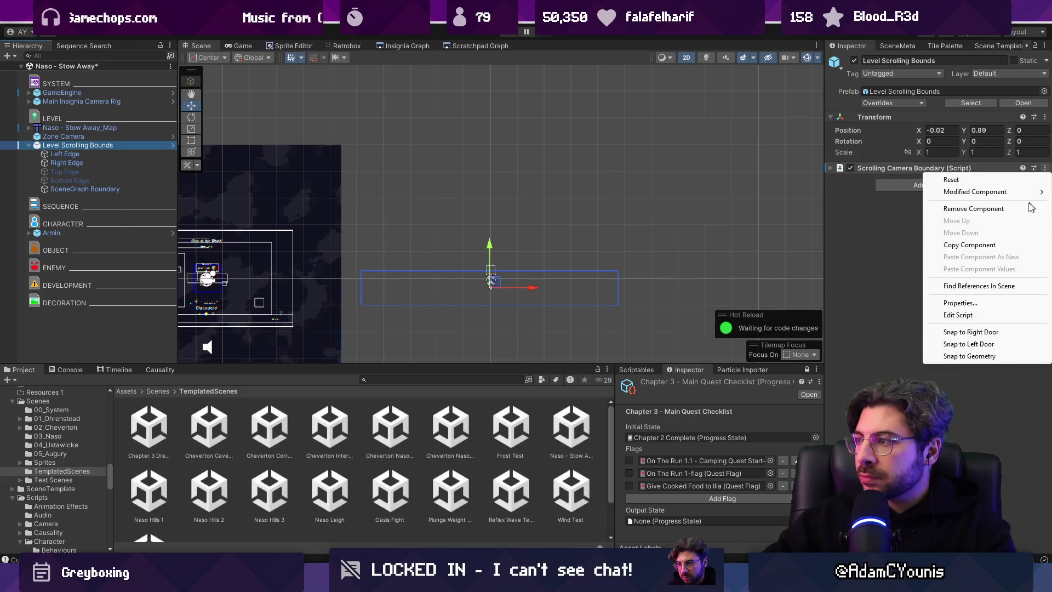
pyautogui.click(998, 356)
pyautogui.scroll(1, 503, 177)
pyautogui.hotkey('ctrl', 's')
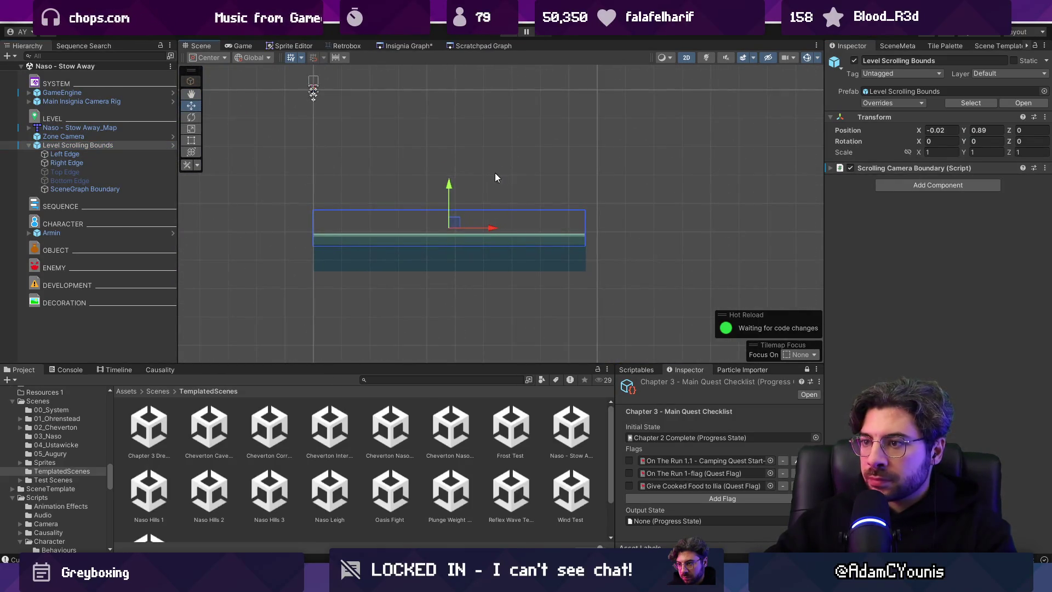
# - Edit the left and right edge collider points, raising the right edge's top point
pyautogui.click(62, 154)
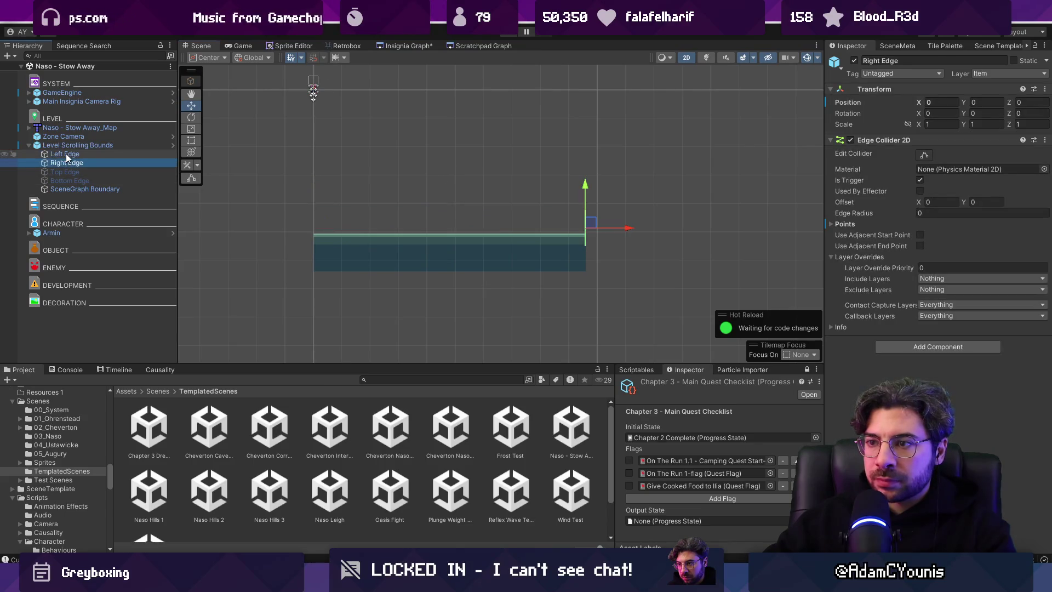
pyautogui.click(191, 178)
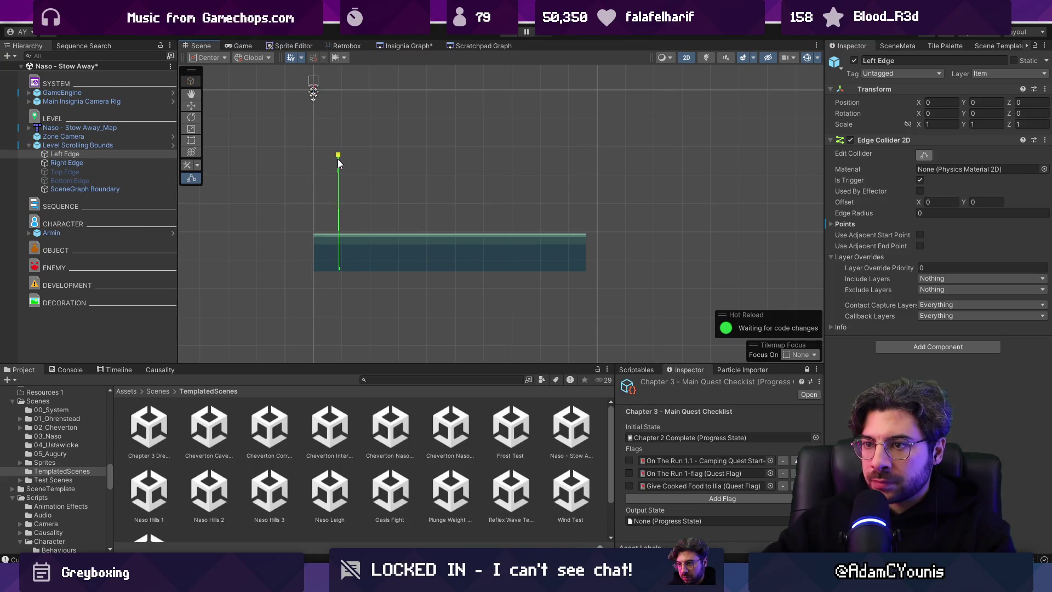
pyautogui.click(464, 224)
pyautogui.moveTo(587, 247); pyautogui.dragTo(572, 272)
pyautogui.moveTo(570, 159); pyautogui.dragTo(570, 153)
# - Toggle off the Scrolling Camera Boundary, return to the scene graph and save
pyautogui.click(123, 149)
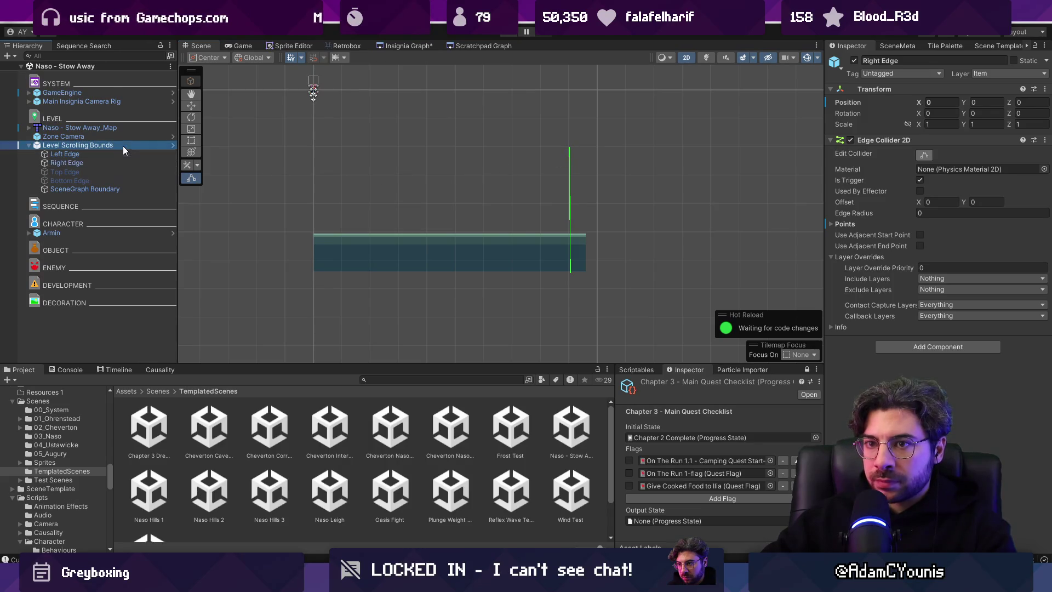
pyautogui.click(942, 170)
pyautogui.click(851, 168)
pyautogui.click(410, 48)
pyautogui.hotkey('ctrl', 's')
pyautogui.scroll(3, 600, 260)
pyautogui.scroll(-3, 498, 231)
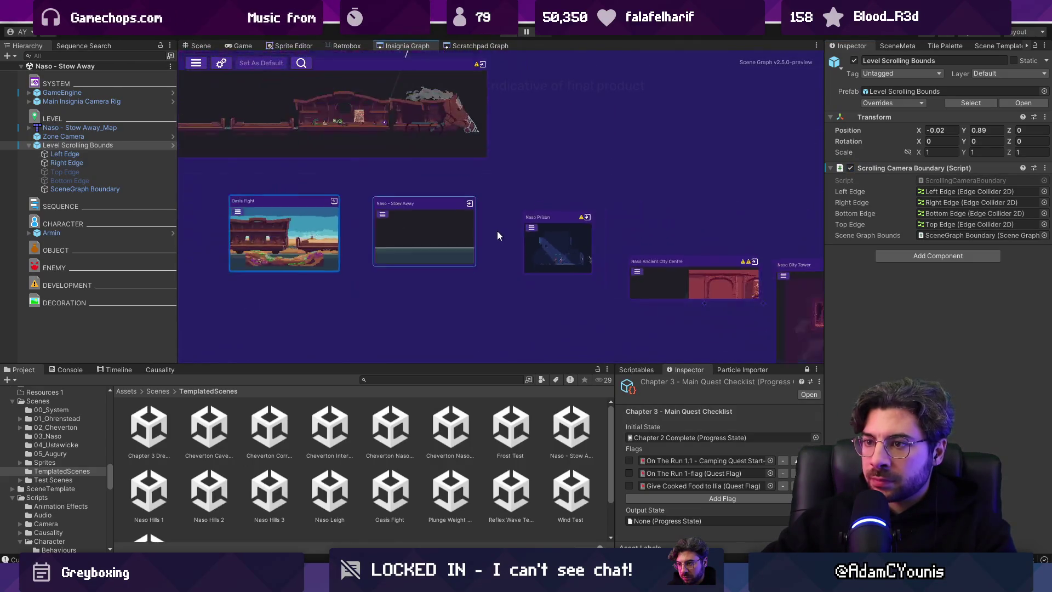
# - Place the Stow Away node beside Naso Prison in the graph and save
pyautogui.moveTo(402, 232); pyautogui.dragTo(604, 178)
pyautogui.moveTo(552, 243); pyautogui.dragTo(415, 223)
pyautogui.moveTo(619, 181)
pyautogui.mouseDown()
pyautogui.moveTo(515, 228)
pyautogui.moveTo(432, 225)
pyautogui.moveTo(497, 231)
pyautogui.mouseUp()
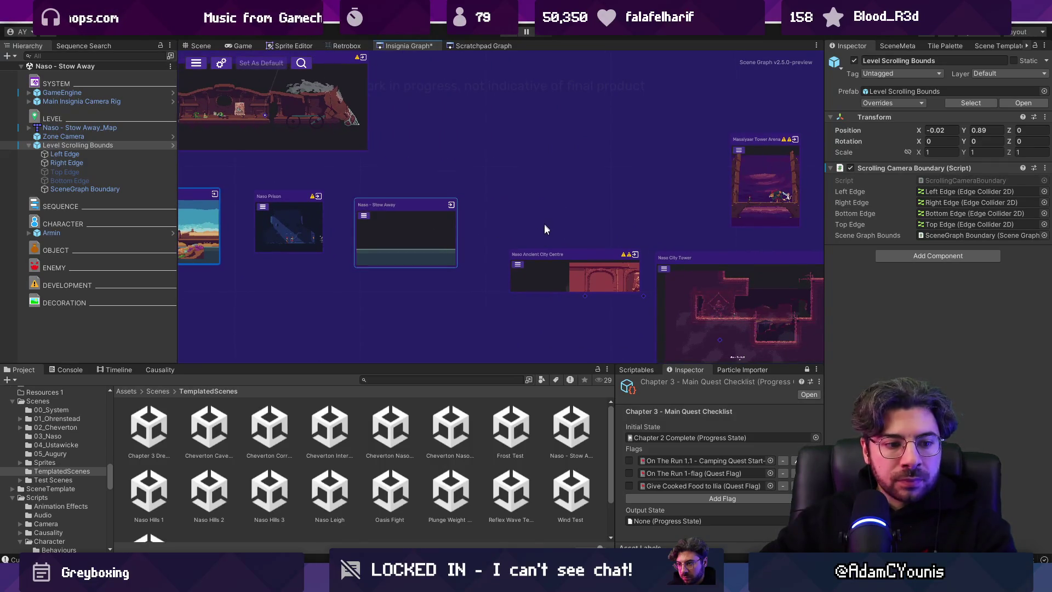
pyautogui.scroll(3, 544, 226)
pyautogui.hotkey('ctrl', 's')
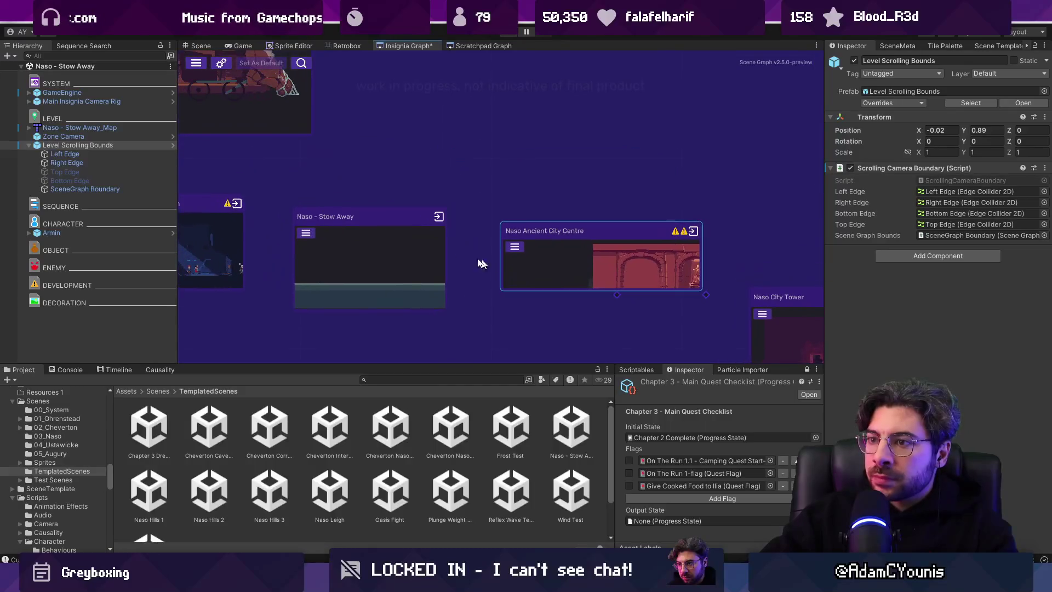
# - Open Naso Ancient City Centre and add a level scrolling bounds prefab
pyautogui.doubleClick(560, 240)
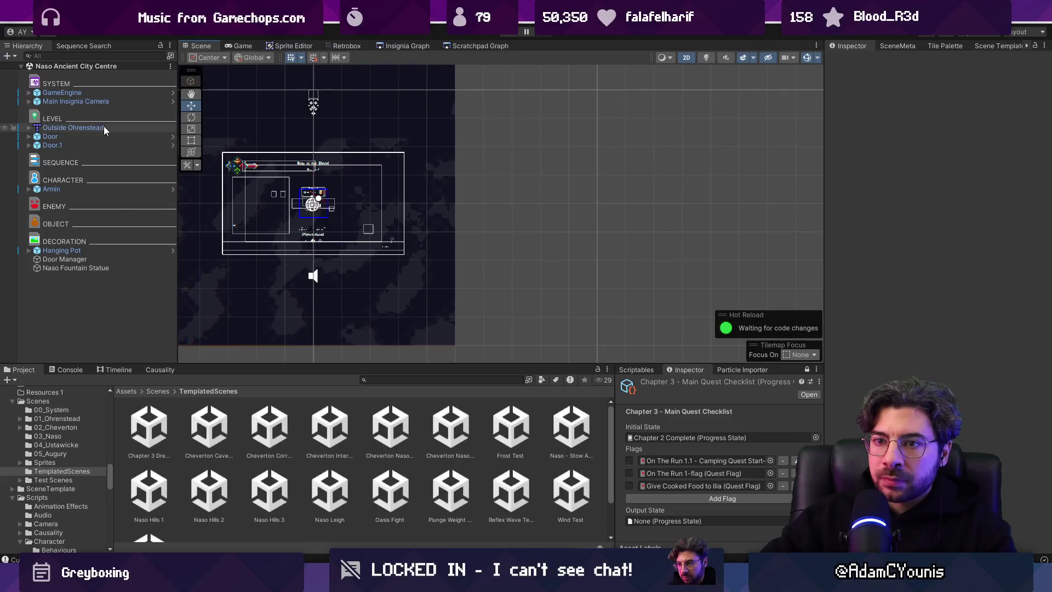
pyautogui.write('level sc')
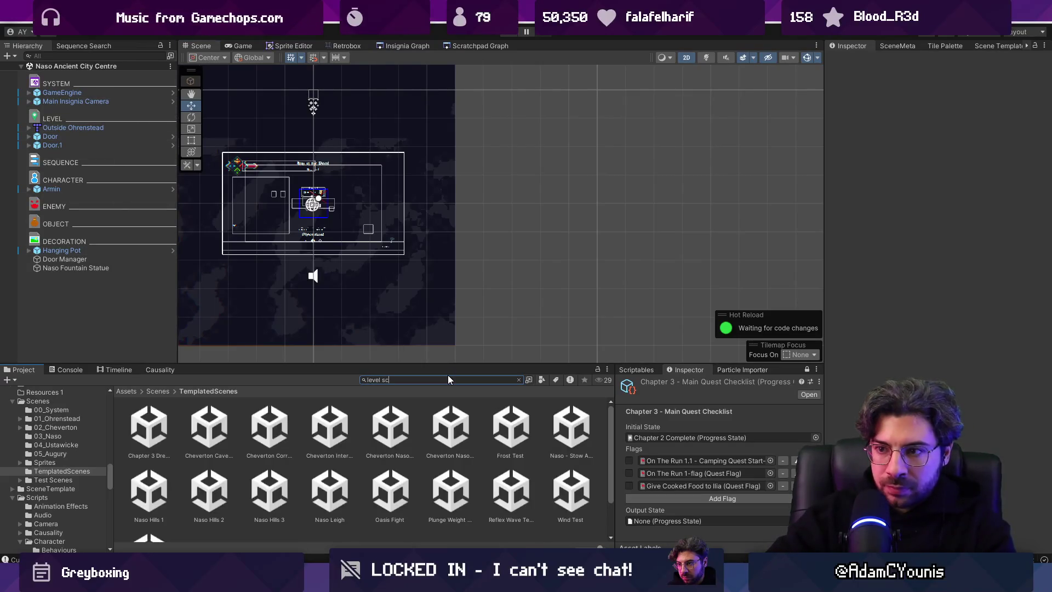
pyautogui.write('roll')
pyautogui.moveTo(144, 430); pyautogui.dragTo(94, 297)
pyautogui.doubleClick(93, 277)
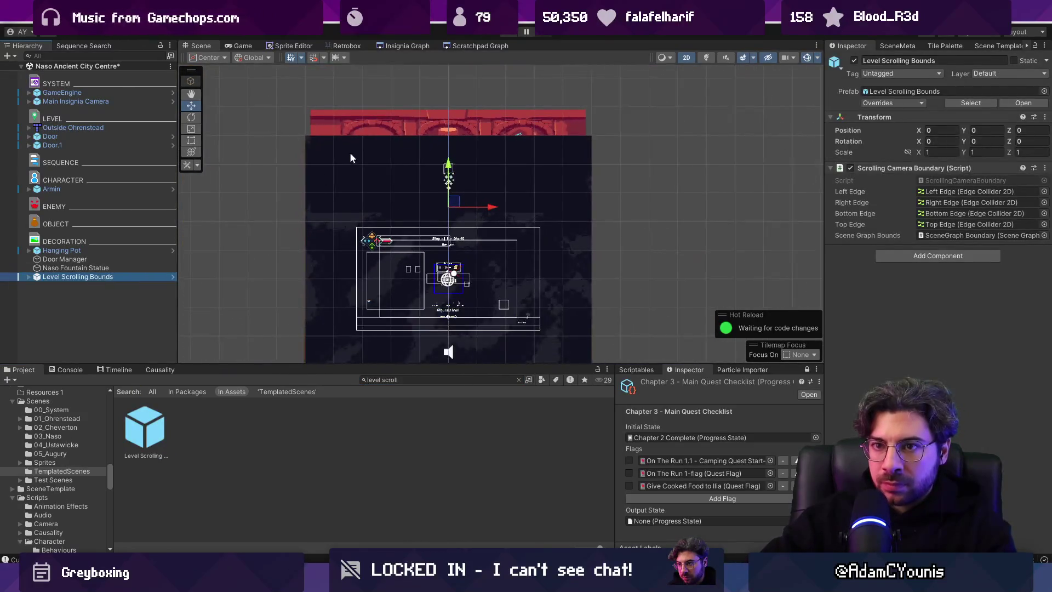
# - Move GameEngine and the camera left to X -11
pyautogui.click(62, 92)
pyautogui.keyDown('shift'); pyautogui.click(109, 101); pyautogui.keyUp('shift')
pyautogui.moveTo(496, 317); pyautogui.dragTo(184, 293)
# - Pull the bounds' right edge in to the room wall and re-enable the Scrolling Camera Boundary
pyautogui.doubleClick(76, 137)
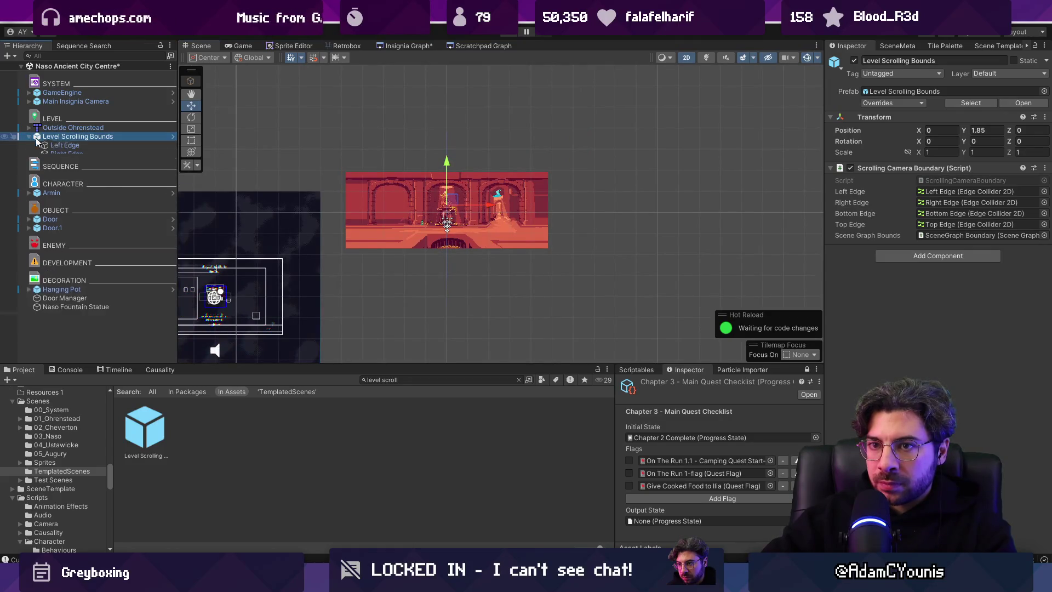
pyautogui.press('Right')
pyautogui.press('Down')
pyautogui.press('Down')
pyautogui.moveTo(589, 208); pyautogui.dragTo(577, 204)
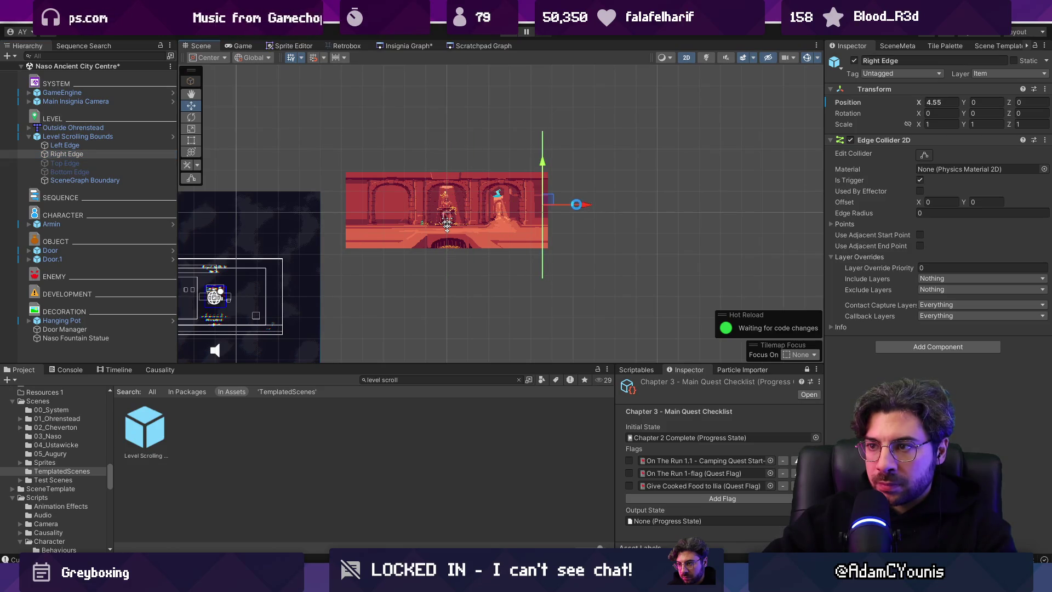
pyautogui.press('Left')
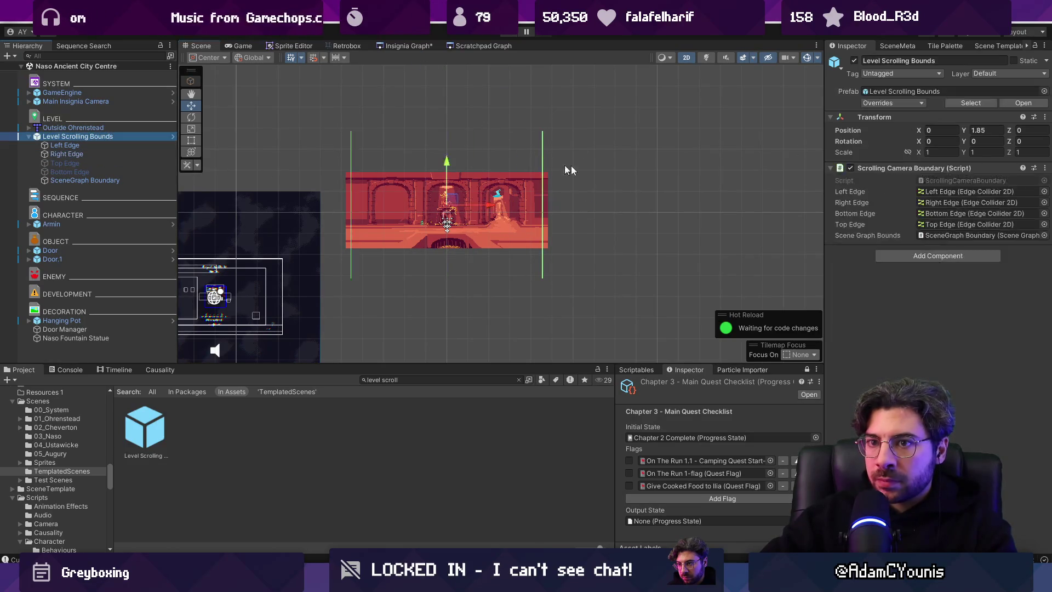
pyautogui.click(853, 170)
# - Reopen the room from the graph, reshape its left and right edges, and toggle the boundary
pyautogui.click(425, 46)
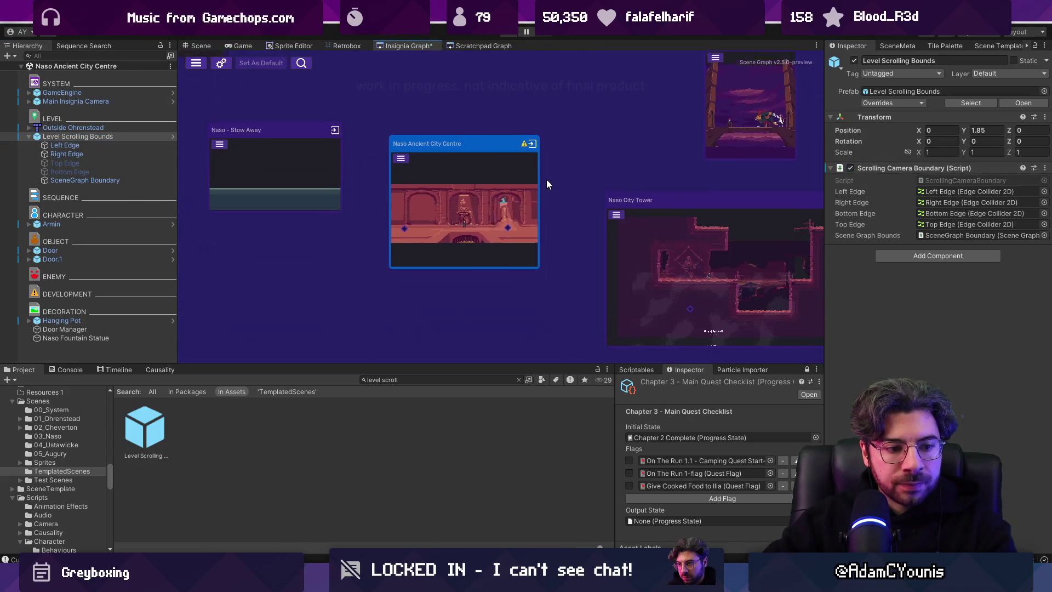
pyautogui.doubleClick(469, 190)
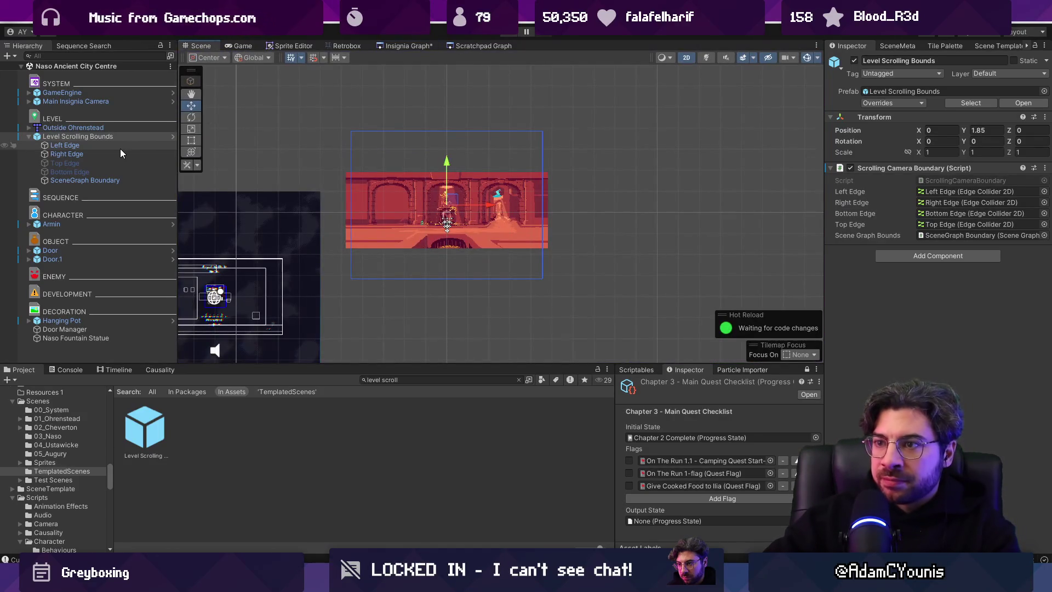
pyautogui.click(117, 147)
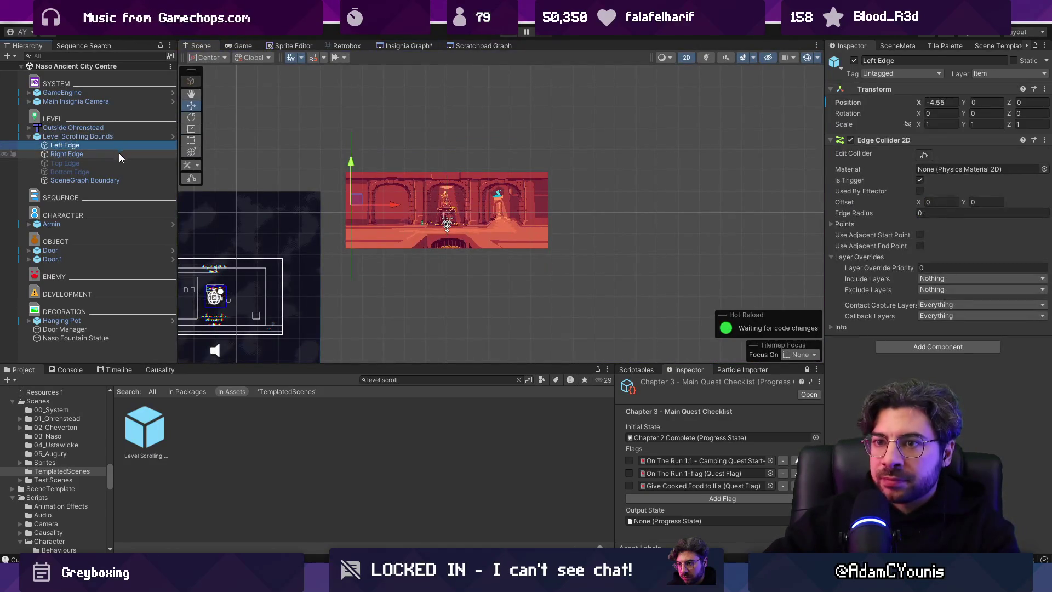
pyautogui.click(190, 178)
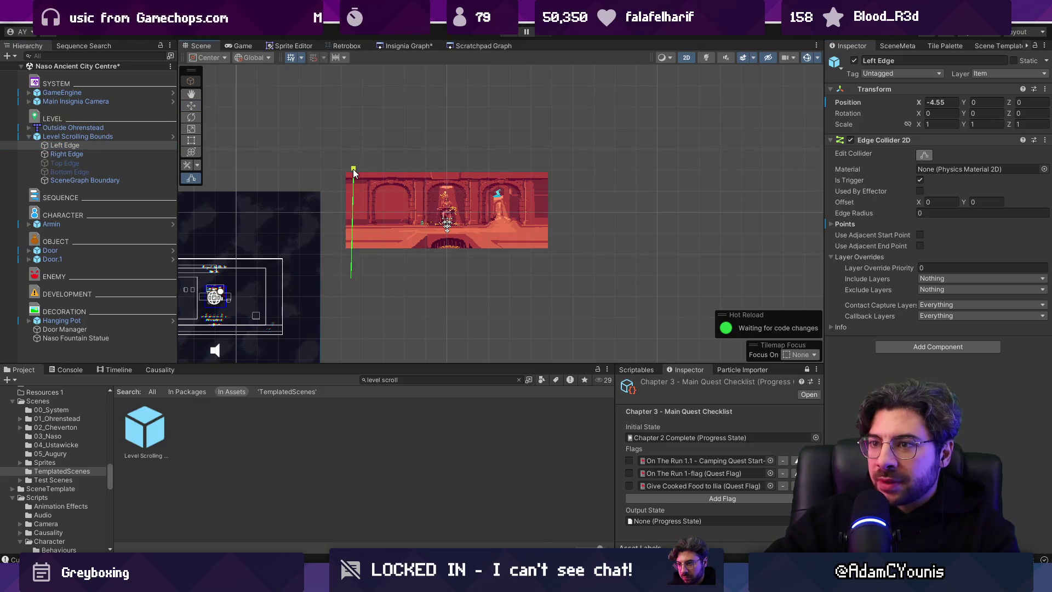
pyautogui.click(82, 154)
pyautogui.moveTo(538, 141); pyautogui.dragTo(544, 173)
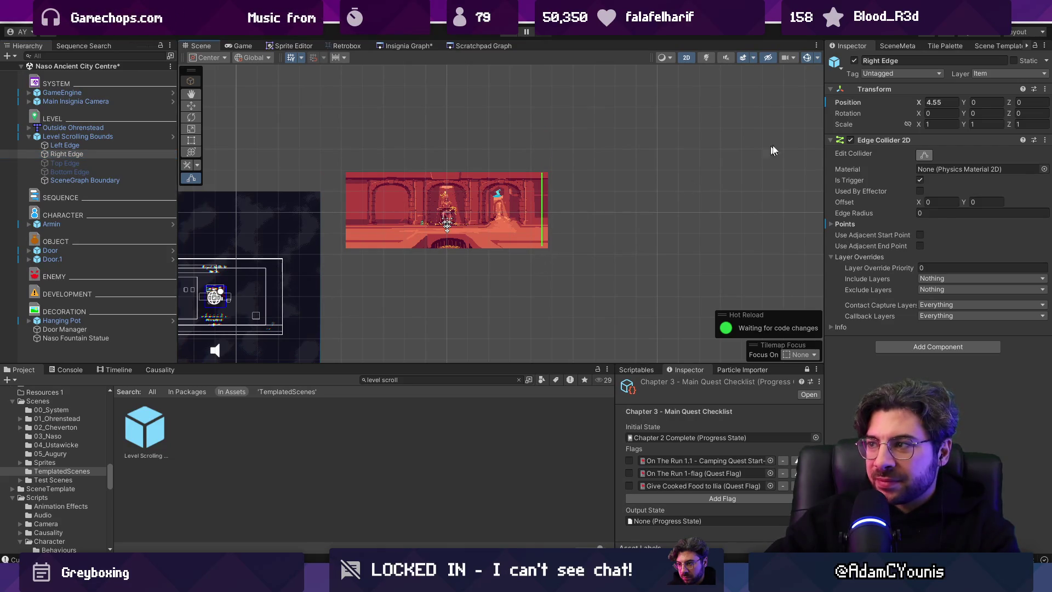
pyautogui.click(78, 137)
pyautogui.click(851, 169)
pyautogui.click(396, 47)
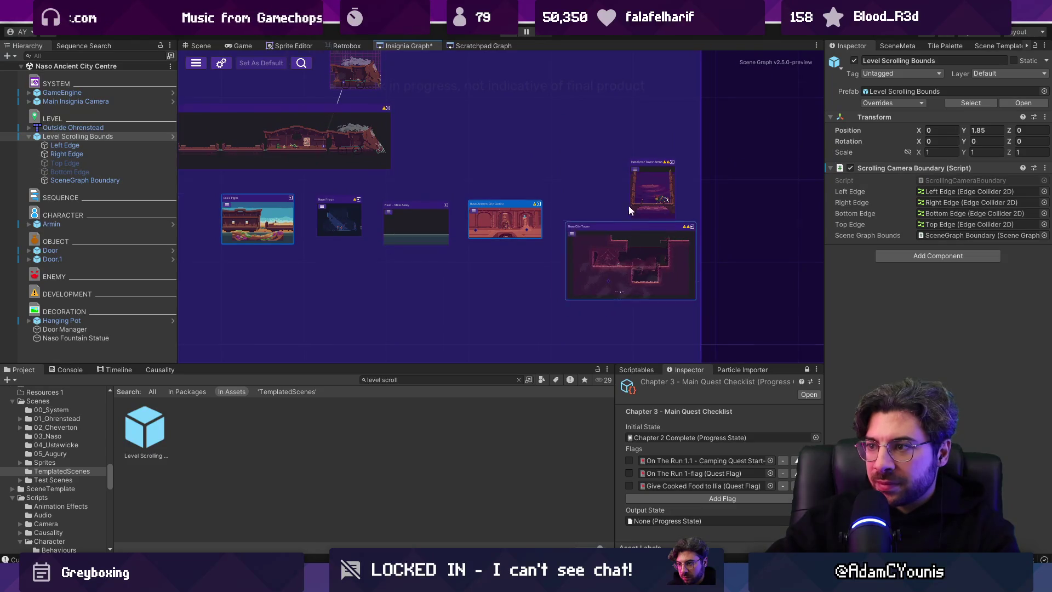
# - Link Naso Ancient City Centre to Naso City Tower and save the graph
pyautogui.scroll(5, 626, 209)
pyautogui.scroll(-8, 579, 225)
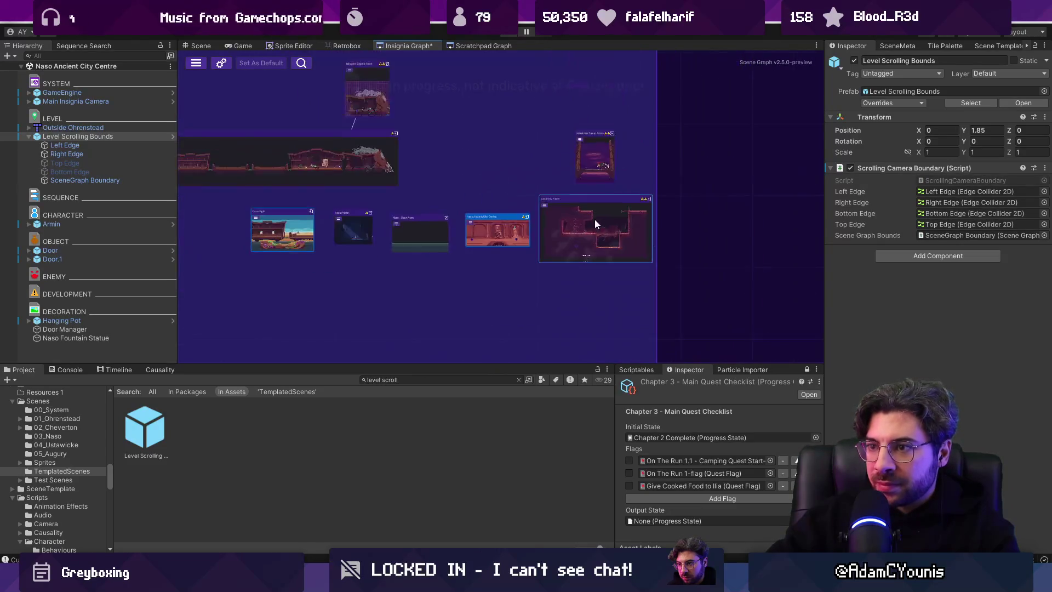
pyautogui.scroll(5, 574, 299)
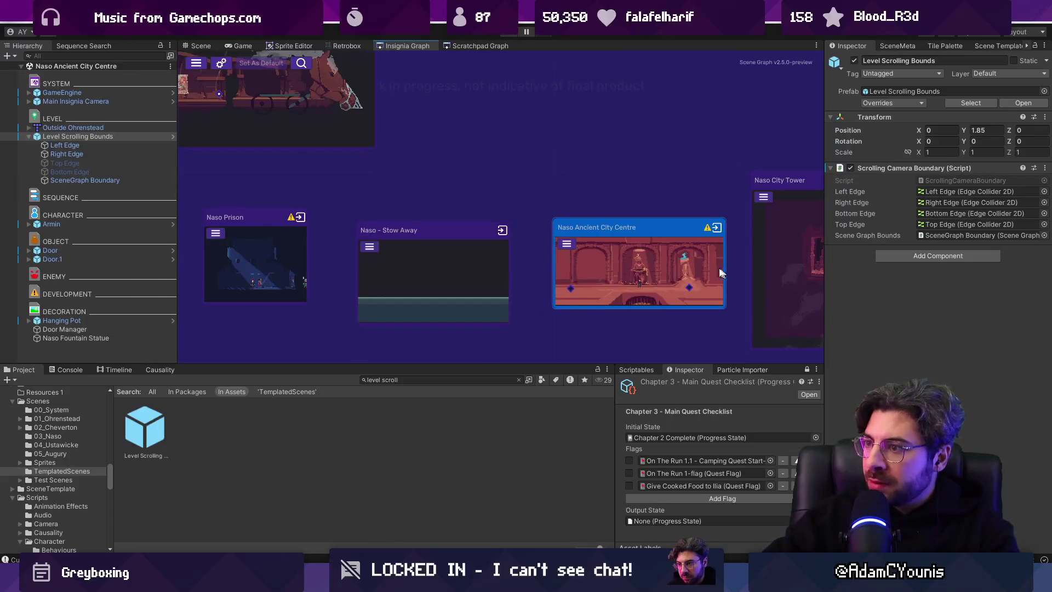
pyautogui.moveTo(722, 269); pyautogui.dragTo(386, 233)
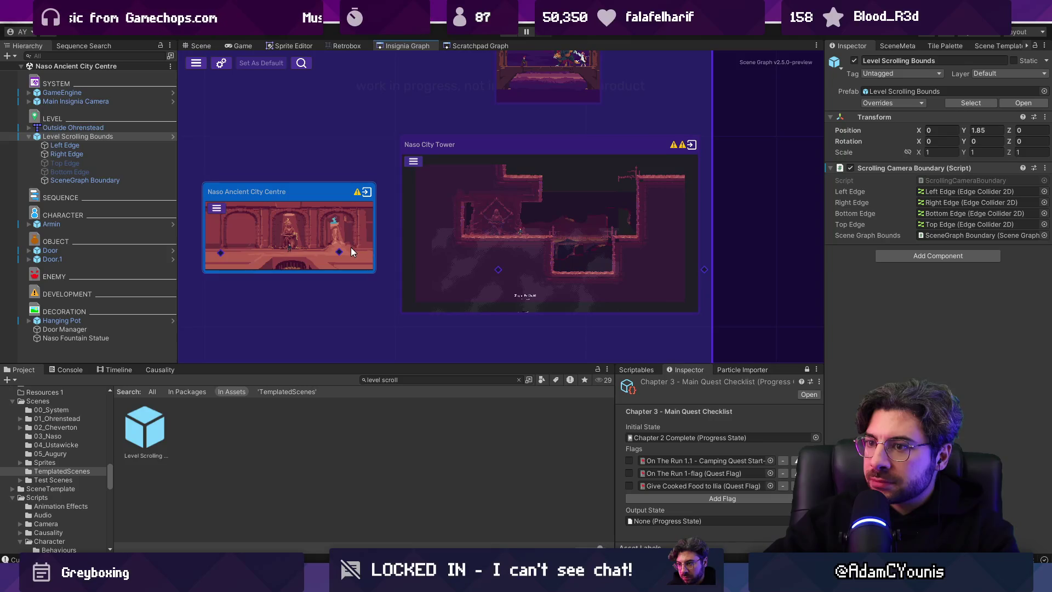
pyautogui.moveTo(340, 250); pyautogui.dragTo(497, 269)
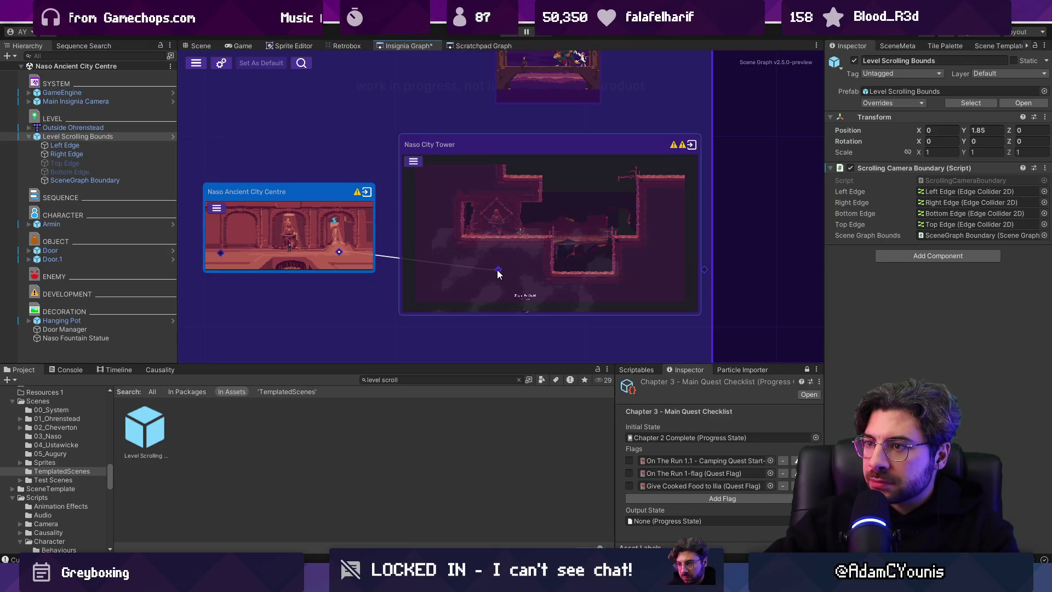
pyautogui.moveTo(612, 229); pyautogui.dragTo(593, 291)
pyautogui.scroll(-3, 546, 258)
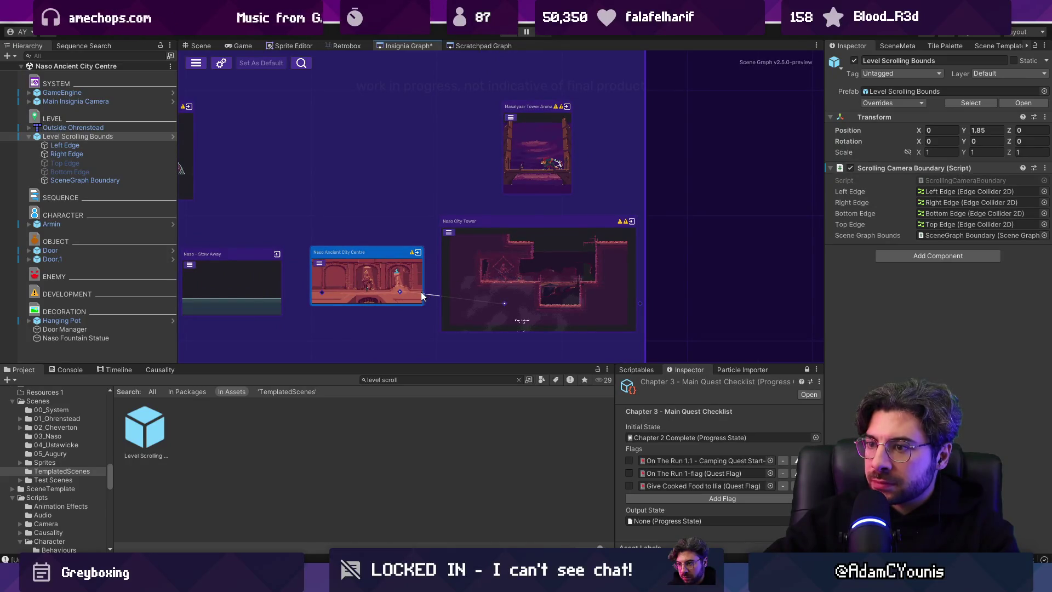
pyautogui.press('f')
pyautogui.hotkey('ctrl', 's')
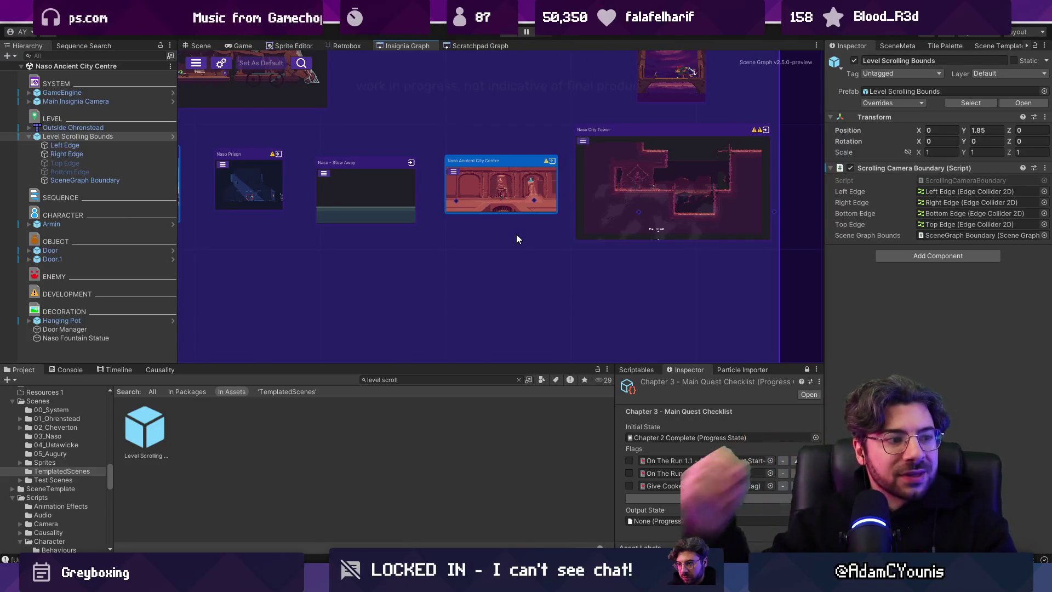
# - Maximize the scene graph and survey the whole room layout
pyautogui.scroll(-5, 638, 188)
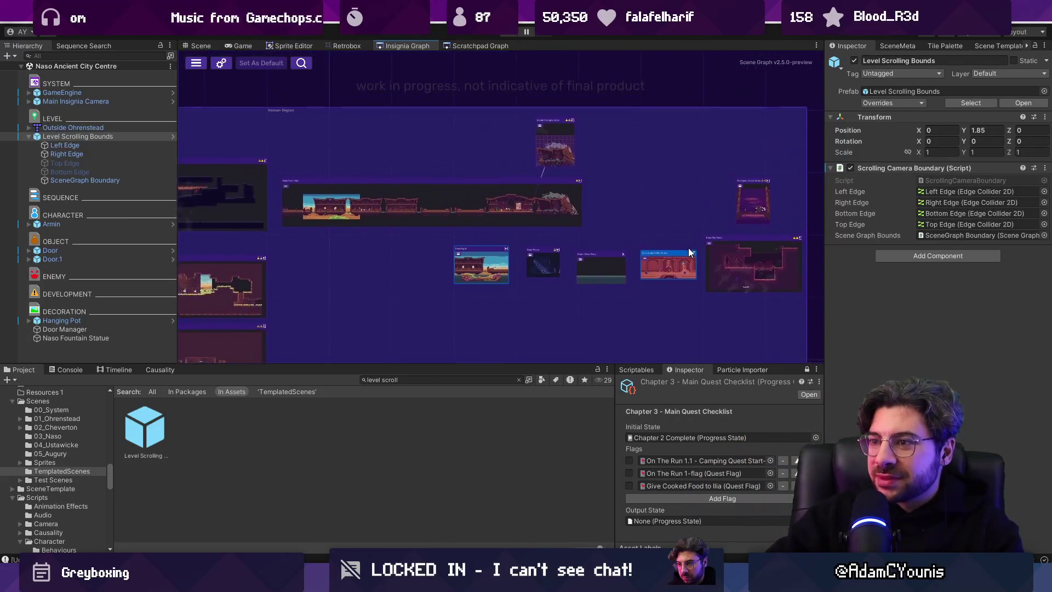
pyautogui.scroll(-2, 655, 190)
pyautogui.scroll(-3, 583, 176)
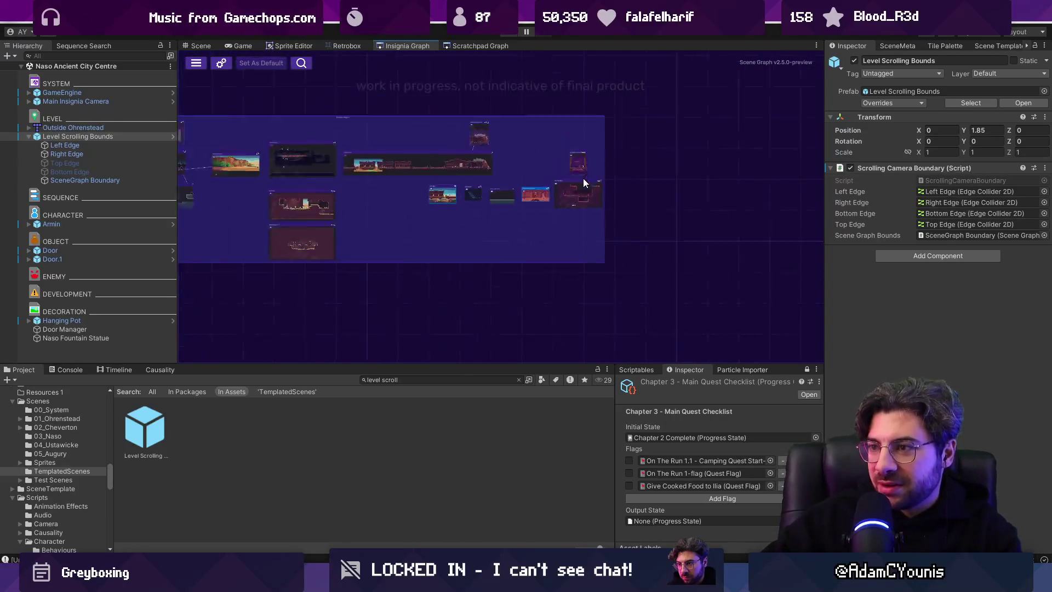
pyautogui.scroll(-5, 582, 187)
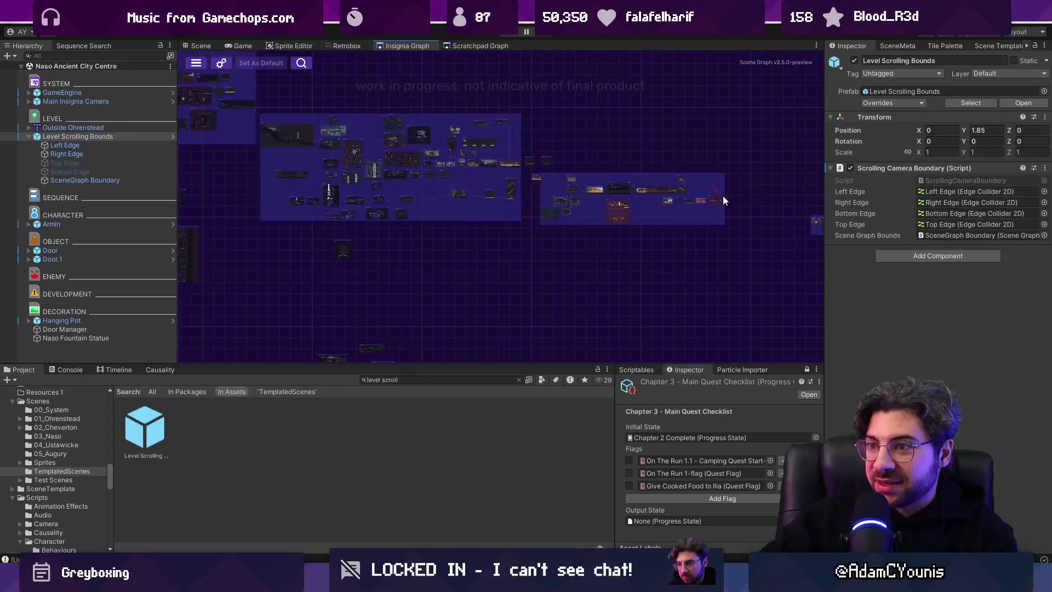
pyautogui.hscroll(-5, 636, 284)
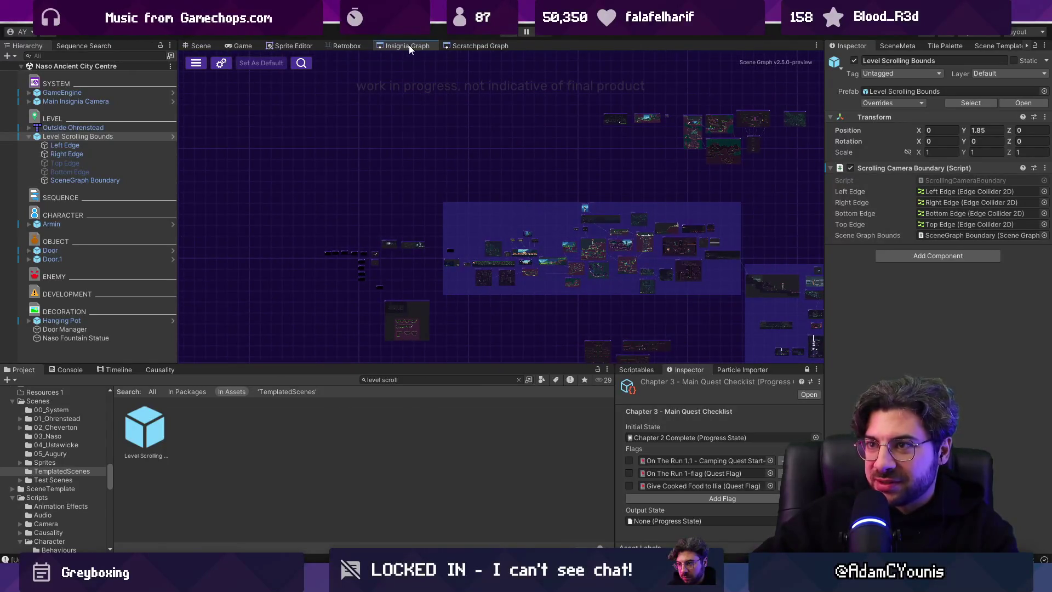
pyautogui.doubleClick(409, 45)
pyautogui.scroll(4, 389, 232)
pyautogui.hscroll(5, 335, 272)
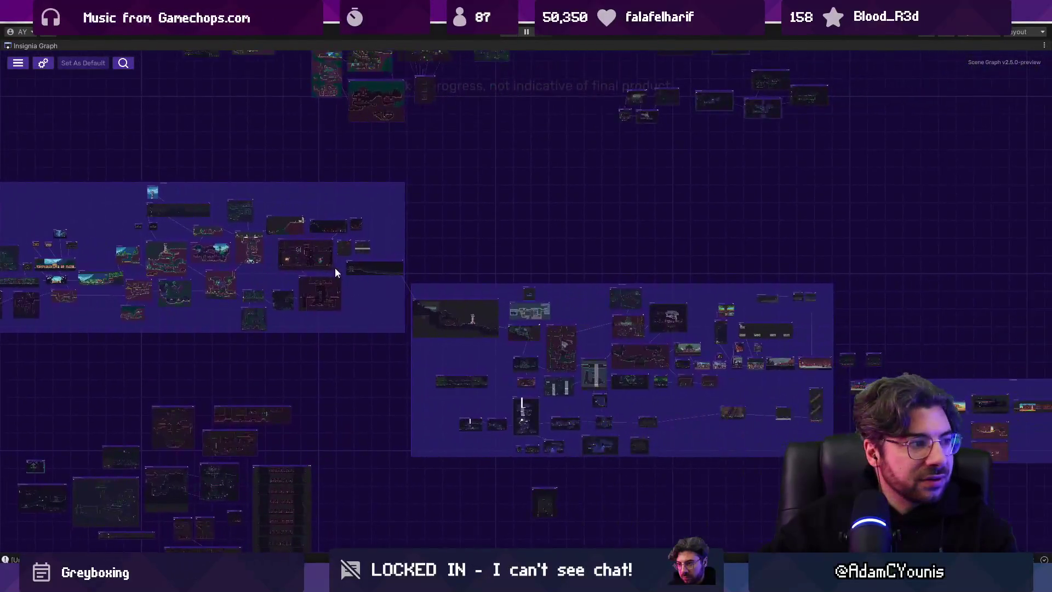
pyautogui.scroll(-2, 512, 298)
pyautogui.scroll(10, 441, 301)
pyautogui.scroll(3, 282, 264)
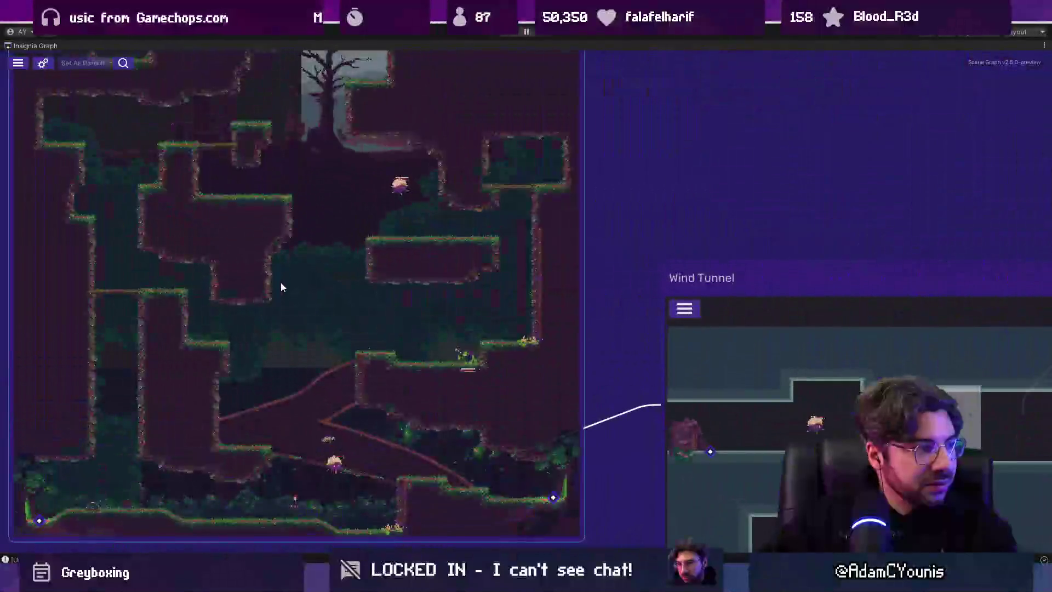
pyautogui.scroll(-8, 281, 281)
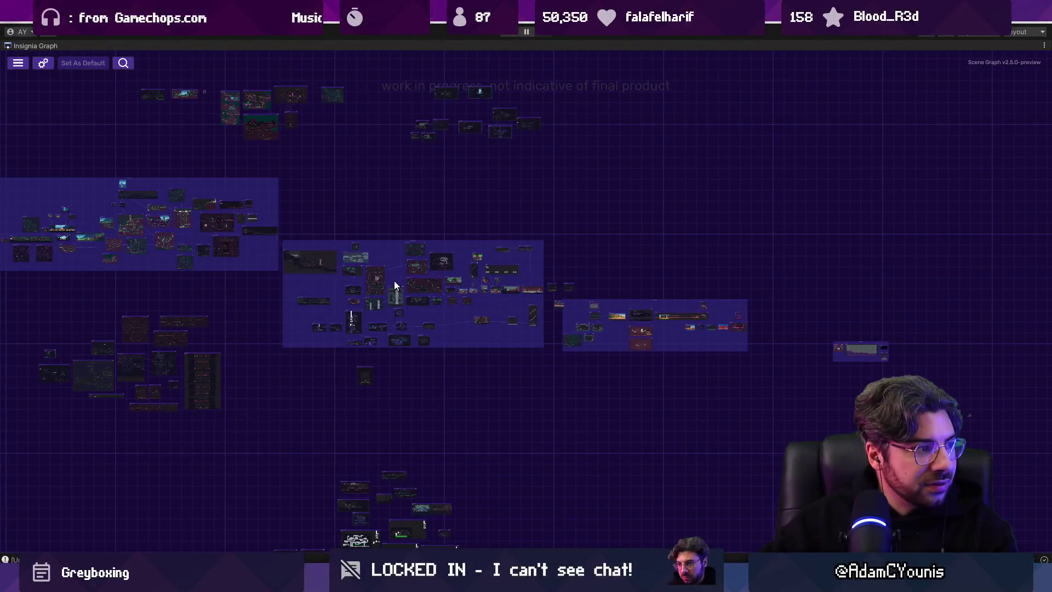
pyautogui.moveTo(394, 284)
pyautogui.mouseDown()
pyautogui.moveTo(505, 329)
pyautogui.moveTo(657, 227)
pyautogui.moveTo(446, 131)
pyautogui.moveTo(428, 301)
pyautogui.moveTo(411, 329)
pyautogui.moveTo(453, 338)
pyautogui.mouseUp()
pyautogui.scroll(2, 621, 355)
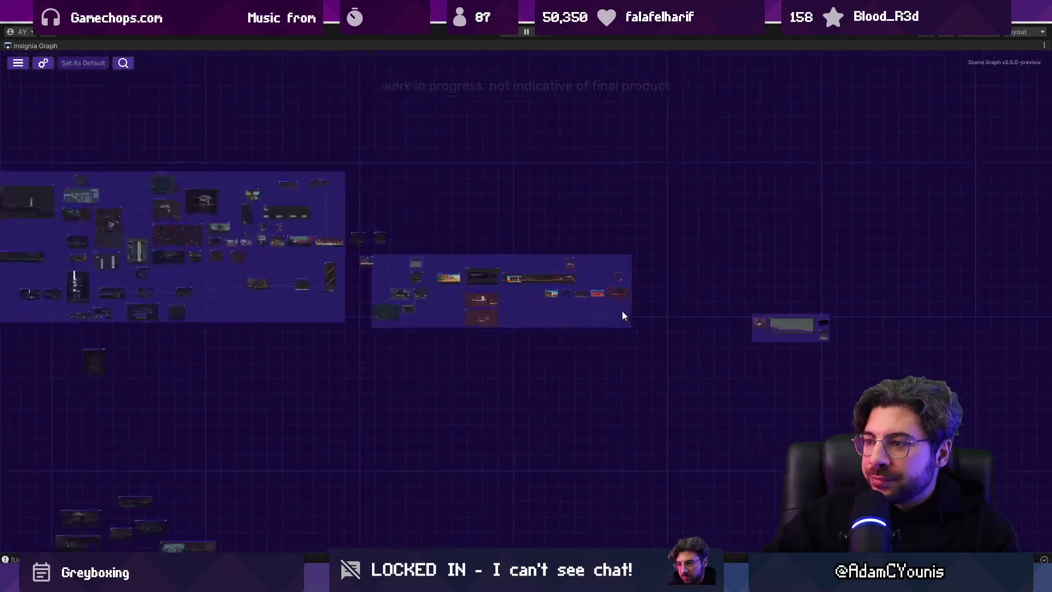
pyautogui.scroll(3, 648, 326)
pyautogui.scroll(2, 490, 299)
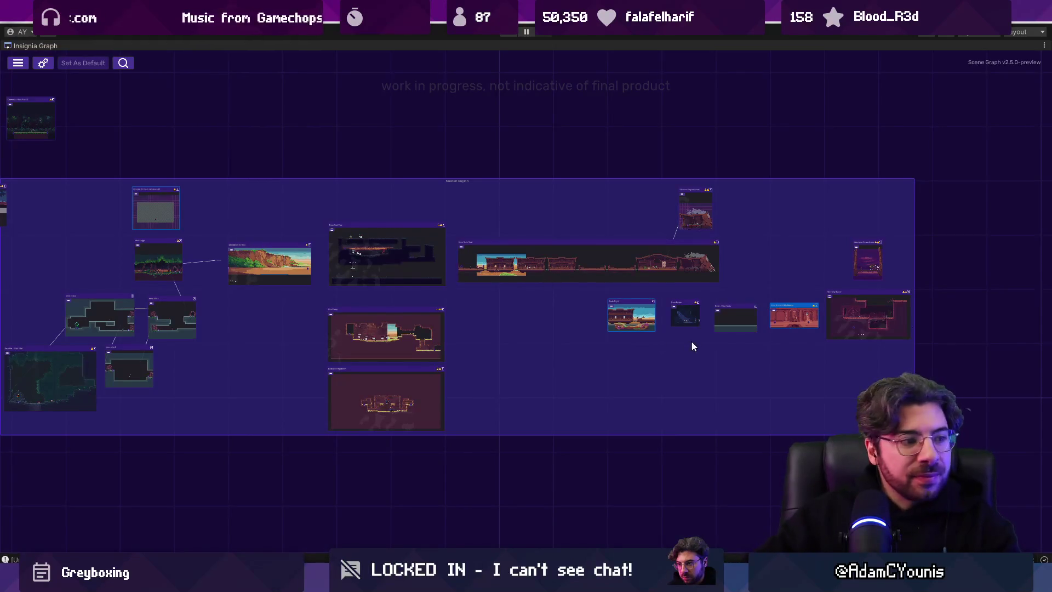
# - Move the Masalyaar Tower Arena node above Naso City Tower and restore the layout
pyautogui.moveTo(821, 367); pyautogui.dragTo(672, 345)
pyautogui.scroll(1, 728, 324)
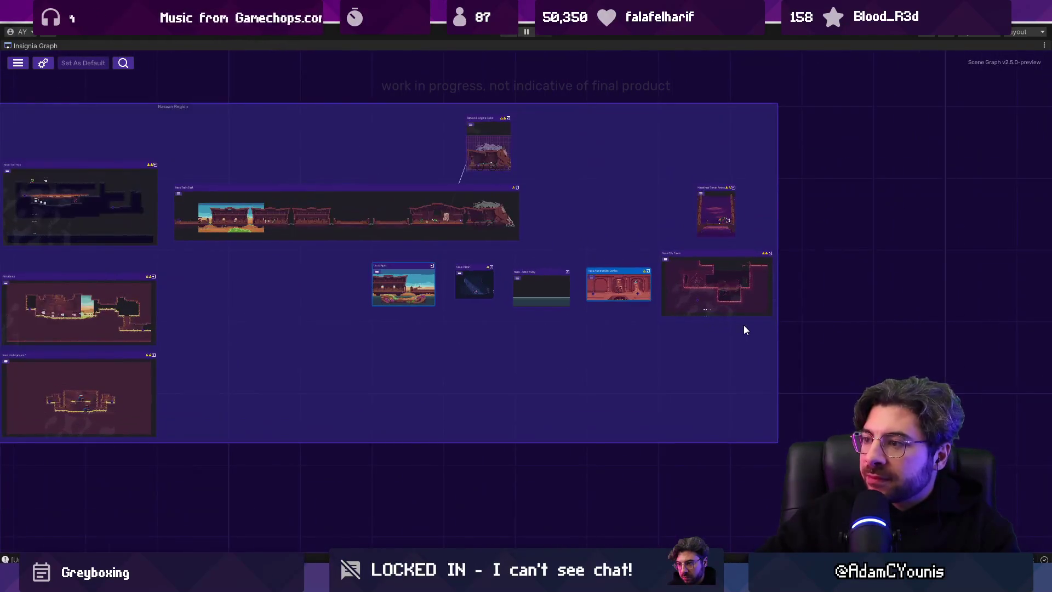
pyautogui.moveTo(741, 323); pyautogui.dragTo(520, 274)
pyautogui.scroll(3, 502, 222)
pyautogui.moveTo(501, 222); pyautogui.dragTo(518, 162)
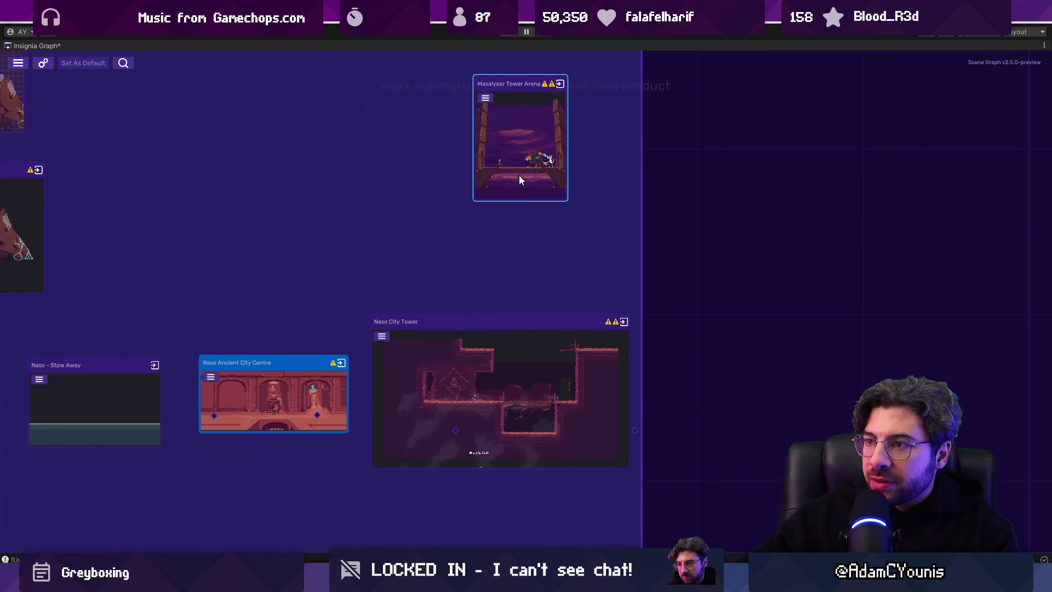
pyautogui.scroll(-3, 518, 162)
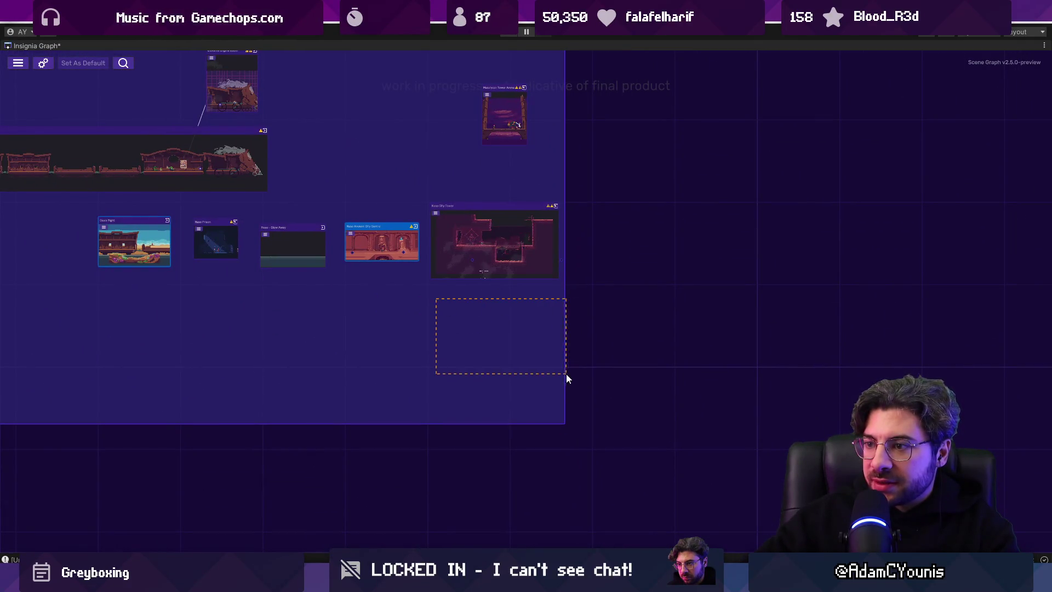
pyautogui.doubleClick(38, 42)
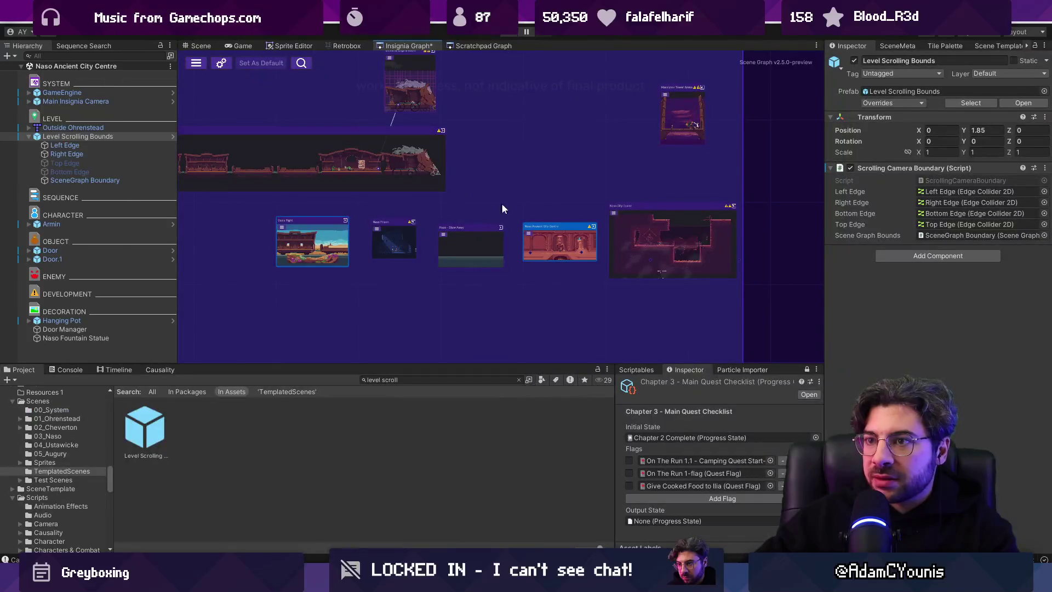
# - Create a new room from the level template scene with the Greybox skin
pyautogui.click(957, 49)
pyautogui.click(1000, 46)
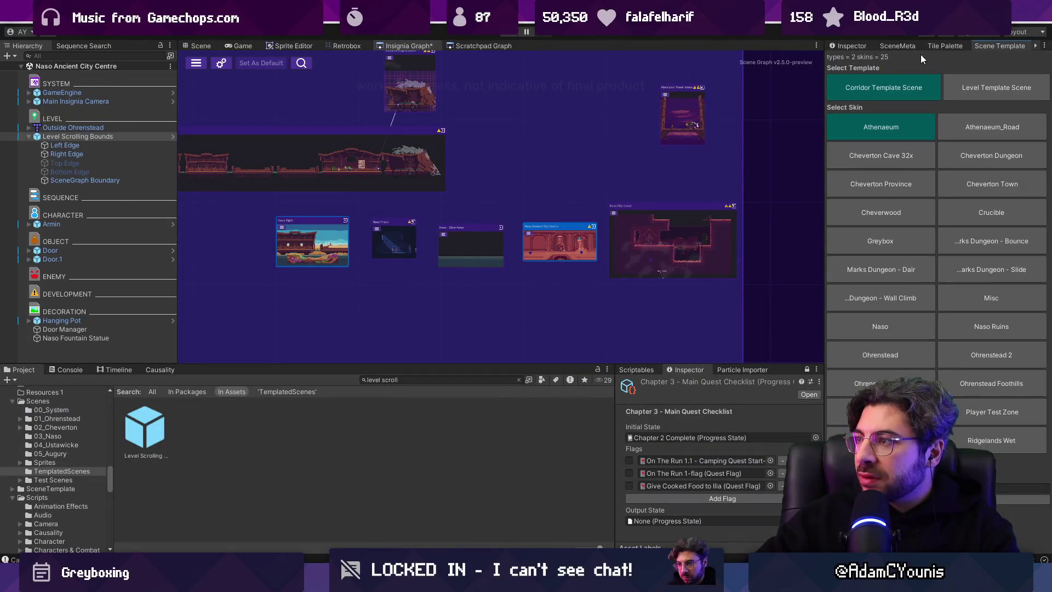
pyautogui.click(971, 89)
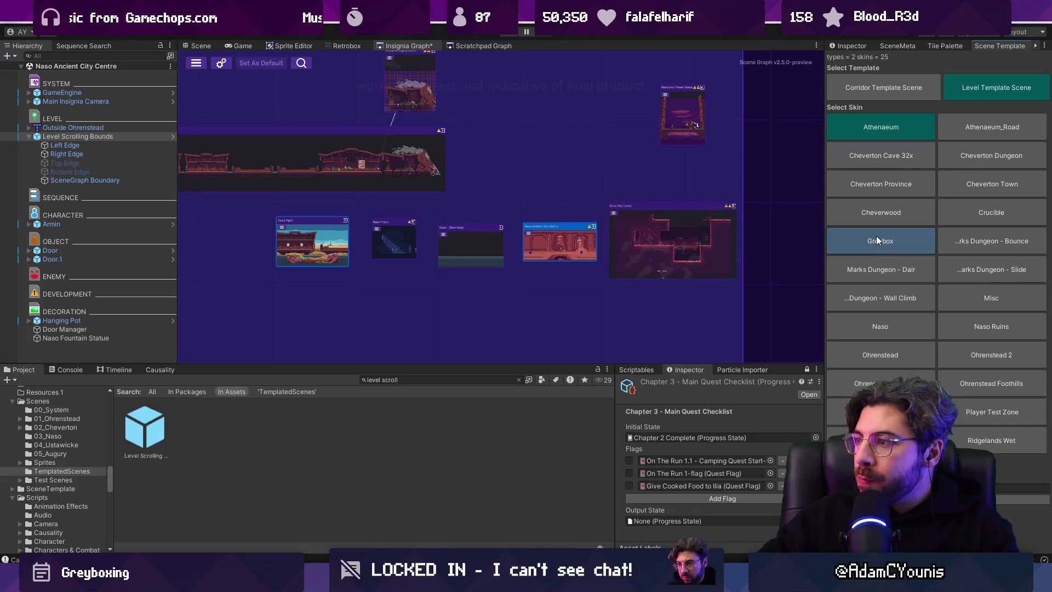
pyautogui.click(877, 237)
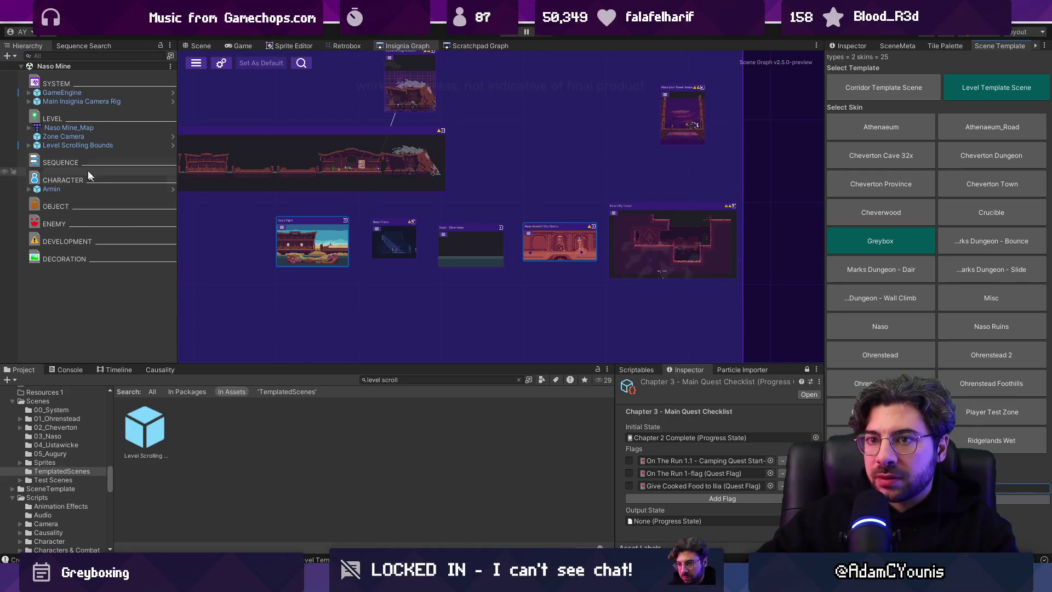
# - Add the Naso Mine scene to the Insignia graph, then open Naso Mine_Map's context menu
pyautogui.rightClick(67, 68)
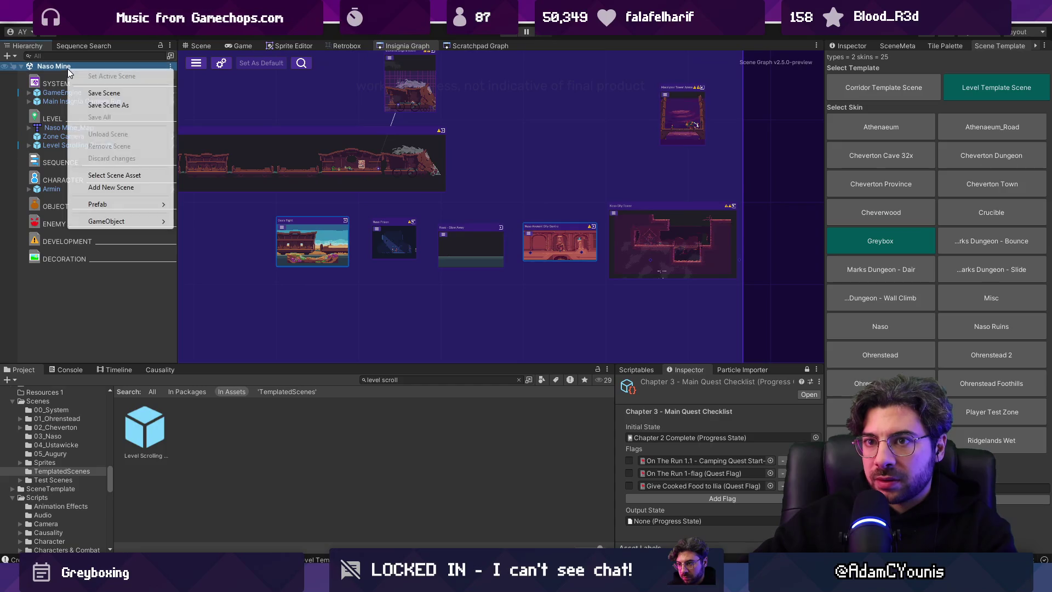
pyautogui.click(114, 175)
pyautogui.moveTo(420, 359); pyautogui.dragTo(597, 311)
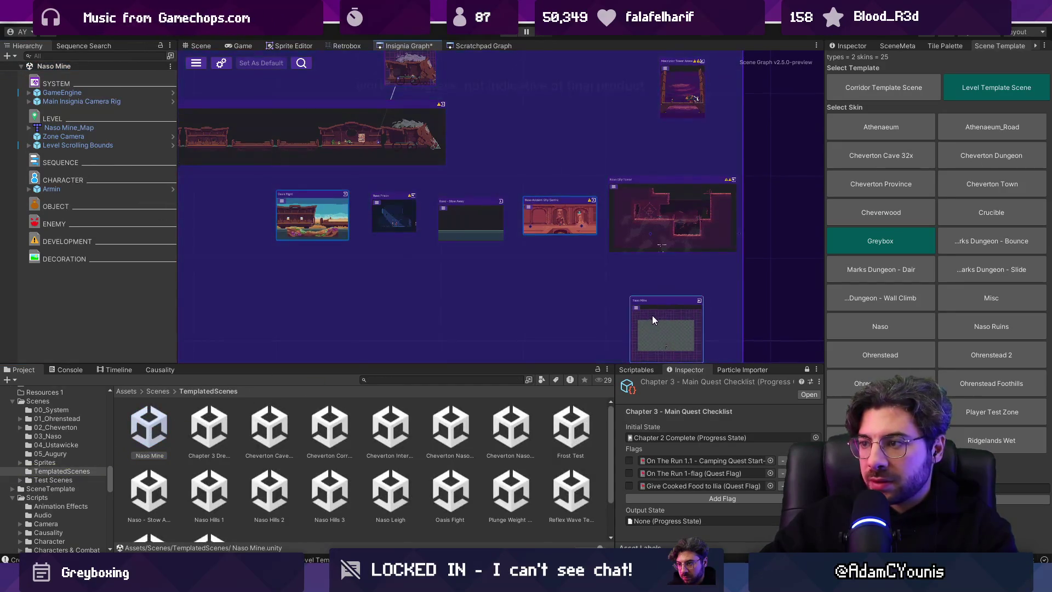
pyautogui.press('Escape')
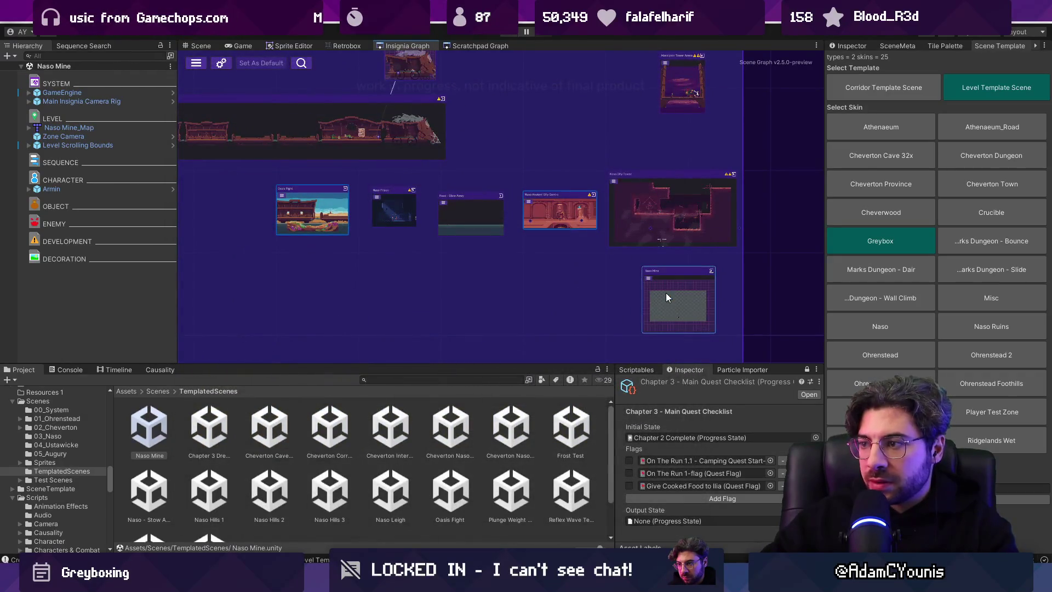
pyautogui.rightClick(95, 128)
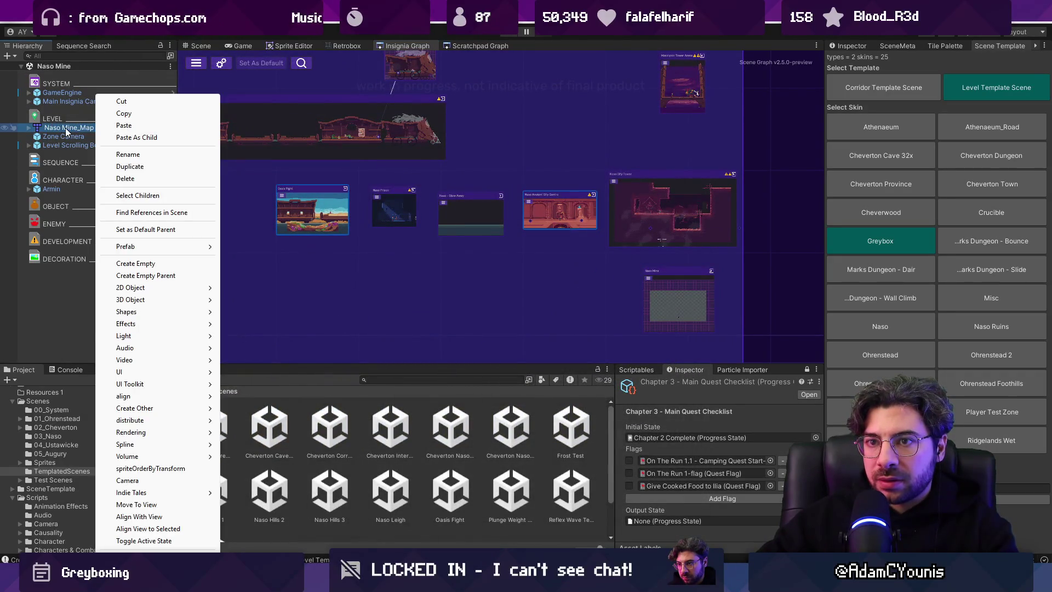
# - In Tiled, undo a test paint, Automap the ground layer on Naso Mine_Map, return to Unity
pyautogui.moveTo(203, 253)
pyautogui.click(256, 247)
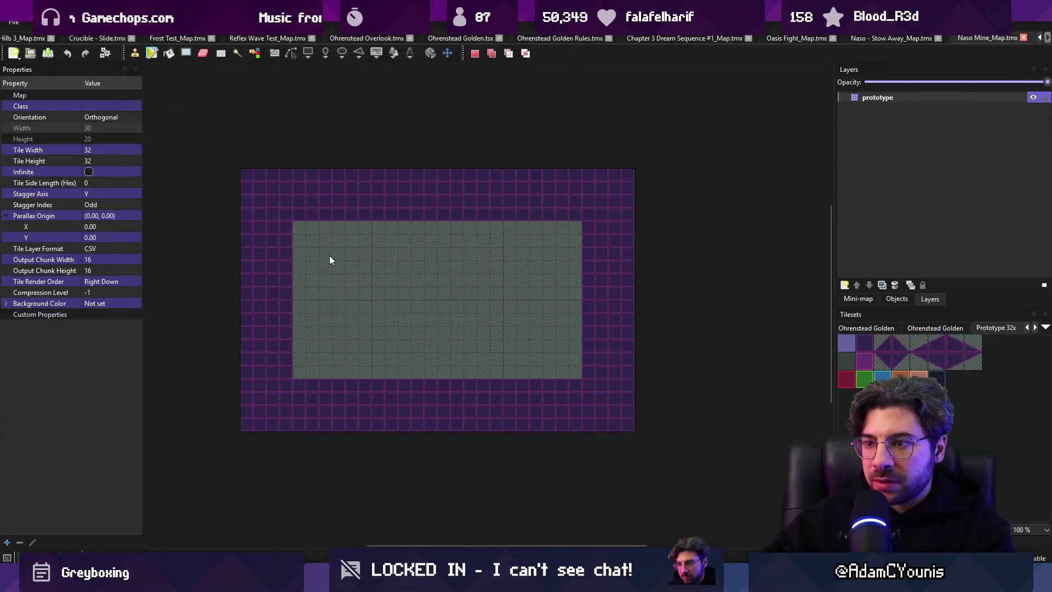
pyautogui.moveTo(330, 255); pyautogui.dragTo(419, 294)
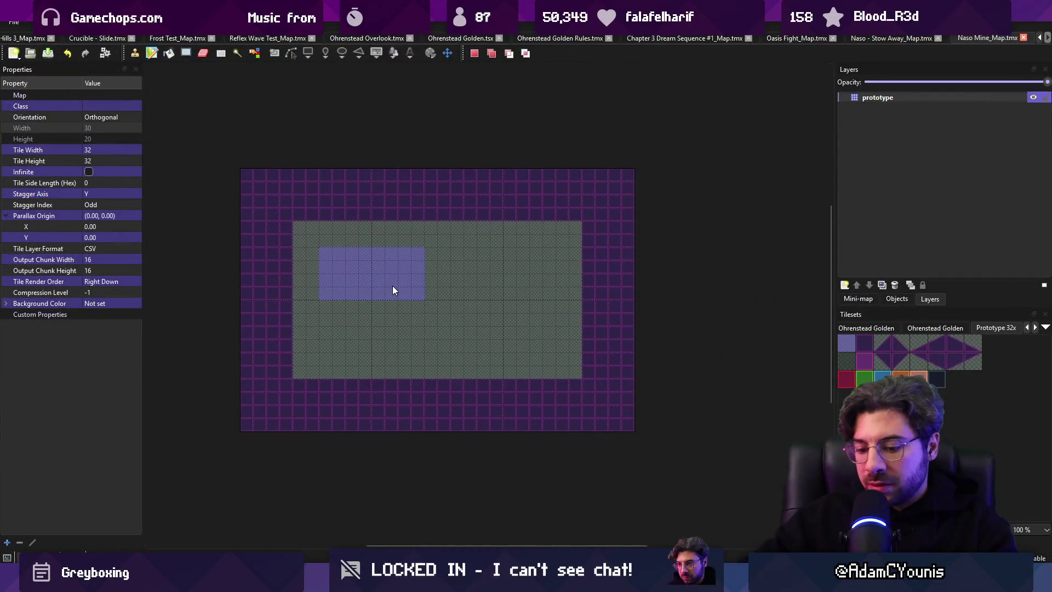
pyautogui.hotkey('ctrl', 'z')
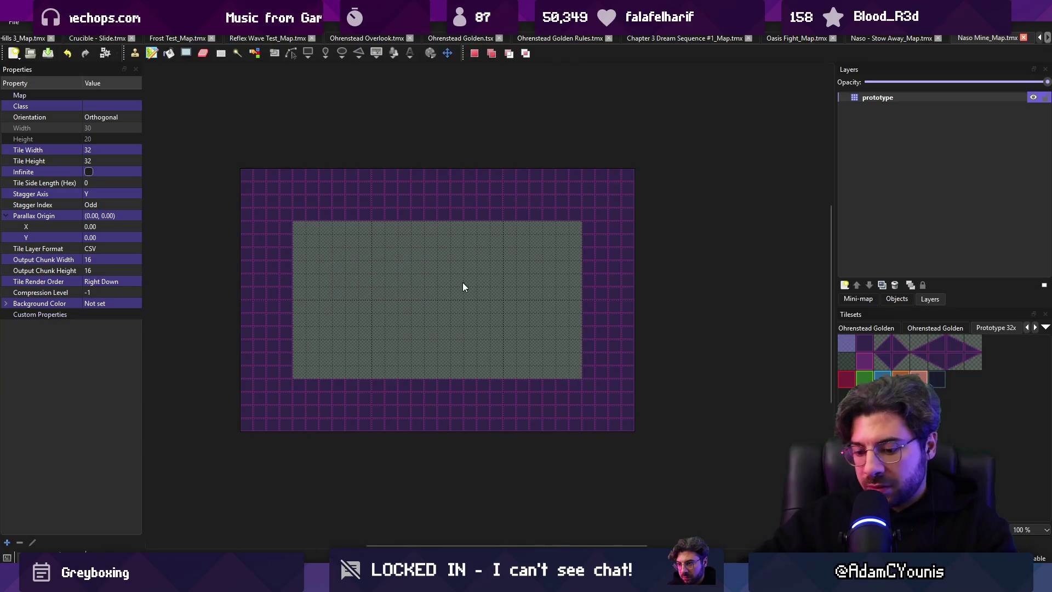
pyautogui.hotkey('ctrl', 'm')
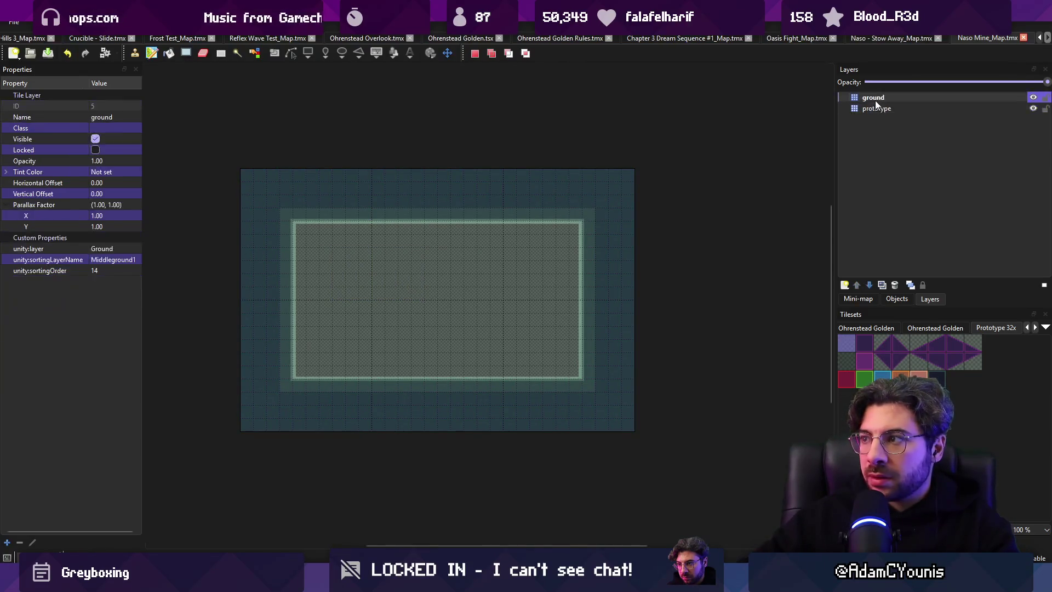
pyautogui.click(78, 250)
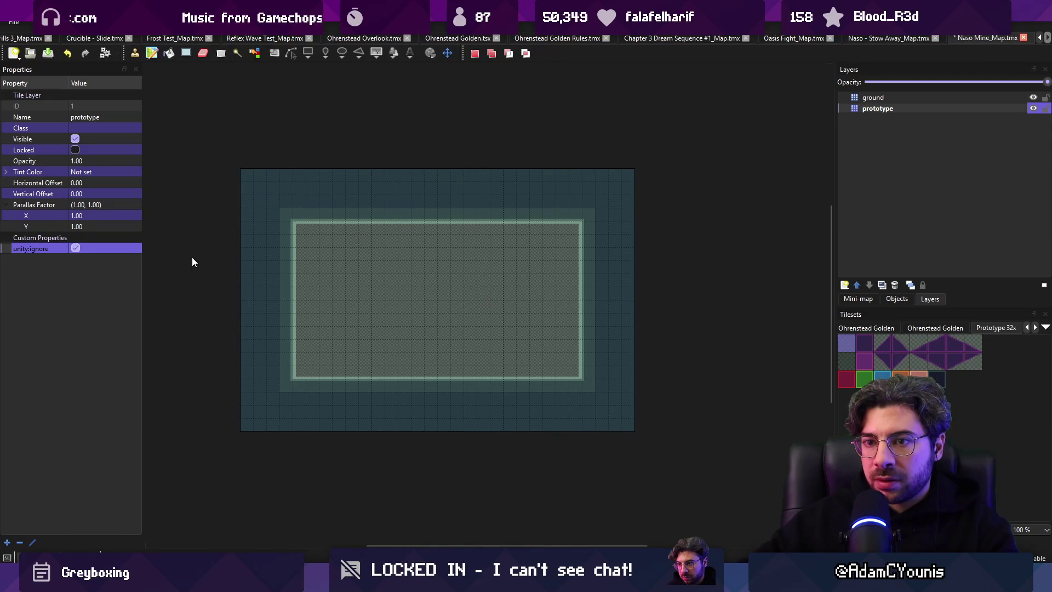
pyautogui.hotkey('alt', 'Tab')
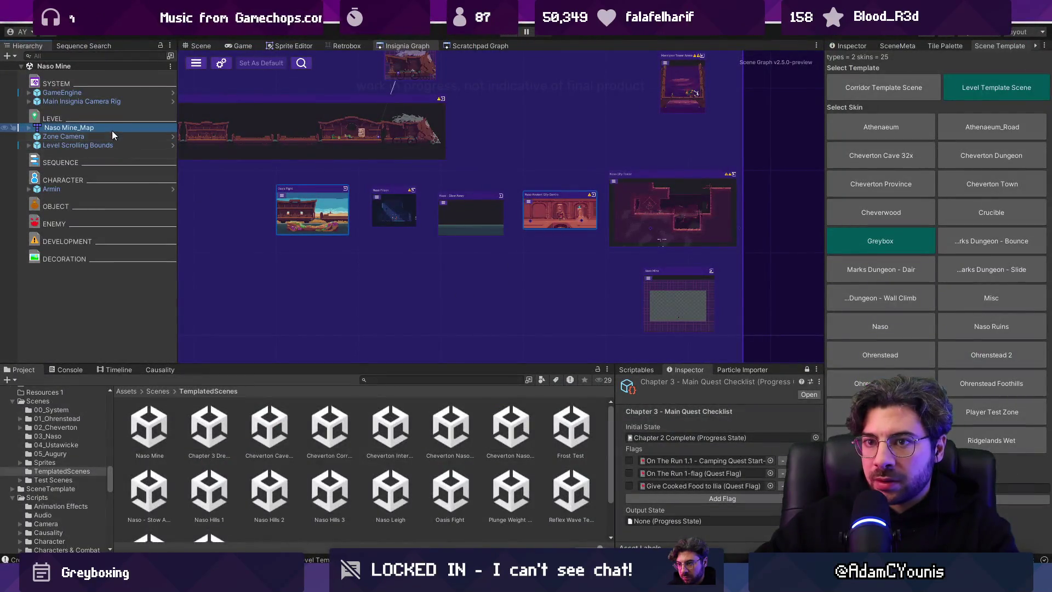
# - In the Naso Mine layout, snap the Level Scrolling Bounds to the left door
pyautogui.click(195, 46)
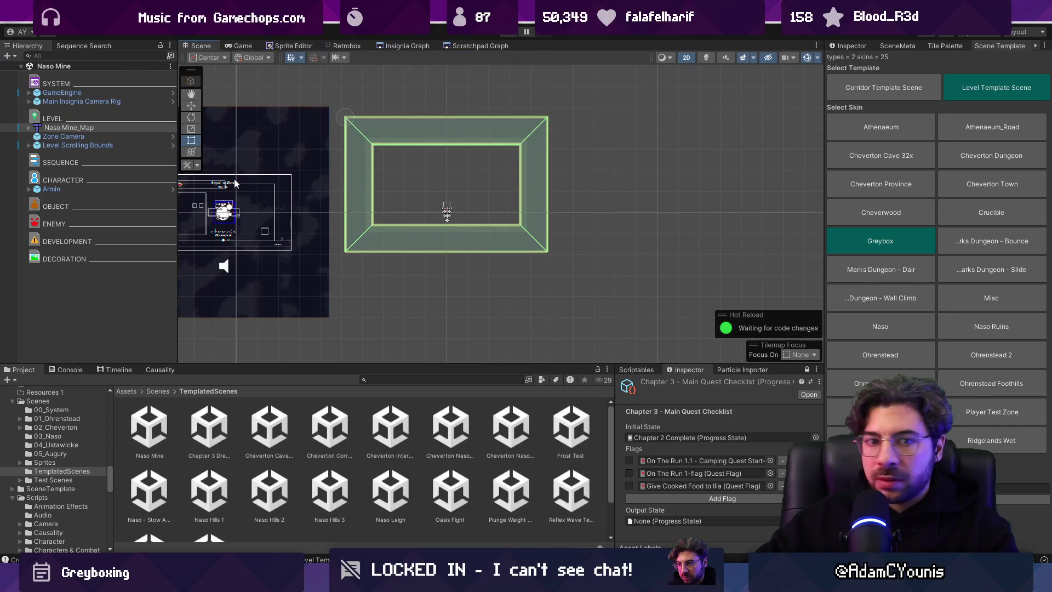
pyautogui.scroll(-3, 383, 204)
pyautogui.scroll(1, 361, 234)
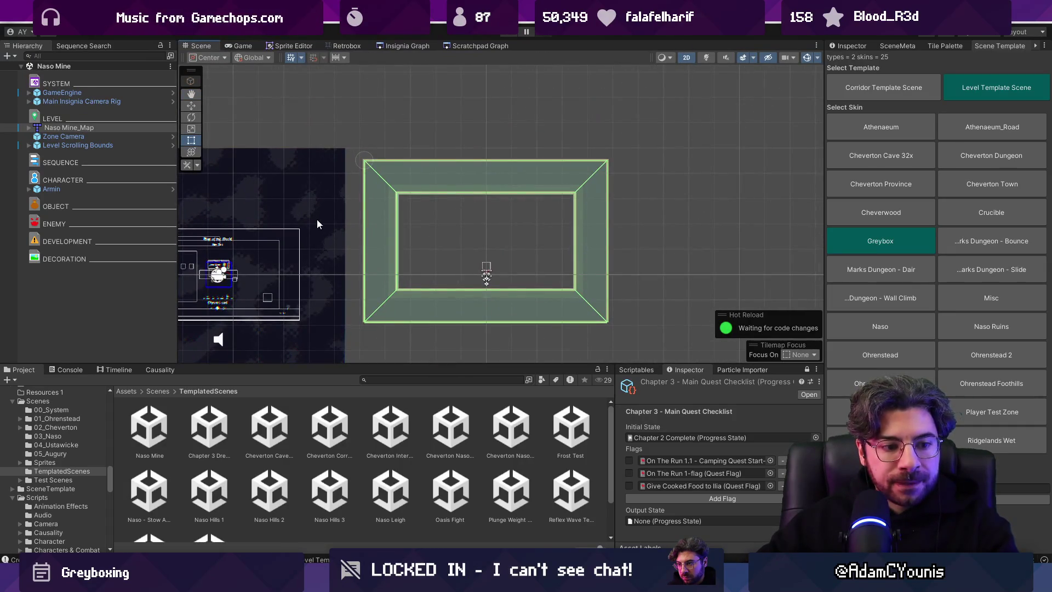
pyautogui.click(850, 46)
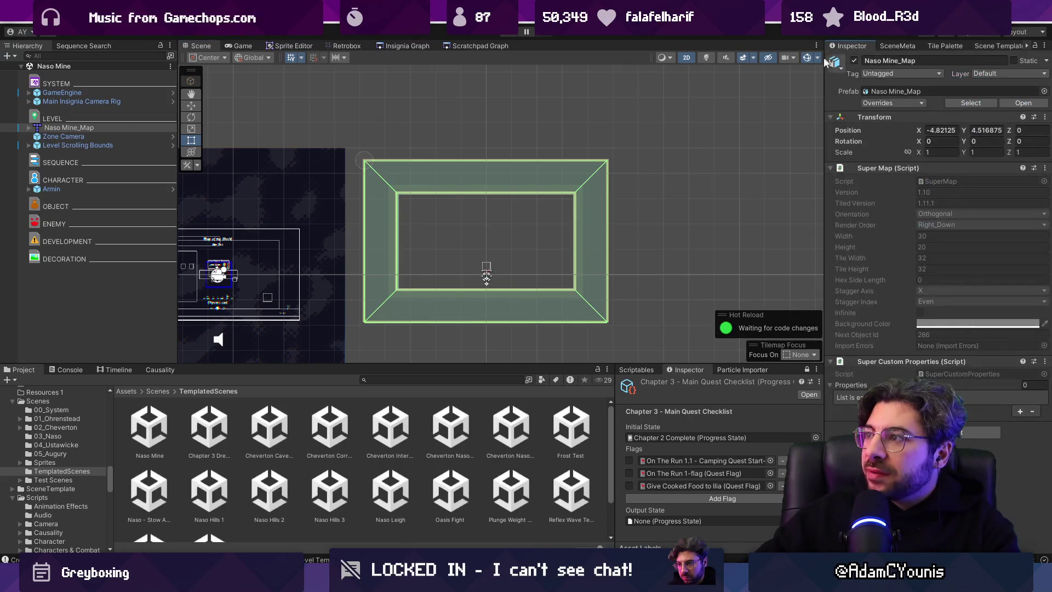
pyautogui.click(93, 145)
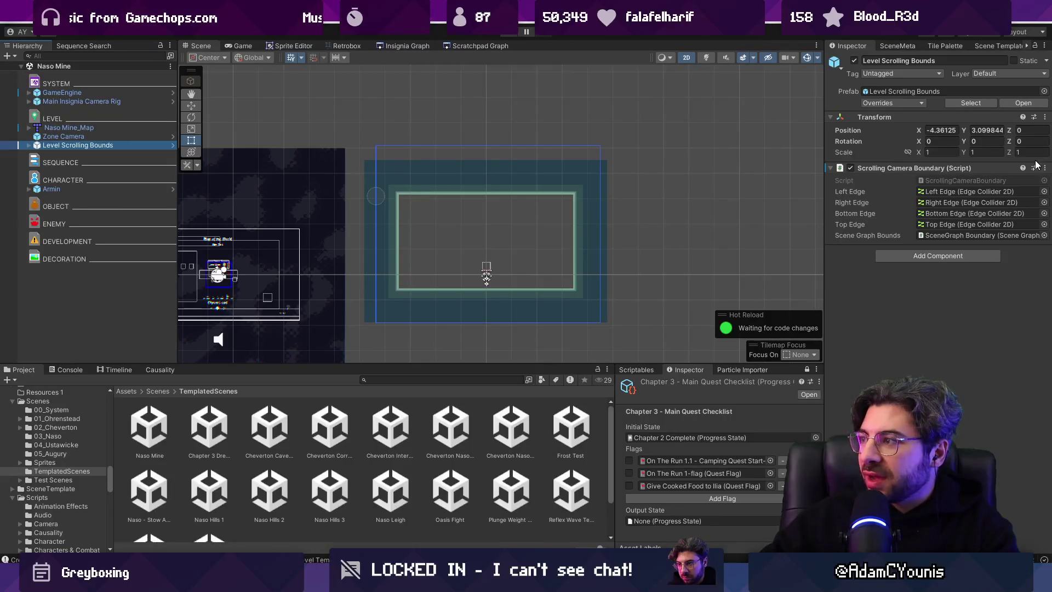
pyautogui.rightClick(978, 168)
pyautogui.click(978, 344)
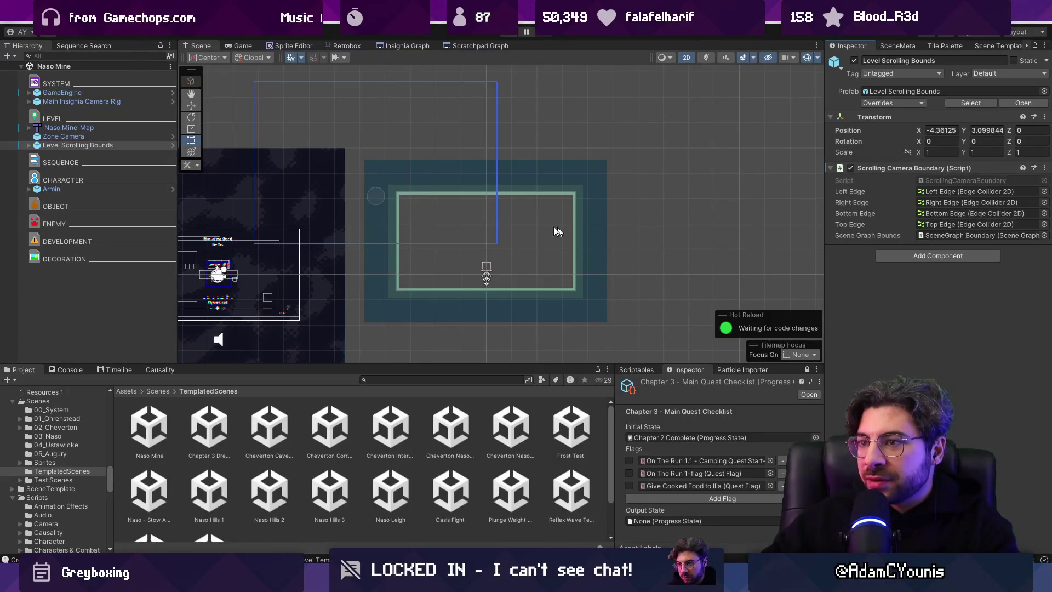
# - Zero the positions of Naso Mine_Map and the Level Scrolling Bounds
pyautogui.click(86, 130)
pyautogui.doubleClick(941, 130)
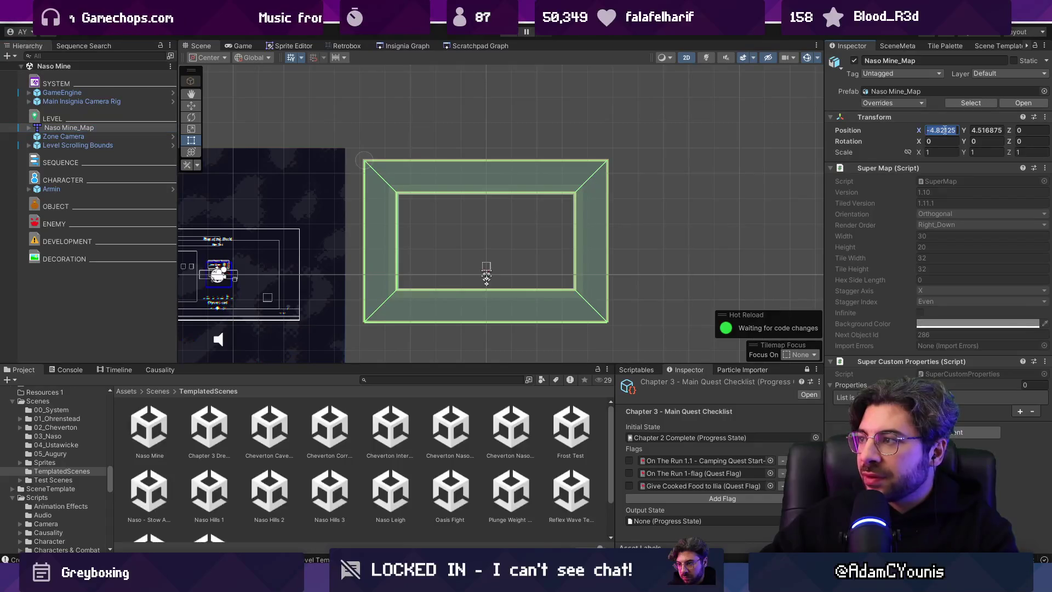
pyautogui.write('0')
pyautogui.press('Tab')
pyautogui.write('0')
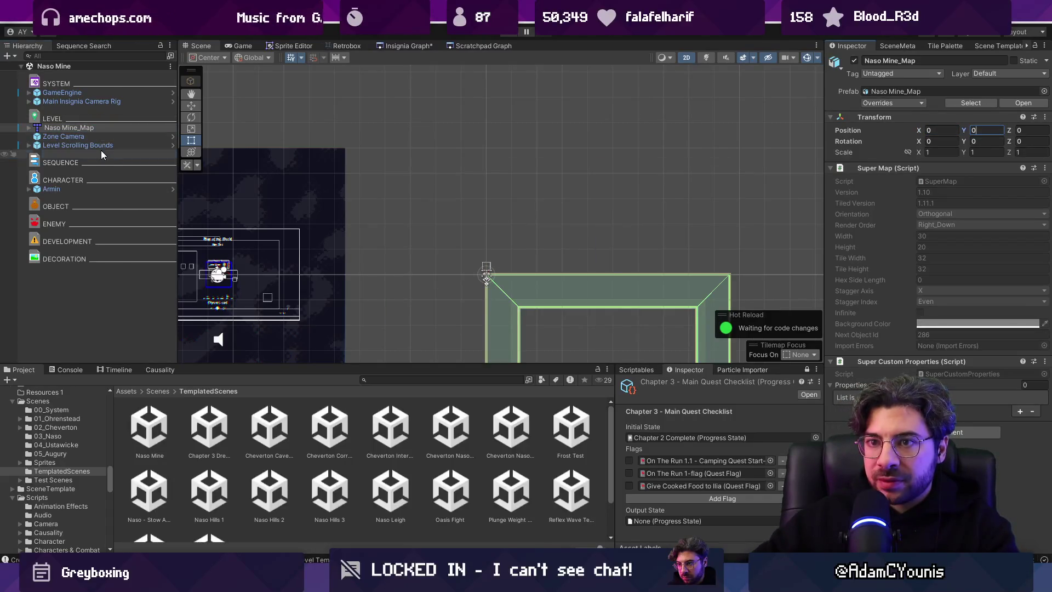
pyautogui.click(78, 145)
pyautogui.write('0')
pyautogui.press('Tab')
pyautogui.write('0')
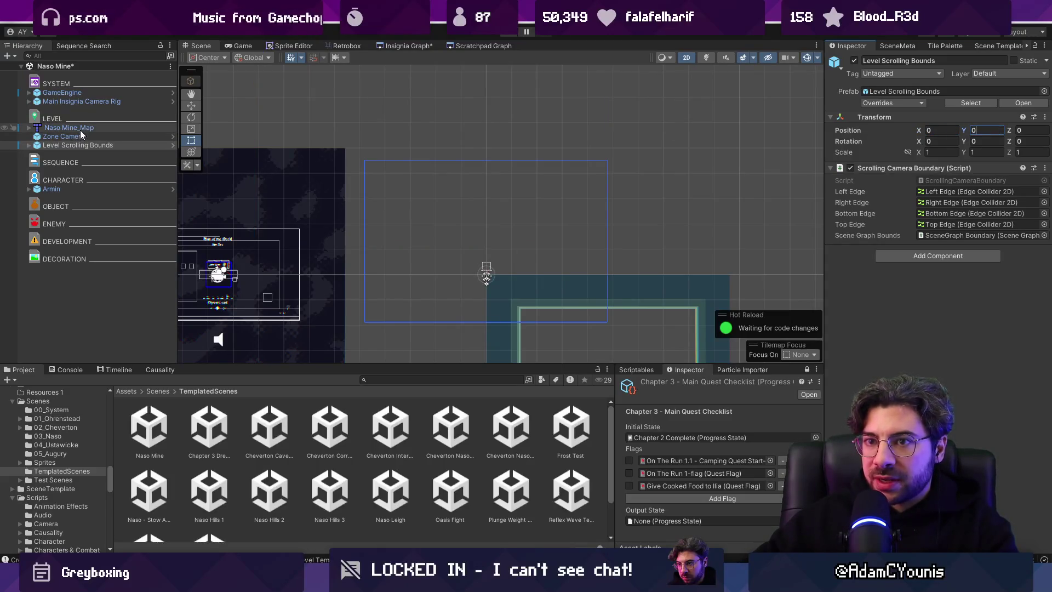
# - Undo an accidental map move and snap the scrolling bounds onto the room geometry
pyautogui.scroll(-2, 566, 264)
pyautogui.click(538, 206)
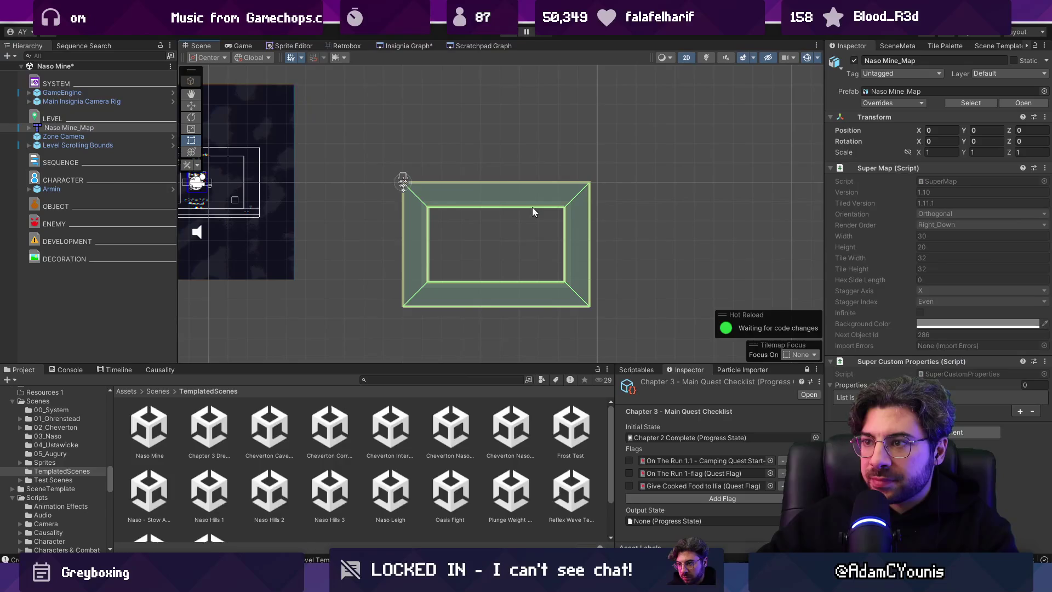
pyautogui.moveTo(499, 241); pyautogui.dragTo(397, 147)
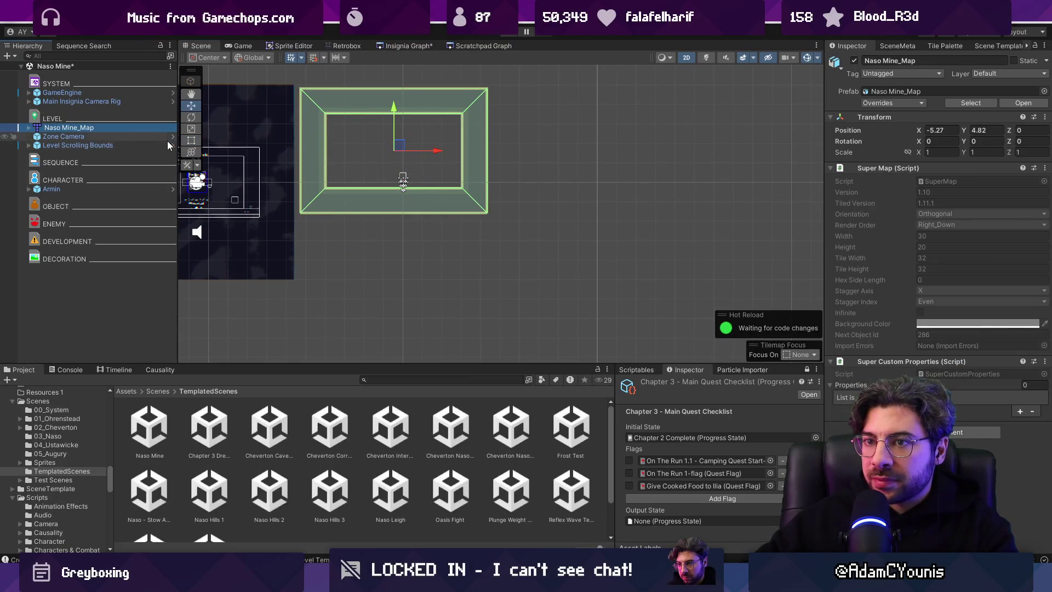
pyautogui.hotkey('ctrl', 'z')
pyautogui.click(163, 145)
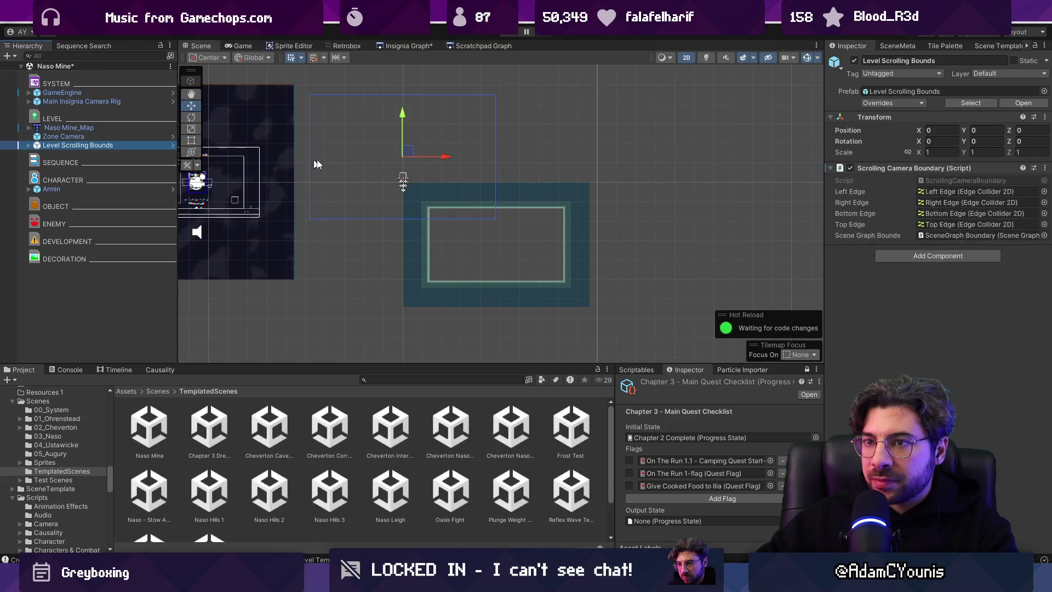
pyautogui.click(1045, 168)
pyautogui.click(1000, 357)
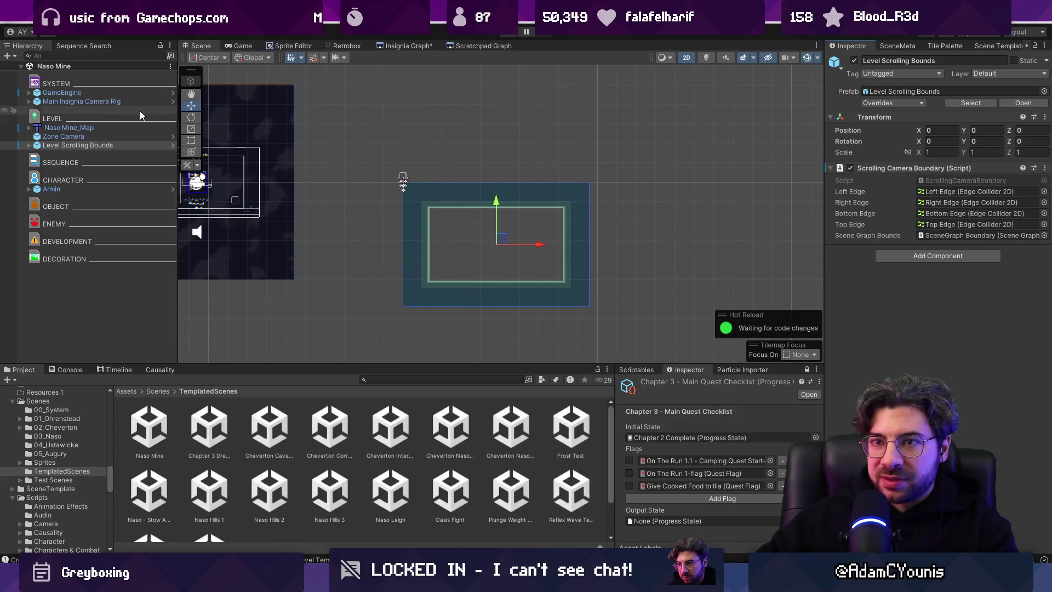
# - Move Armin and the Zone Camera into the room centre and save the scene
pyautogui.click(52, 190)
pyautogui.moveTo(403, 180); pyautogui.dragTo(500, 256)
pyautogui.hotkey('ctrl', 's')
pyautogui.click(91, 138)
pyautogui.moveTo(408, 164); pyautogui.dragTo(503, 242)
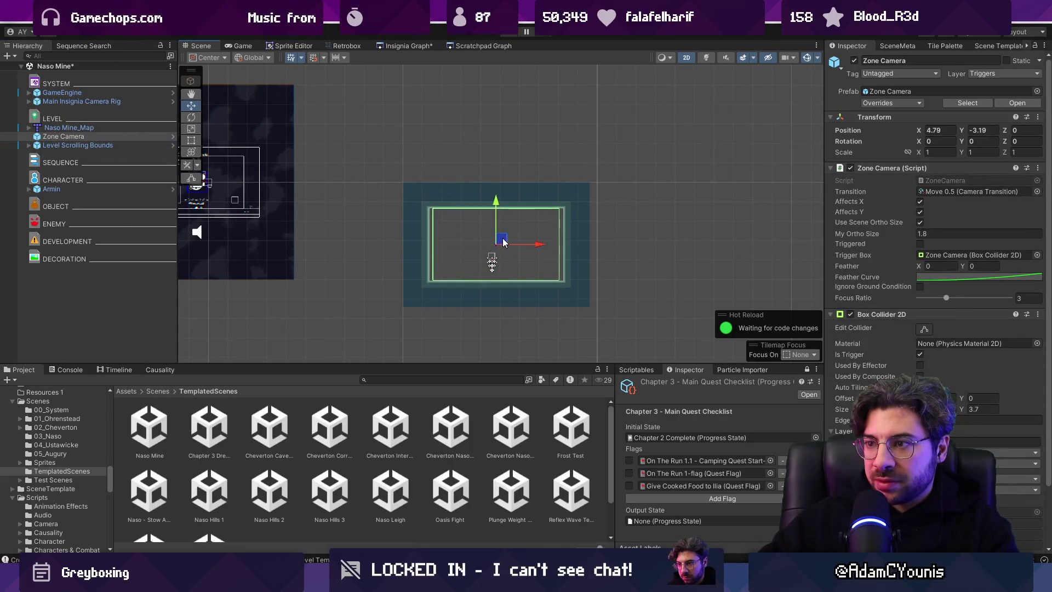
pyautogui.click(389, 46)
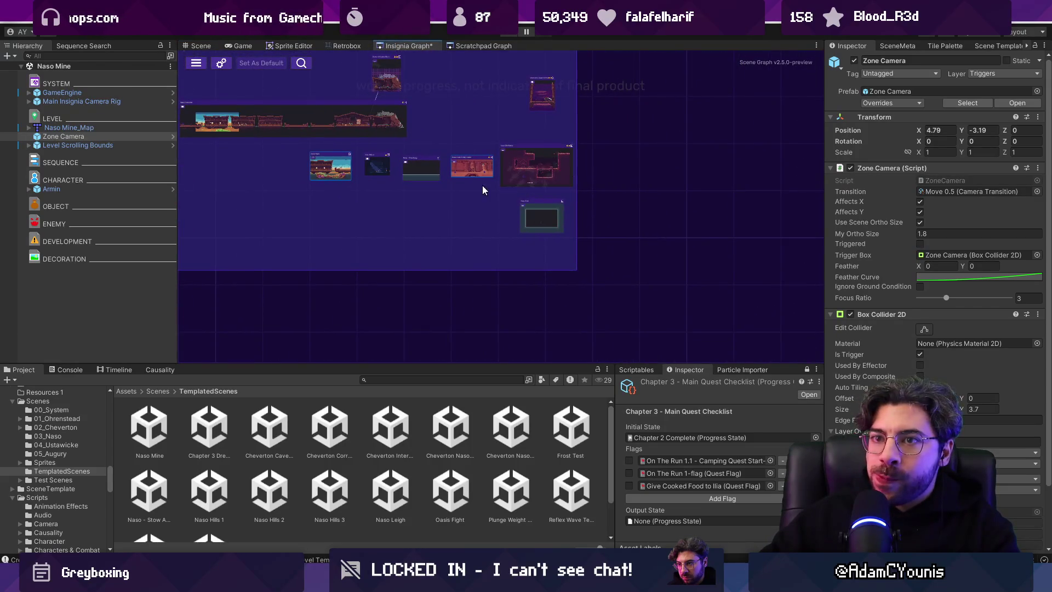
# - Center the graph on the Naso Mine node, glance at the SceneMeta panel, and deselect the Zone Camera
pyautogui.doubleClick(541, 213)
pyautogui.moveTo(606, 218); pyautogui.dragTo(452, 176)
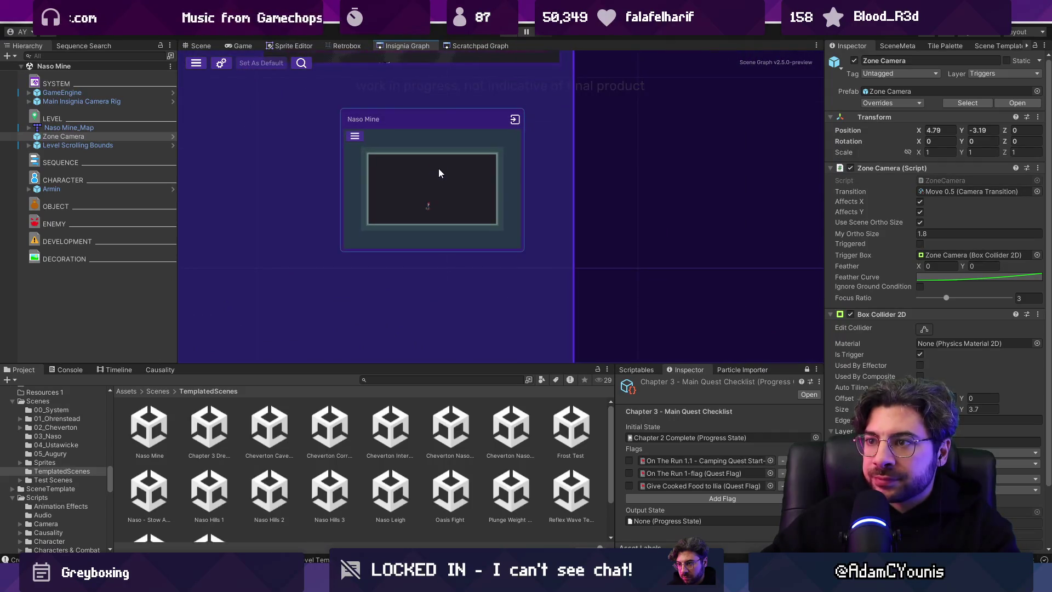
pyautogui.scroll(-3, 440, 173)
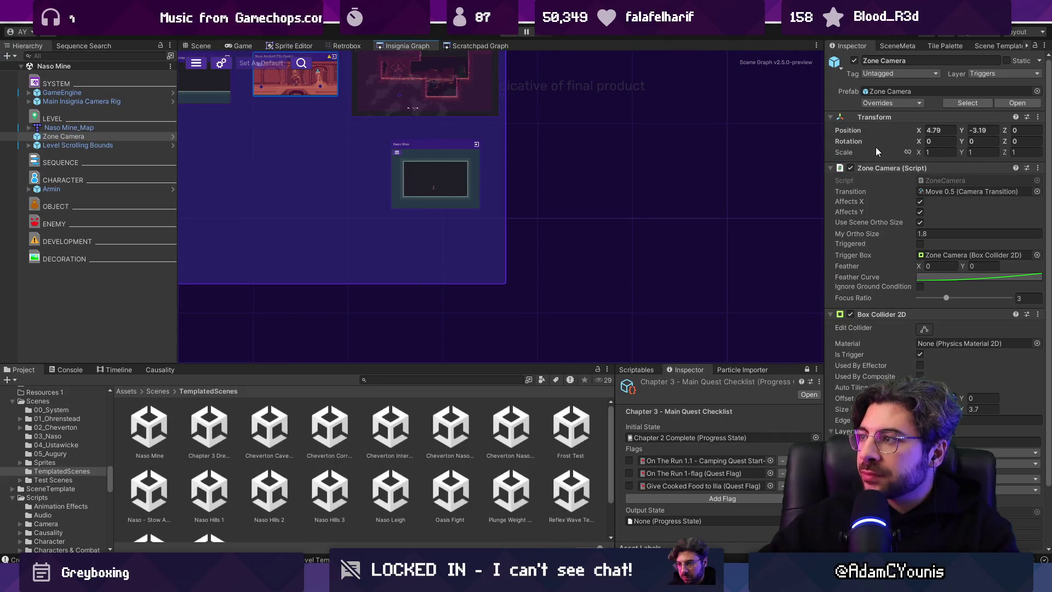
pyautogui.click(898, 45)
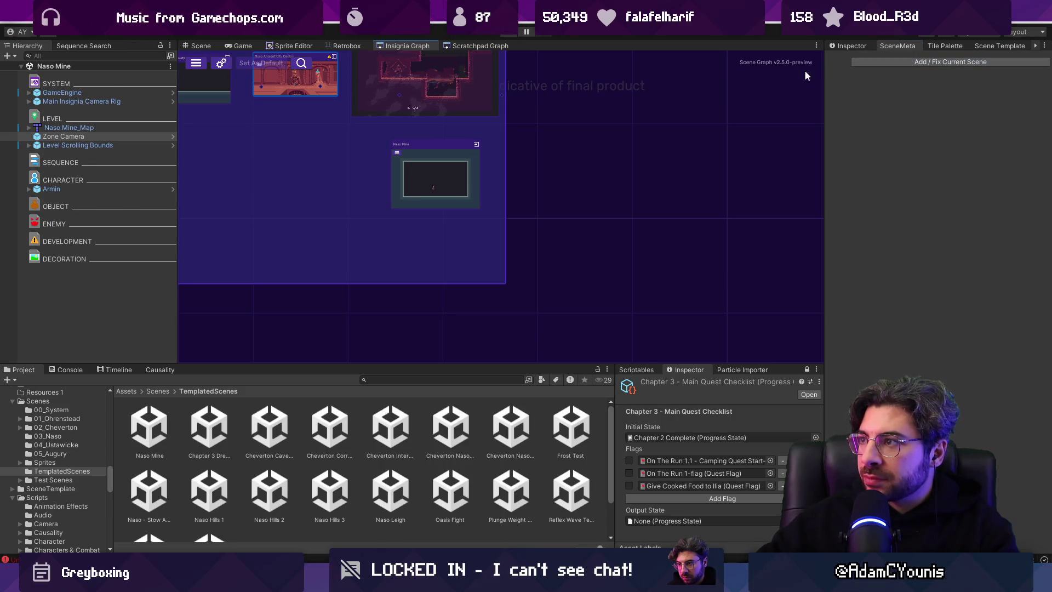
pyautogui.click(212, 46)
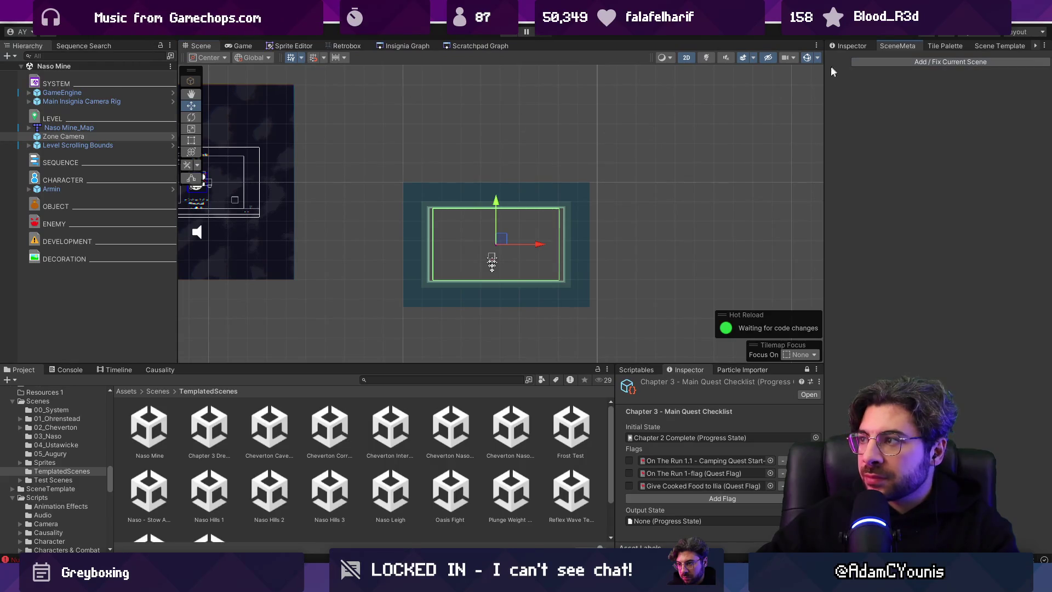
pyautogui.click(834, 66)
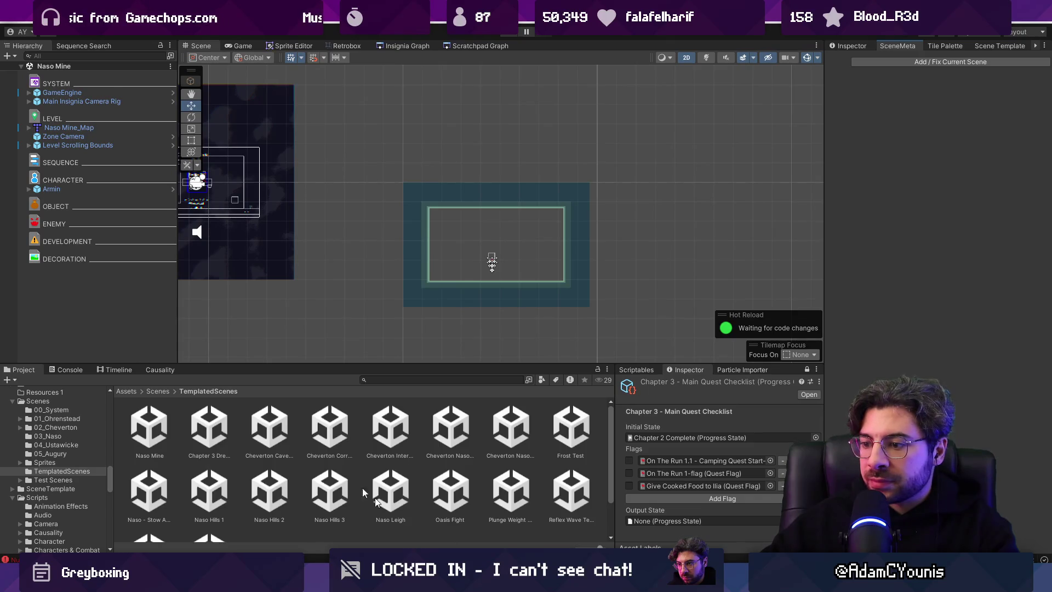
# - With the Console visible, run Add / Fix Current Scene twice; creating Naso Mine.asset fails with errors
pyautogui.click(70, 370)
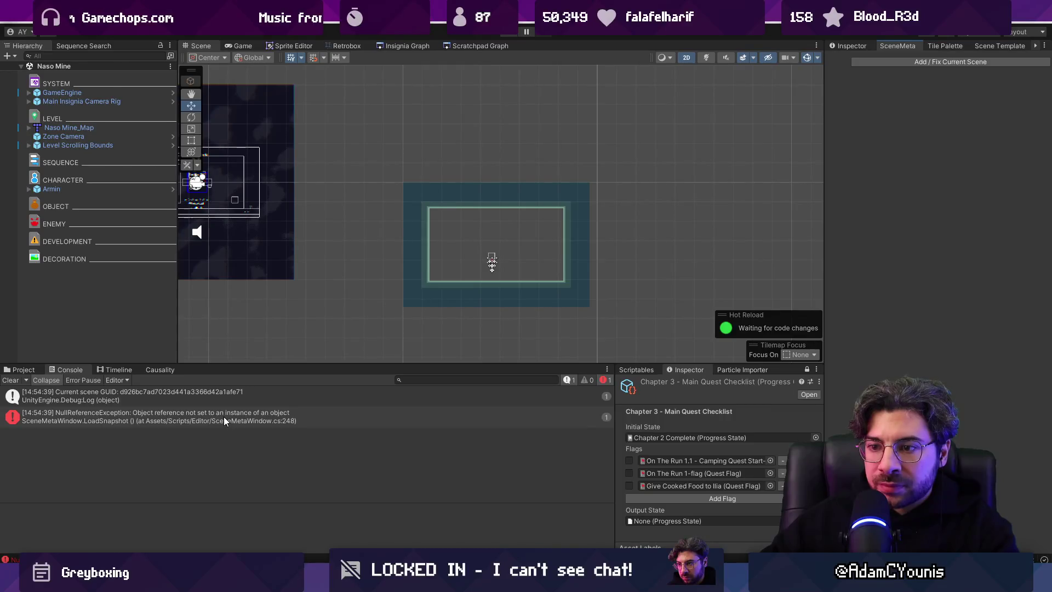
pyautogui.click(879, 64)
pyautogui.click(879, 64)
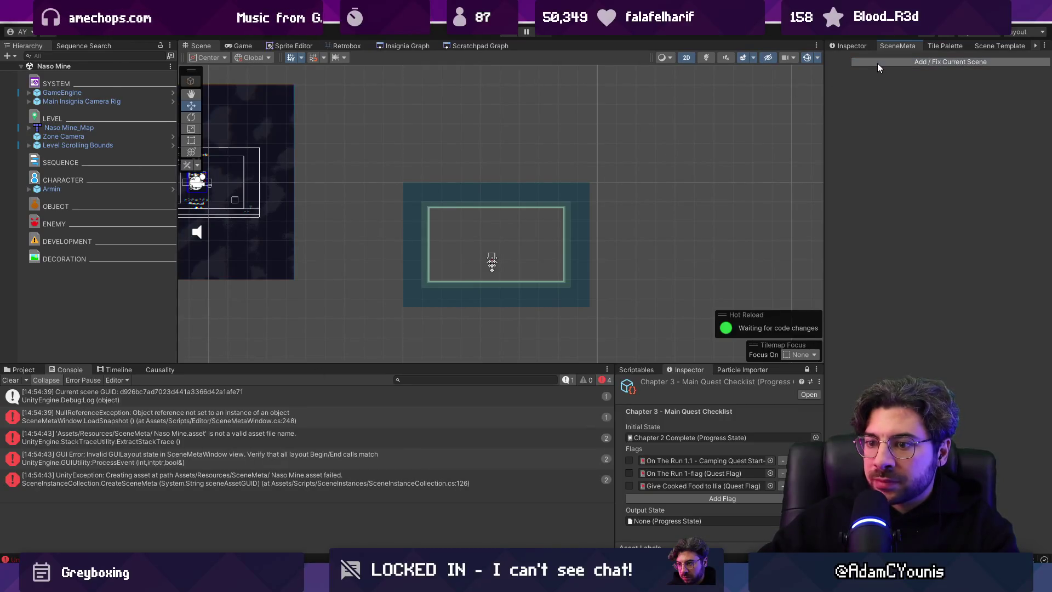
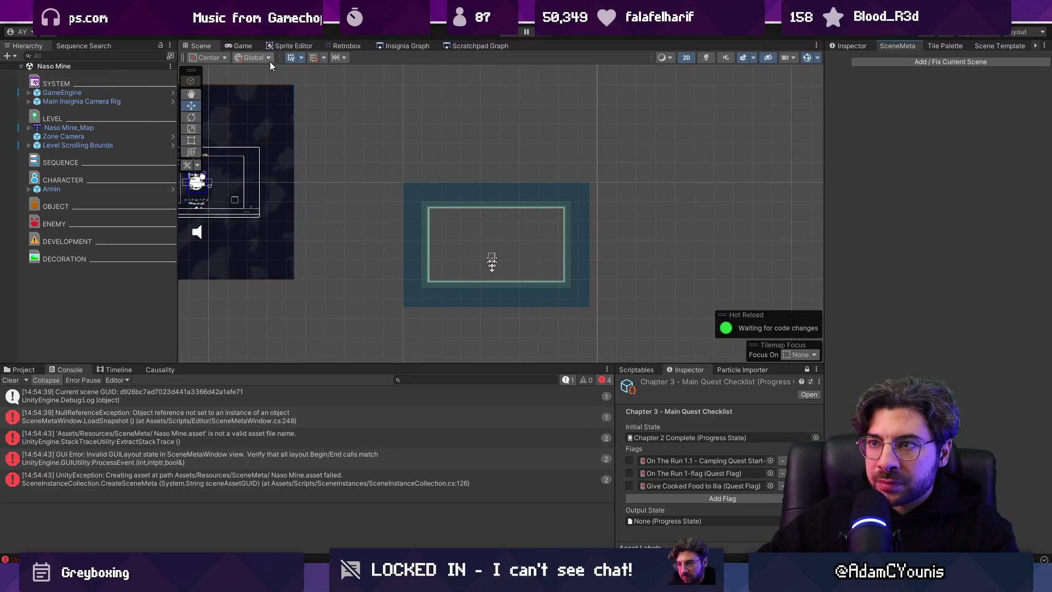
# - Search the Project for 'naso mine' and select the first Naso Mine asset
pyautogui.click(403, 47)
pyautogui.click(199, 45)
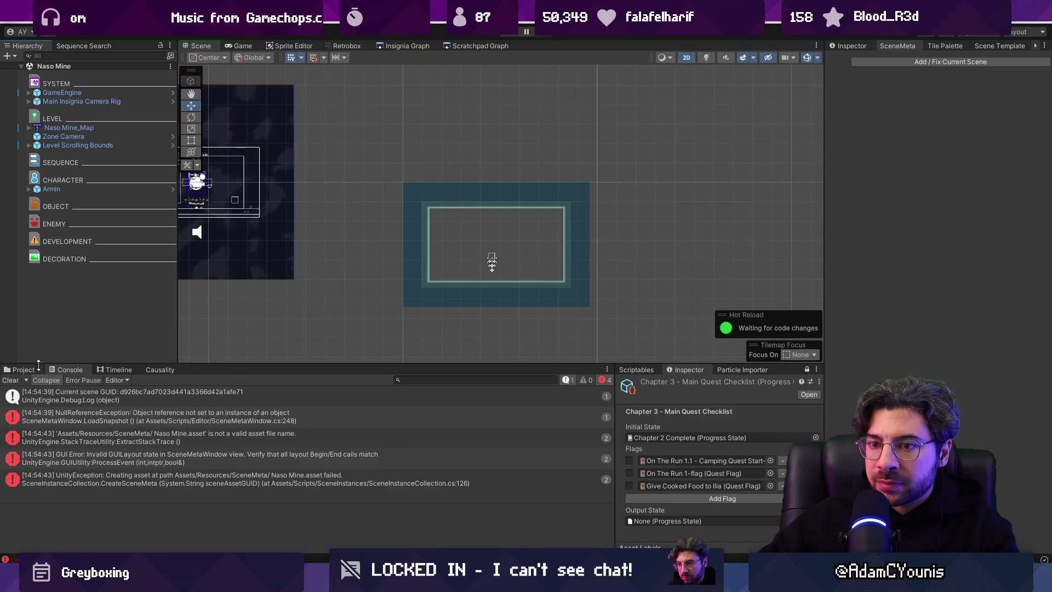
pyautogui.click(22, 369)
pyautogui.click(409, 378)
pyautogui.write('naso mine')
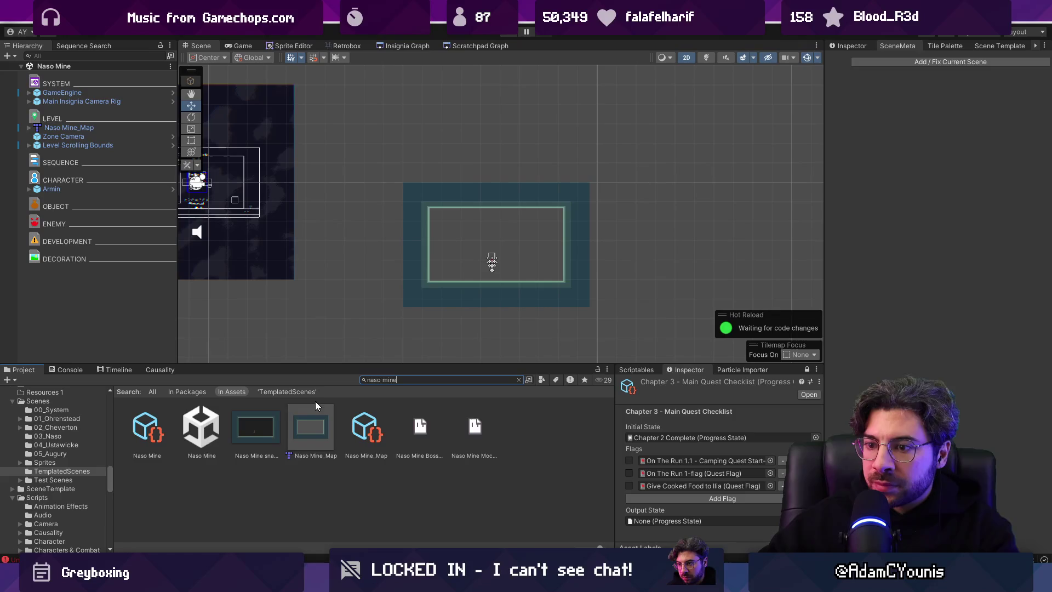
pyautogui.click(256, 426)
pyautogui.click(151, 423)
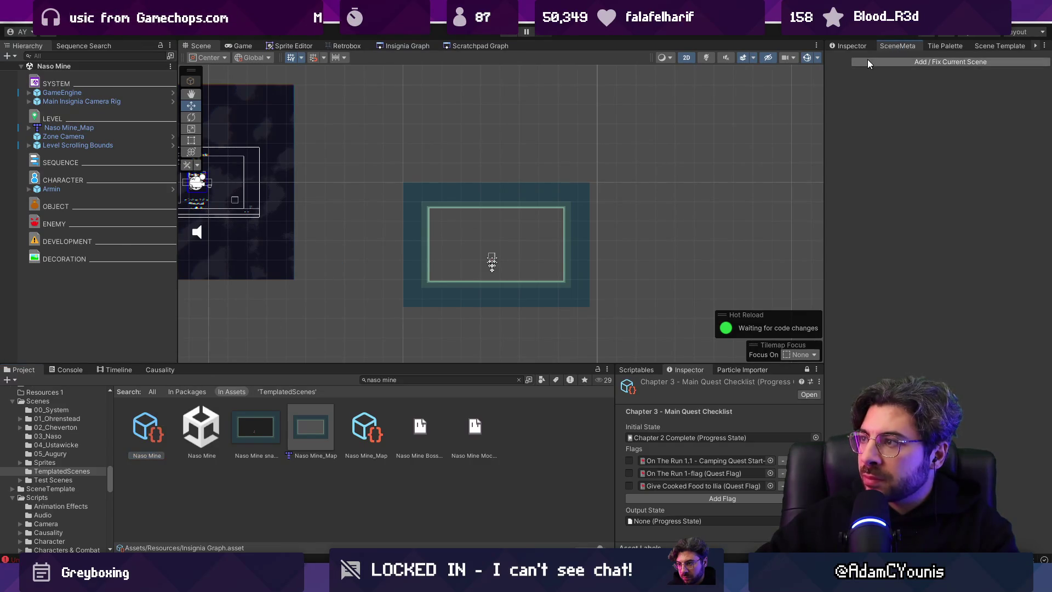
# - Try Add / Fix Current Scene, then open the Naso Mine scene from the Insignia Graph
pyautogui.click(849, 44)
pyautogui.click(882, 45)
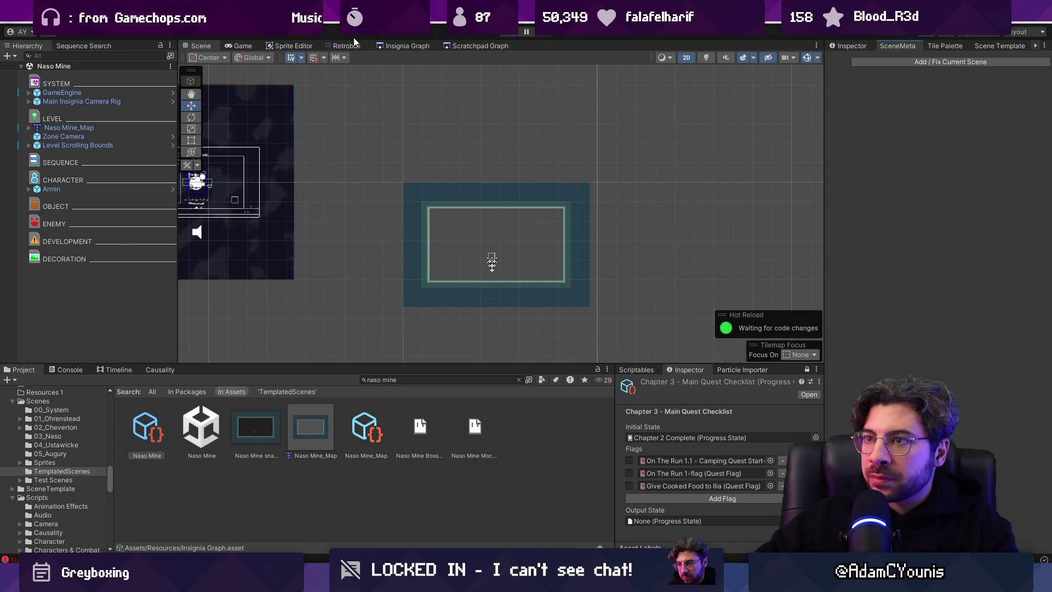
pyautogui.click(410, 46)
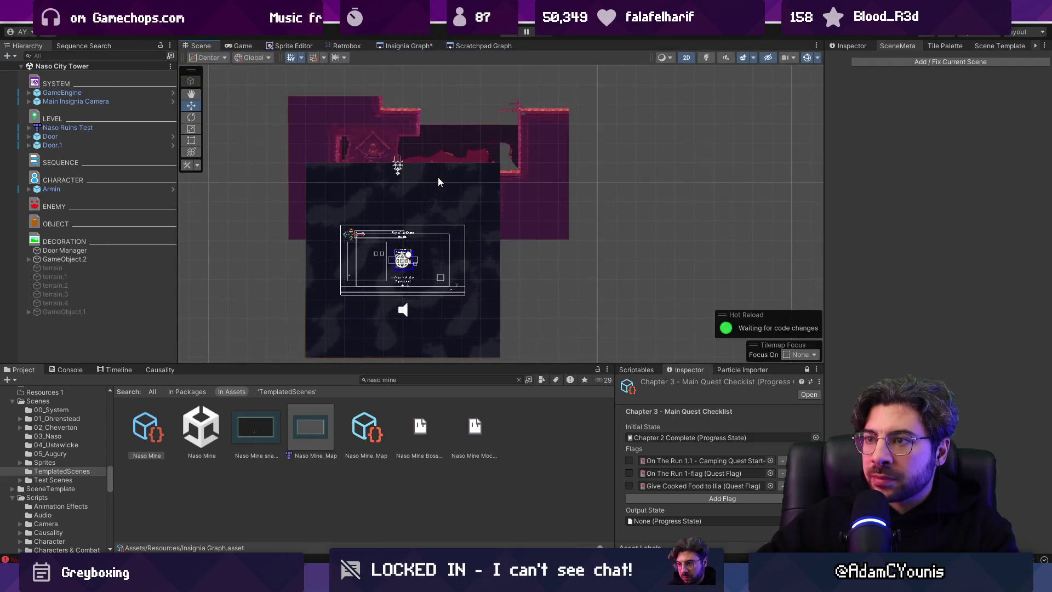
pyautogui.click(495, 299)
# - Clear the Console and run Add / Fix Current Scene again to reproduce the error
pyautogui.click(876, 63)
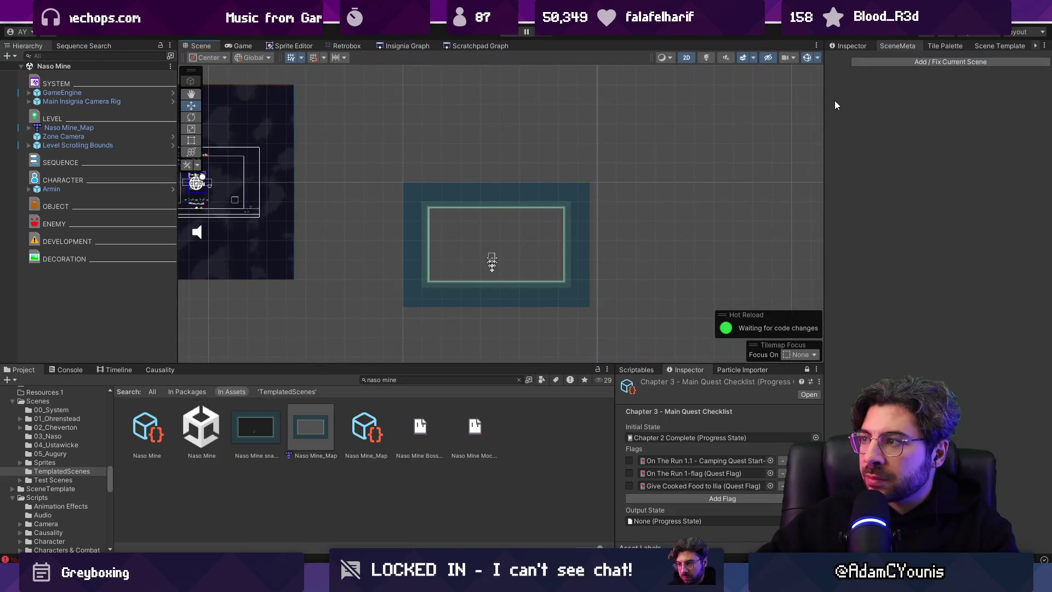
pyautogui.click(69, 370)
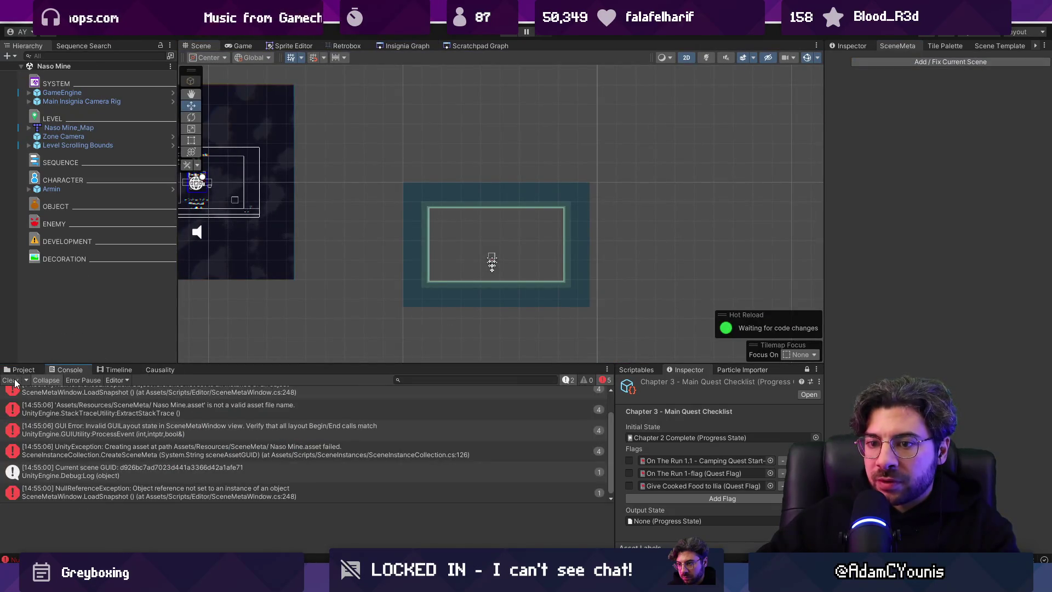
pyautogui.click(11, 380)
pyautogui.click(880, 99)
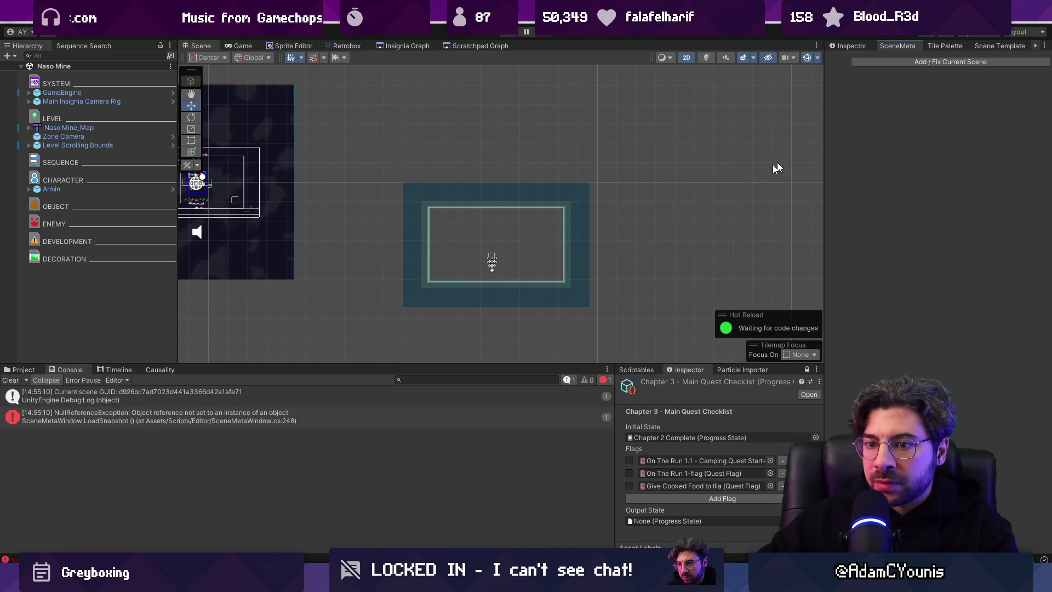
# - Follow the NullReferenceException to SceneMetaWindow.cs line 248 and inspect the snapshot null check
pyautogui.click(239, 421)
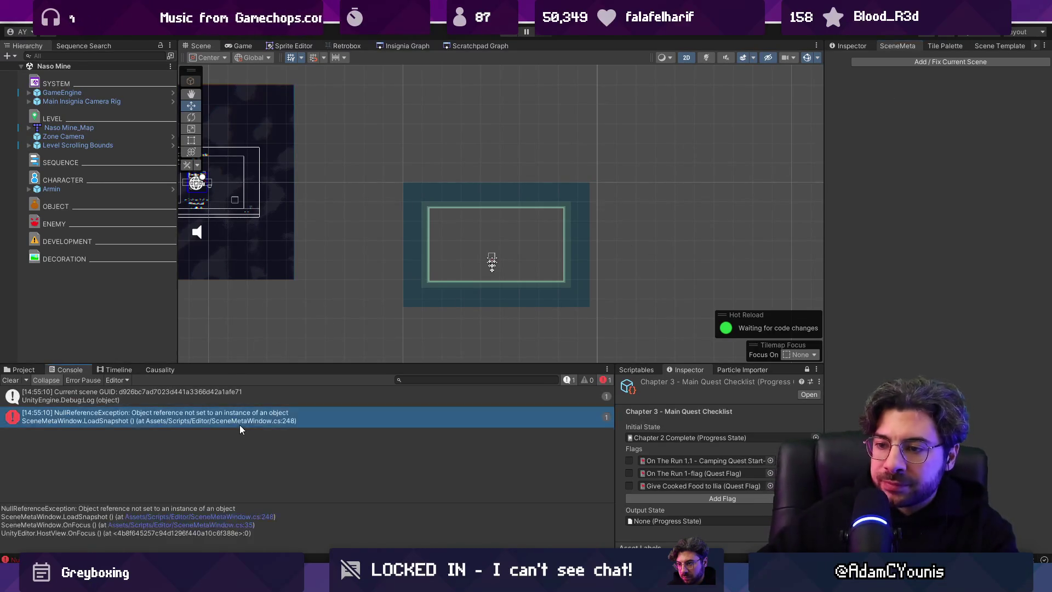
pyautogui.click(219, 517)
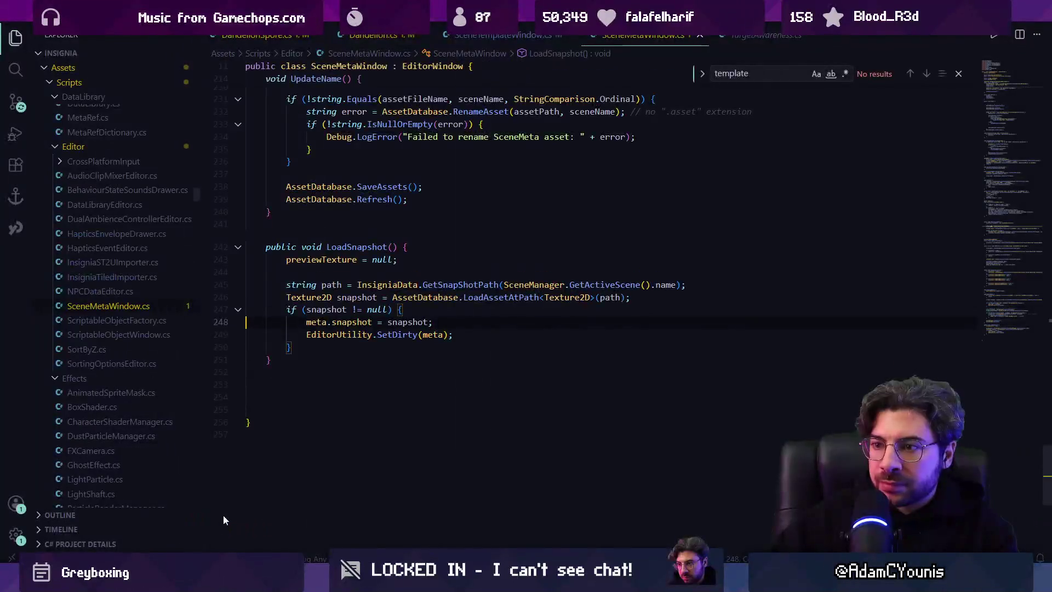
pyautogui.click(328, 310)
pyautogui.click(367, 309)
pyautogui.hotkey('alt', 'Tab')
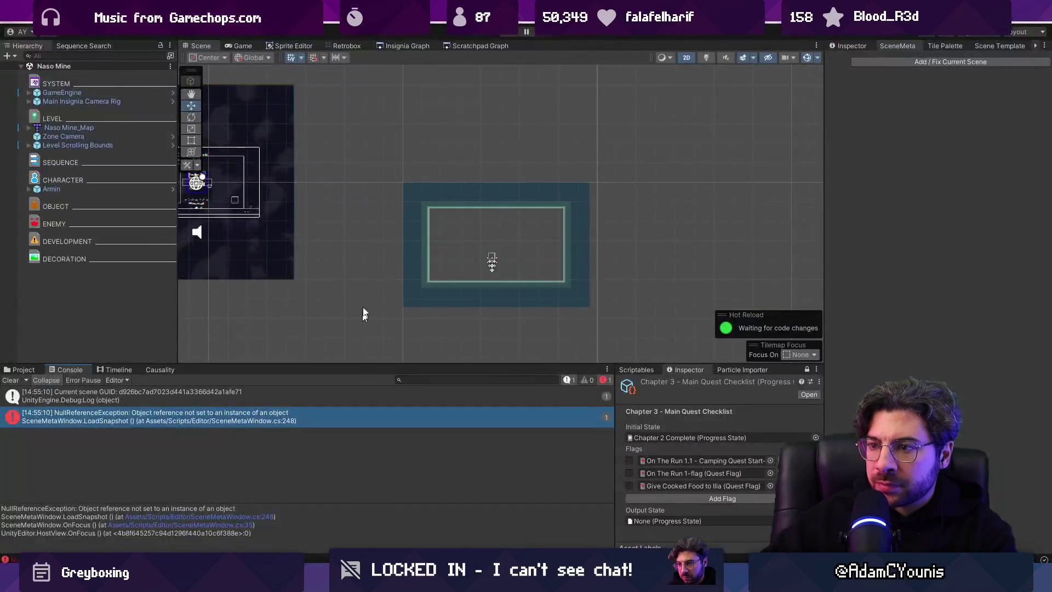
# - Recentre the scene view and inspect the Level Scrolling Bounds object's properties
pyautogui.moveTo(442, 245); pyautogui.dragTo(312, 211)
pyautogui.click(88, 145)
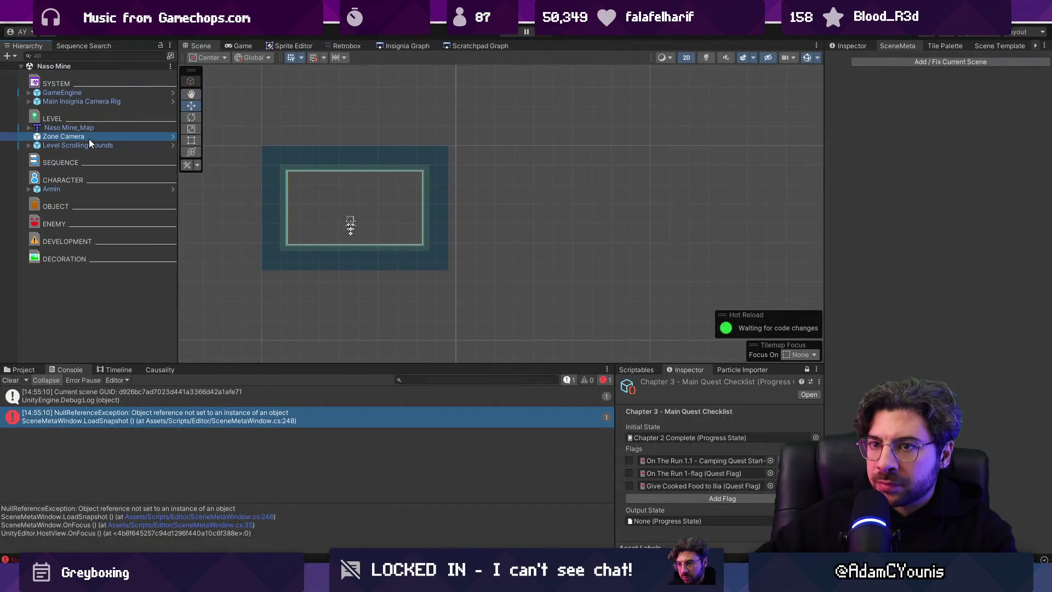
pyautogui.click(864, 43)
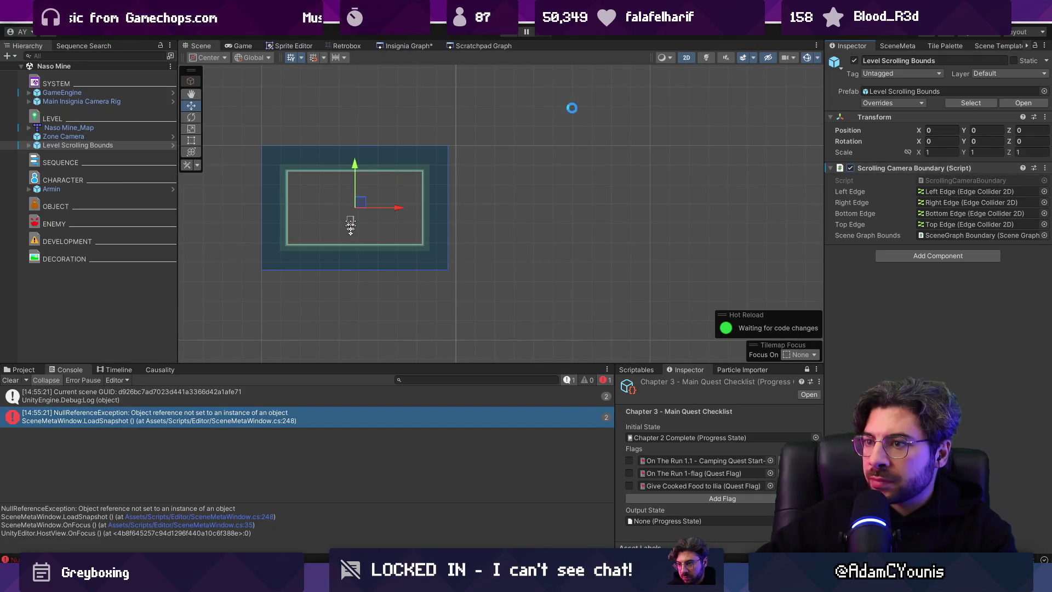
# - Clear the Console, retry scene metadata, check the invalid-file-name error, then select the Naso Mine scene asset
pyautogui.click(898, 47)
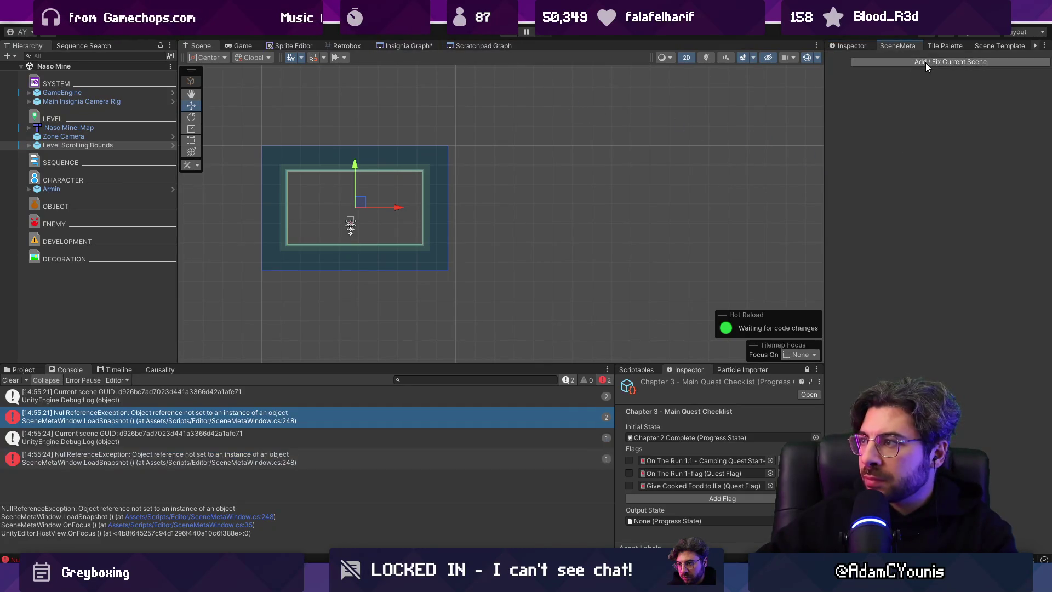
pyautogui.click(922, 61)
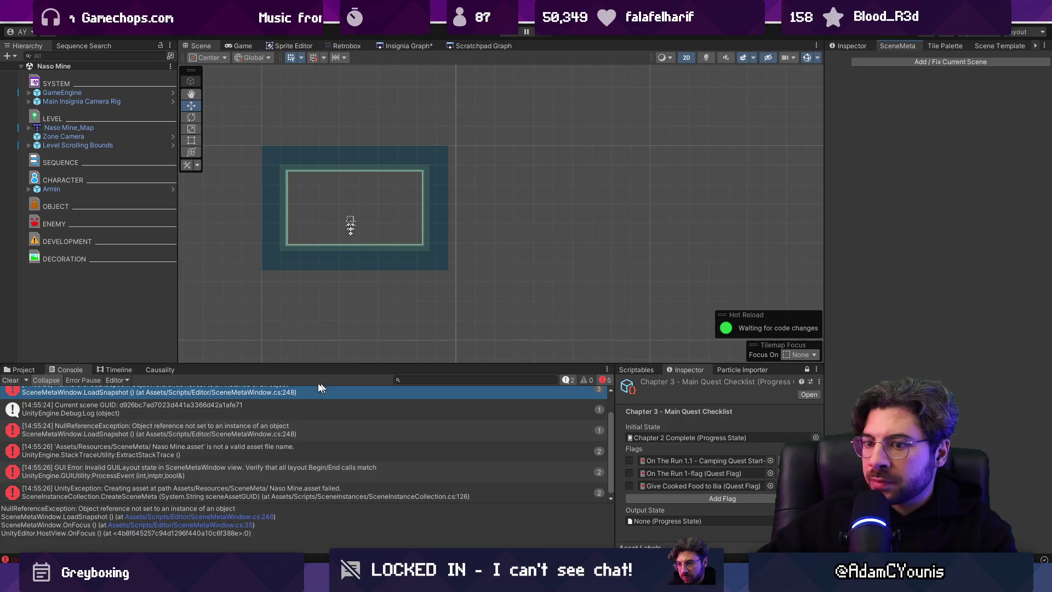
pyautogui.click(11, 379)
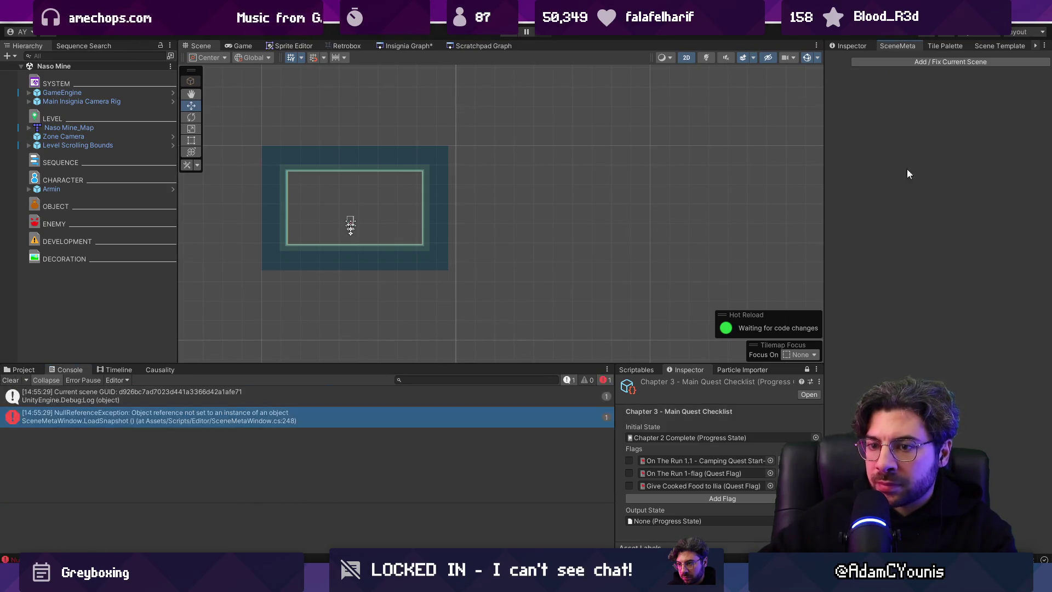
pyautogui.click(926, 62)
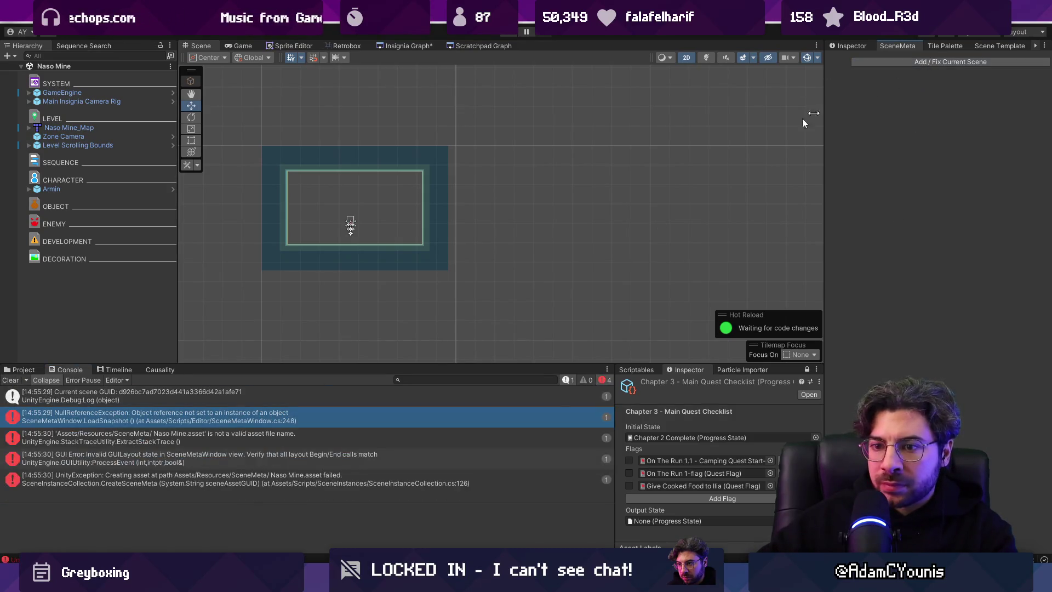
pyautogui.click(240, 438)
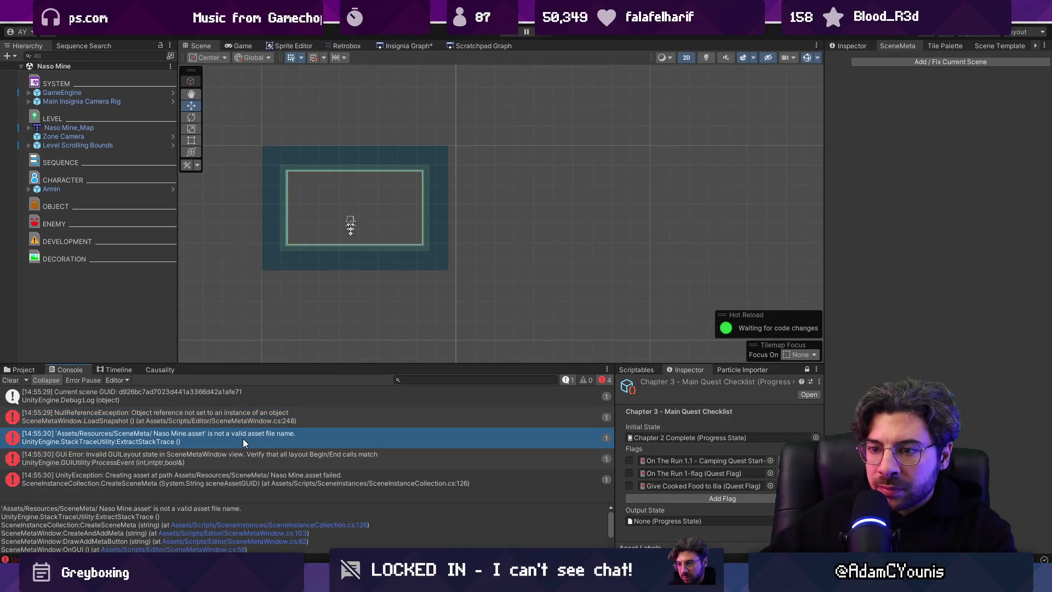
pyautogui.rightClick(58, 68)
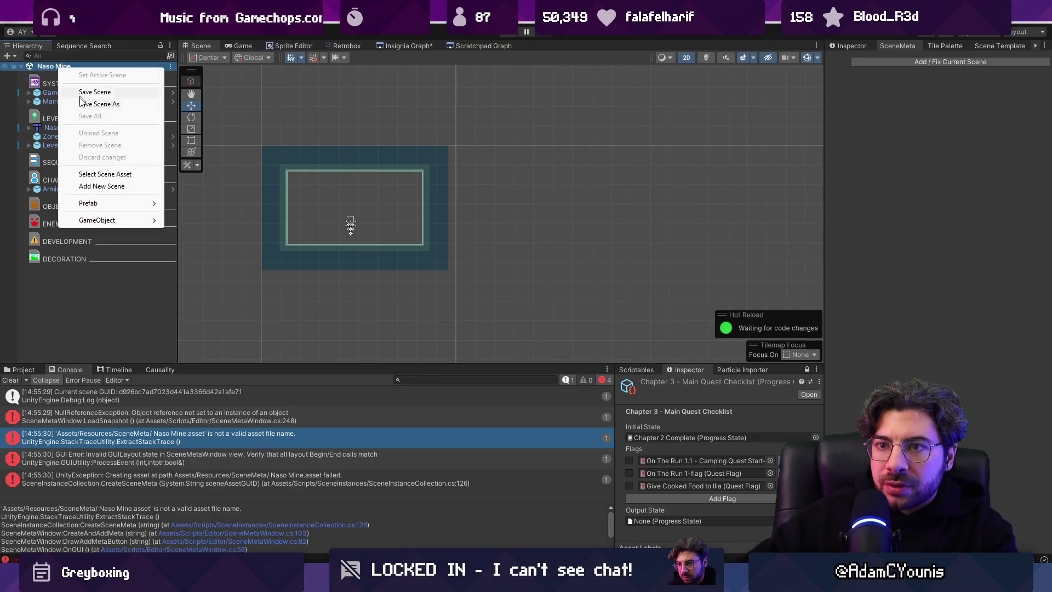
pyautogui.click(117, 174)
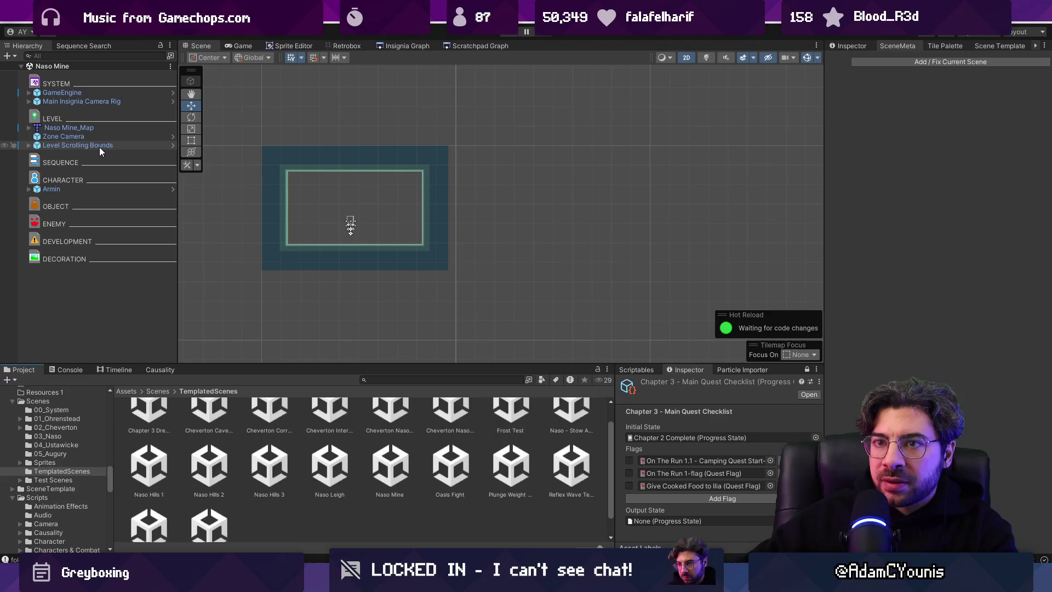
# - Search the Project for 'naso mine' and select the Naso Mine SceneMeta asset
pyautogui.hotkey('ctrl', 'f')
pyautogui.write('naso mine')
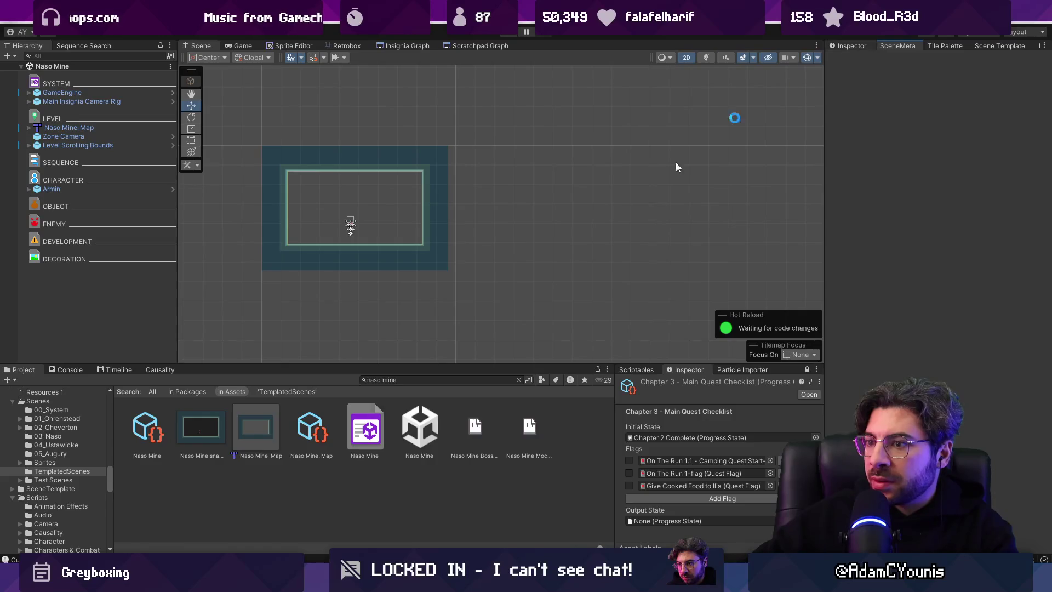
pyautogui.click(360, 453)
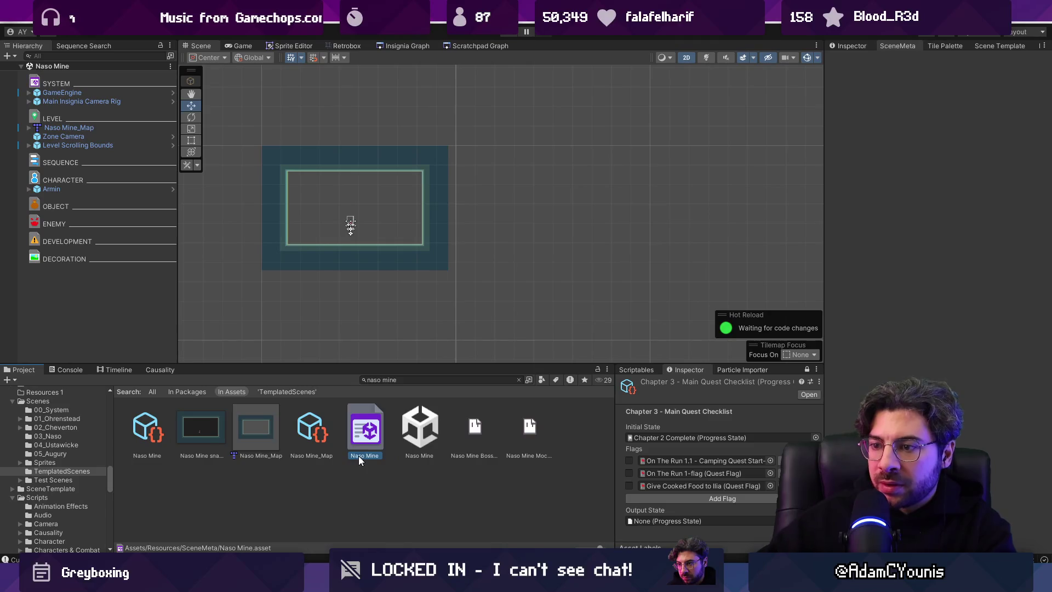
# - Inspect Level Scrolling Bounds, then show the Naso Mine scene metadata from the Insignia Graph
pyautogui.click(100, 145)
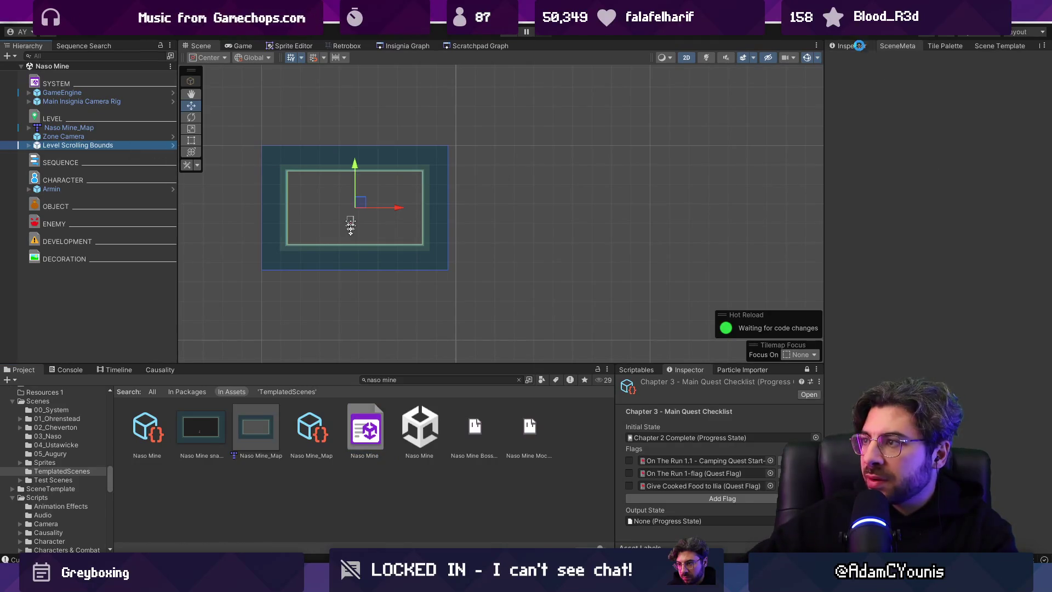
pyautogui.click(858, 45)
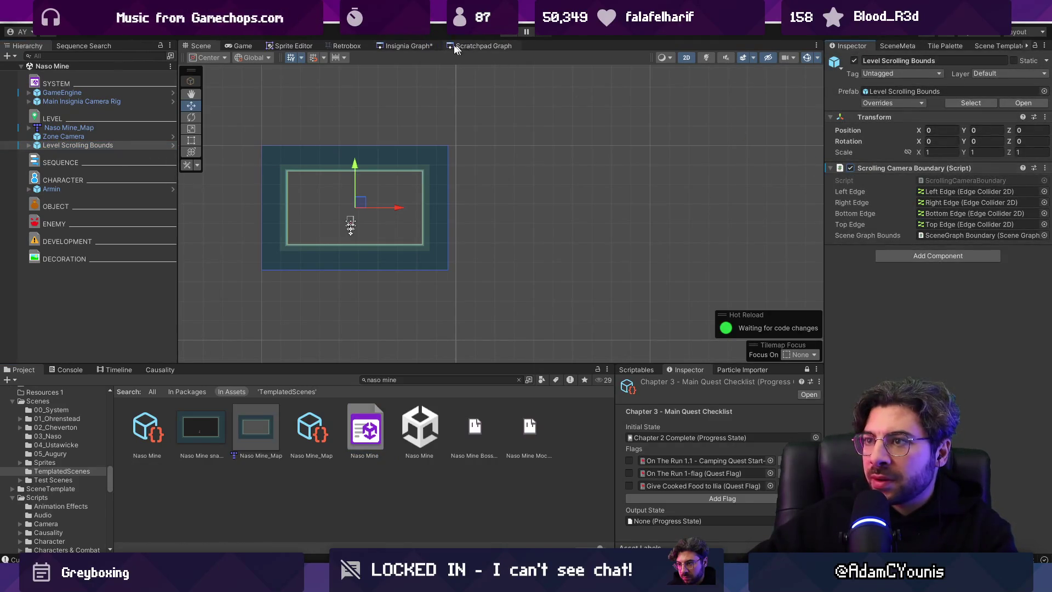
pyautogui.click(409, 45)
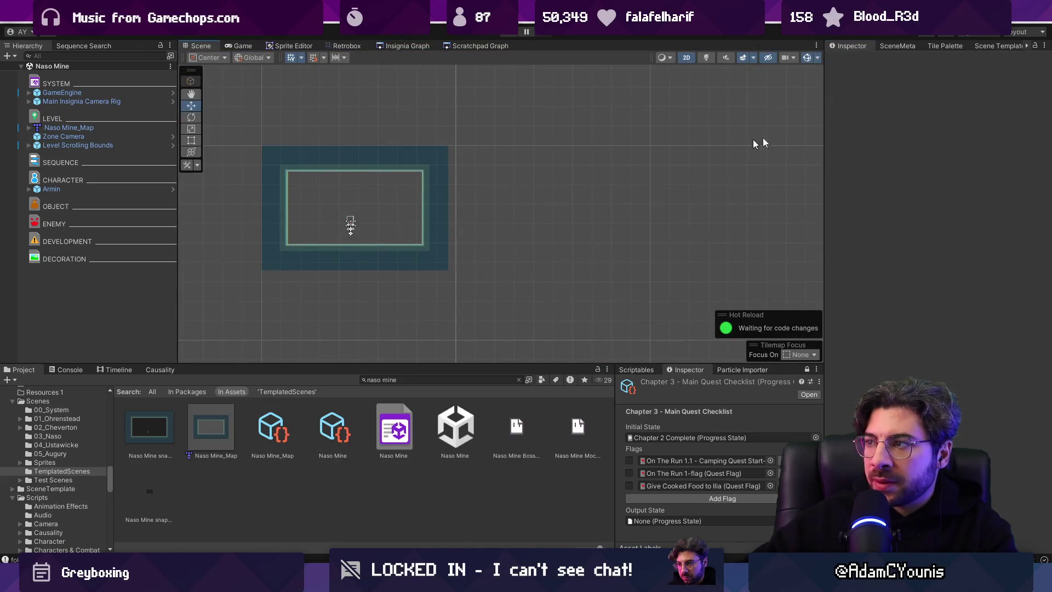
pyautogui.click(883, 47)
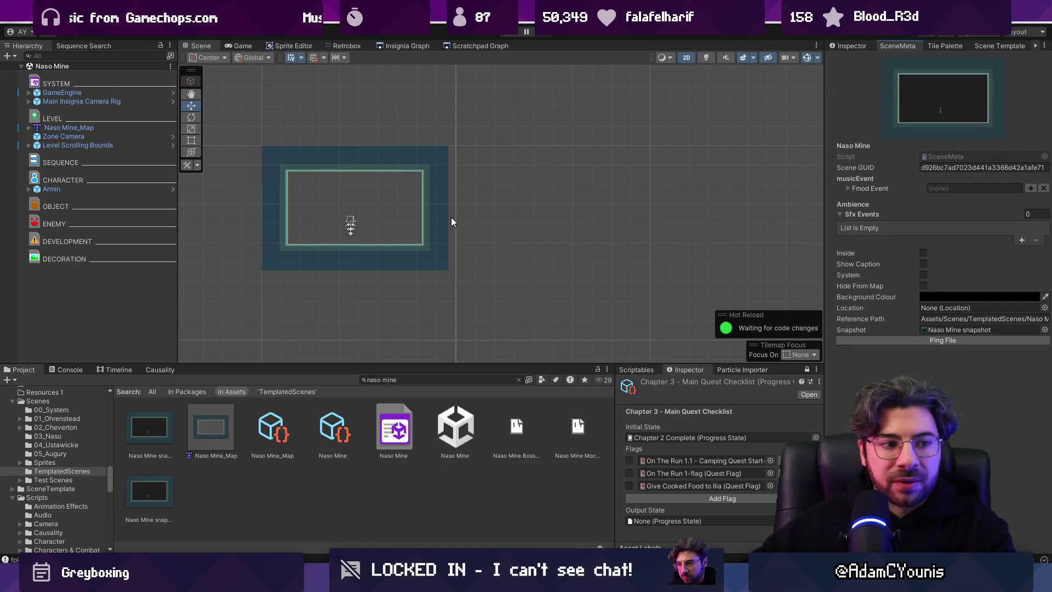
# - Delete the duplicate Naso Mine snapshot image from the project
pyautogui.click(144, 481)
pyautogui.click(159, 430)
pyautogui.press('Delete')
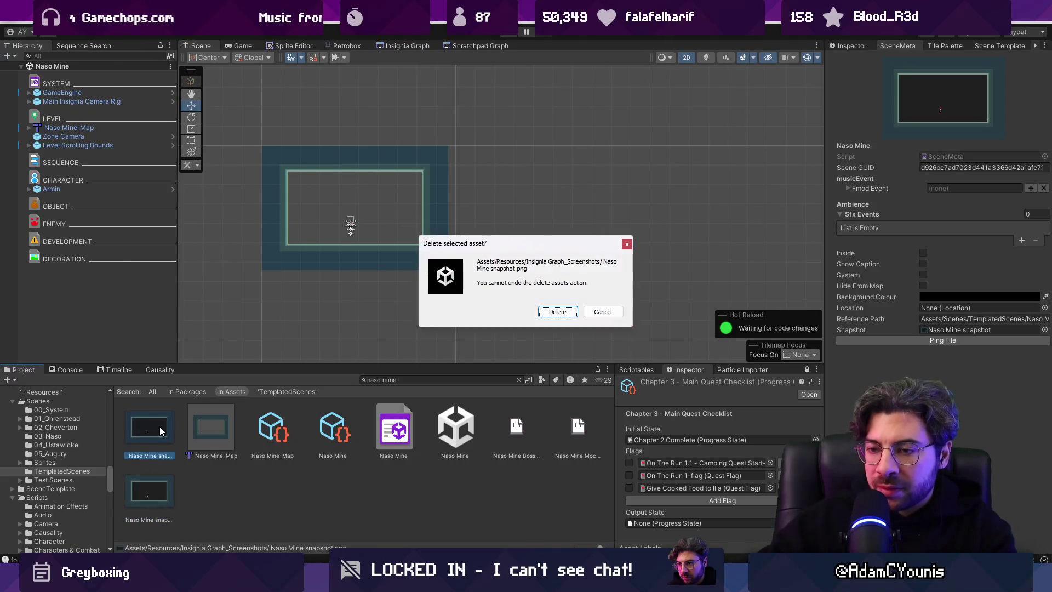
pyautogui.click(553, 315)
# - Ping the SceneMeta's linked snapshot and enlarge the Project window over Insignia Graph_Screenshots
pyautogui.click(939, 330)
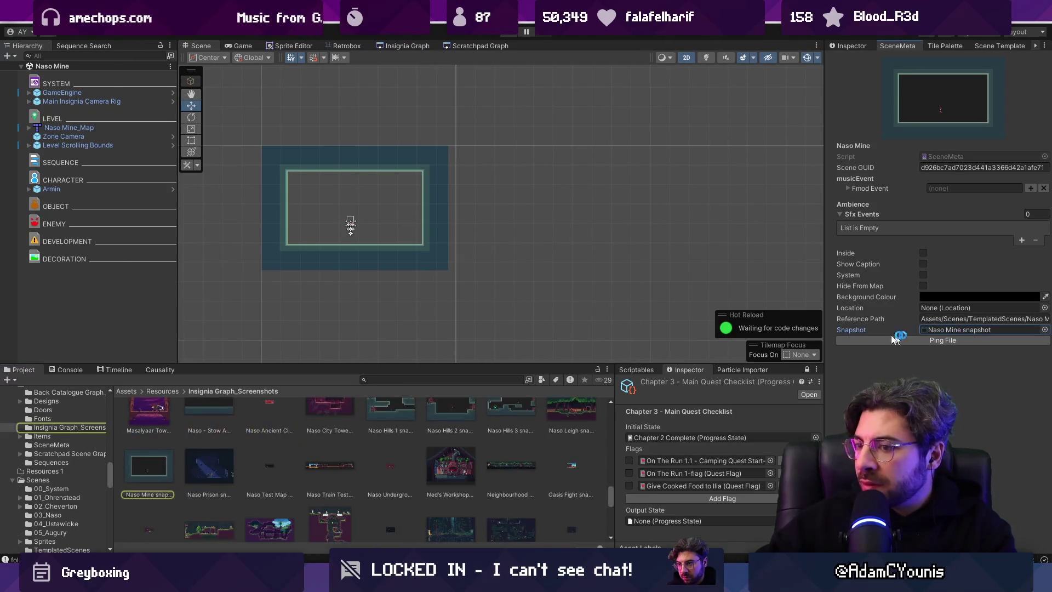
pyautogui.click(901, 341)
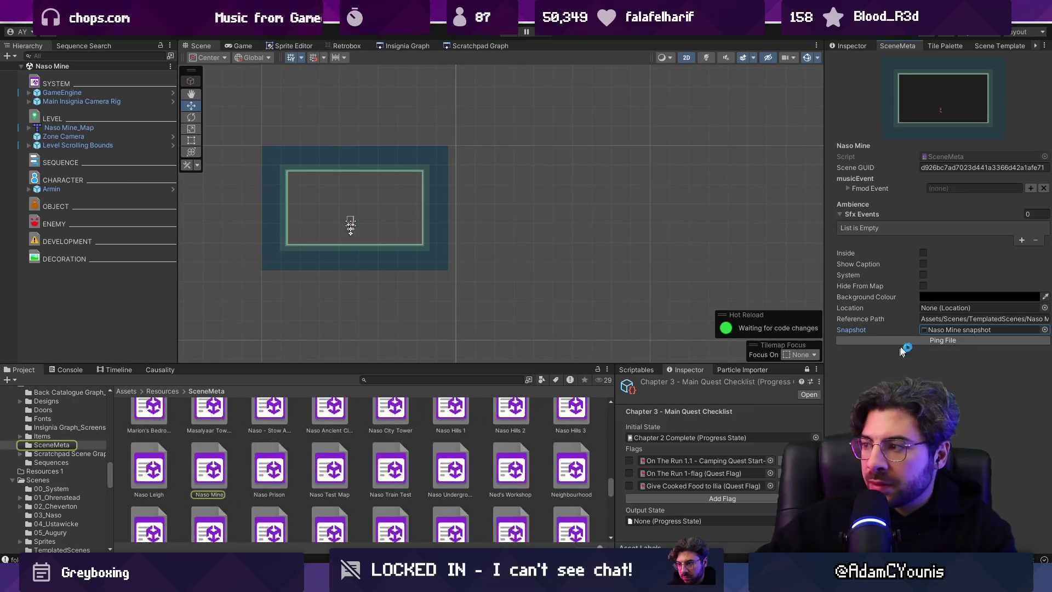
pyautogui.click(933, 331)
pyautogui.moveTo(351, 366); pyautogui.dragTo(359, 228)
pyautogui.scroll(-3, 399, 374)
pyautogui.scroll(3, 376, 386)
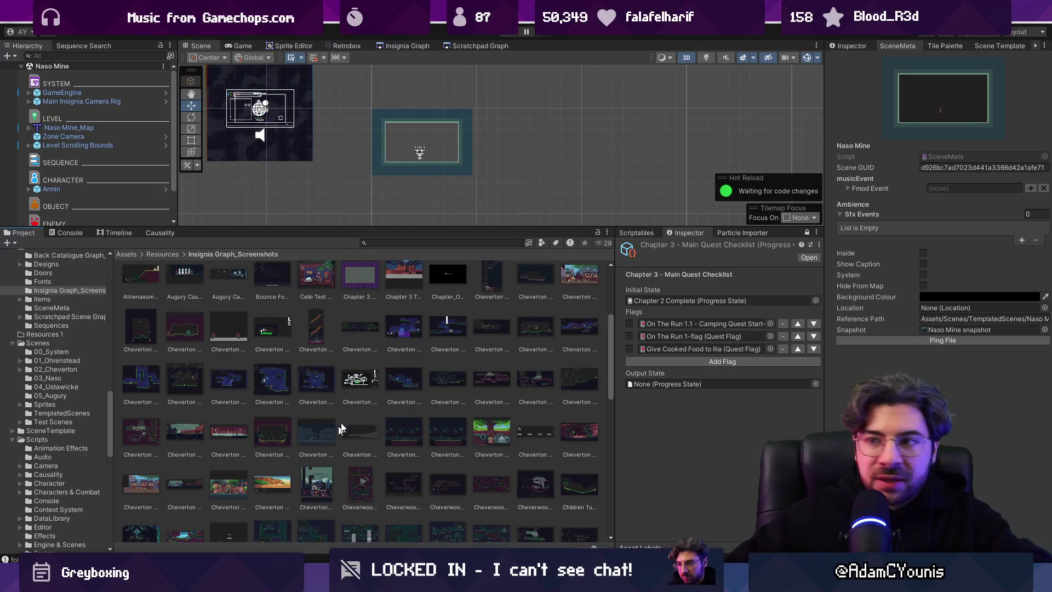
# - Shrink the Project window back, then zoom and pan the Insignia Graph across the level nodes
pyautogui.moveTo(445, 227); pyautogui.dragTo(445, 352)
pyautogui.click(406, 46)
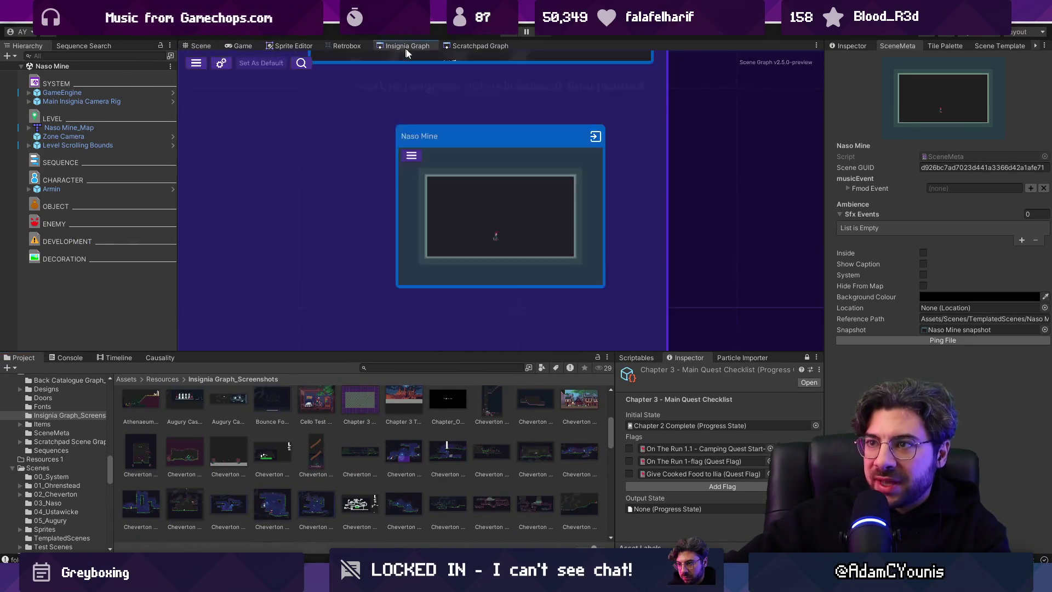
pyautogui.scroll(6, 436, 202)
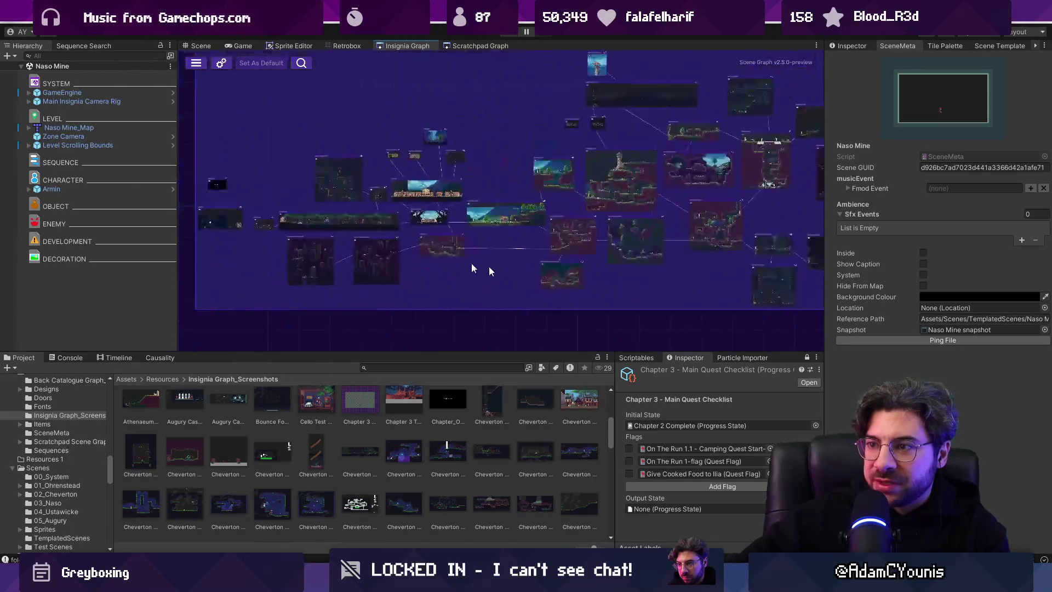
pyautogui.moveTo(609, 232)
pyautogui.mouseDown()
pyautogui.moveTo(747, 252)
pyautogui.moveTo(333, 244)
pyautogui.mouseUp()
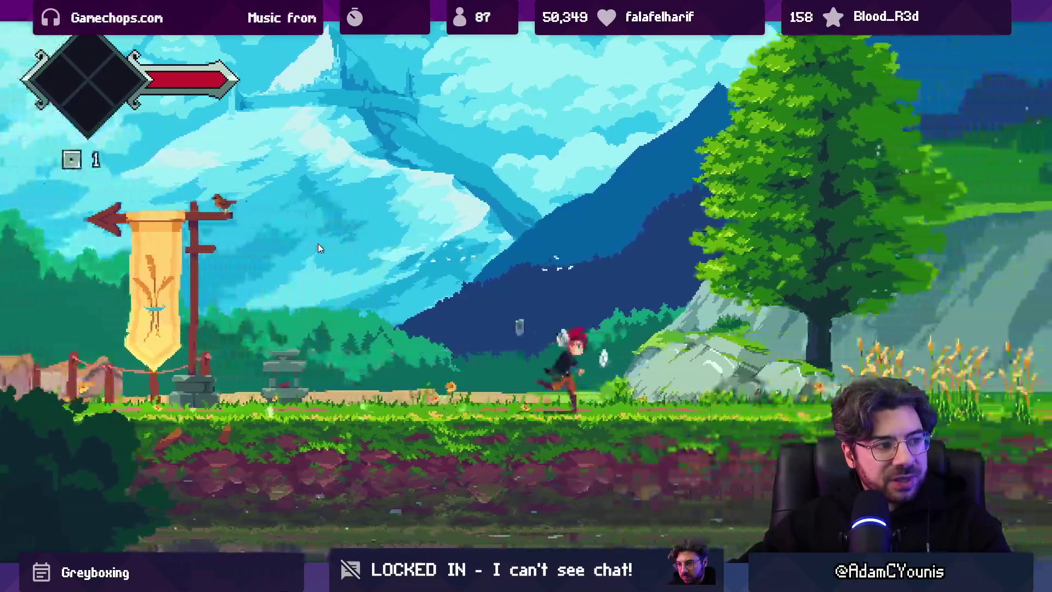
# - Run right, ride the lift, climb to the upper bridge and loot the treasure chest
pyautogui.press('Right')
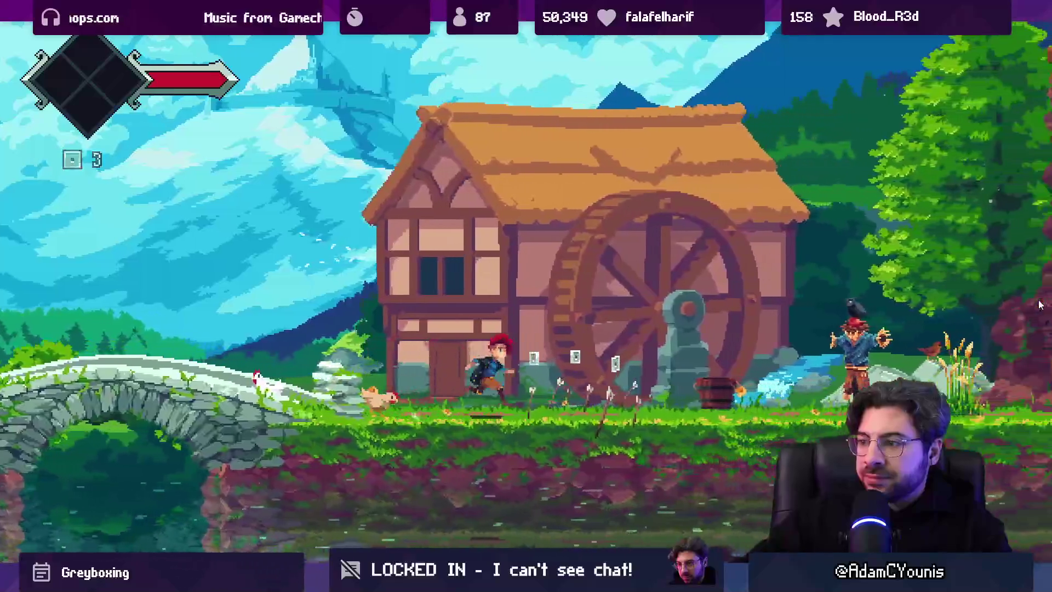
pyautogui.press('space')
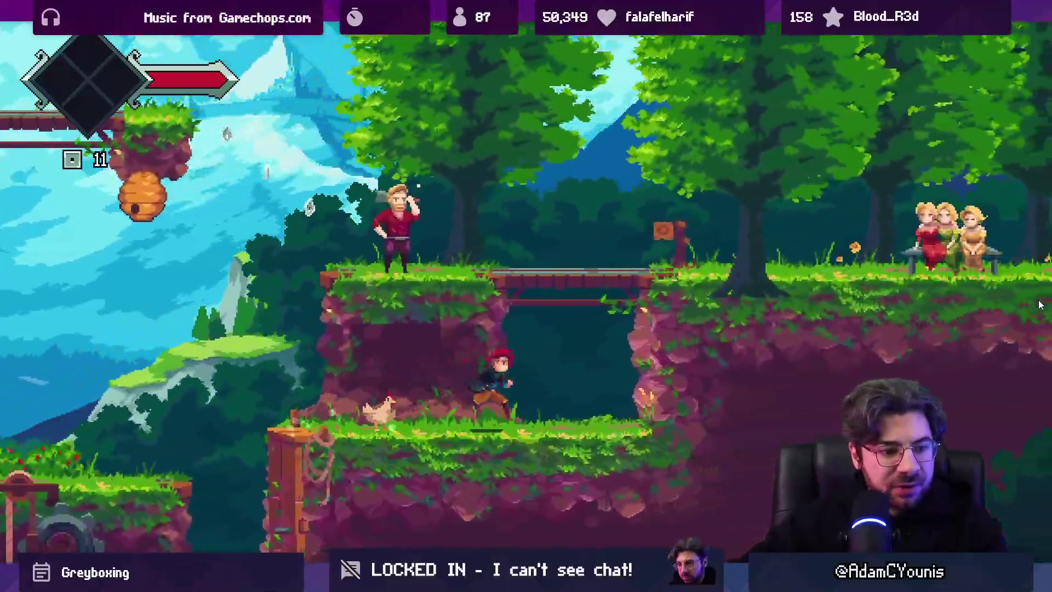
pyautogui.press('space')
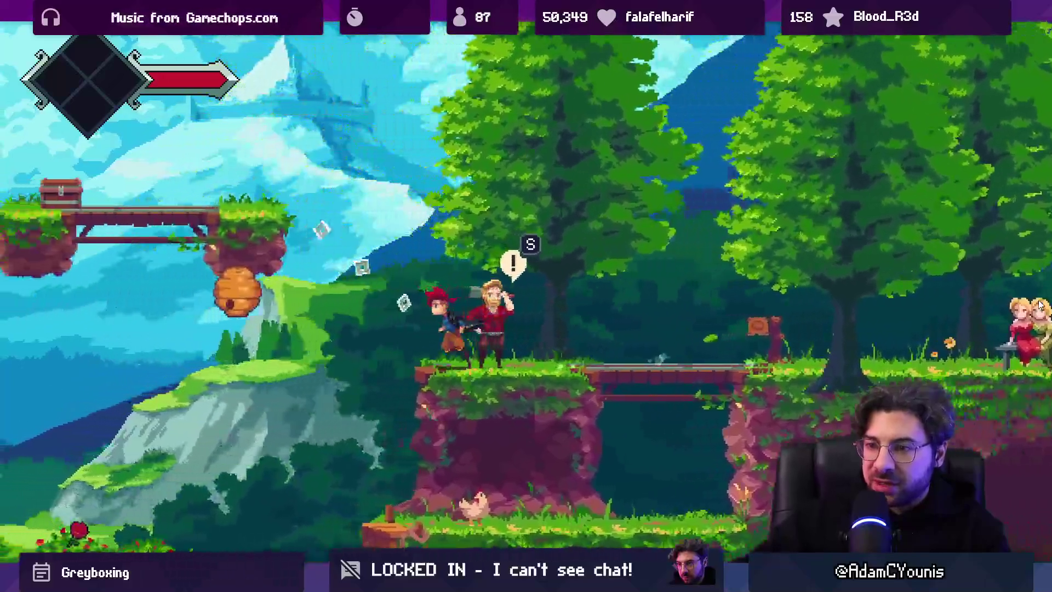
pyautogui.press('space')
pyautogui.press('Left')
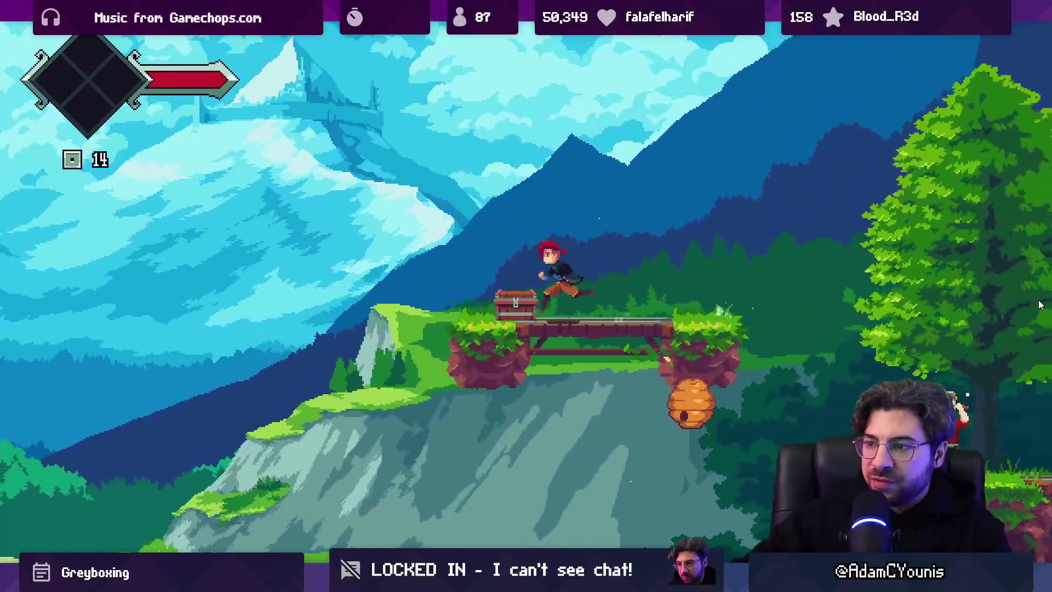
pyautogui.press('Up')
pyautogui.press('Right')
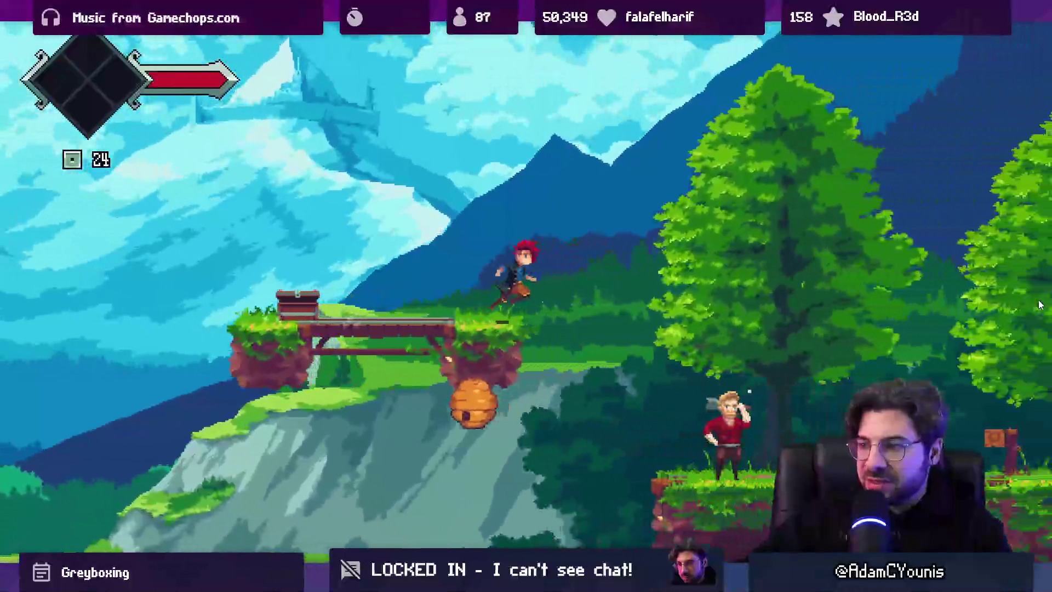
pyautogui.press('space')
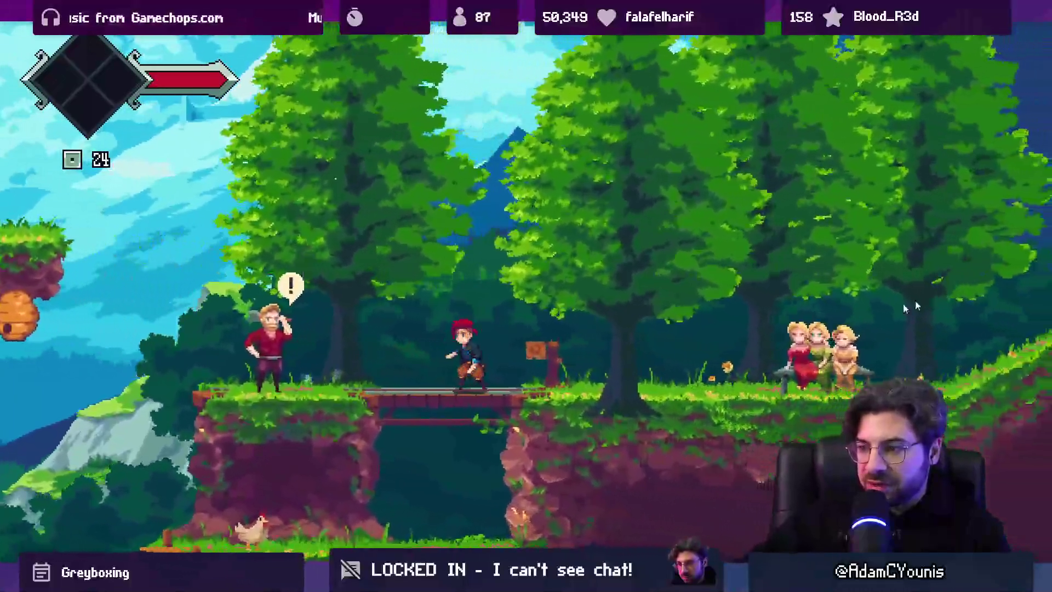
# - Talk to the villager to accept the quest, then leave the area via the waiting character
pyautogui.press('Left')
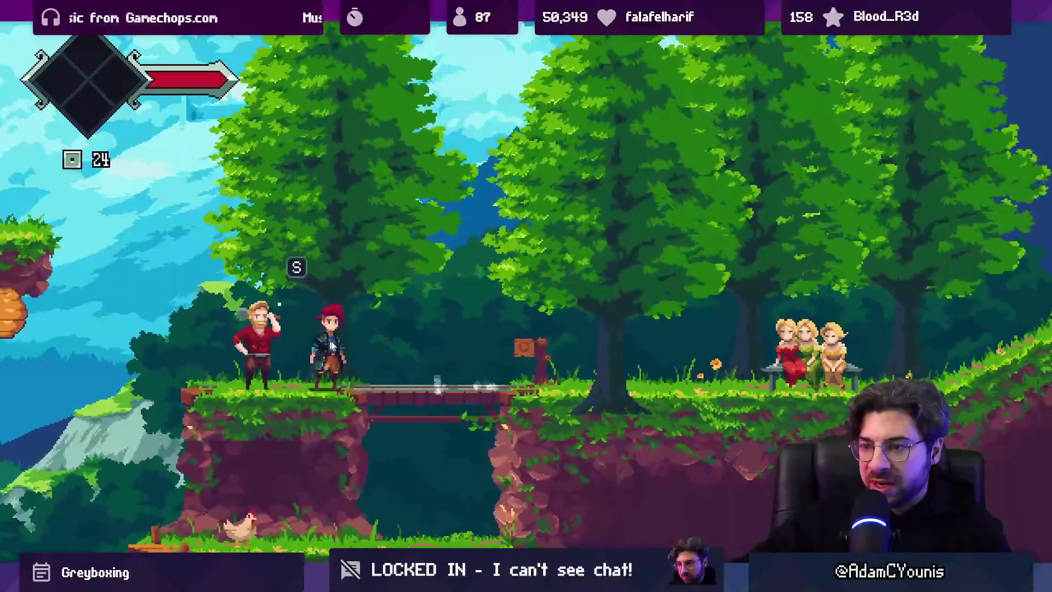
pyautogui.press('Up')
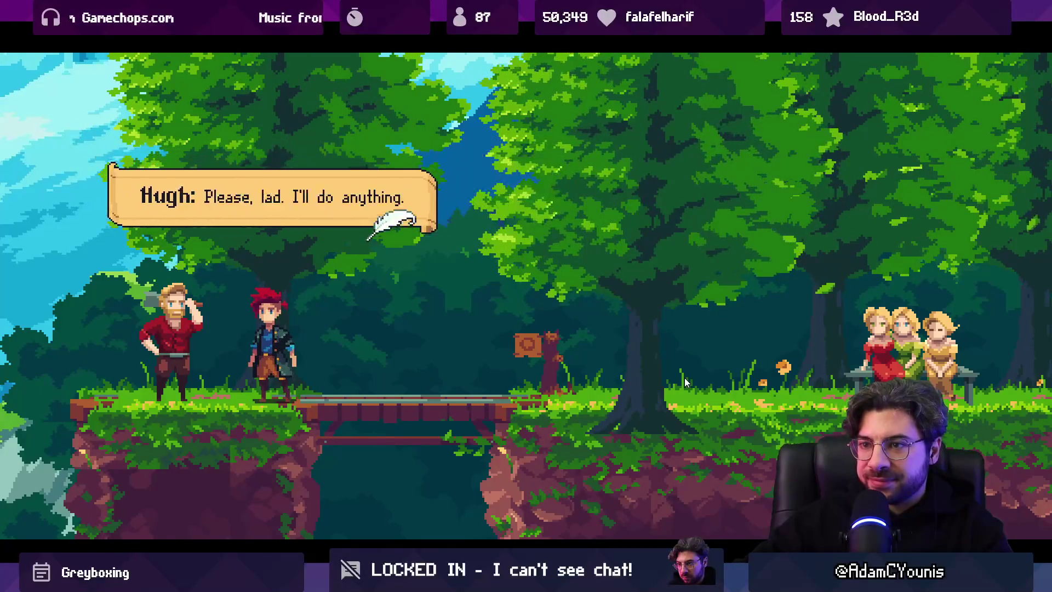
pyautogui.press('Up')
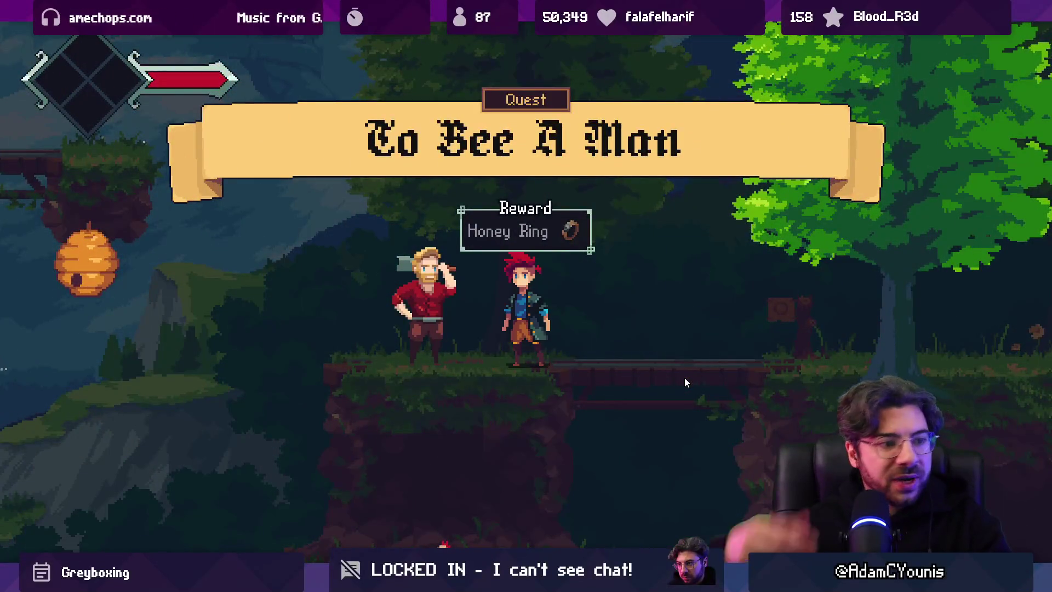
pyautogui.press('Up')
pyautogui.press('Left')
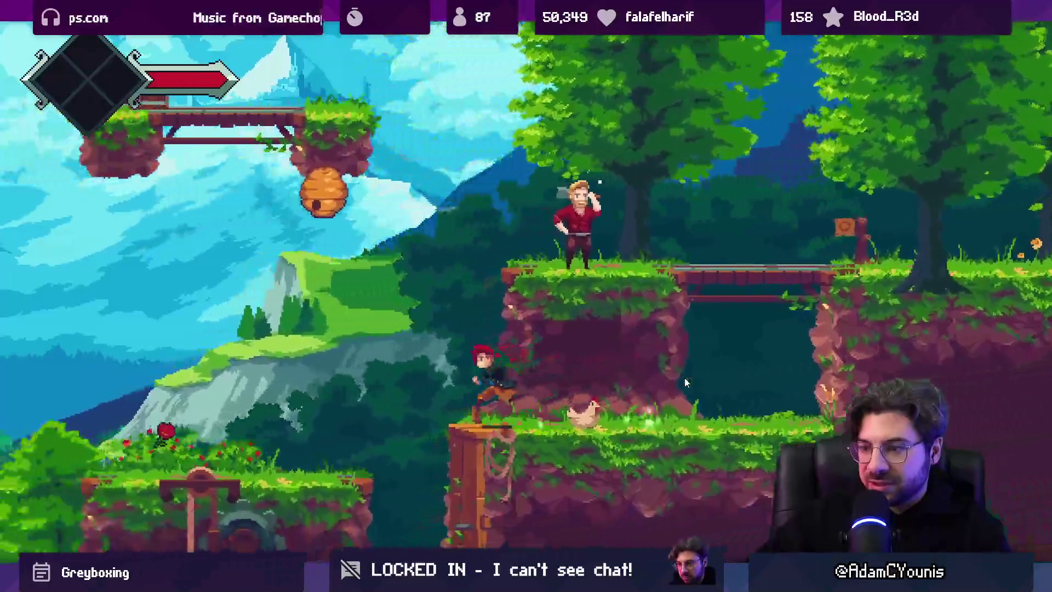
pyautogui.press('Right')
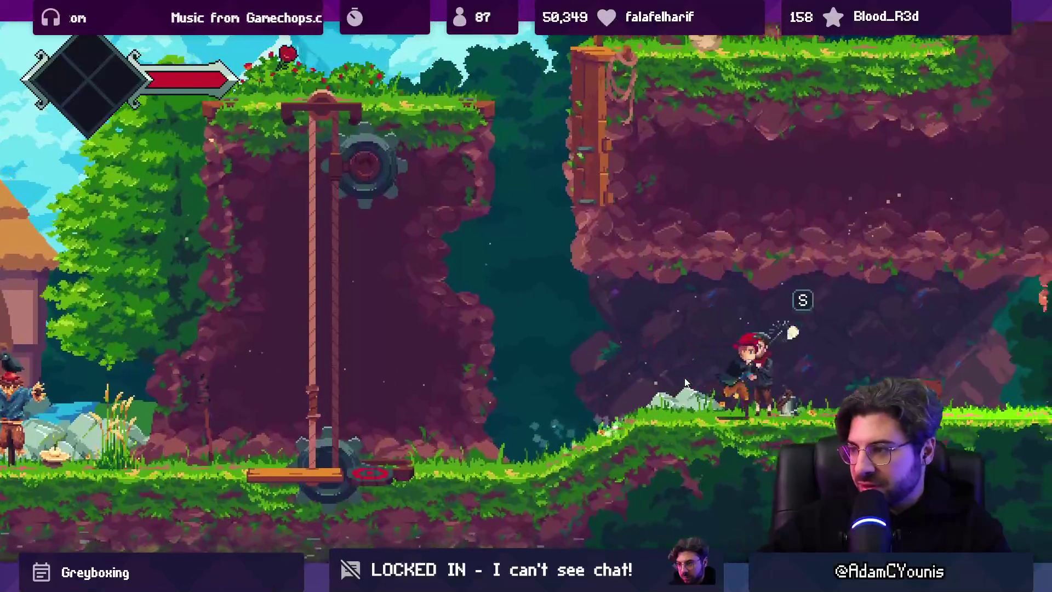
pyautogui.press('s')
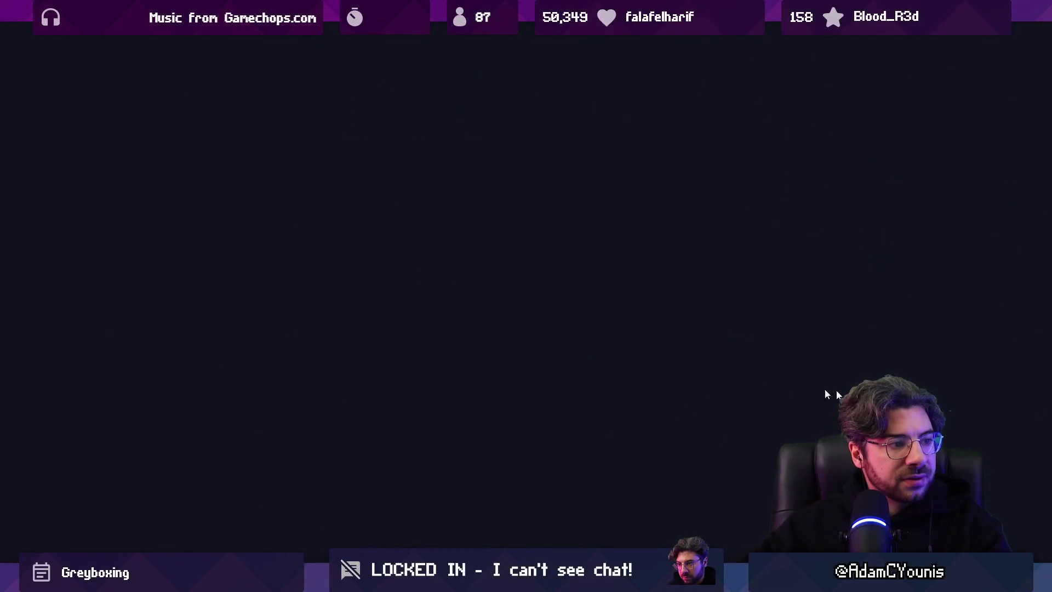
# - Cross the cave, defeat the hedgehog and the lower-floor enemy, and exit through the doorway
pyautogui.press('Right')
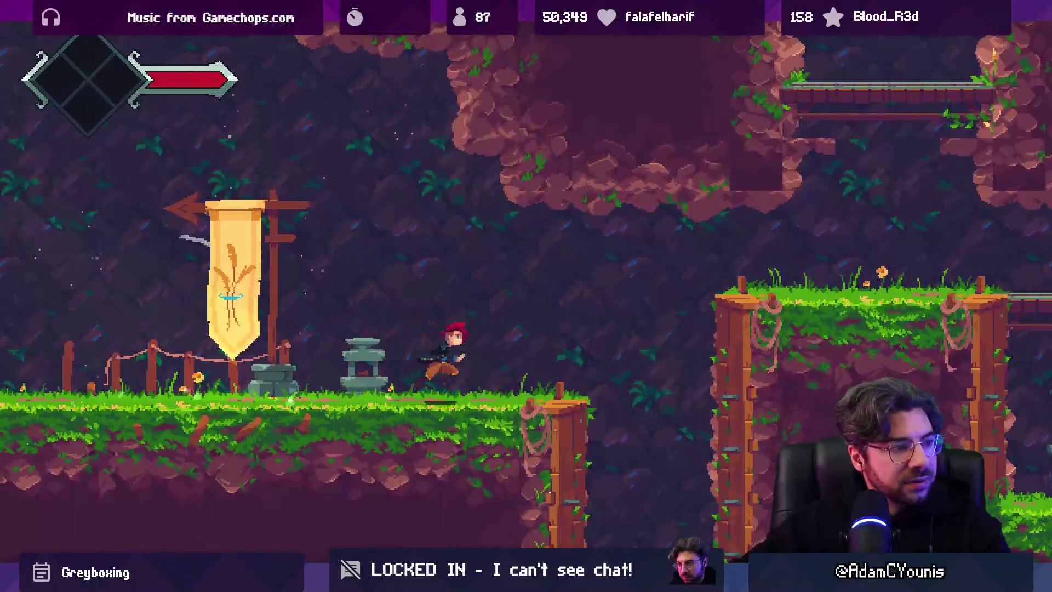
pyautogui.press('Right')
pyautogui.press('space')
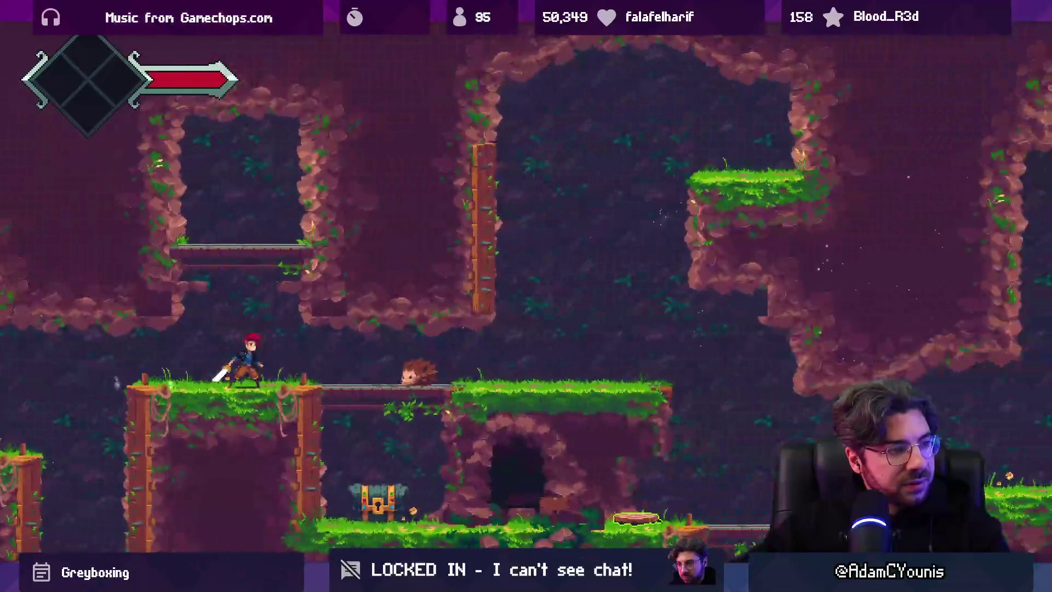
pyautogui.press('x')
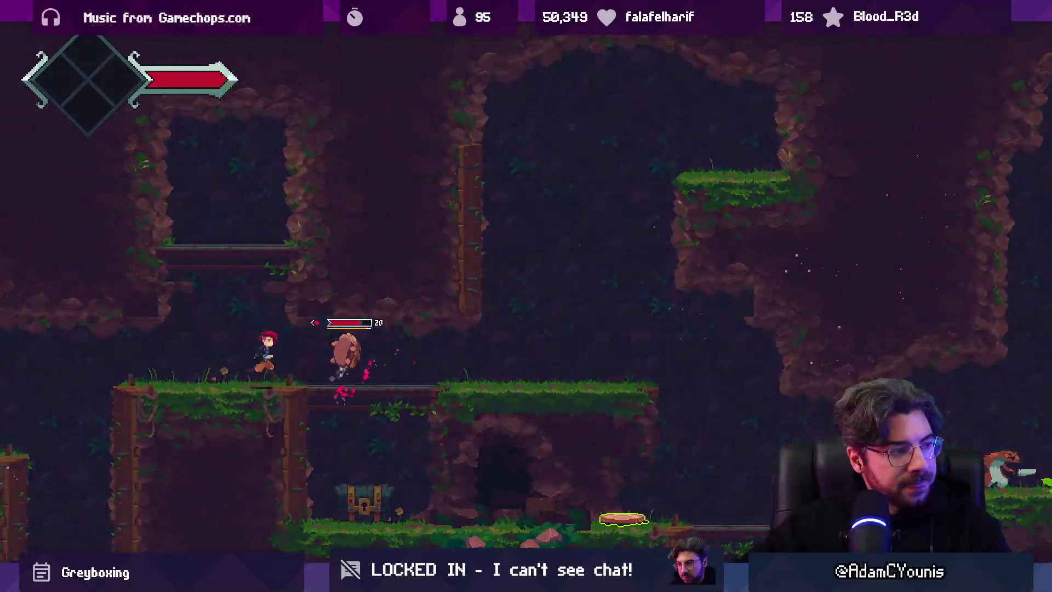
pyautogui.press('x')
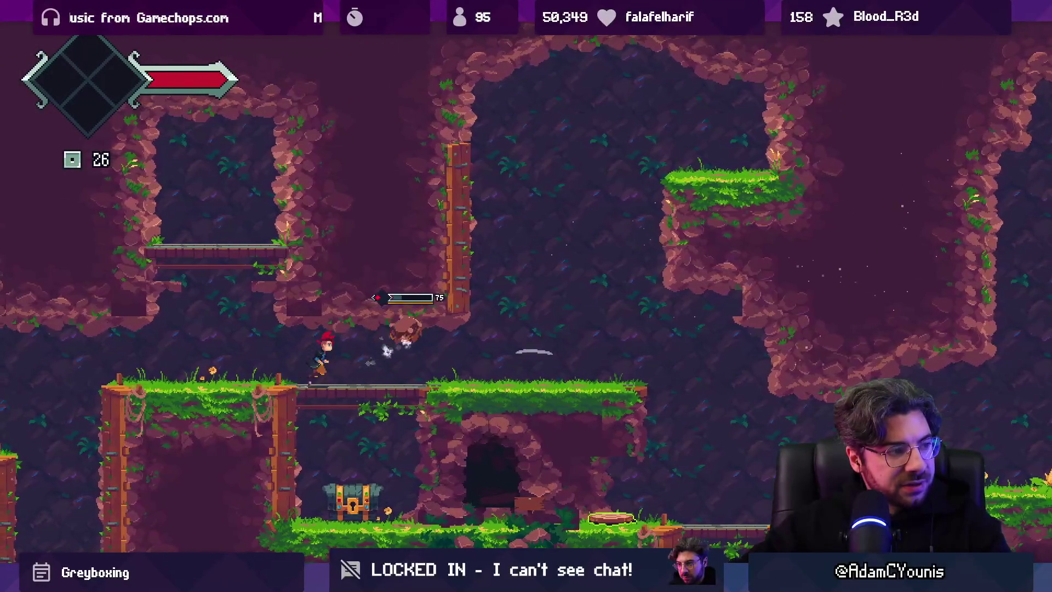
pyautogui.press('Right')
pyautogui.press('x')
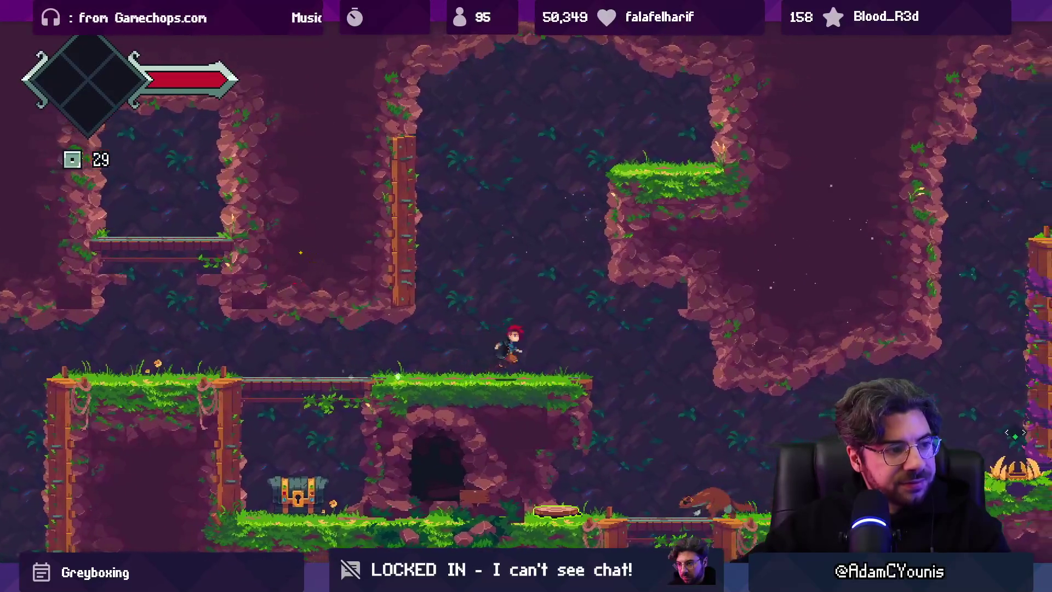
pyautogui.press('Right')
pyautogui.press('x')
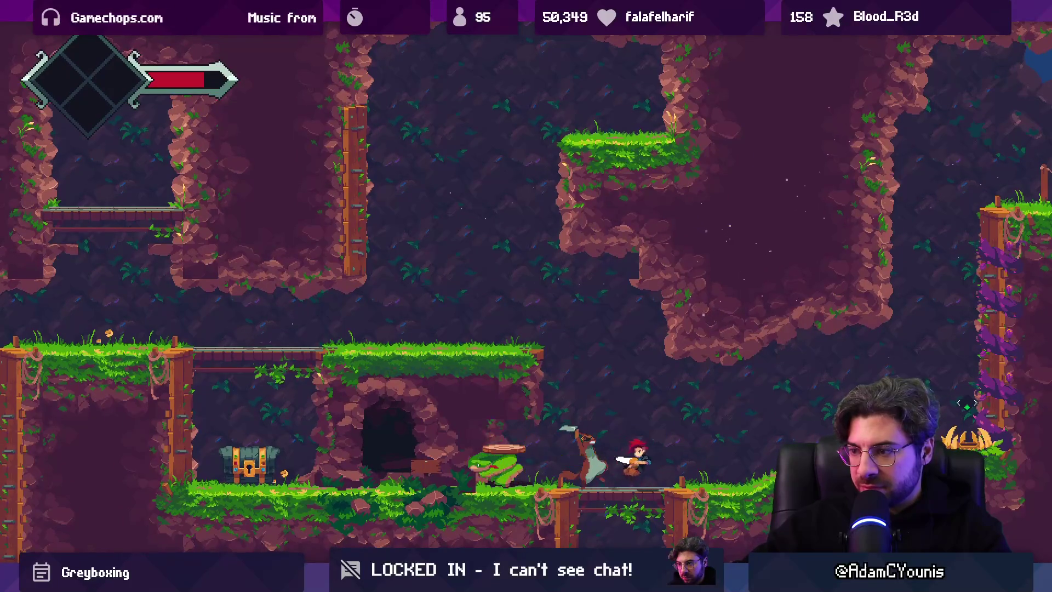
pyautogui.press('x')
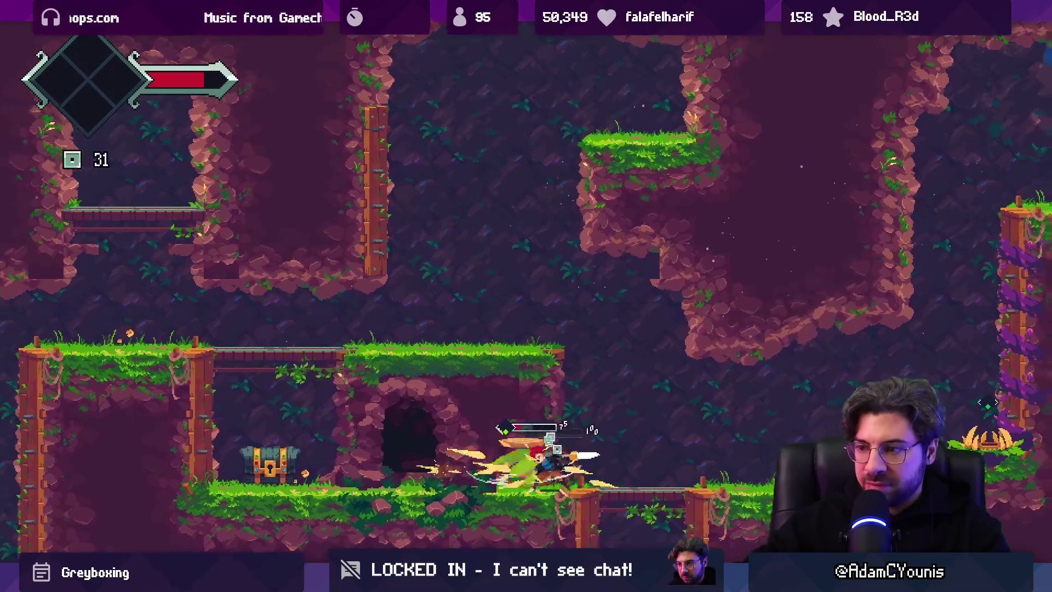
pyautogui.press('Left')
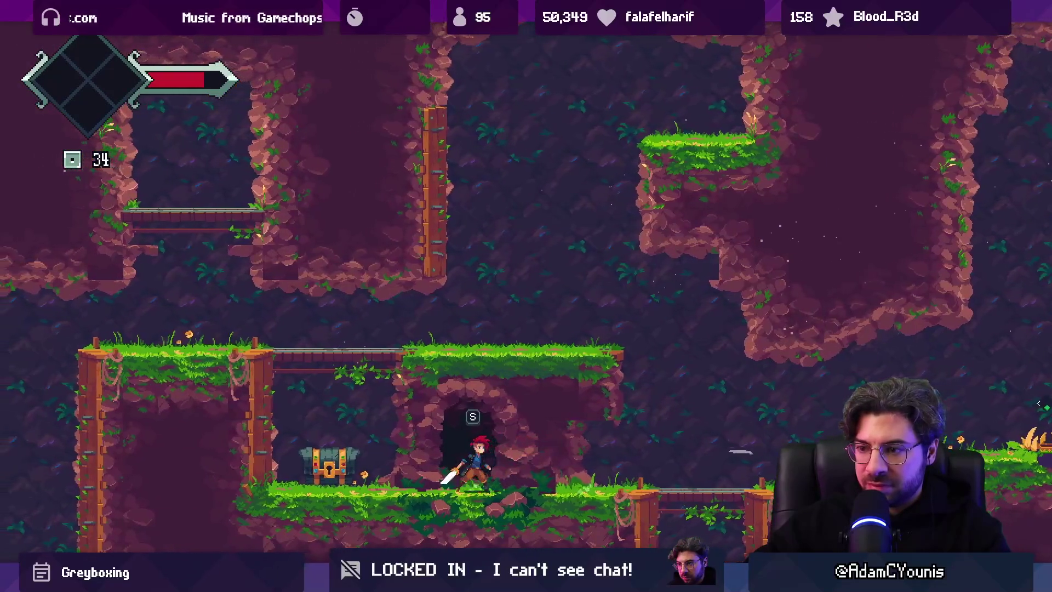
pyautogui.press('s')
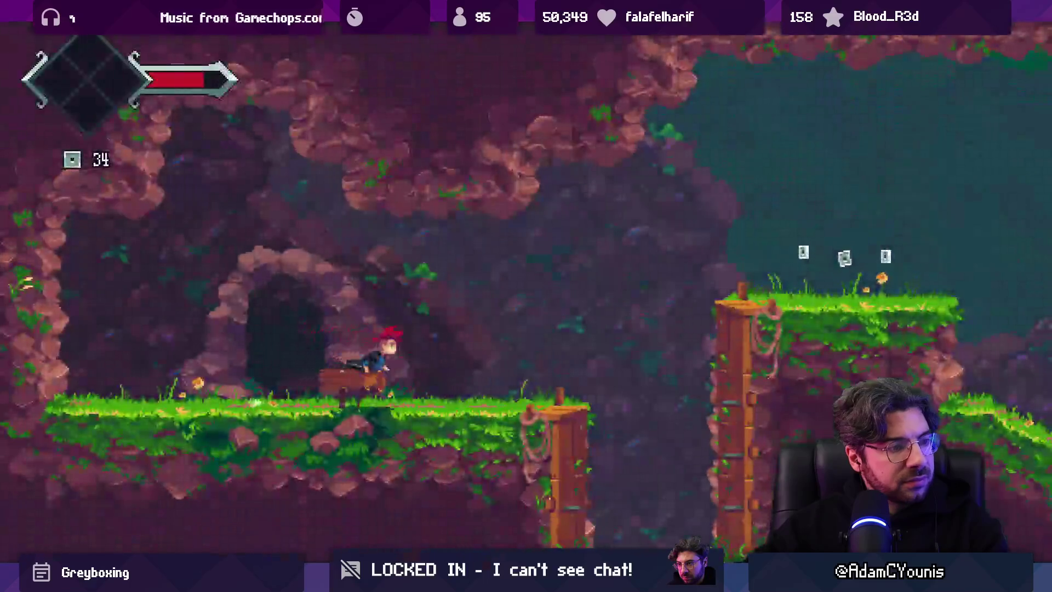
# - Collect the floating items and make the way onto the rope bridge
pyautogui.press('Right')
pyautogui.press('space')
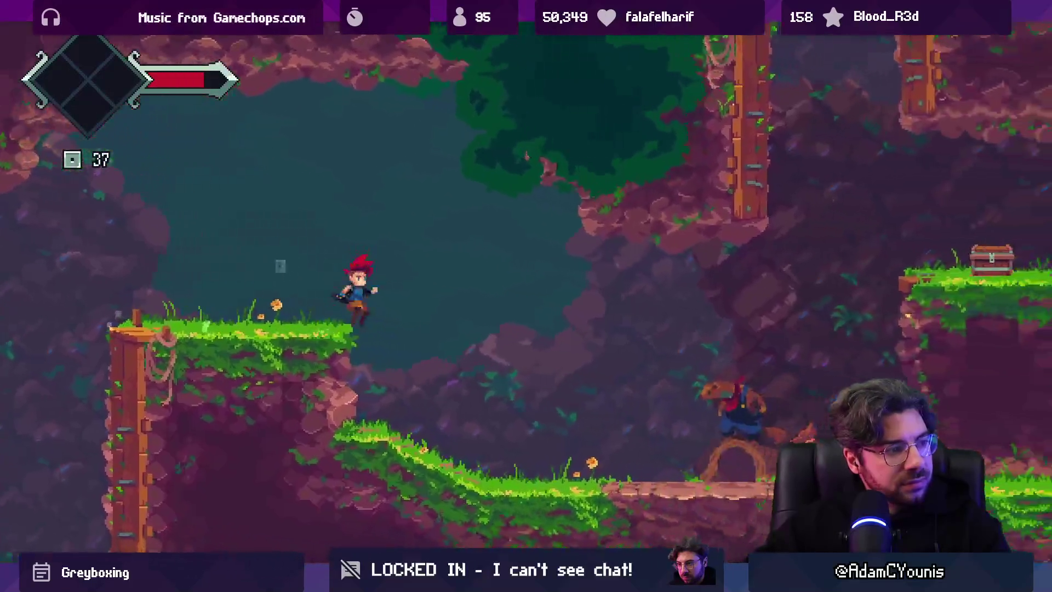
pyautogui.press('Right')
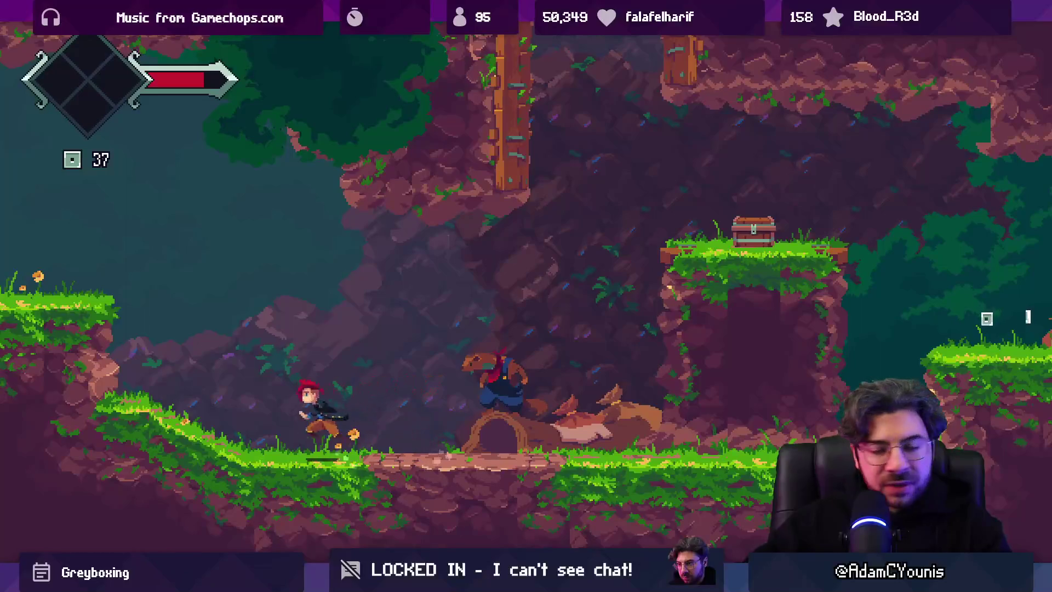
pyautogui.press('Left')
pyautogui.press('space')
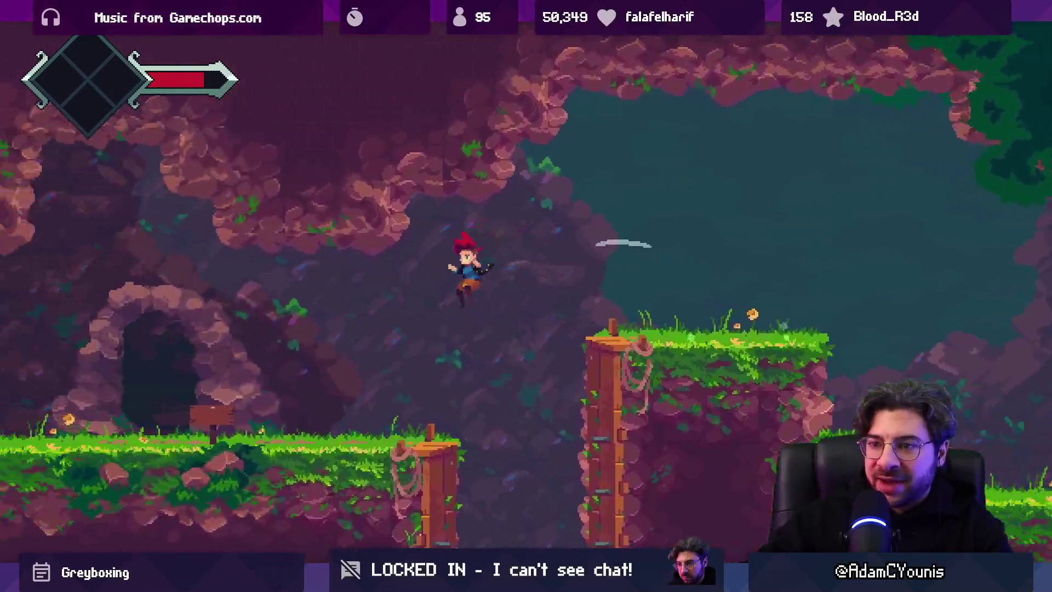
pyautogui.press('Left')
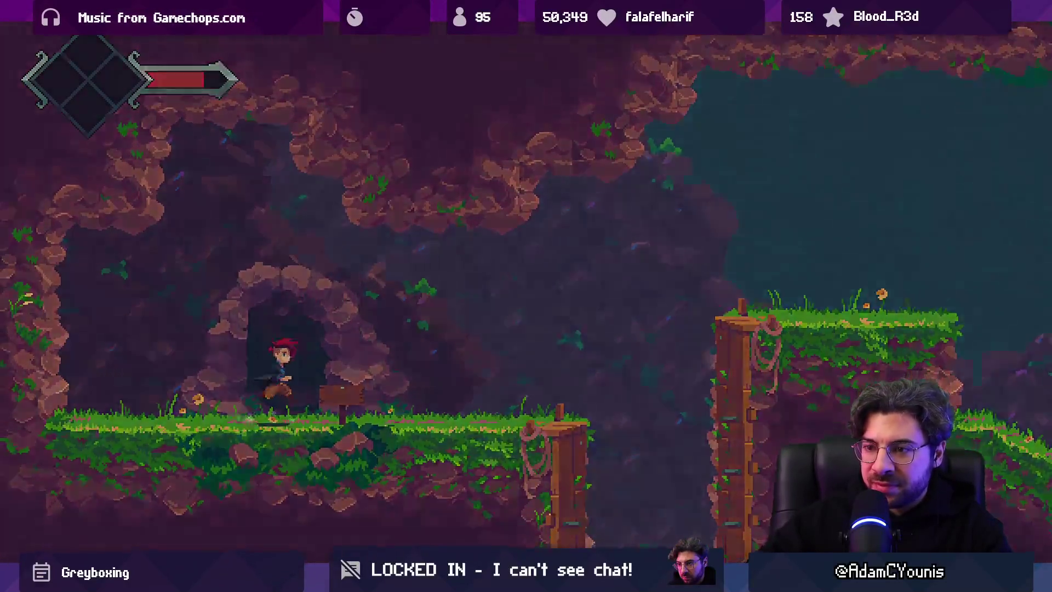
pyautogui.press('s')
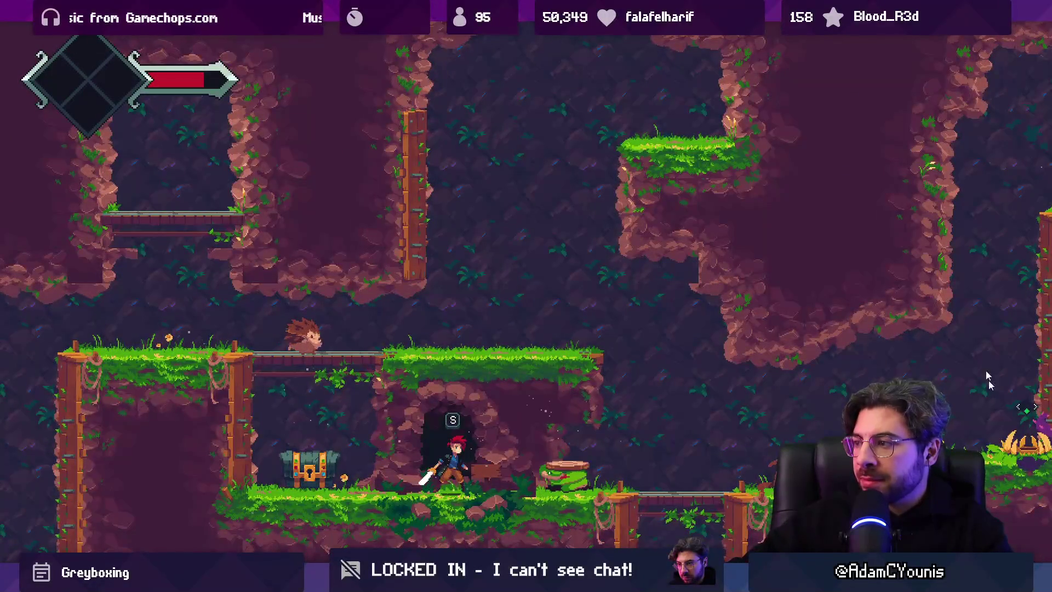
pyautogui.press('Right')
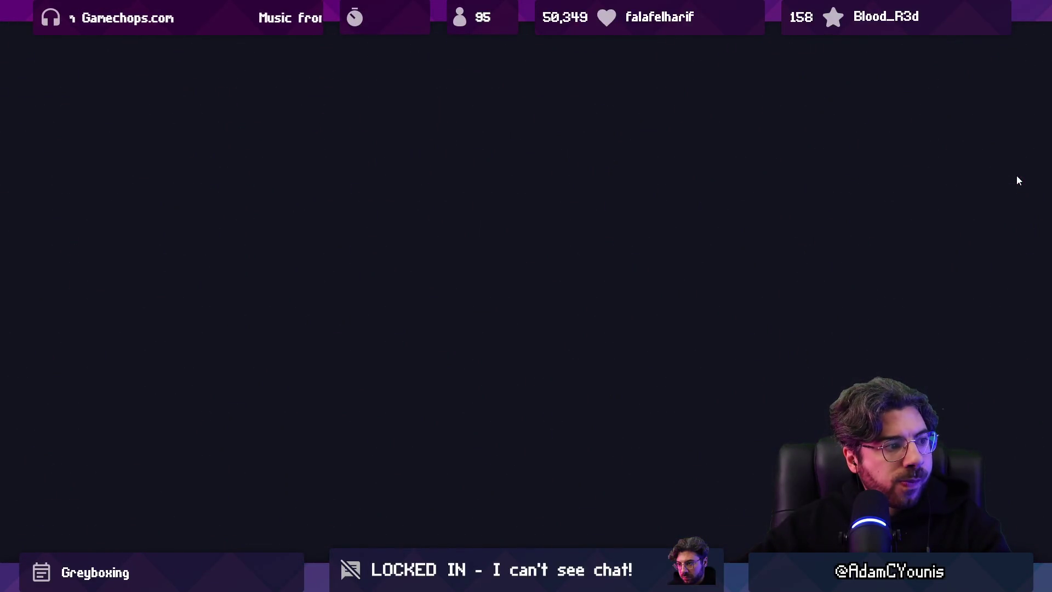
# - Pass the chest and gear elevator, then defeat the forest enemy with repeated sword attacks
pyautogui.press('Right')
pyautogui.press('space')
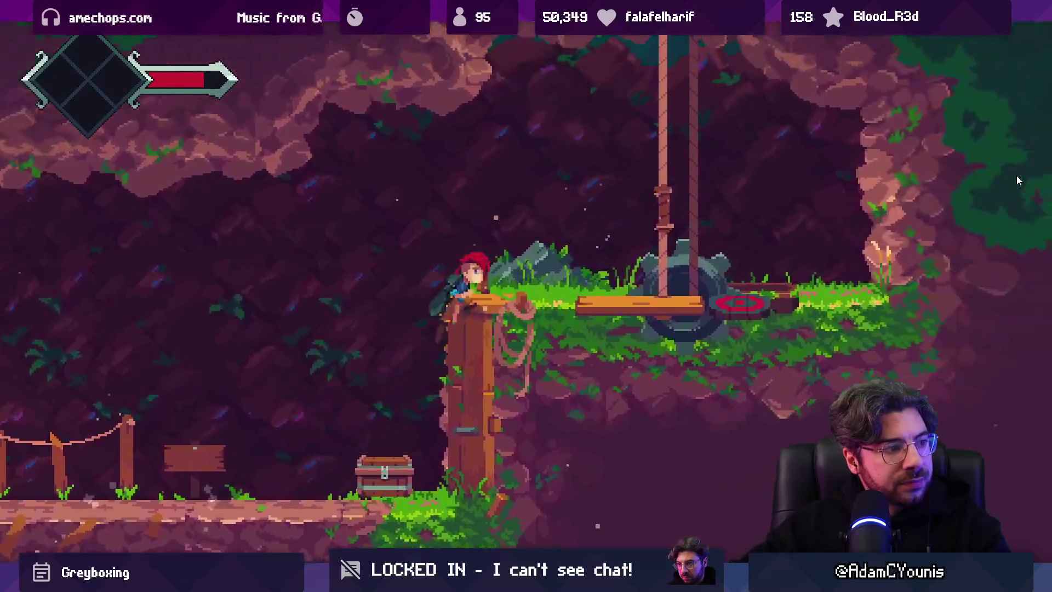
pyautogui.press('Right')
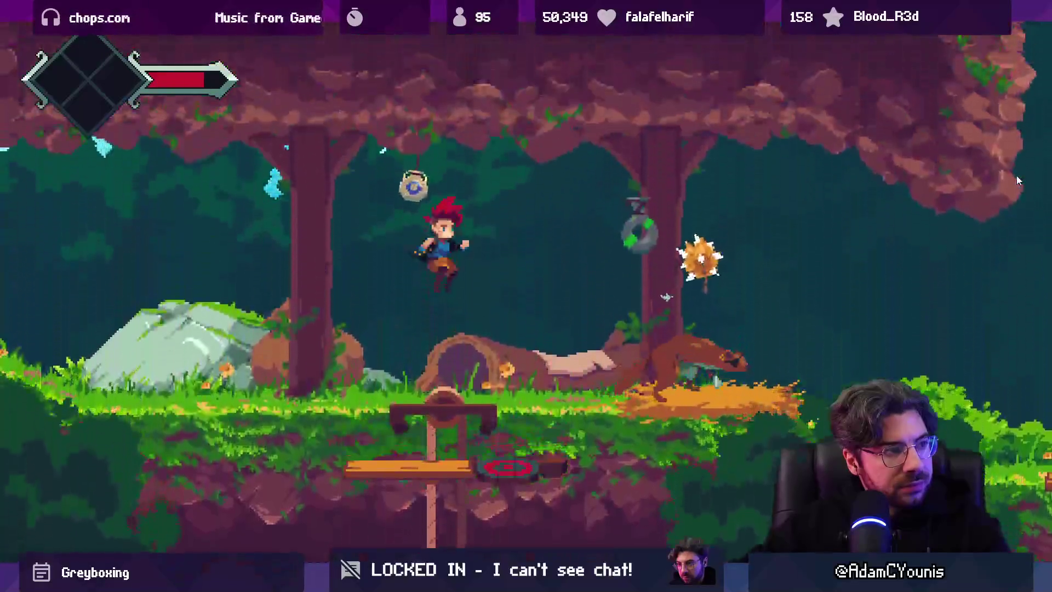
pyautogui.press('Right')
pyautogui.press('x')
pyautogui.press('Right')
pyautogui.press('x')
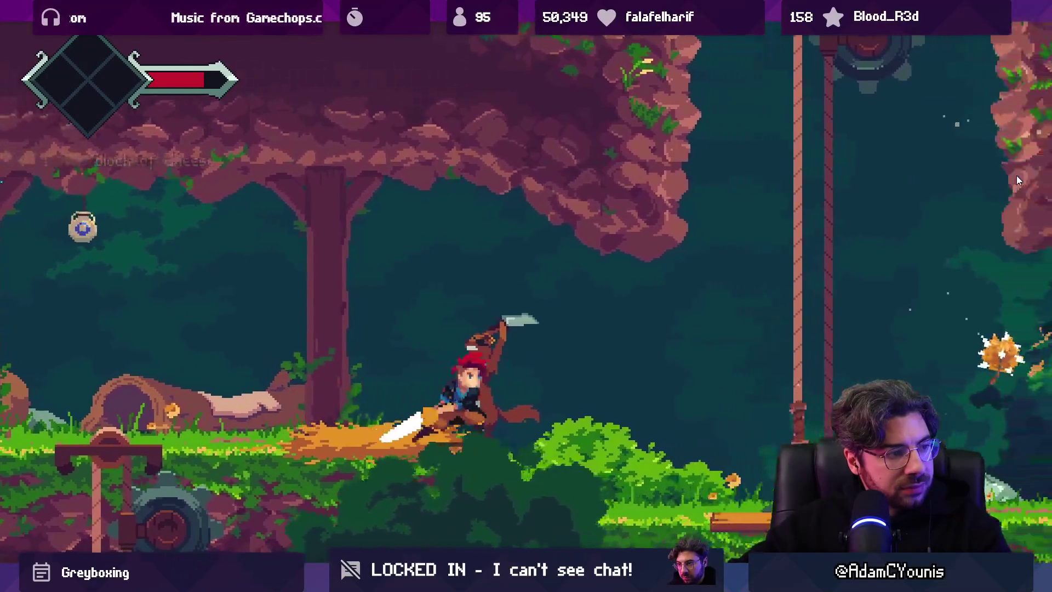
pyautogui.press('Right')
pyautogui.press('x')
pyautogui.press('space')
pyautogui.press('x')
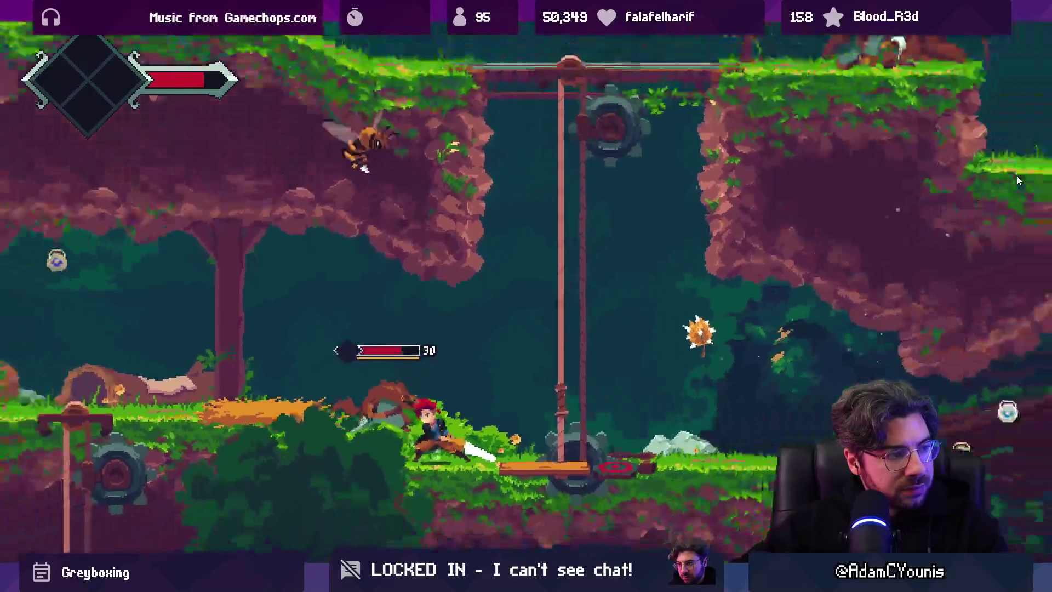
pyautogui.press('Left')
pyautogui.press('space')
pyautogui.press('x')
pyautogui.press('x')
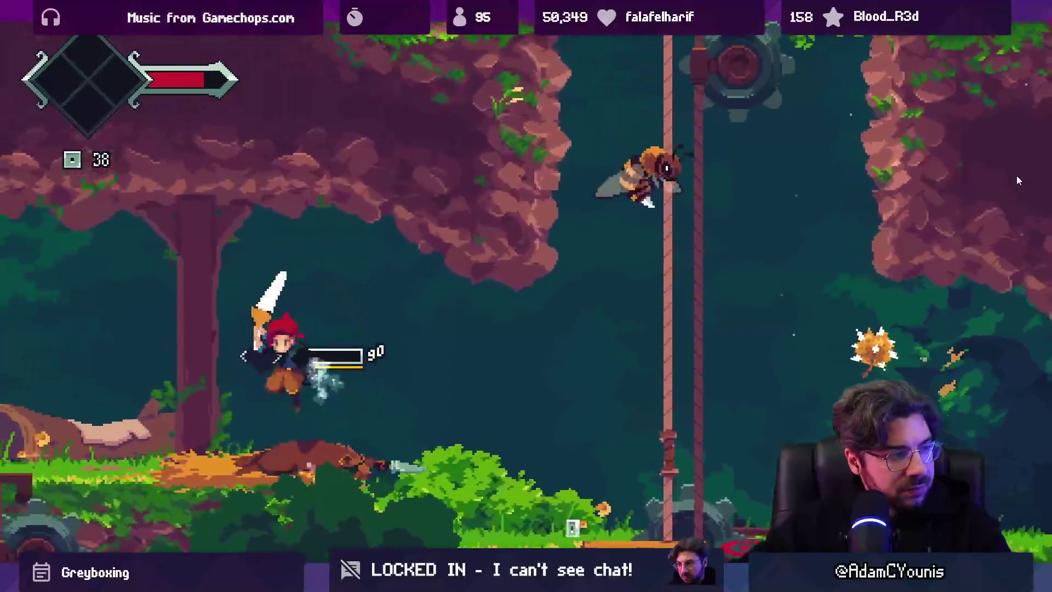
pyautogui.press('x')
pyautogui.press('Right')
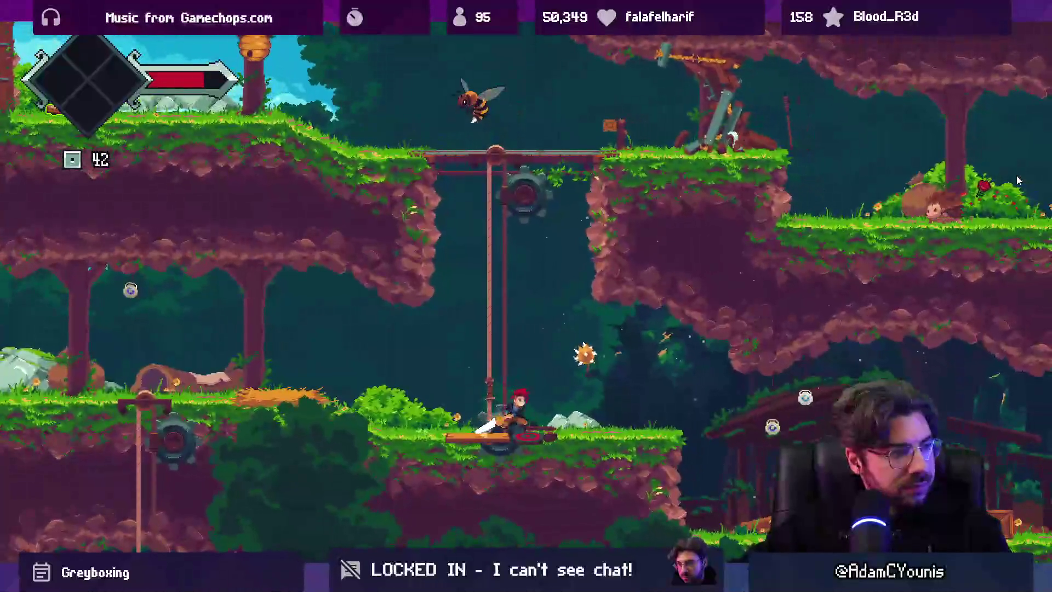
pyautogui.press('x')
# - Climb to the upper ledge, knock down the honeycomb, and defeat the plant enemy
pyautogui.press('space')
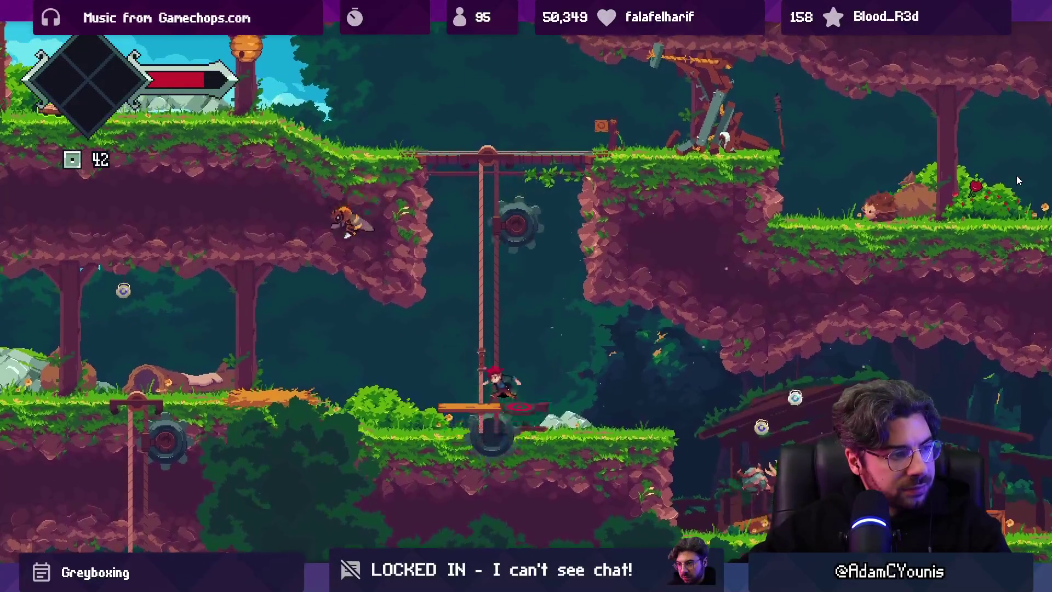
pyautogui.press('Left')
pyautogui.press('x')
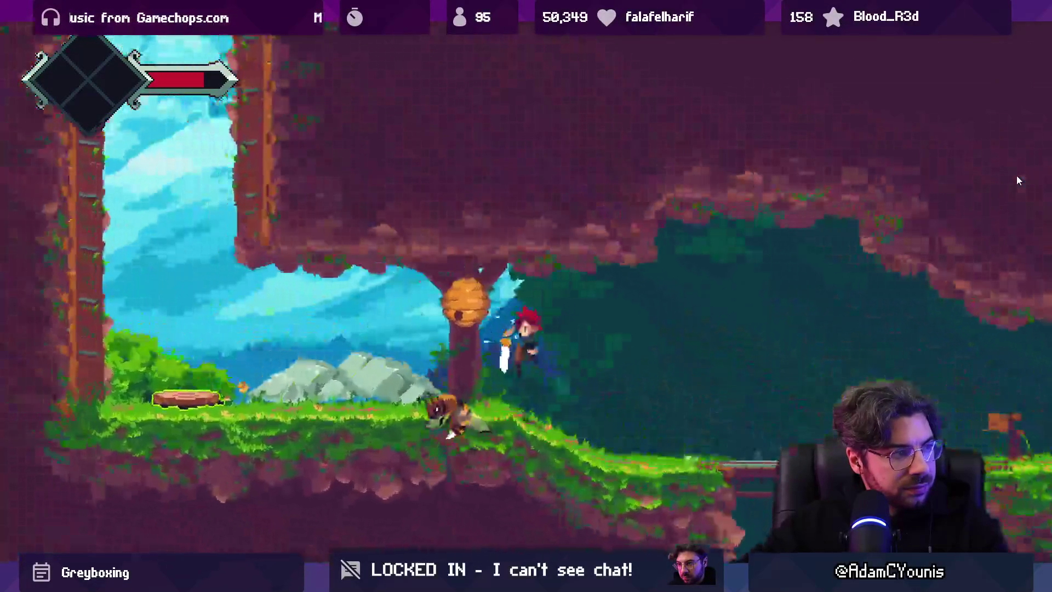
pyautogui.press('Right')
pyautogui.press('x')
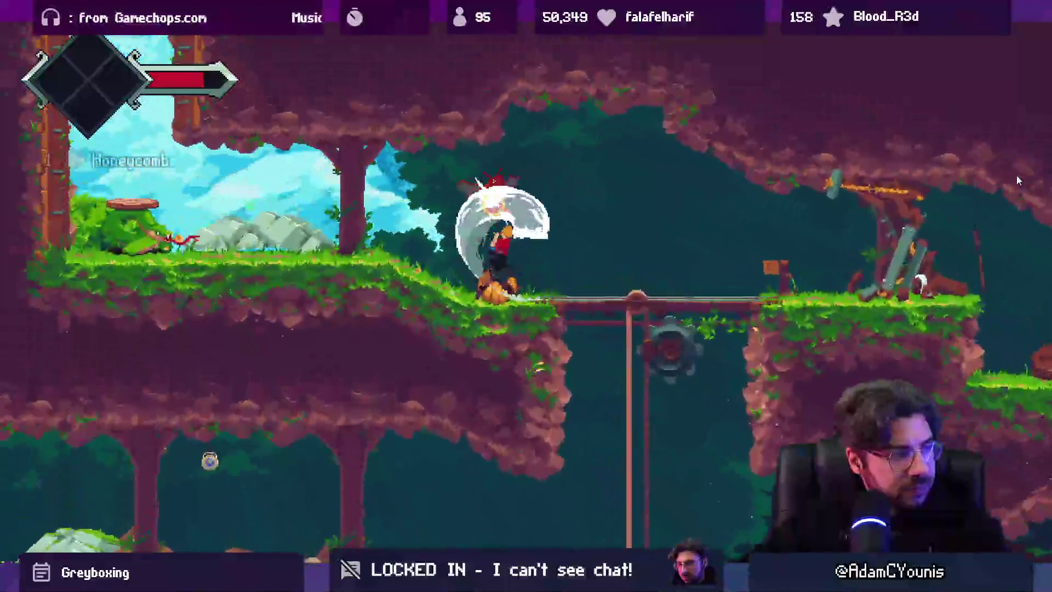
pyautogui.press('Left')
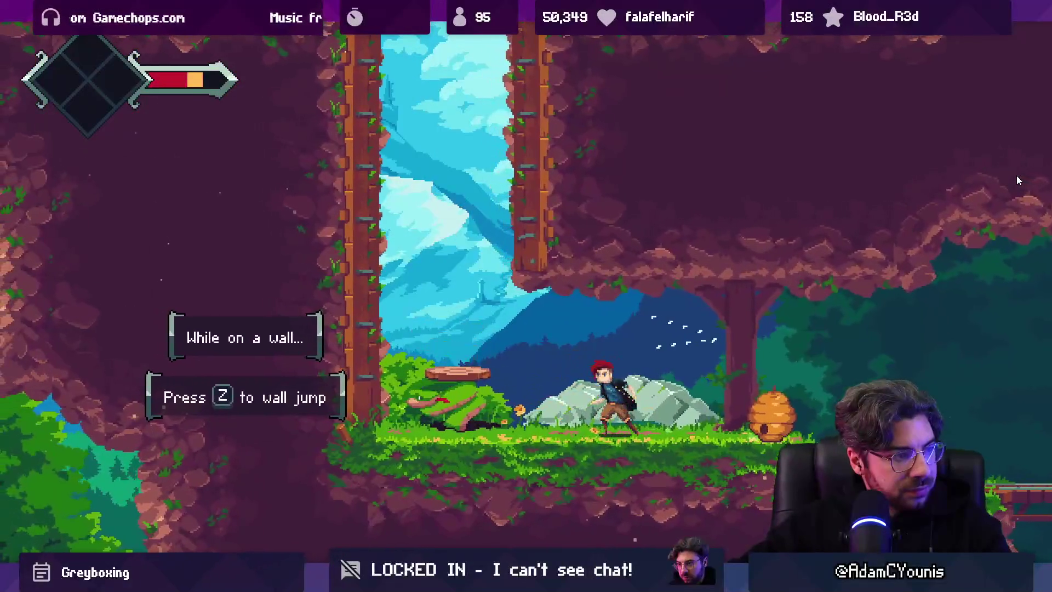
pyautogui.press('Left')
pyautogui.press('x')
pyautogui.press('x')
pyautogui.press('x')
pyautogui.press('x')
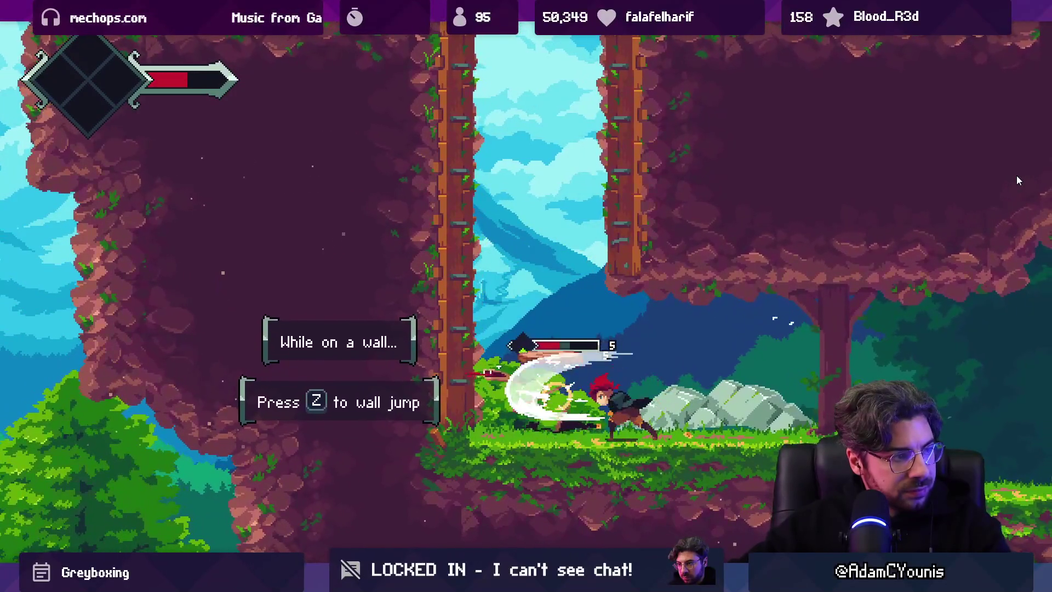
pyautogui.press('x')
pyautogui.press('x')
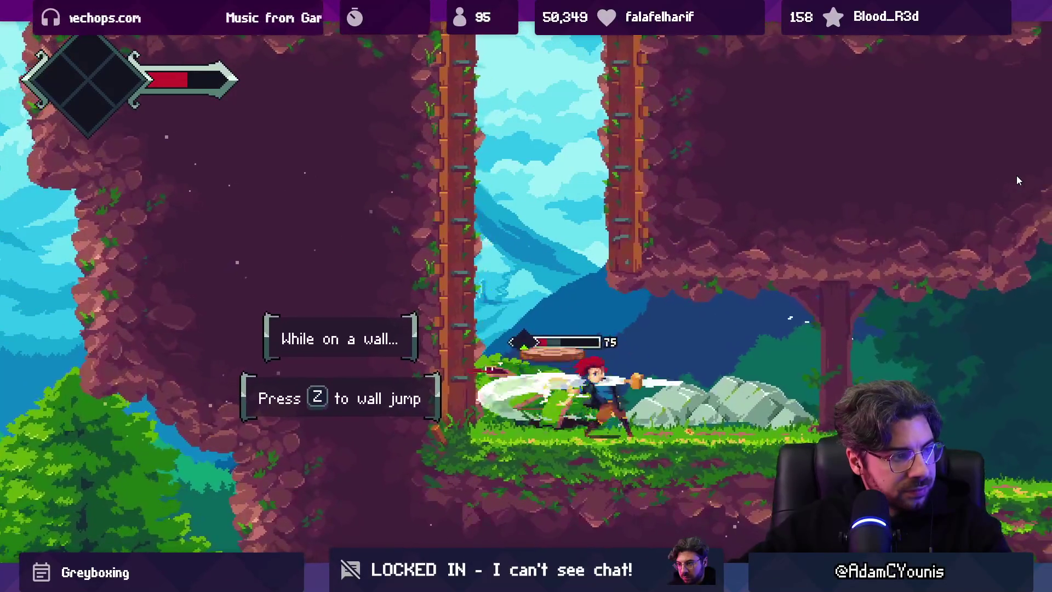
pyautogui.press('Left')
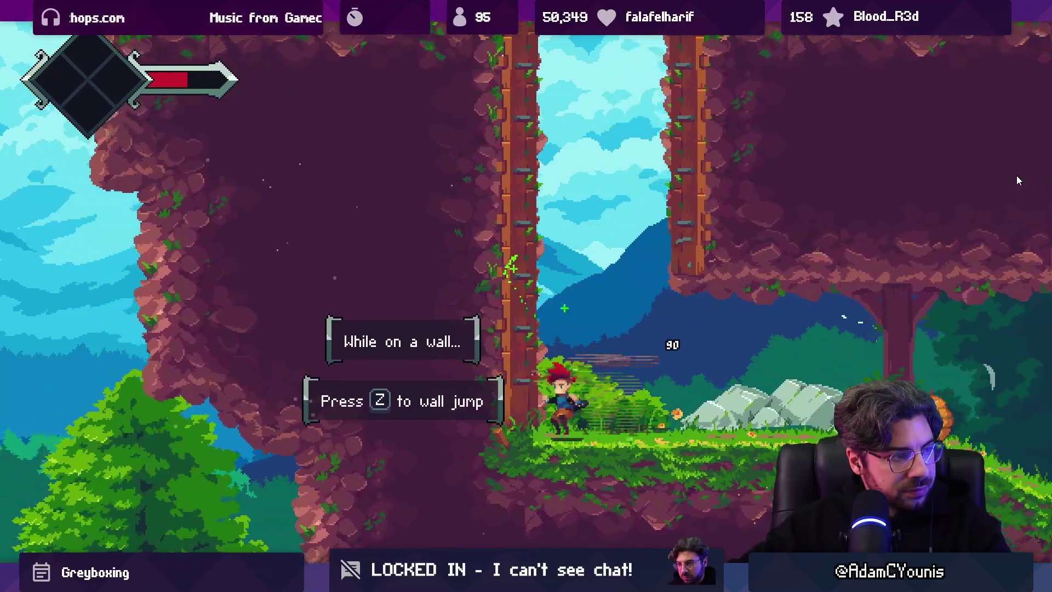
# - Wall-jump to the left clifftop and collect the rose and the mushroom
pyautogui.press('z')
pyautogui.press('z')
pyautogui.press('z')
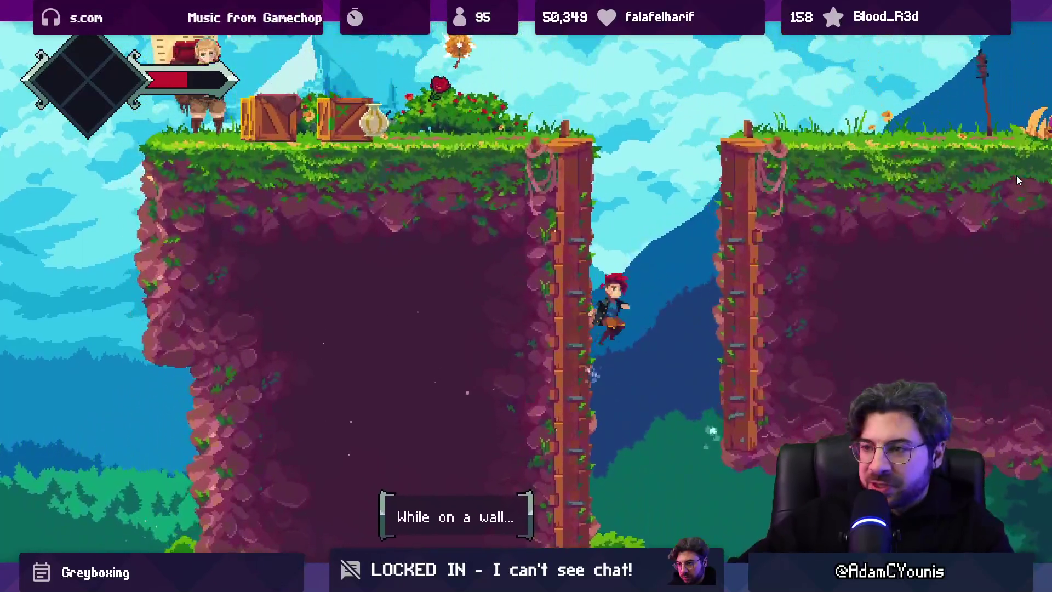
pyautogui.press('z')
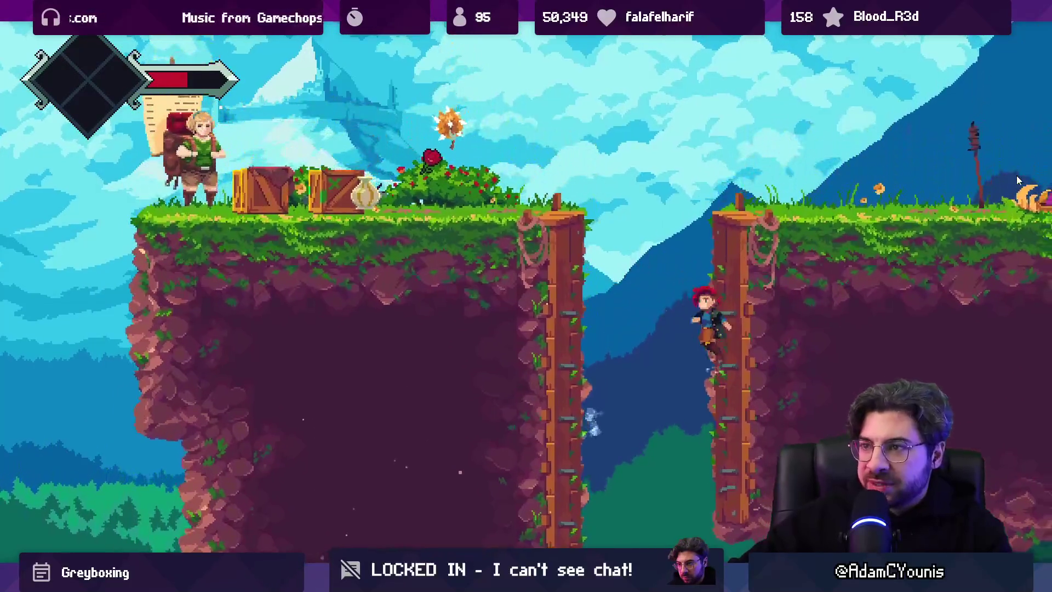
pyautogui.press('Left')
pyautogui.press('x')
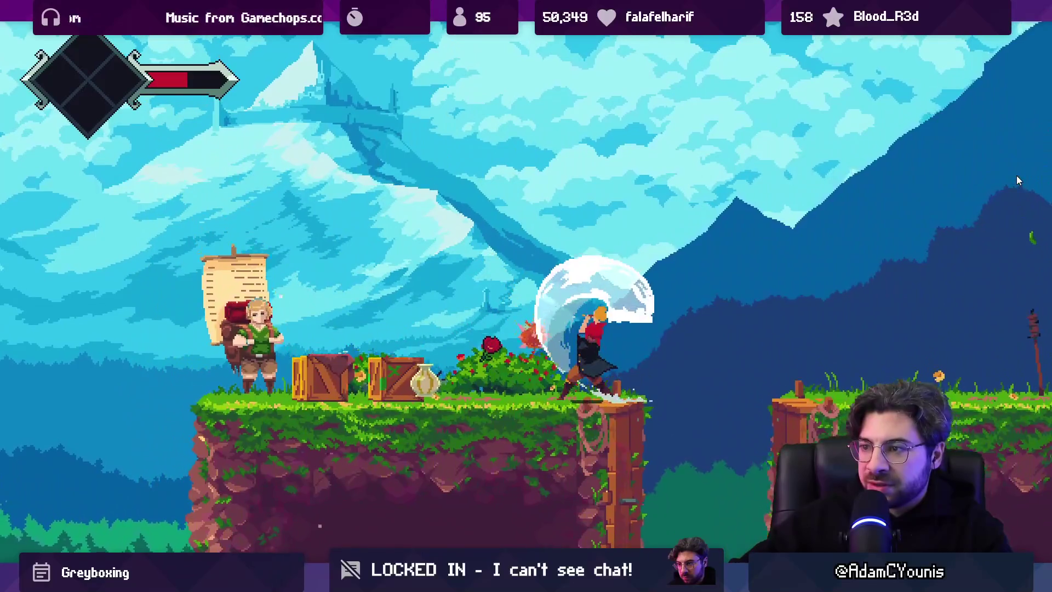
pyautogui.press('Left')
pyautogui.press('Up')
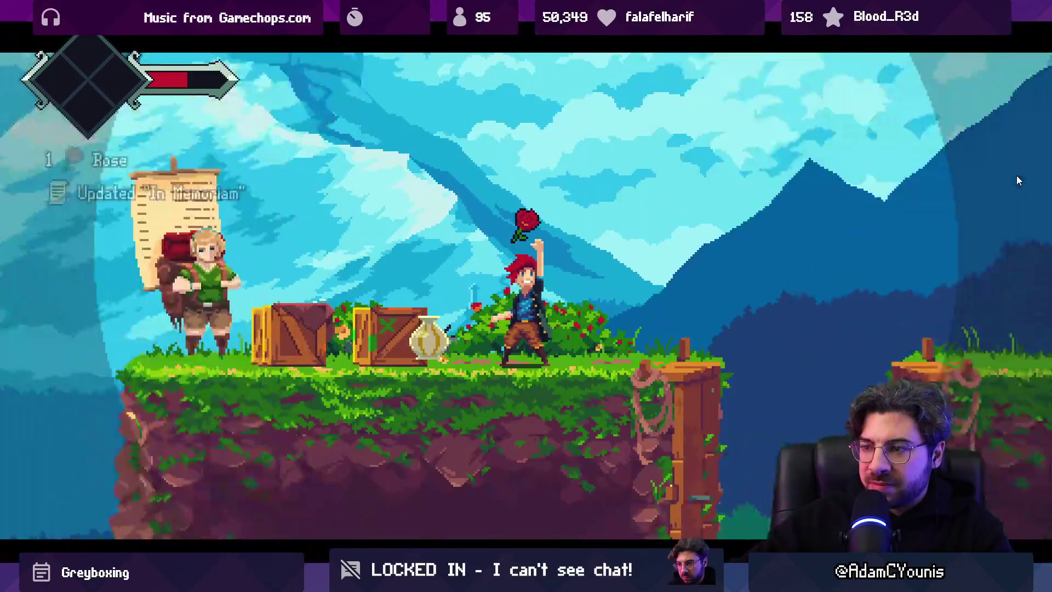
pyautogui.press('Left')
pyautogui.press('Down')
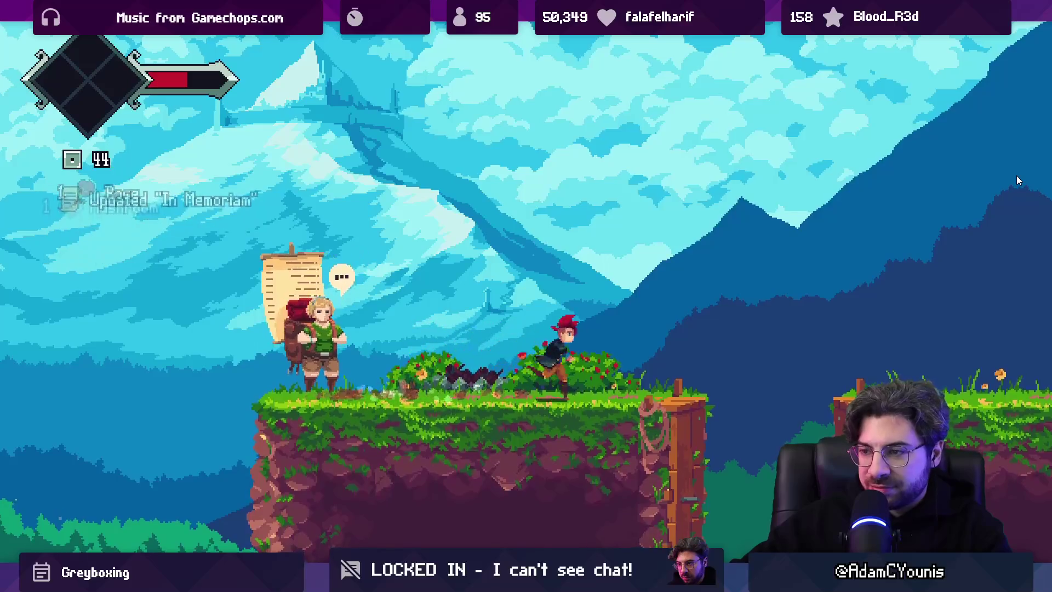
# - Platform rightward across gaps and down the shaft to the lower grass ledge, then exit fullscreen
pyautogui.press('Right')
pyautogui.press('z')
pyautogui.press('z')
pyautogui.press('x')
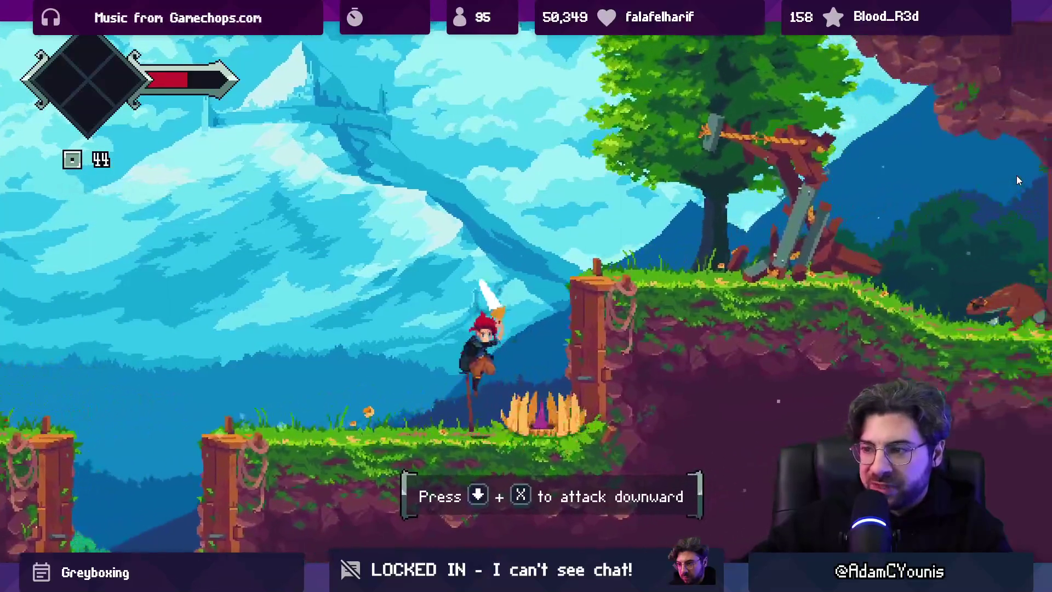
pyautogui.press('Right')
pyautogui.press('z')
pyautogui.press('x')
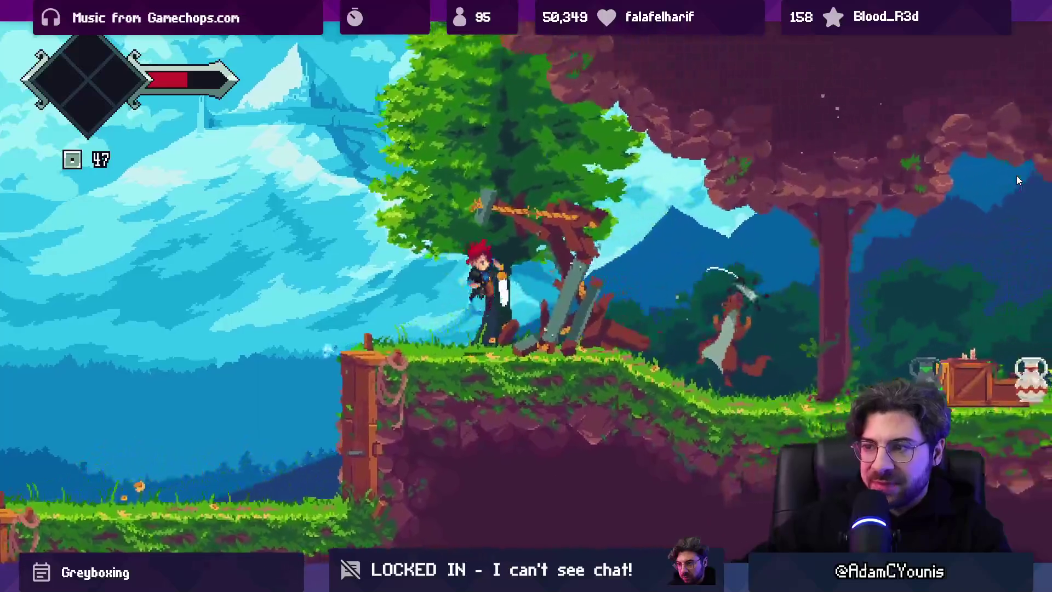
pyautogui.press('Right')
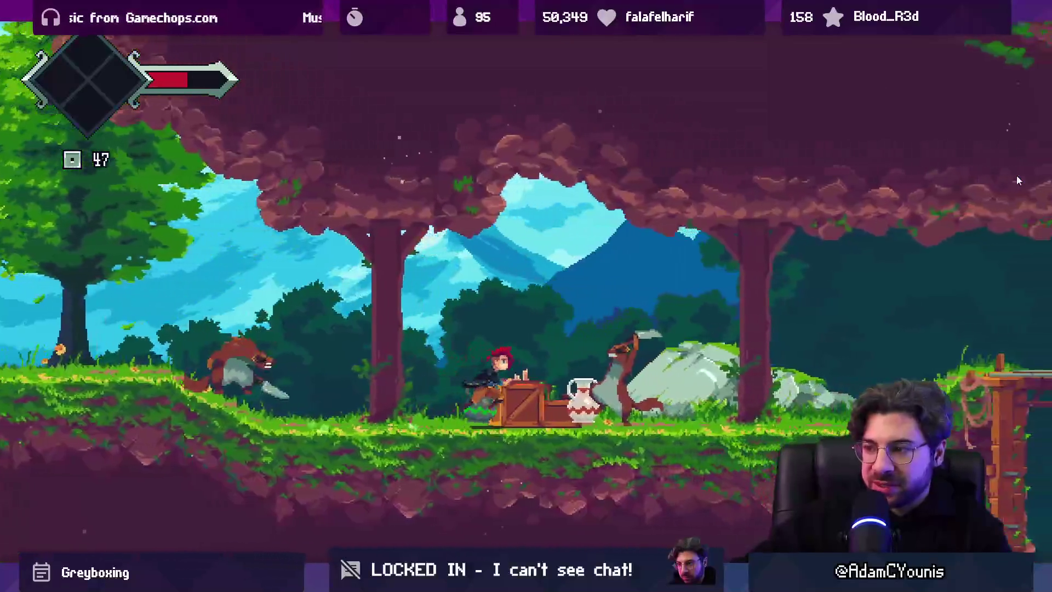
pyautogui.press('Right')
pyautogui.press('z')
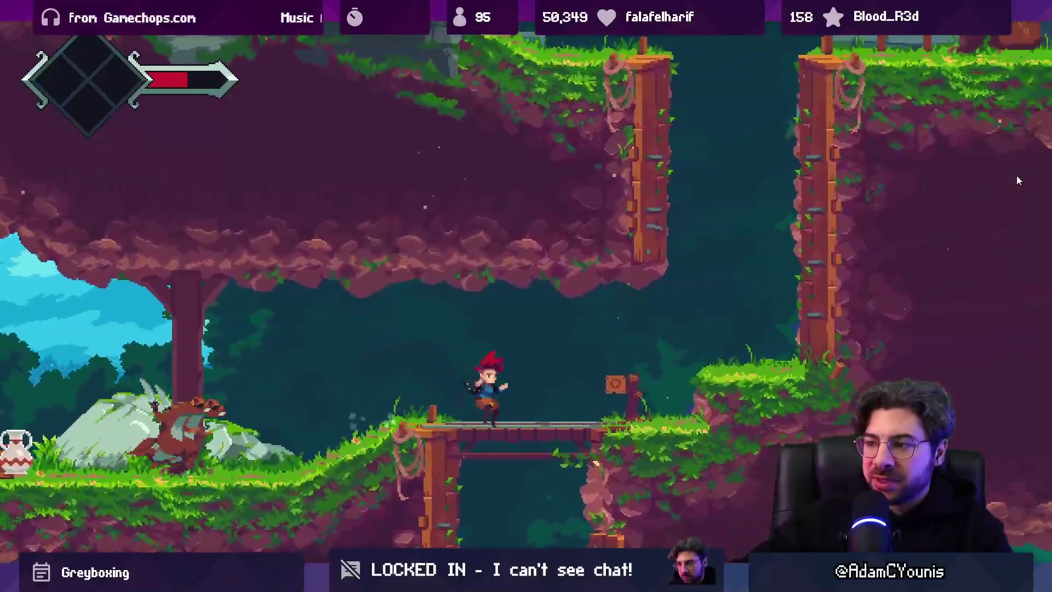
pyautogui.press('Down')
pyautogui.press('Right')
pyautogui.press('z')
pyautogui.press('x')
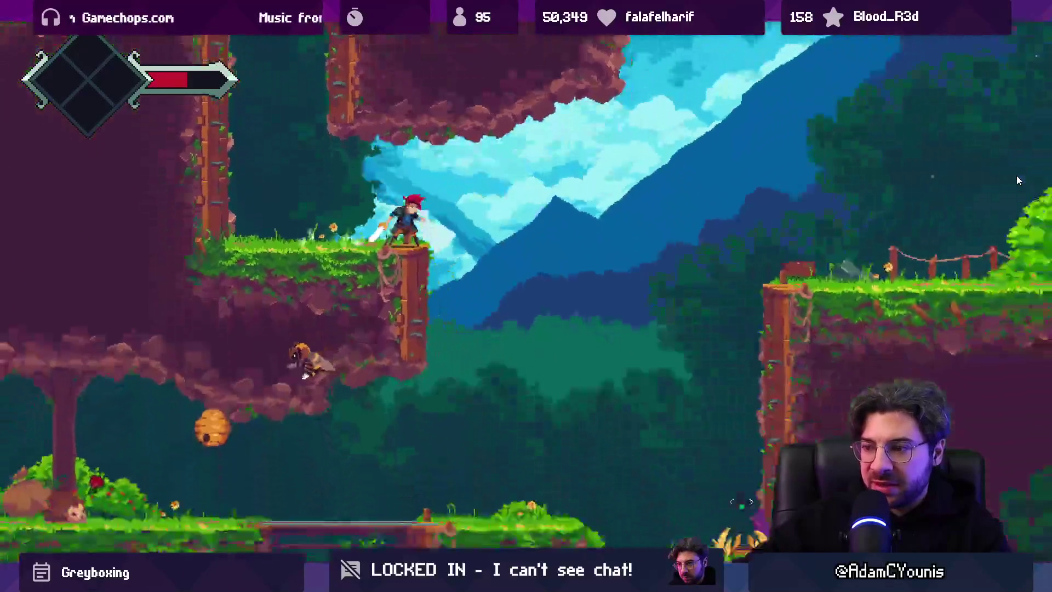
pyautogui.press('Right')
pyautogui.press('z')
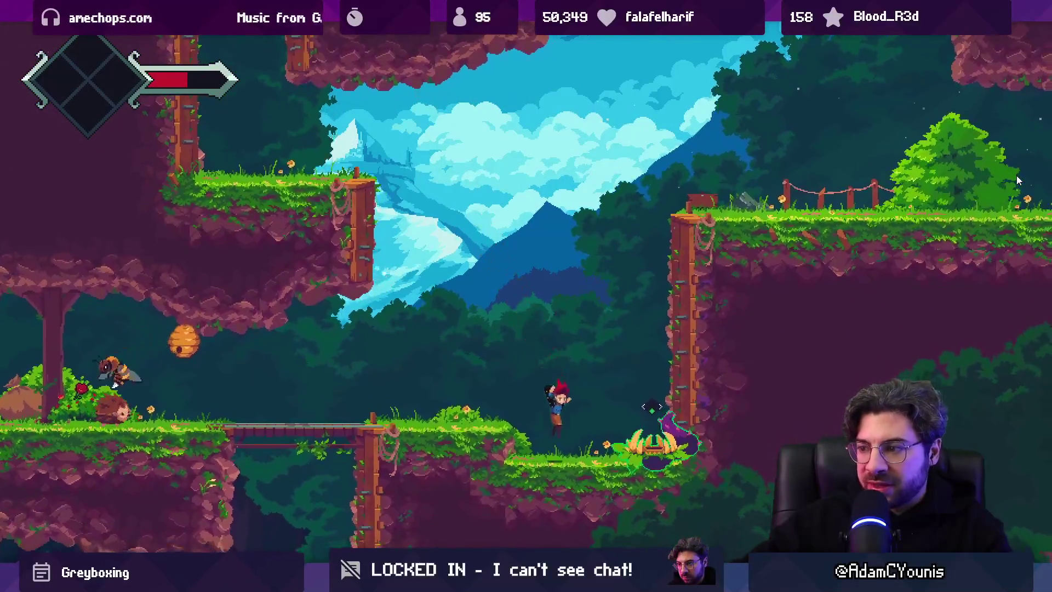
pyautogui.press('Right')
pyautogui.press('x')
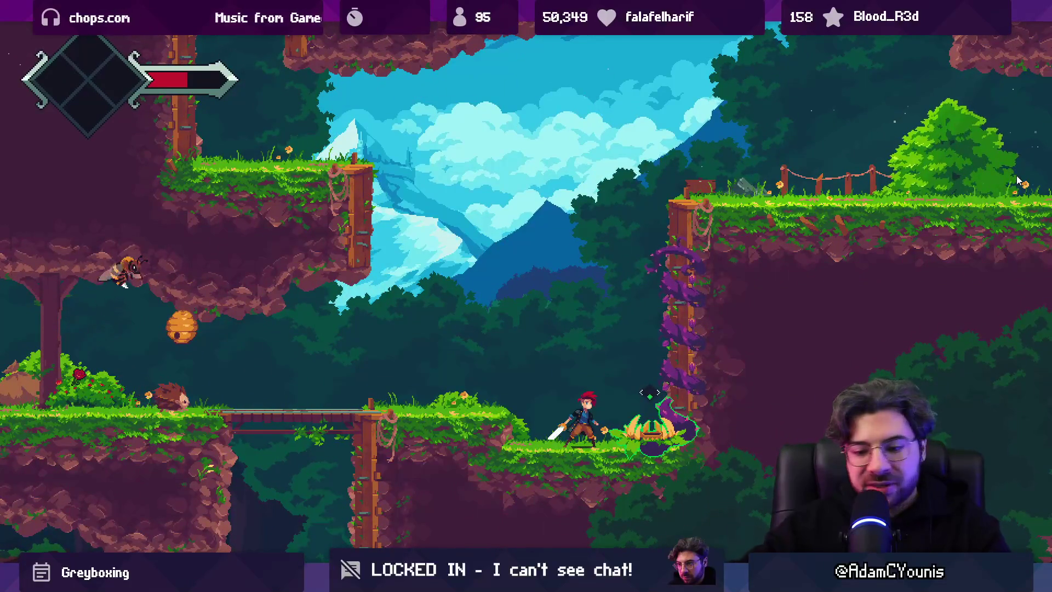
pyautogui.hotkey('shift', 'space')
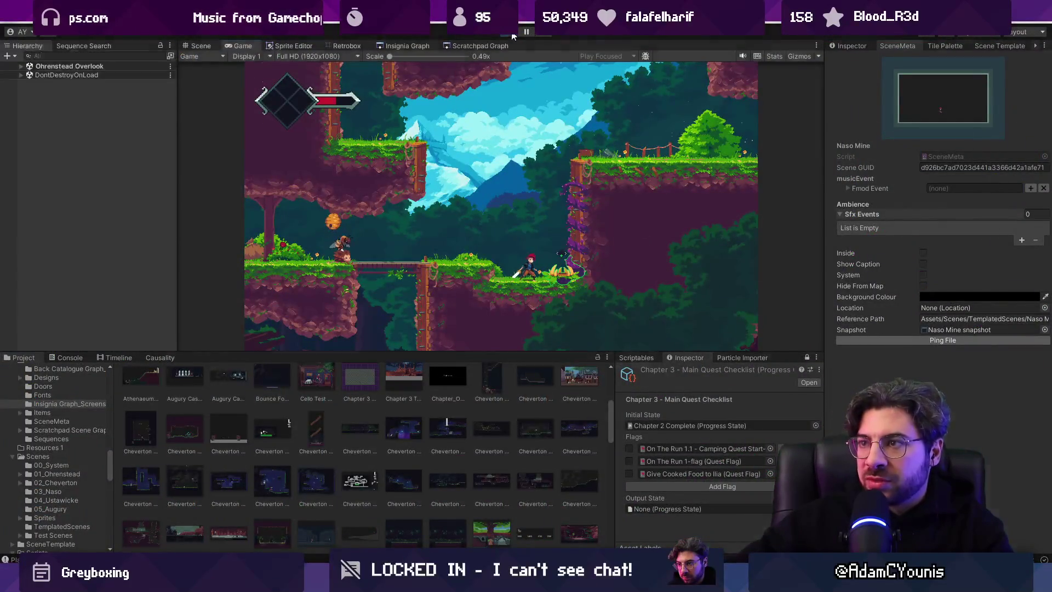
# - Stop the playtest and return to the Insignia Graph showing the level thumbnails
pyautogui.click(513, 33)
pyautogui.click(403, 46)
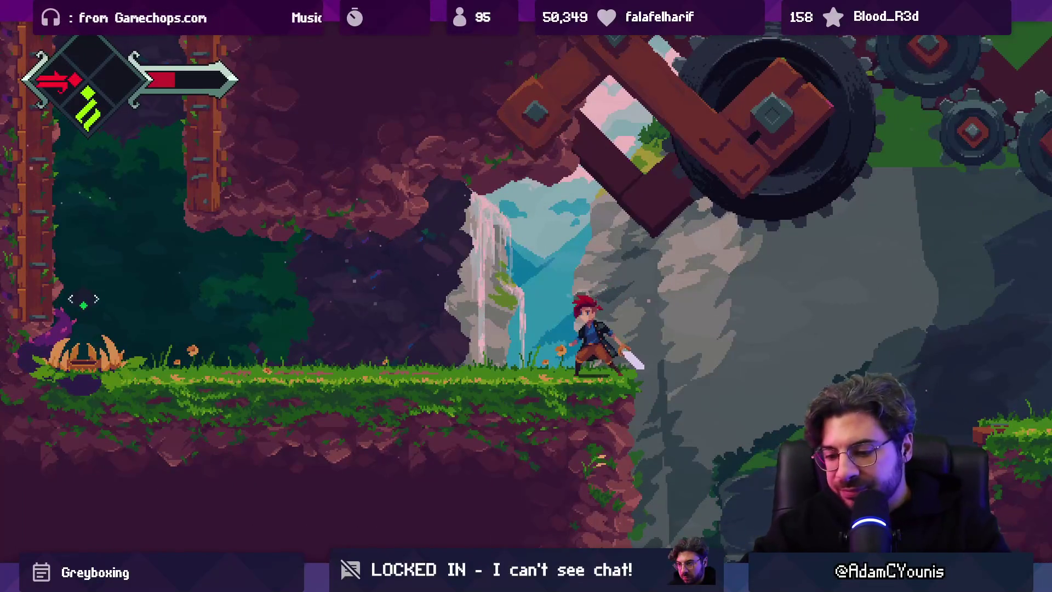
pyautogui.hotkey('ctrl', 'p')
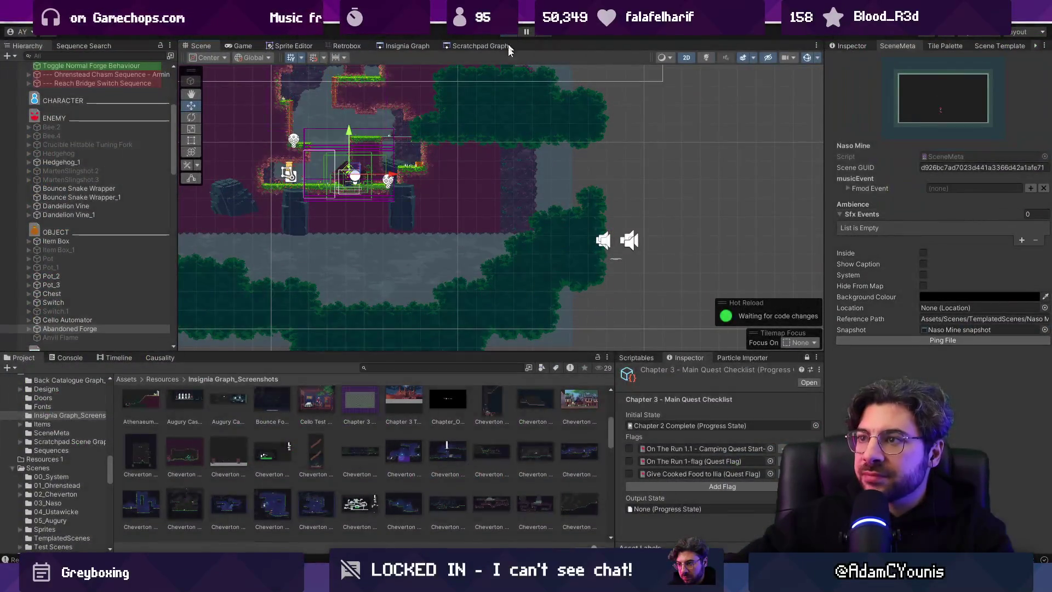
pyautogui.click(407, 45)
pyautogui.scroll(-10, 644, 184)
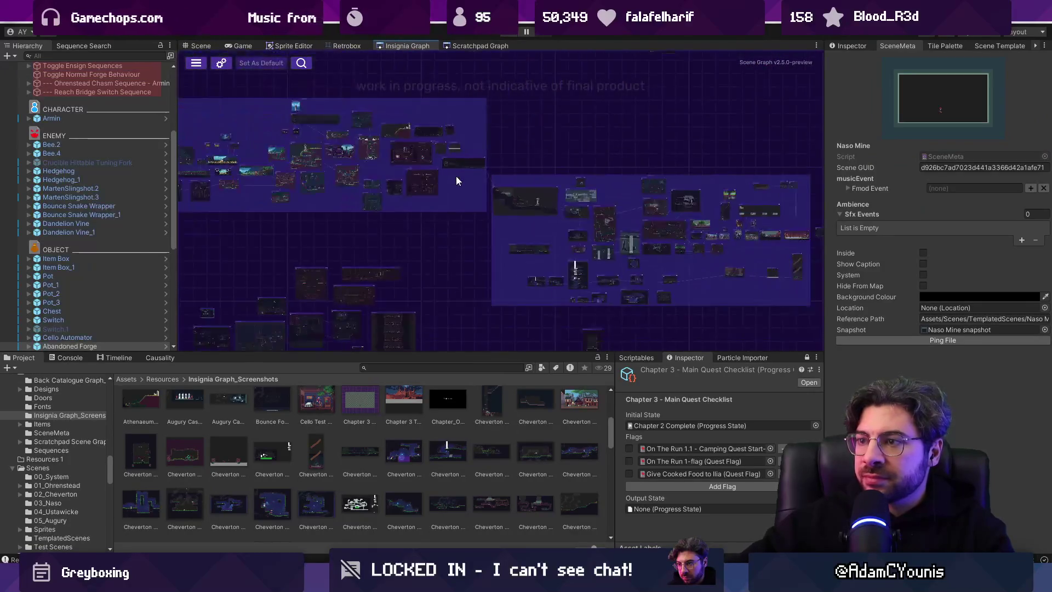
pyautogui.scroll(10, 643, 185)
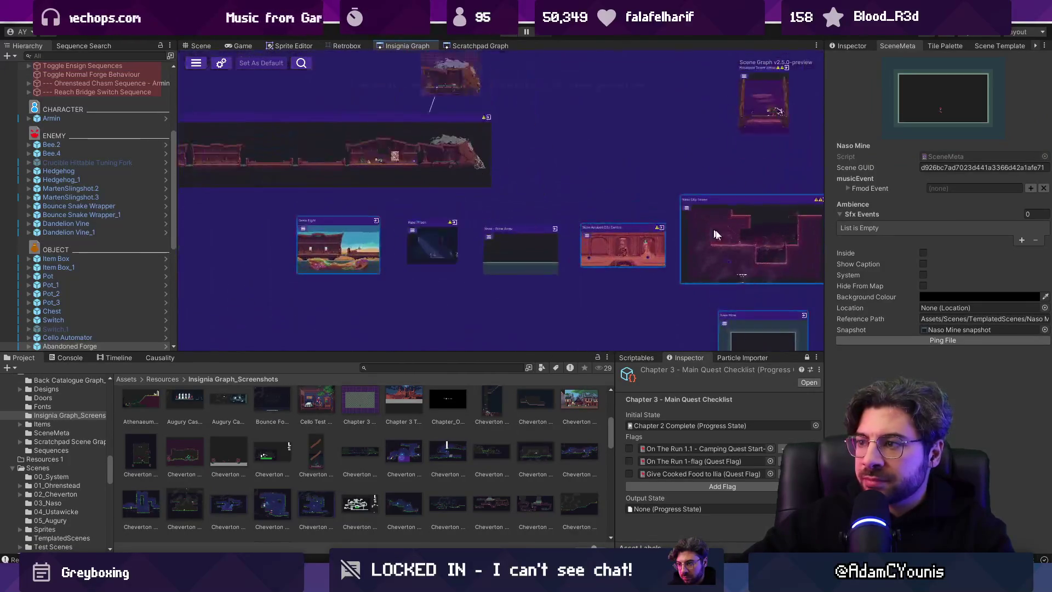
pyautogui.scroll(3, 515, 224)
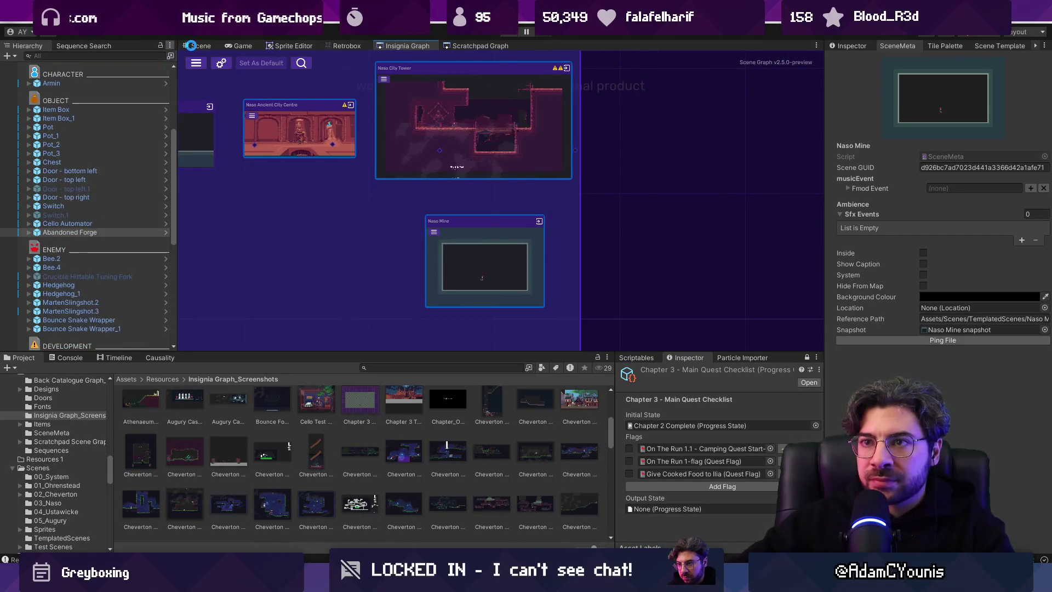
pyautogui.click(192, 46)
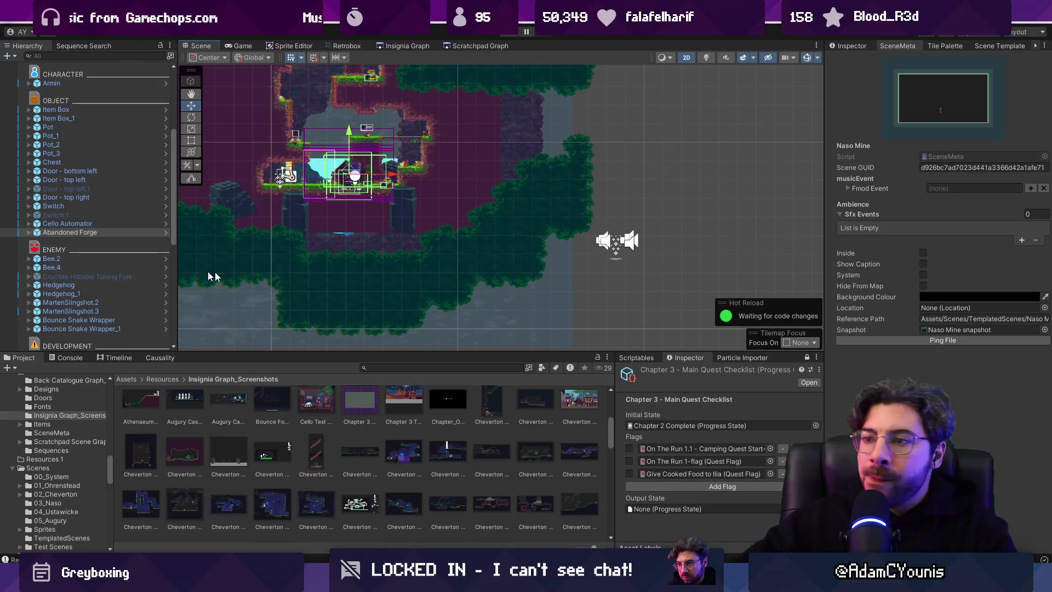
# - Pan and zoom around the Insignia scene graph, then drag the splitter to enlarge the Project panel
pyautogui.scroll(5, 448, 118)
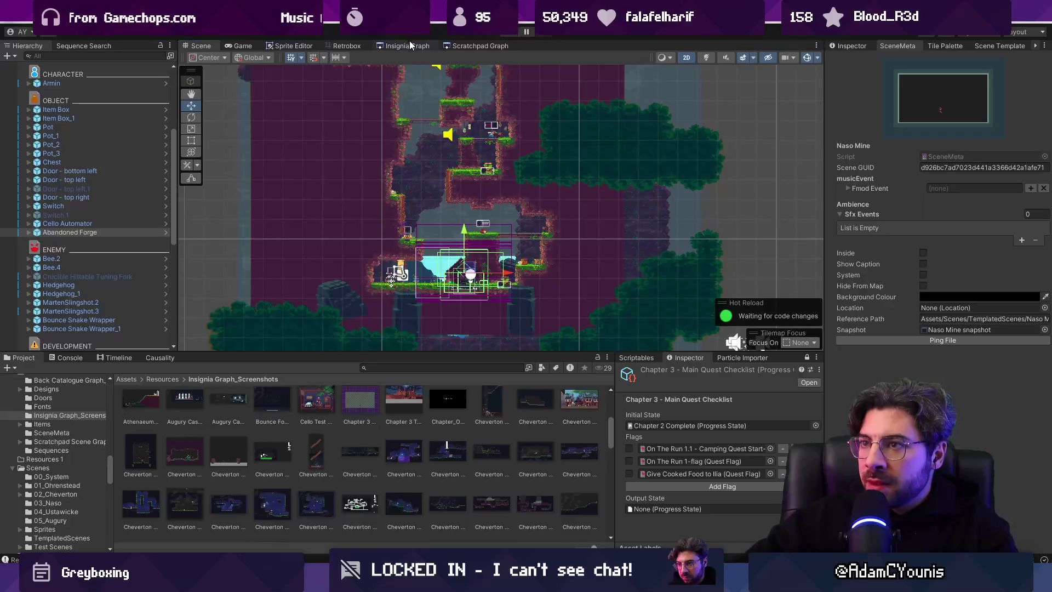
pyautogui.click(410, 46)
pyautogui.scroll(-3, 548, 228)
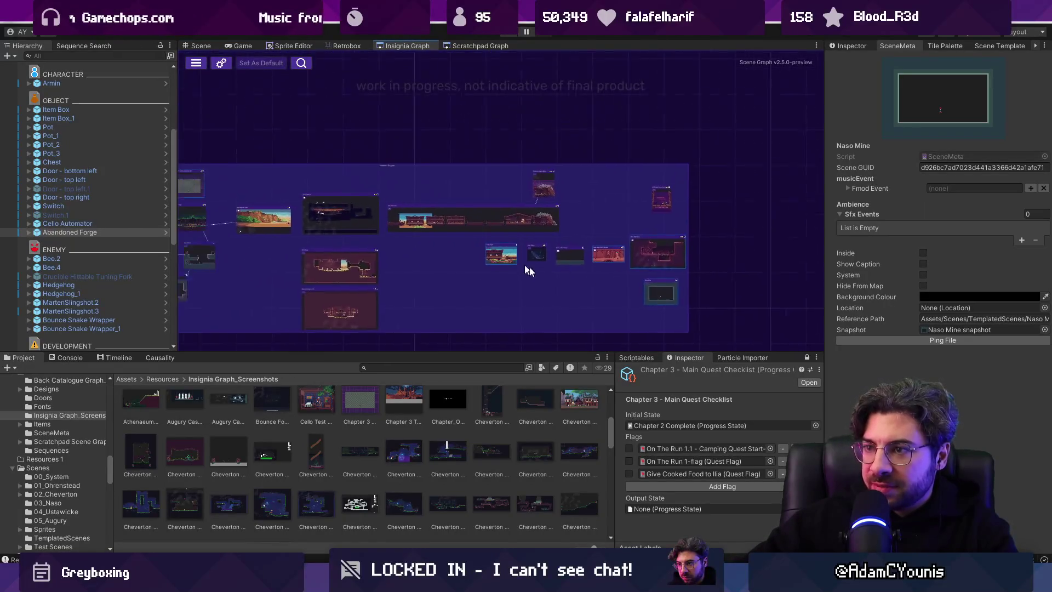
pyautogui.moveTo(510, 352); pyautogui.dragTo(510, 392)
pyautogui.moveTo(320, 209); pyautogui.dragTo(520, 248)
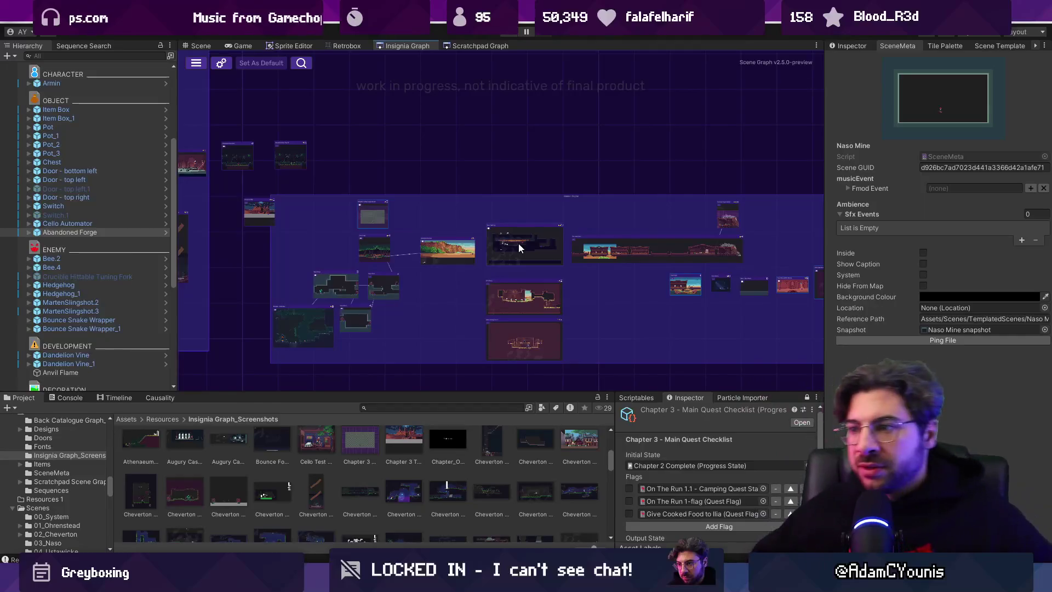
pyautogui.scroll(-3, 457, 245)
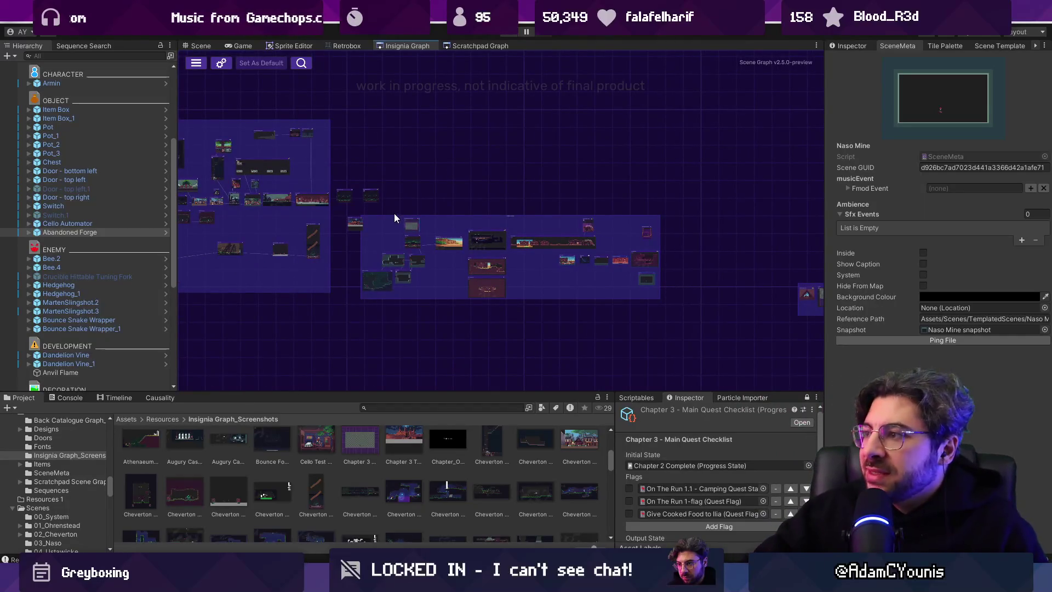
pyautogui.scroll(-2, 492, 238)
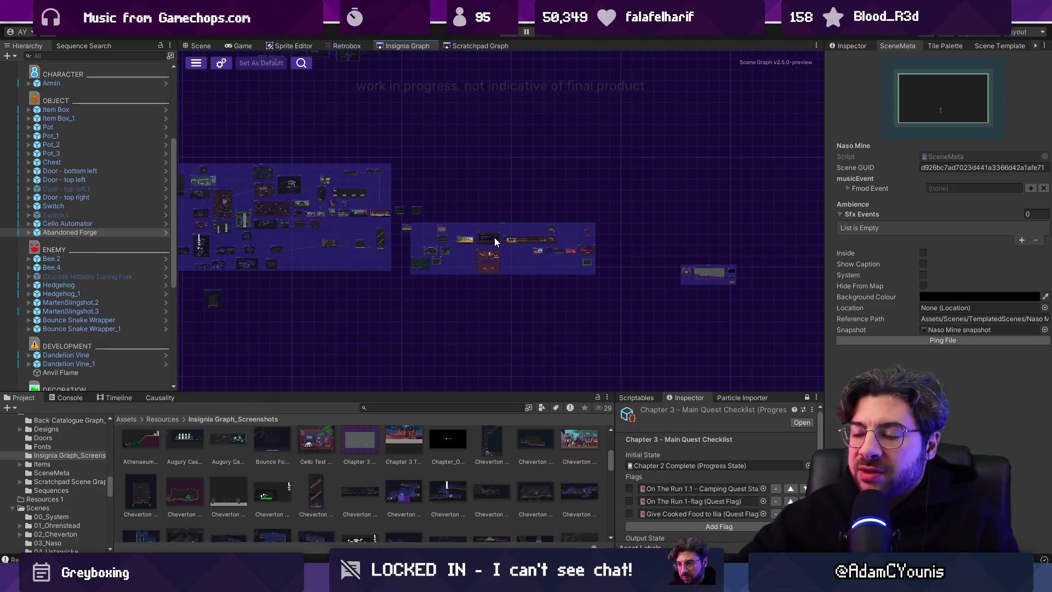
pyautogui.scroll(5, 567, 281)
pyautogui.scroll(-3, 412, 211)
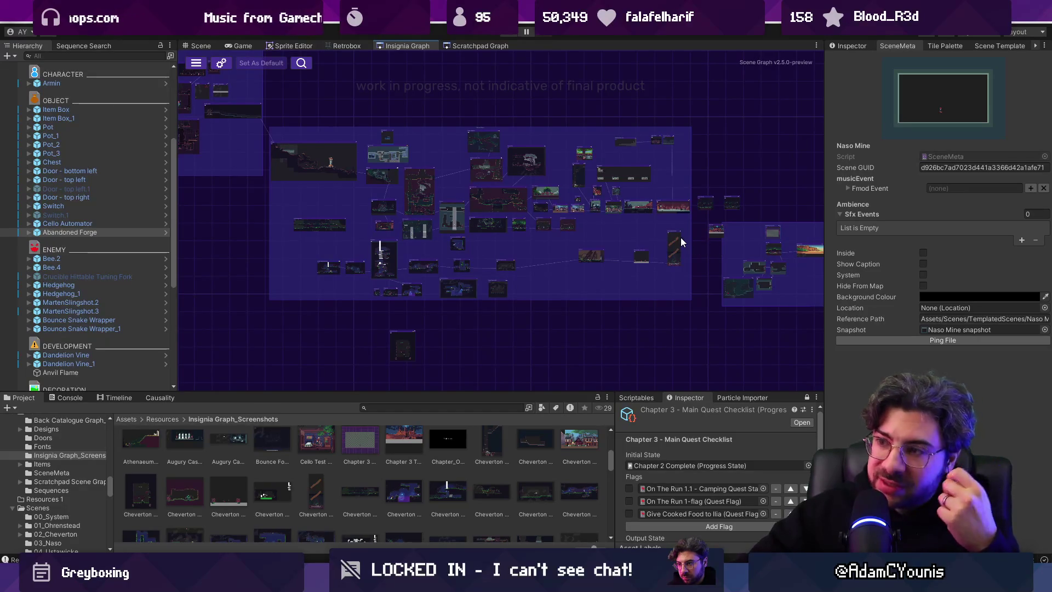
pyautogui.scroll(10, 623, 246)
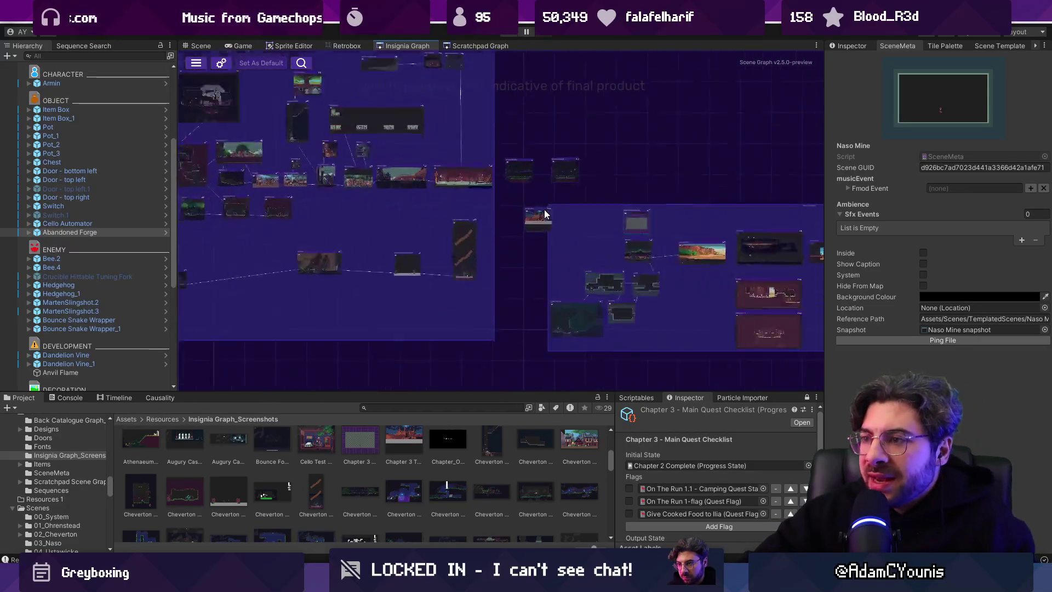
pyautogui.scroll(-10, 534, 224)
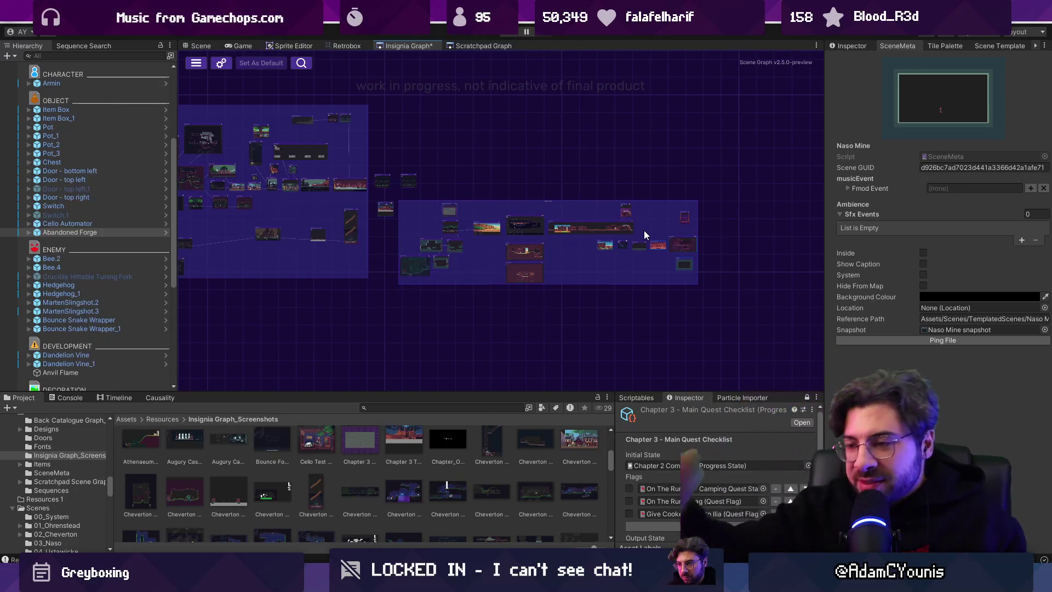
pyautogui.moveTo(482, 393)
pyautogui.mouseDown()
pyautogui.moveTo(495, 244)
pyautogui.moveTo(499, 254)
pyautogui.mouseUp()
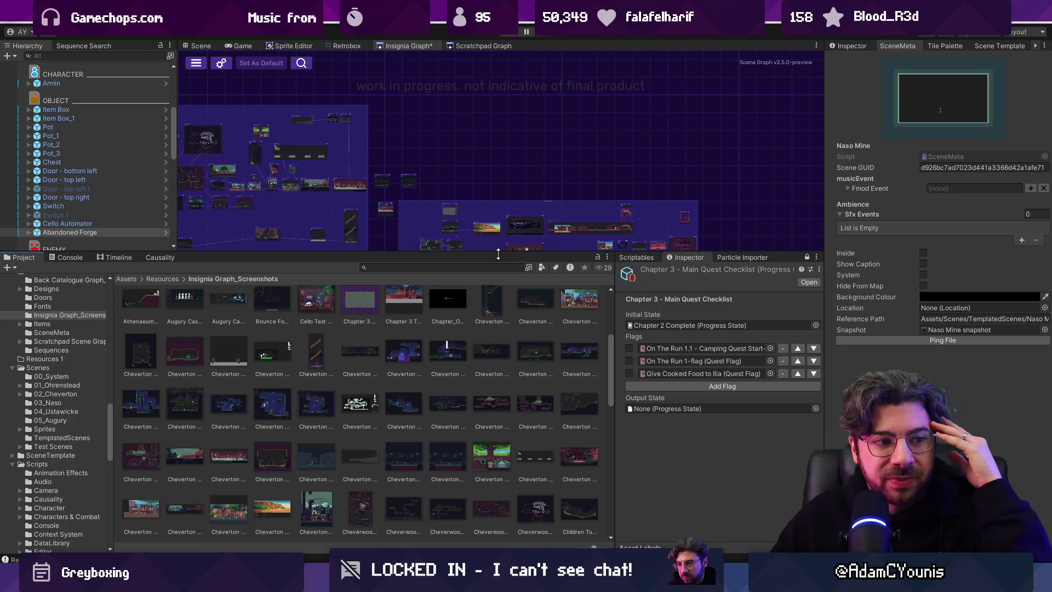
pyautogui.scroll(3, 535, 360)
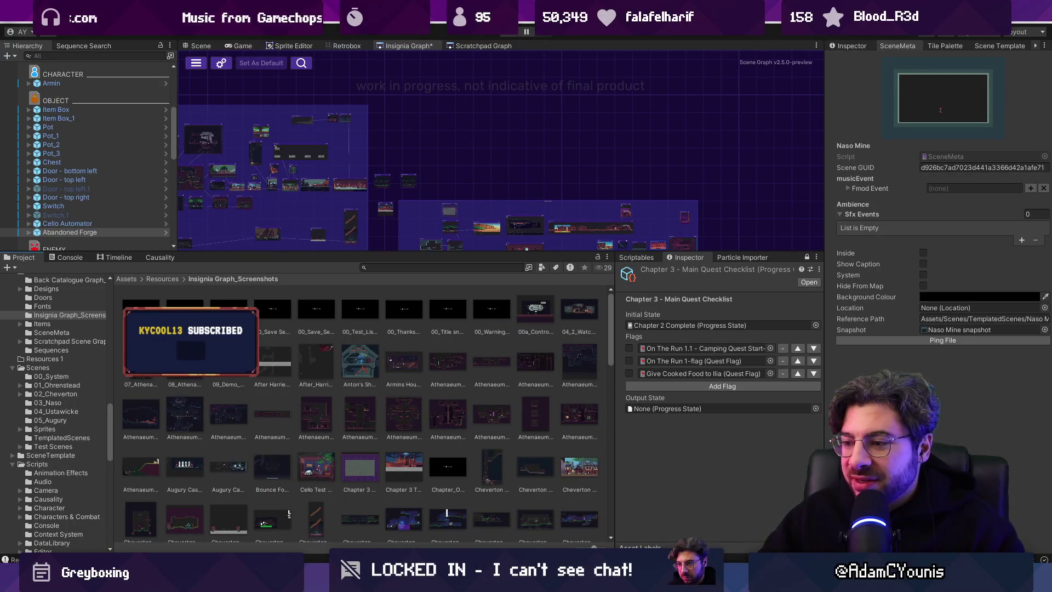
# - Launch the Fork Git client from the Start menu search ('fig')
pyautogui.press('super')
pyautogui.write('fig')
pyautogui.press('Return')
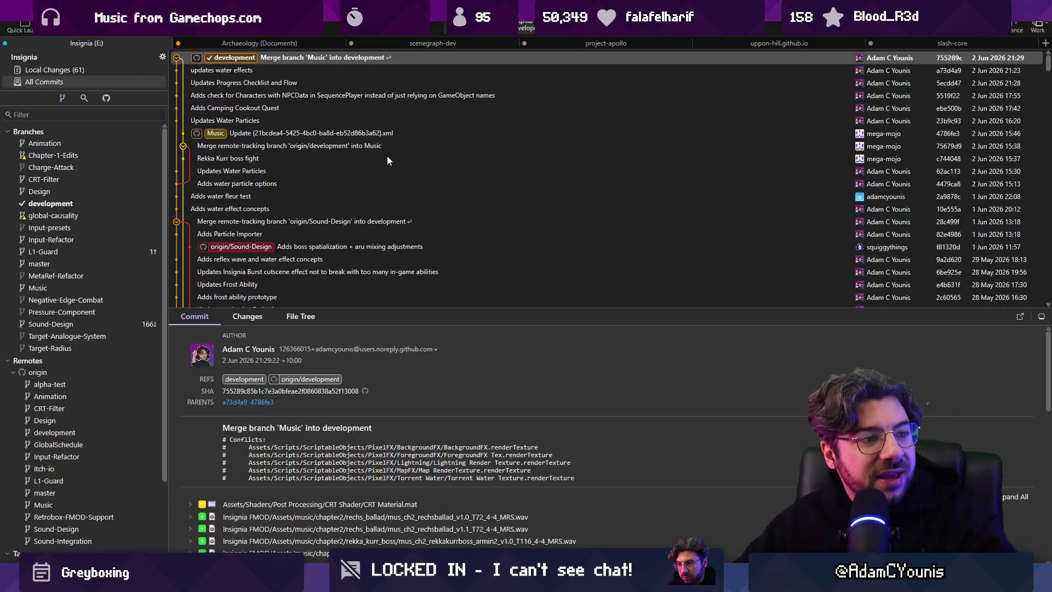
# - Stage all local changes and commit them with the message 'Adds Levels for CH3'
pyautogui.click(133, 71)
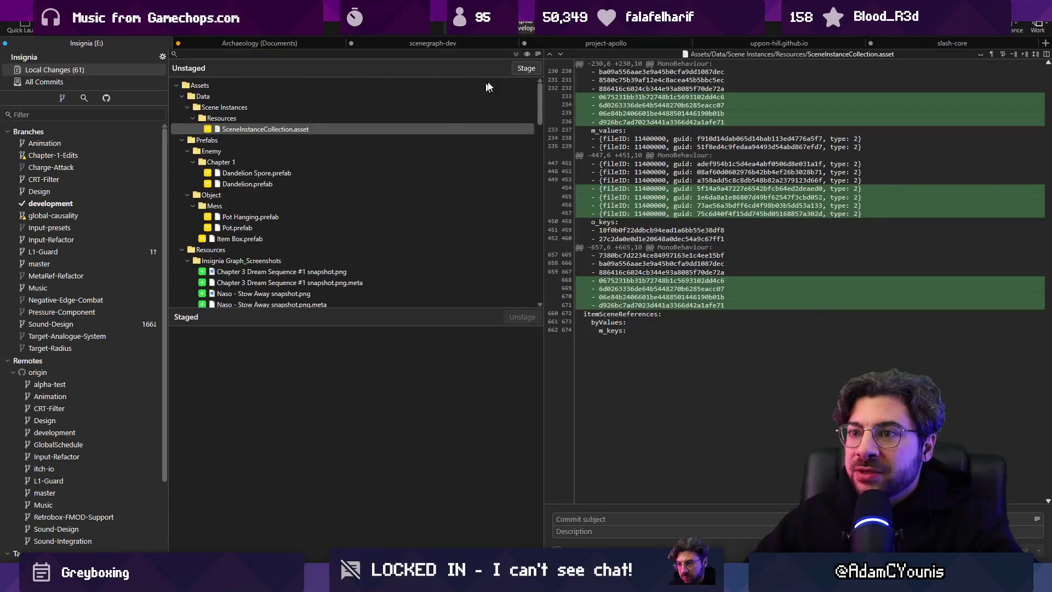
pyautogui.click(525, 68)
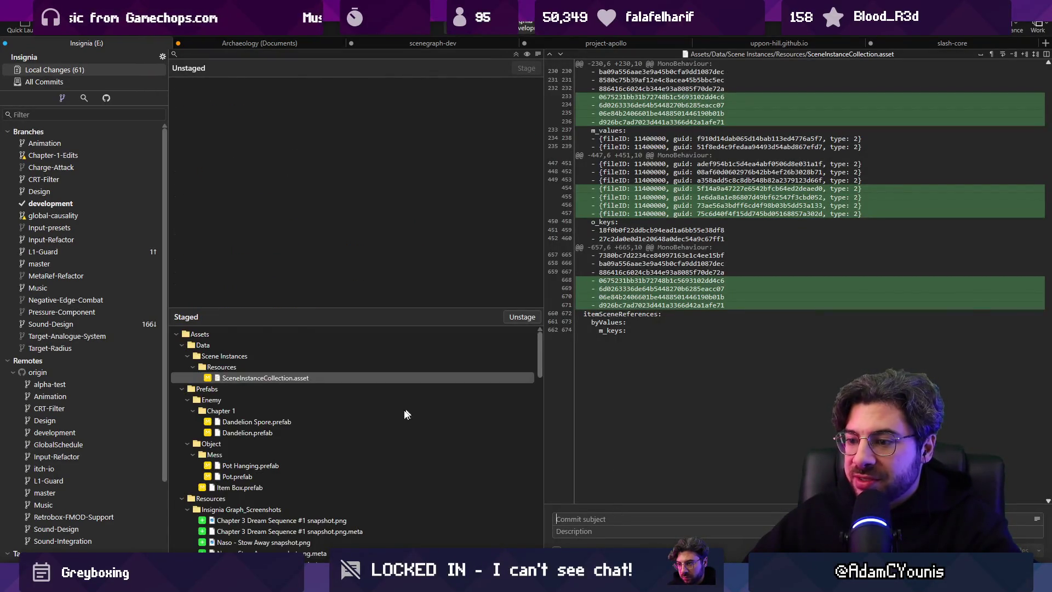
pyautogui.scroll(-10, 411, 417)
pyautogui.write('Adds Levels for CH23')
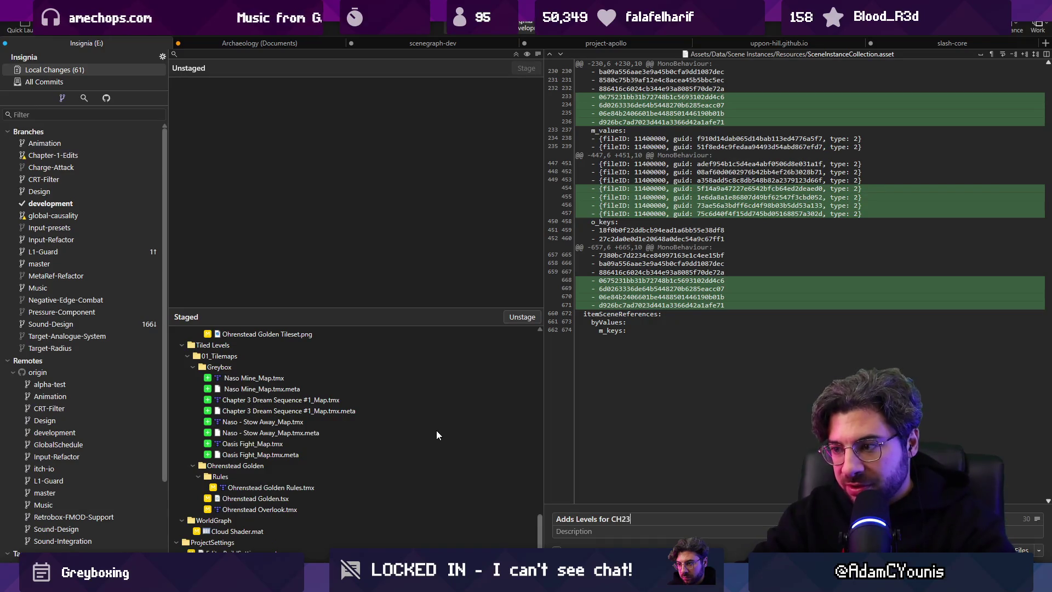
pyautogui.press('Left')
pyautogui.press('Left')
pyautogui.press('Left')
pyautogui.press('BackSpace')
pyautogui.write('S')
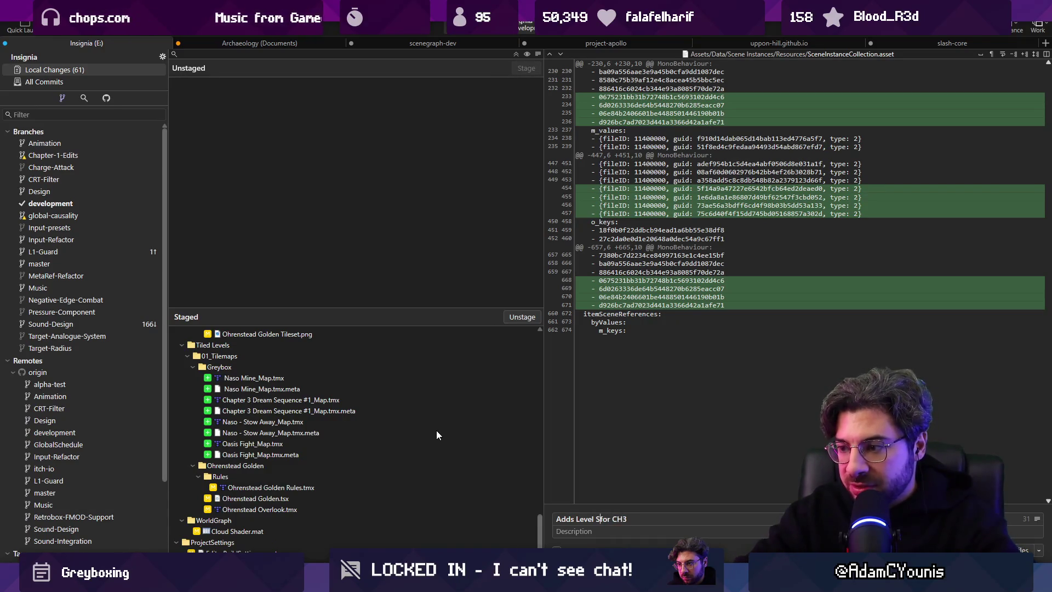
pyautogui.hotkey('ctrl', 'Return')
# - Dismiss the push prompt without pushing and switch back to Unity
pyautogui.hotkey('ctrl', 'shift', 'p')
pyautogui.press('Return')
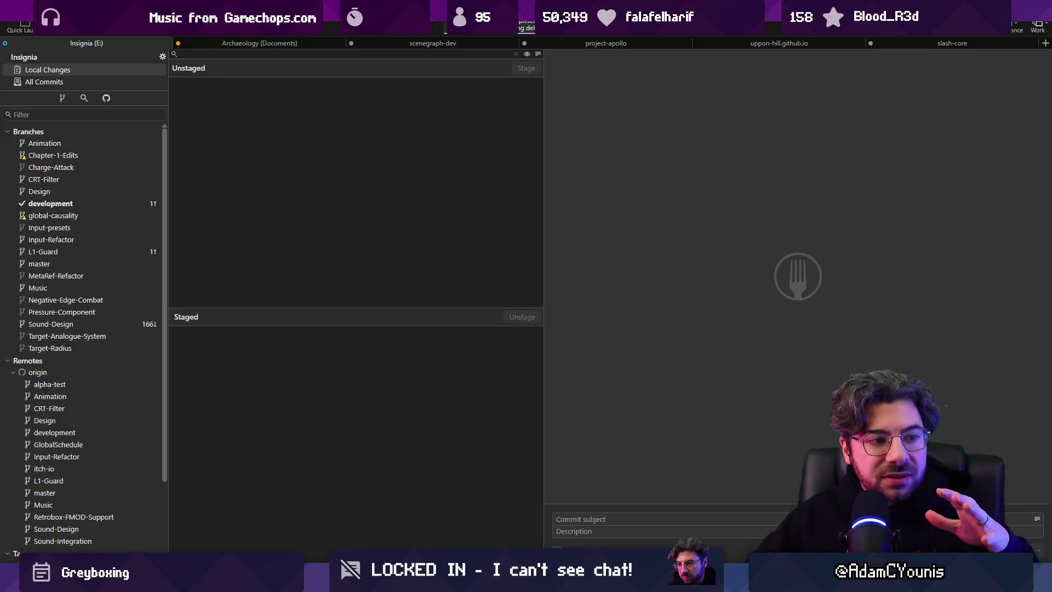
pyautogui.hotkey('alt', 'Tab')
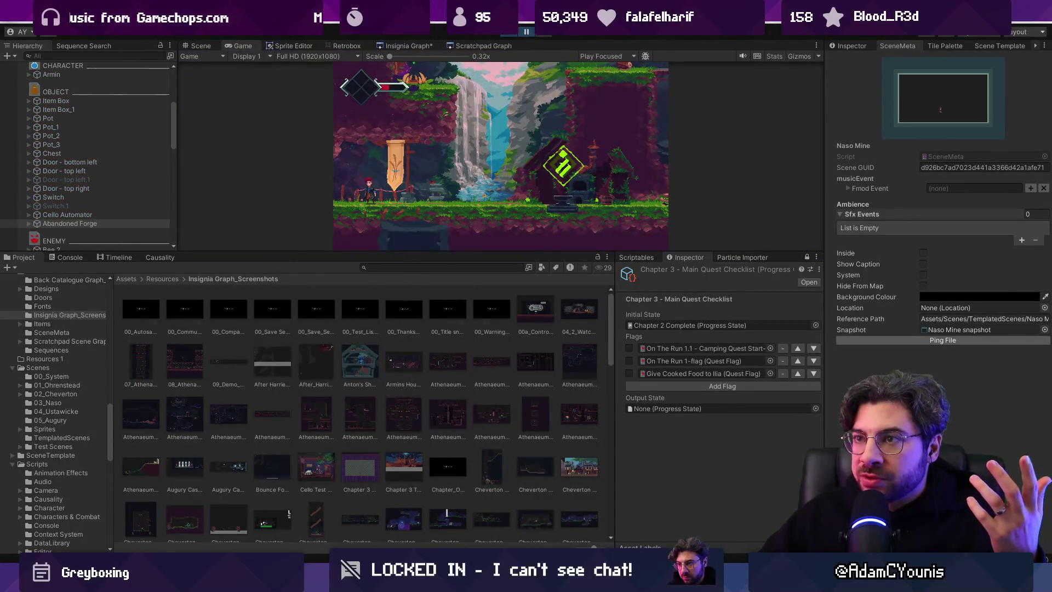
# - Open Window > Analysis > Profiler on the Memory module, resume recording, and launch Memory Profiler
pyautogui.click(389, 14)
pyautogui.moveTo(463, 282)
pyautogui.click(572, 284)
pyautogui.click(177, 247)
pyautogui.click(528, 33)
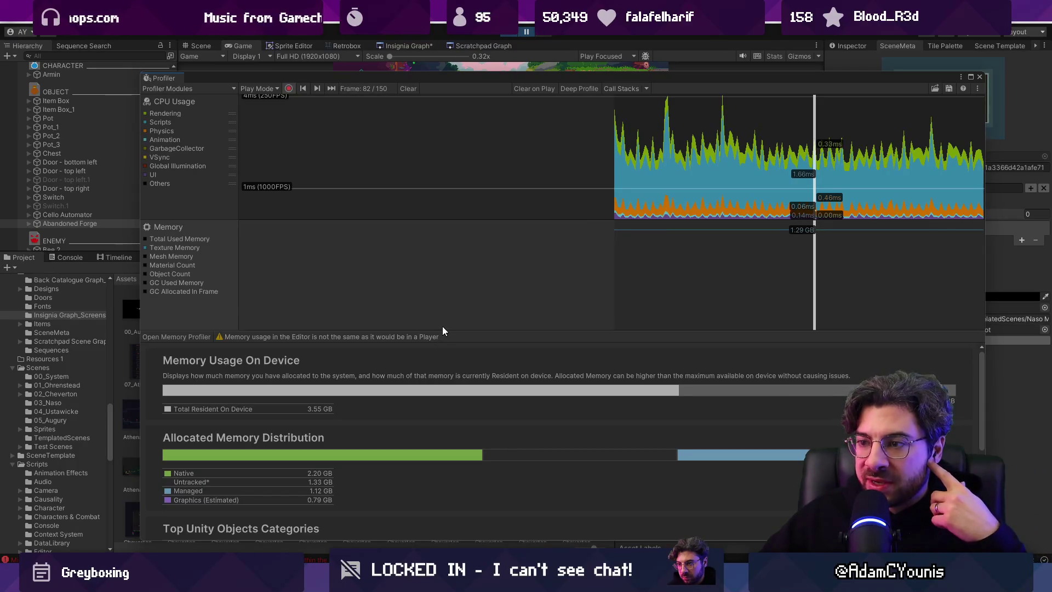
pyautogui.moveTo(442, 331)
pyautogui.mouseDown()
pyautogui.moveTo(445, 143)
pyautogui.moveTo(445, 226)
pyautogui.mouseUp()
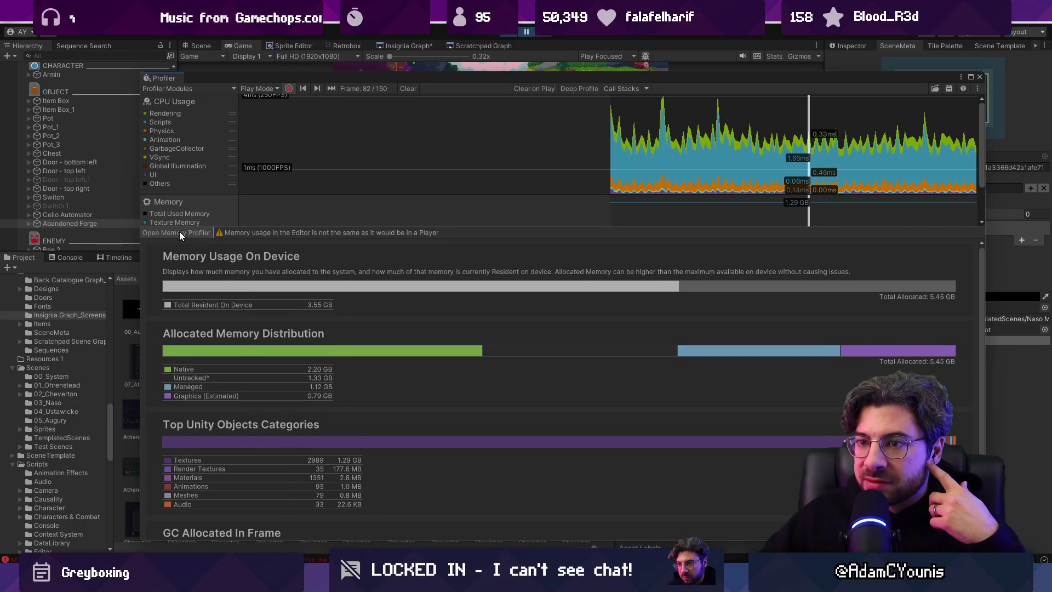
pyautogui.click(179, 232)
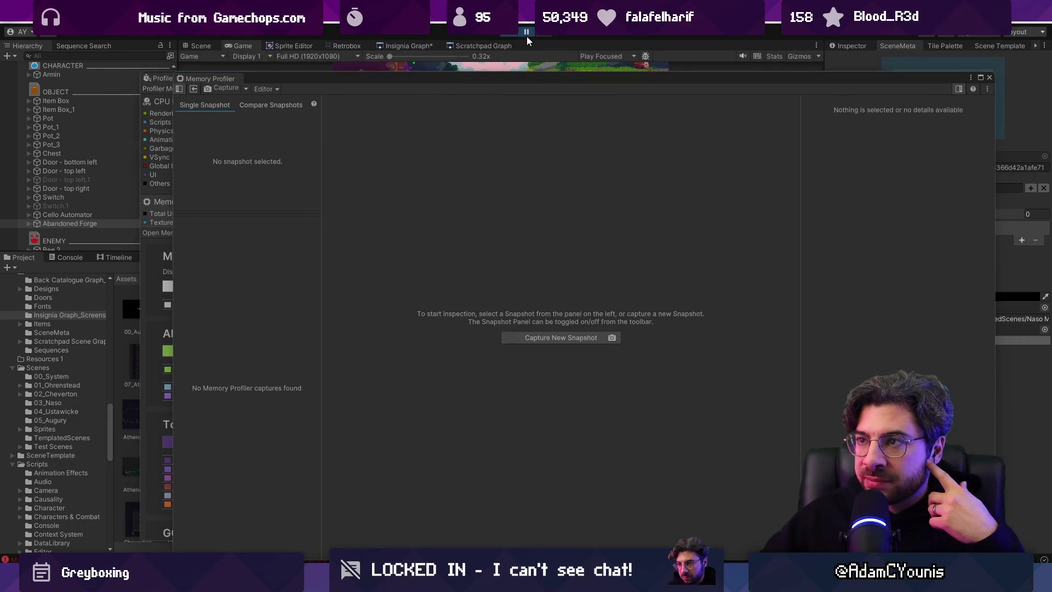
# - Cancel the snapshot capture, close Memory Profiler, and inspect one frame's memory (5.72 GB allocated)
pyautogui.click(235, 88)
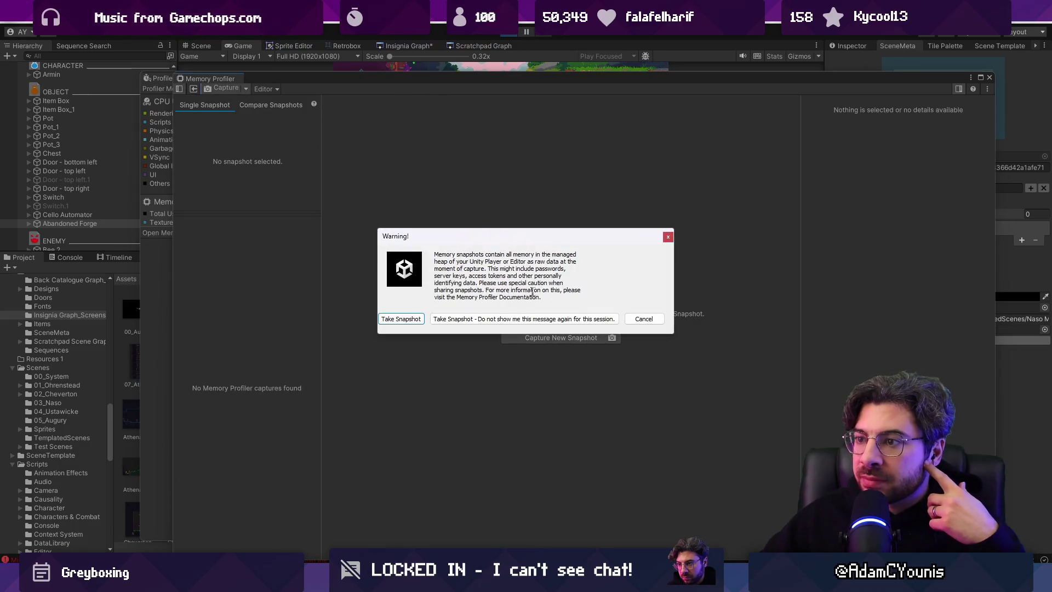
pyautogui.click(644, 320)
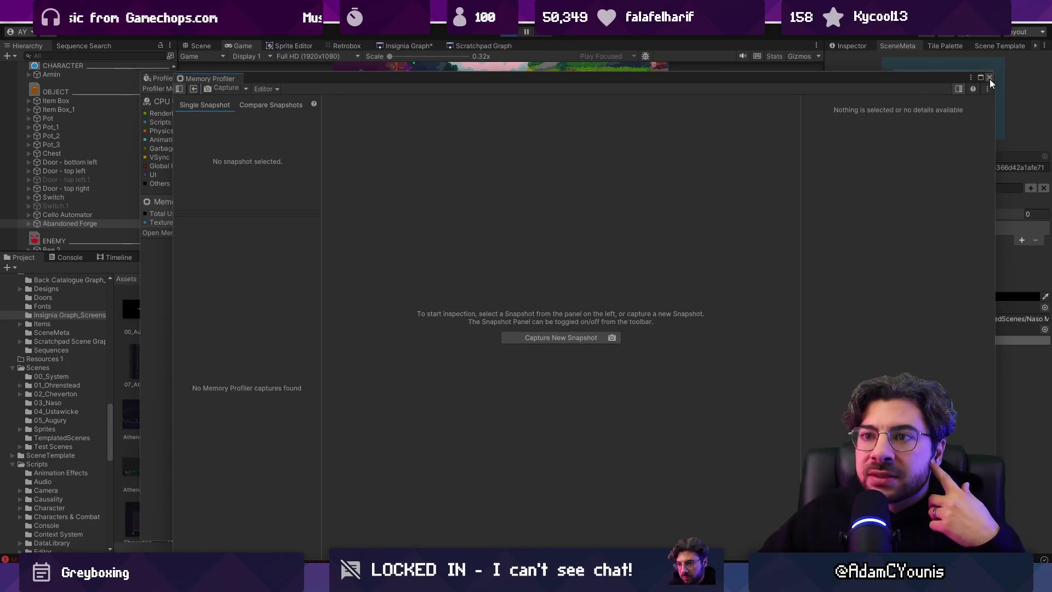
pyautogui.click(179, 90)
pyautogui.click(179, 90)
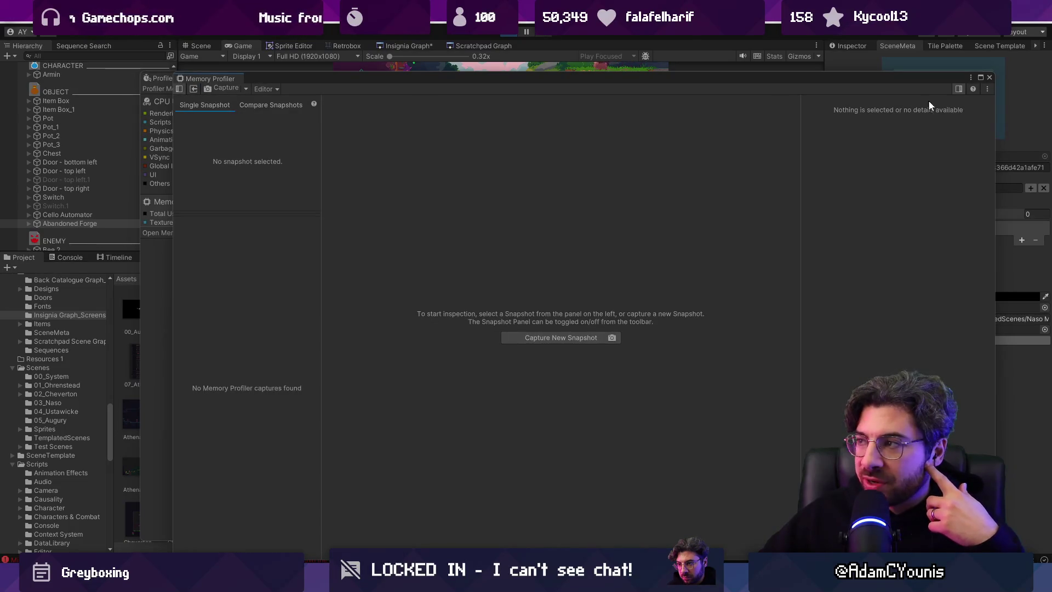
pyautogui.click(989, 77)
pyautogui.click(497, 181)
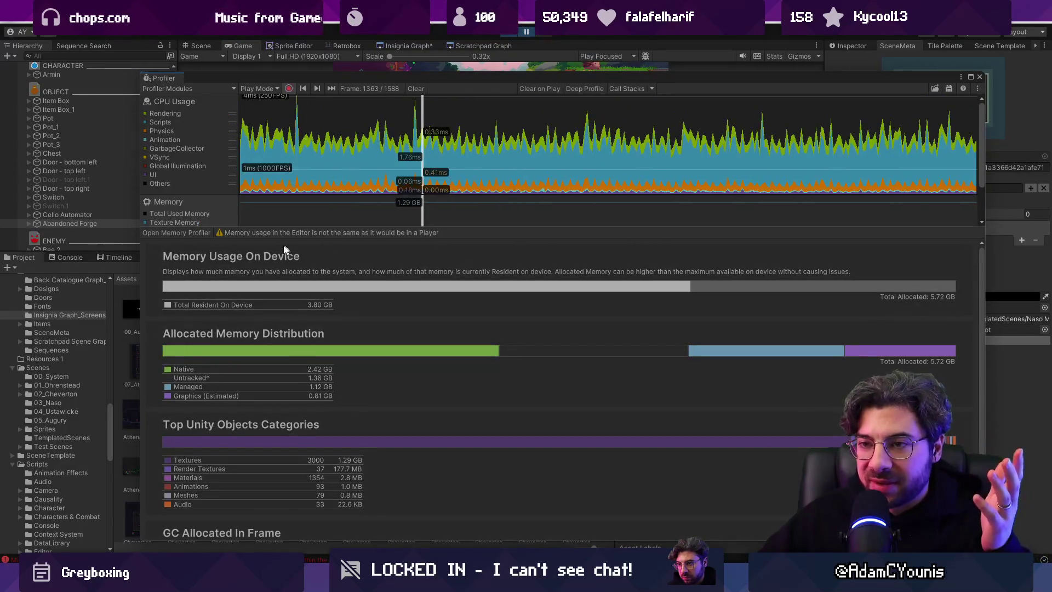
# - Enable Deep Profile, confirm the script reload, and run the game to collect data
pyautogui.scroll(-3, 493, 318)
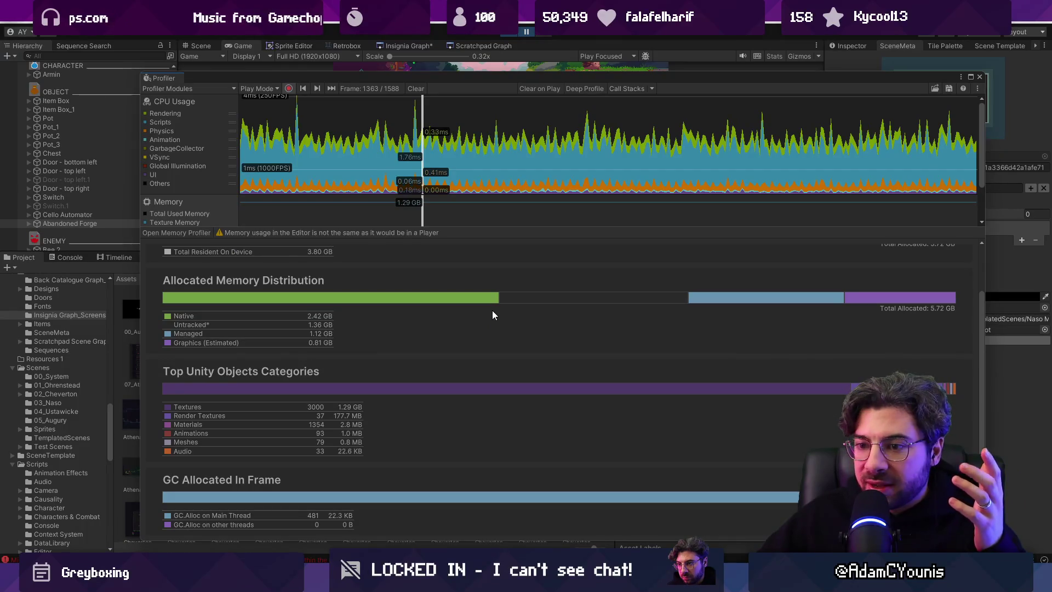
pyautogui.scroll(3, 473, 305)
pyautogui.scroll(-3, 459, 304)
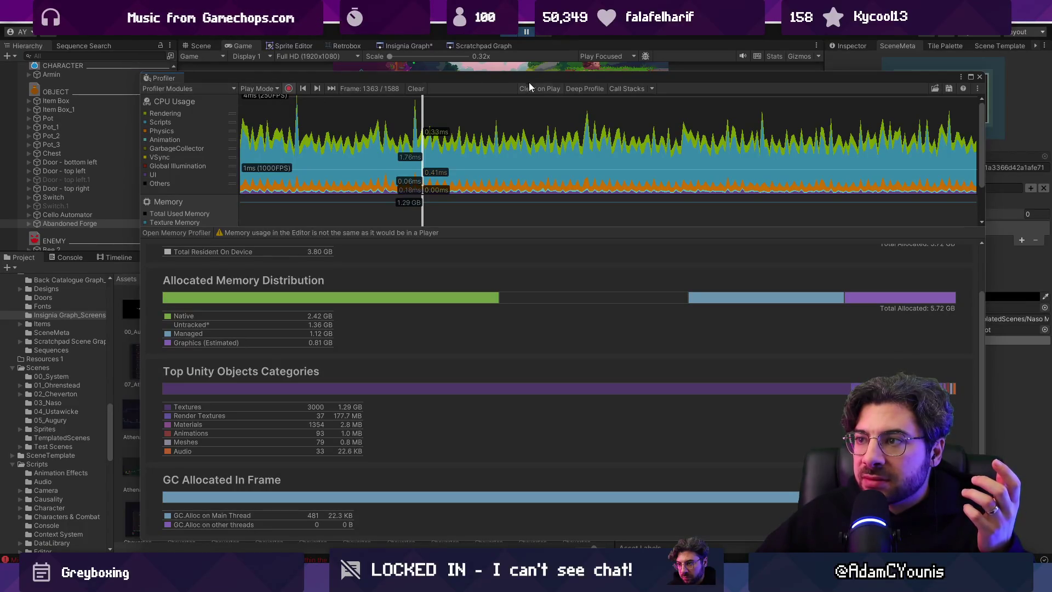
pyautogui.click(573, 88)
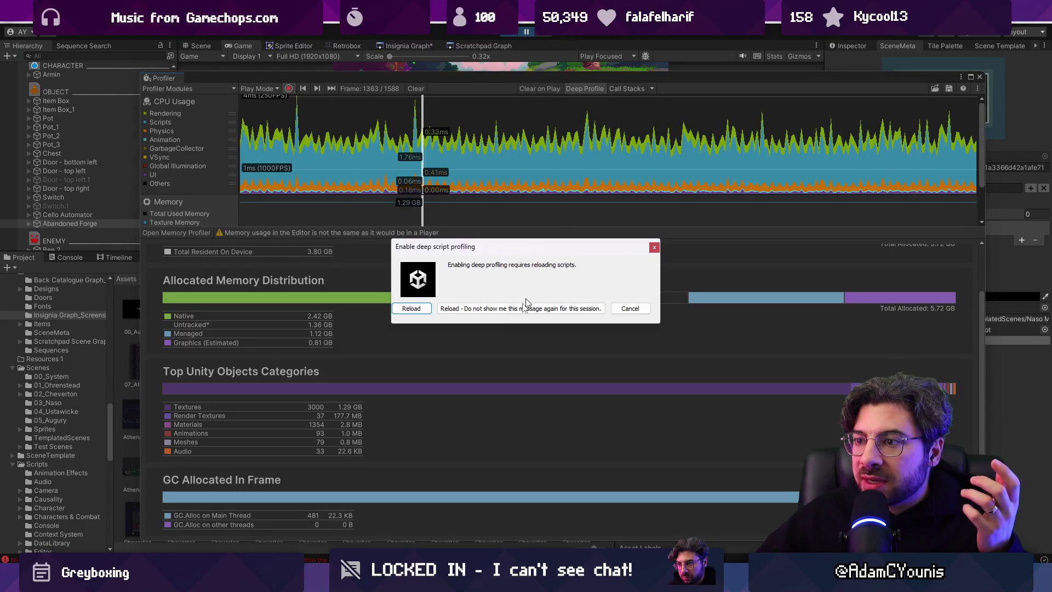
pyautogui.click(413, 310)
pyautogui.click(511, 35)
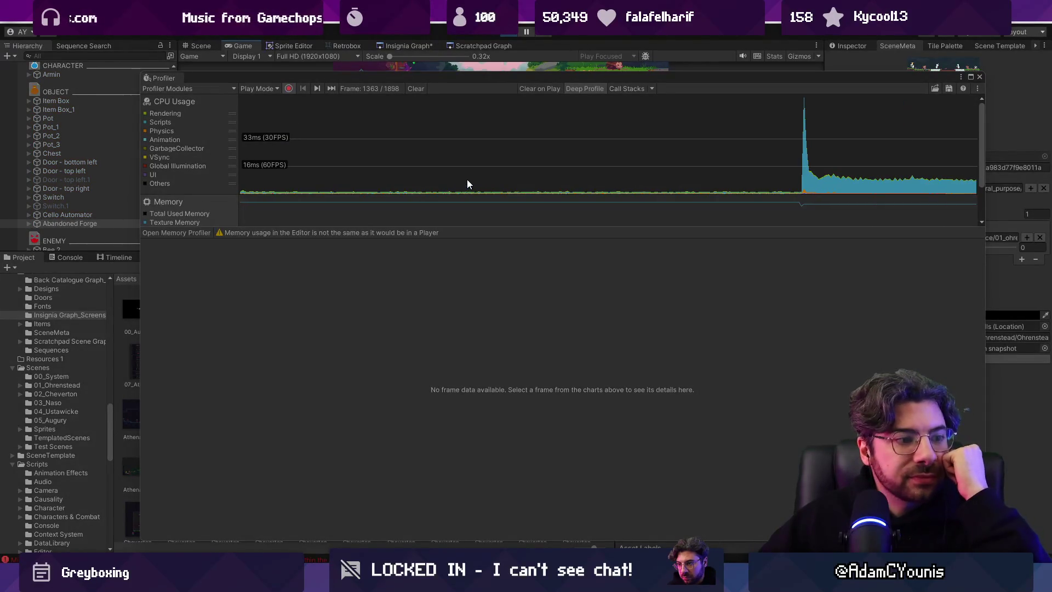
# - Inspect a recorded frame's memory usage, then close the Profiler window
pyautogui.click(618, 214)
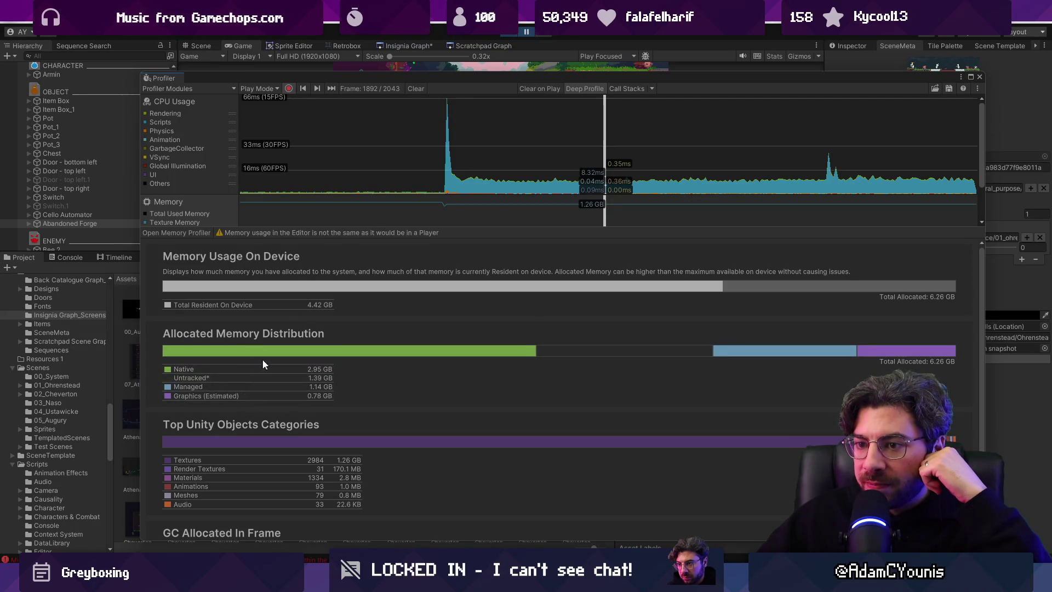
pyautogui.scroll(-3, 329, 456)
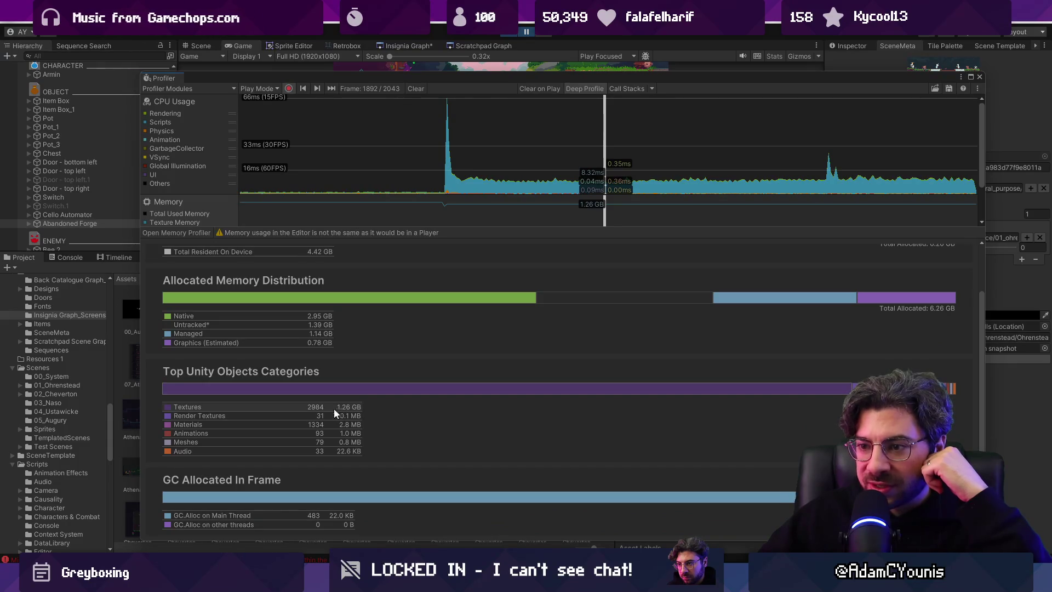
pyautogui.moveTo(294, 410)
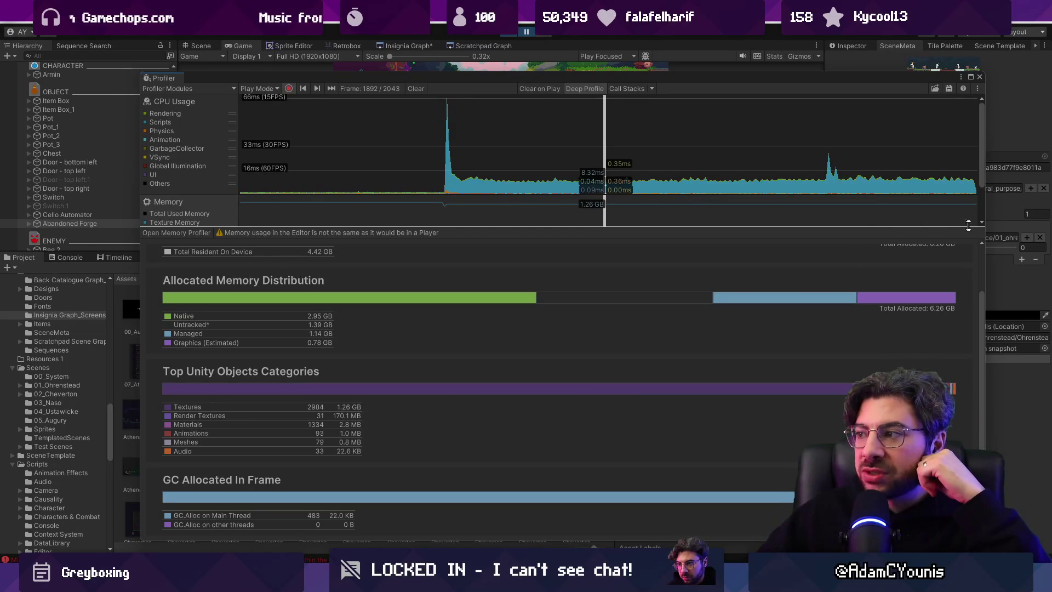
pyautogui.click(980, 77)
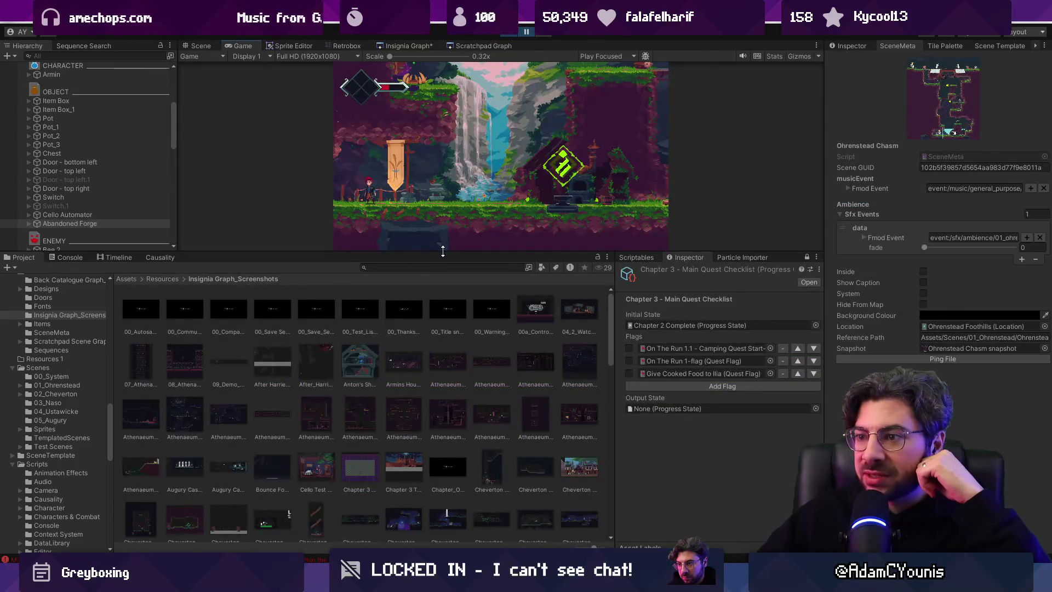
# - Enlarge the Game view, exit Play mode, and expand GameEngine in the Hierarchy
pyautogui.moveTo(443, 251); pyautogui.dragTo(443, 359)
pyautogui.click(514, 33)
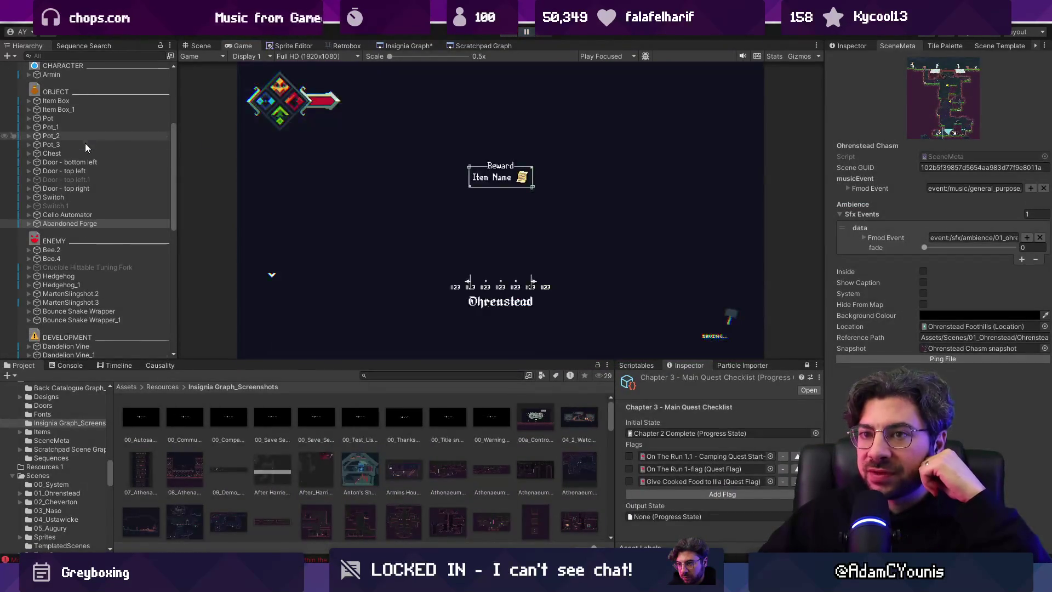
pyautogui.click(54, 102)
pyautogui.click(29, 102)
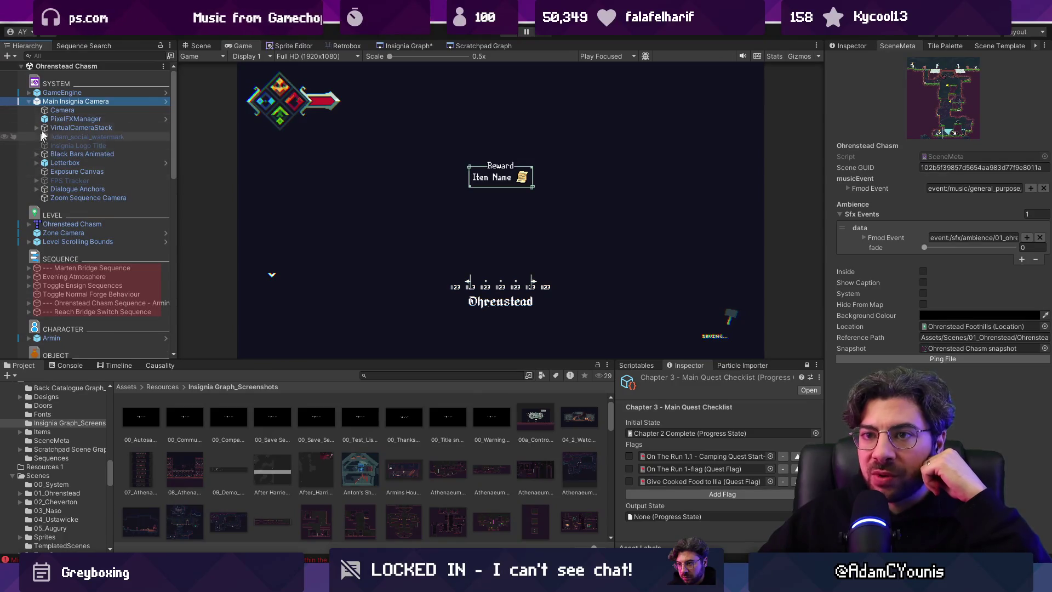
pyautogui.click(29, 93)
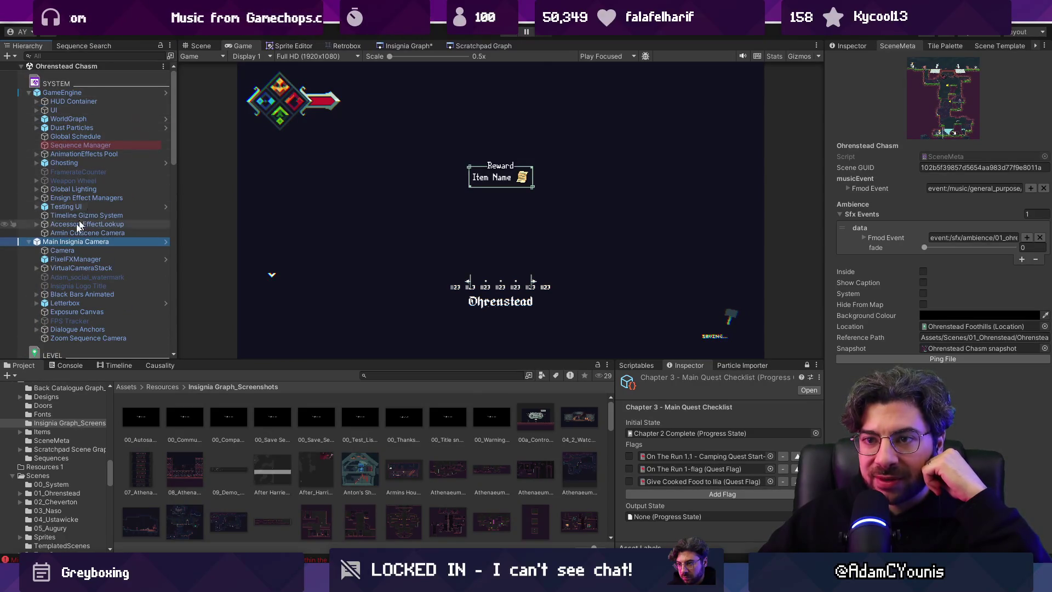
pyautogui.click(29, 241)
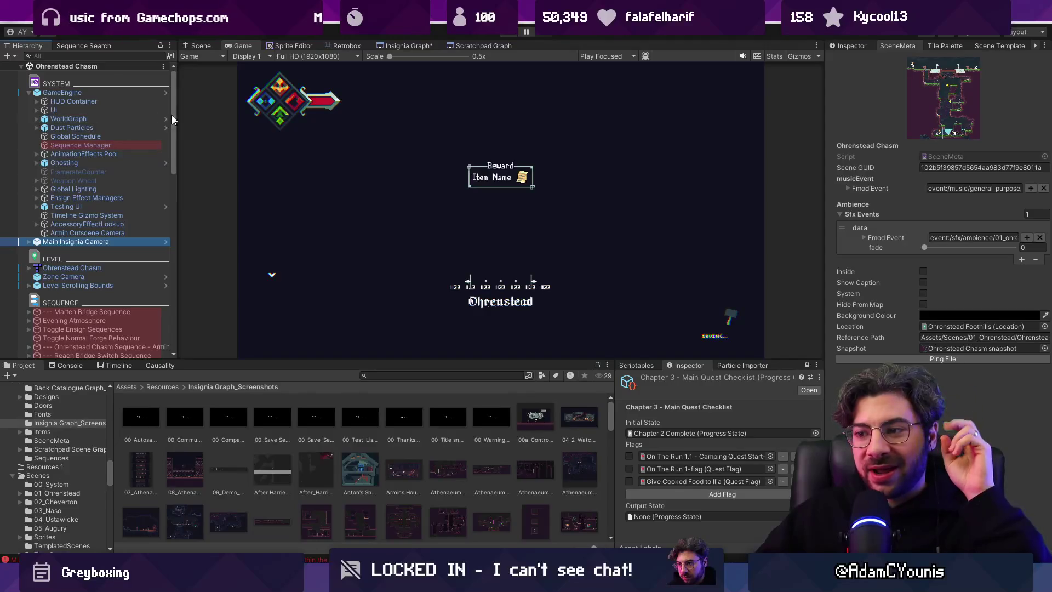
# - Search the Project for 'spotlight' and open the screen_spotlight texture in an image viewer
pyautogui.click(406, 376)
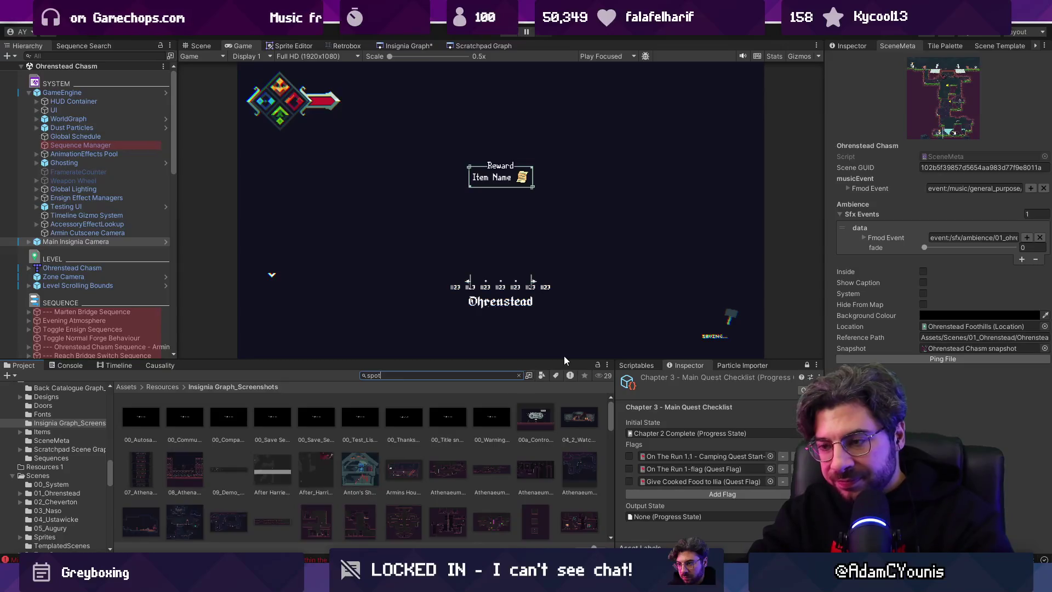
pyautogui.write('spotlight')
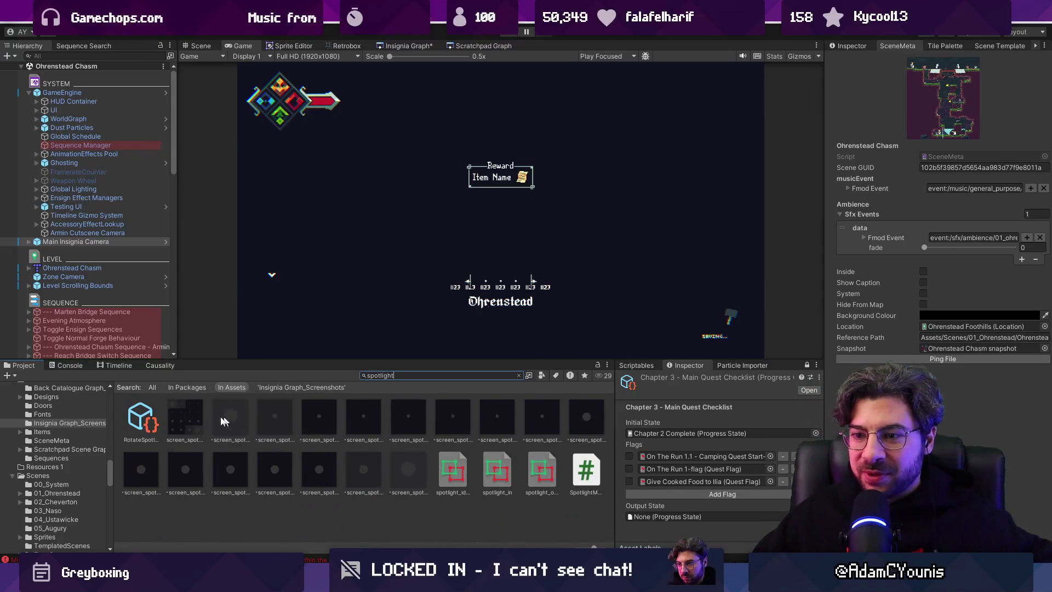
pyautogui.click(185, 417)
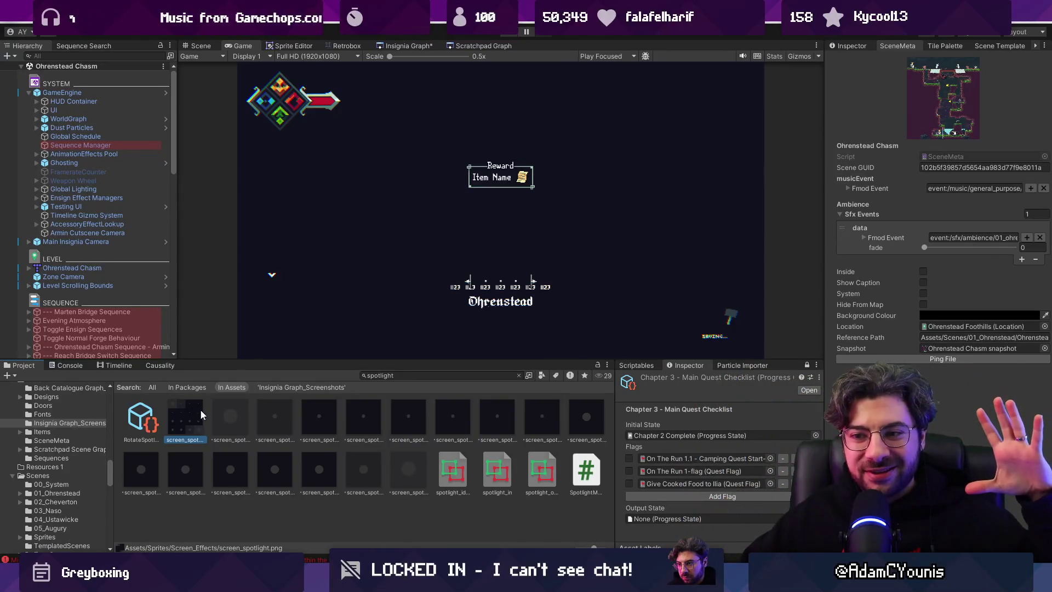
pyautogui.doubleClick(194, 417)
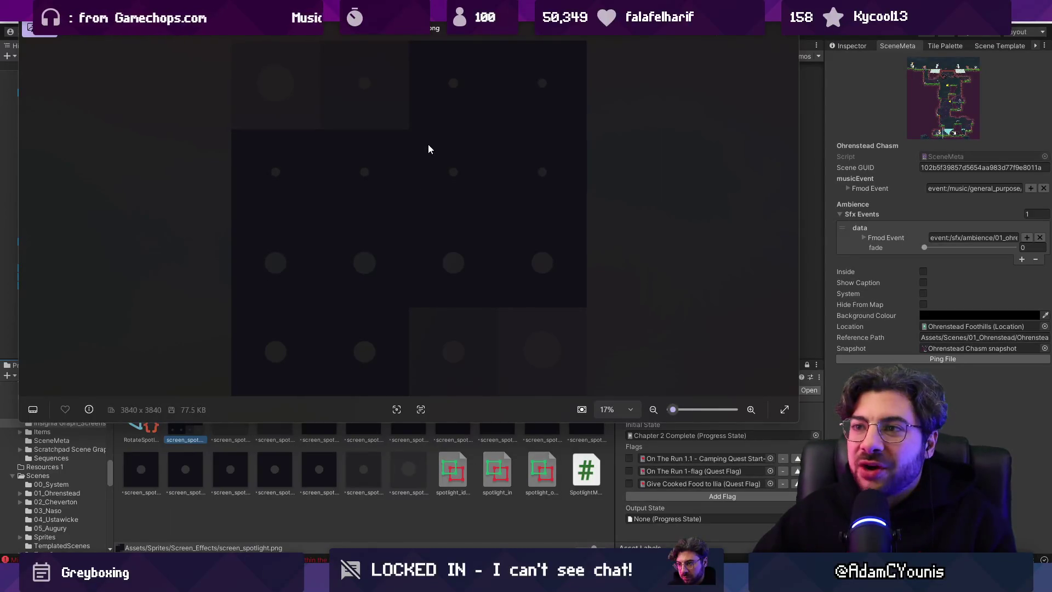
pyautogui.moveTo(460, 26); pyautogui.dragTo(468, 35)
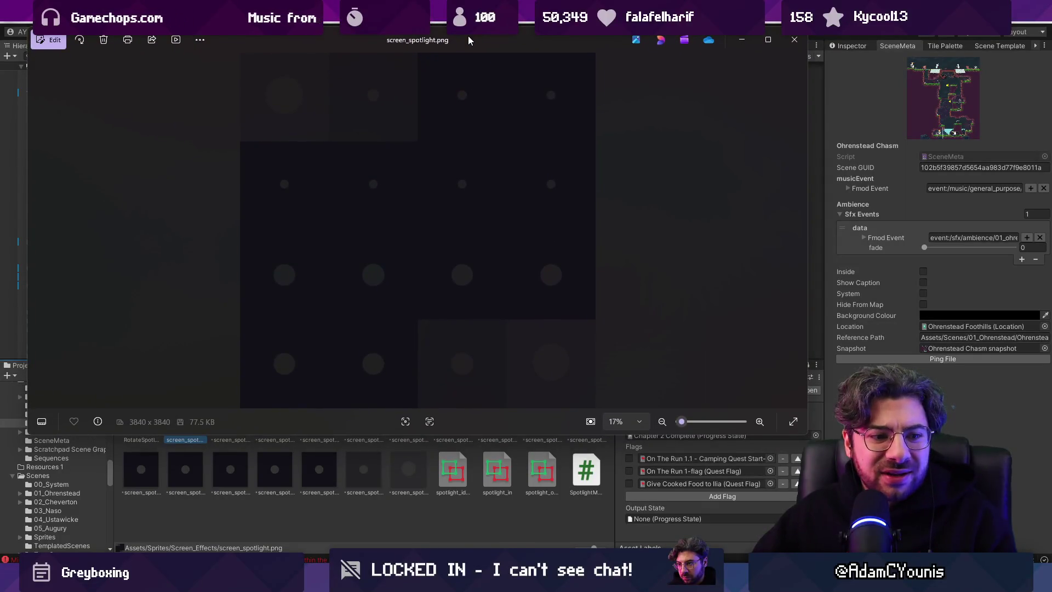
pyautogui.click(793, 41)
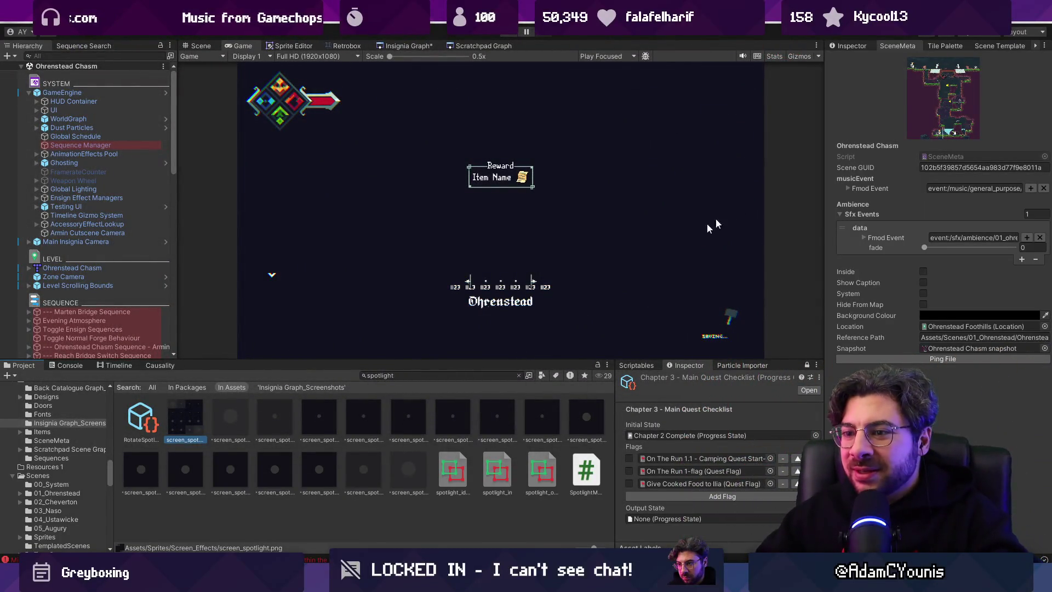
pyautogui.moveTo(513, 362); pyautogui.dragTo(515, 377)
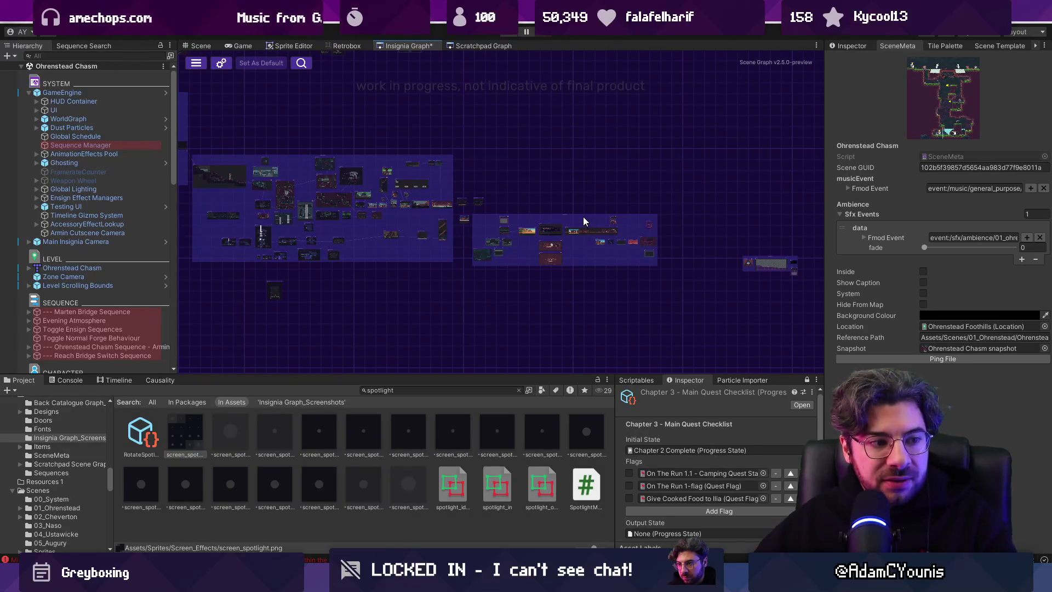
# - Zoom and pan the Insignia Graph over to the Ohrenstead level thumbnails
pyautogui.scroll(5, 436, 200)
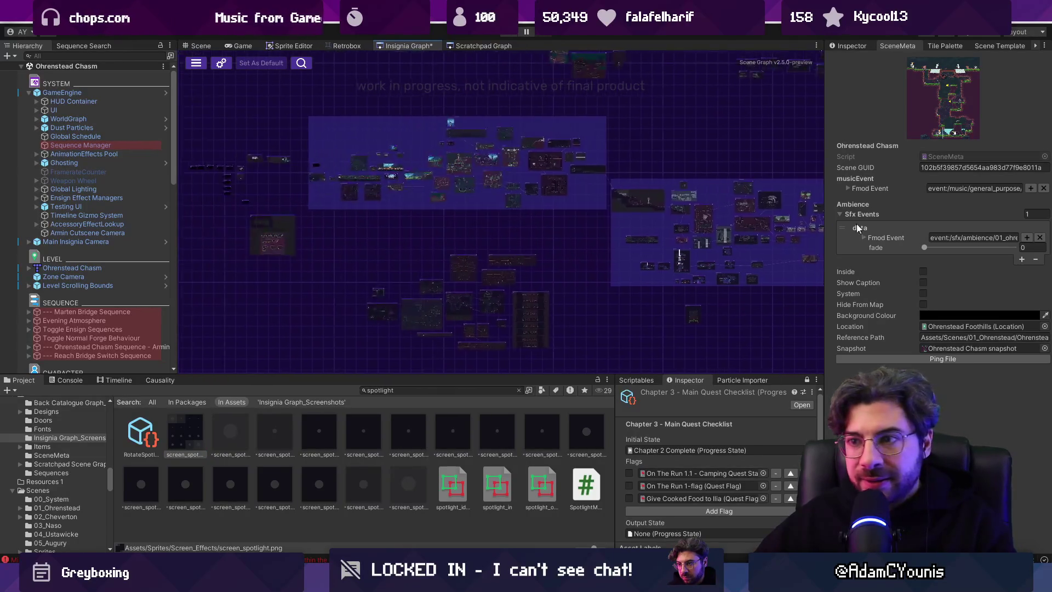
pyautogui.scroll(5, 440, 198)
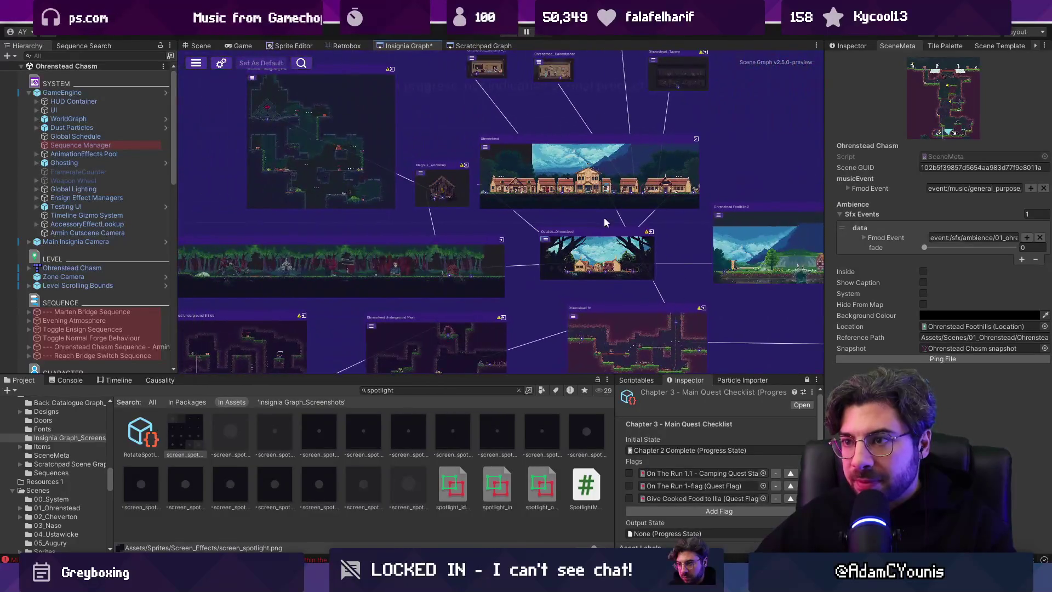
pyautogui.moveTo(686, 229); pyautogui.dragTo(488, 212)
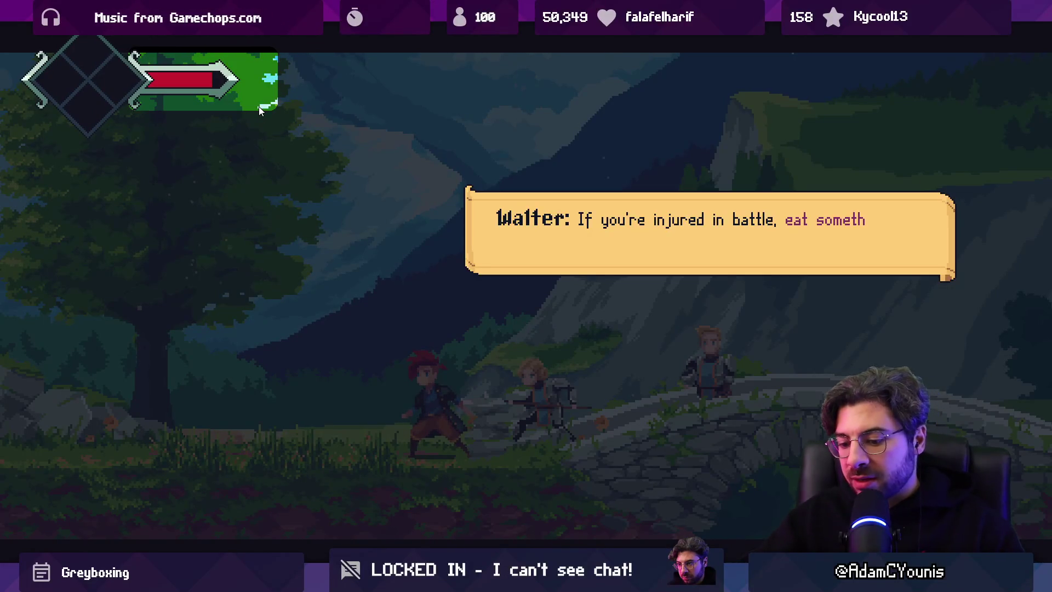
# - Exit fullscreen and Play mode, clear the 'spotlight' Project search, and return to the Insignia Graph
pyautogui.hotkey('shift', 'space')
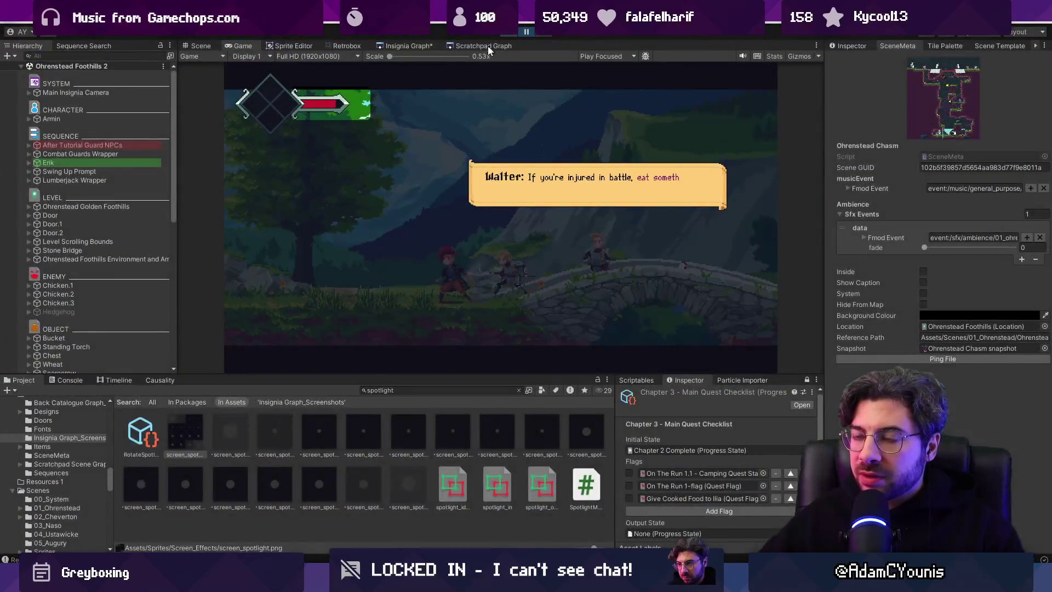
pyautogui.hotkey('ctrl', 'p')
pyautogui.click(197, 45)
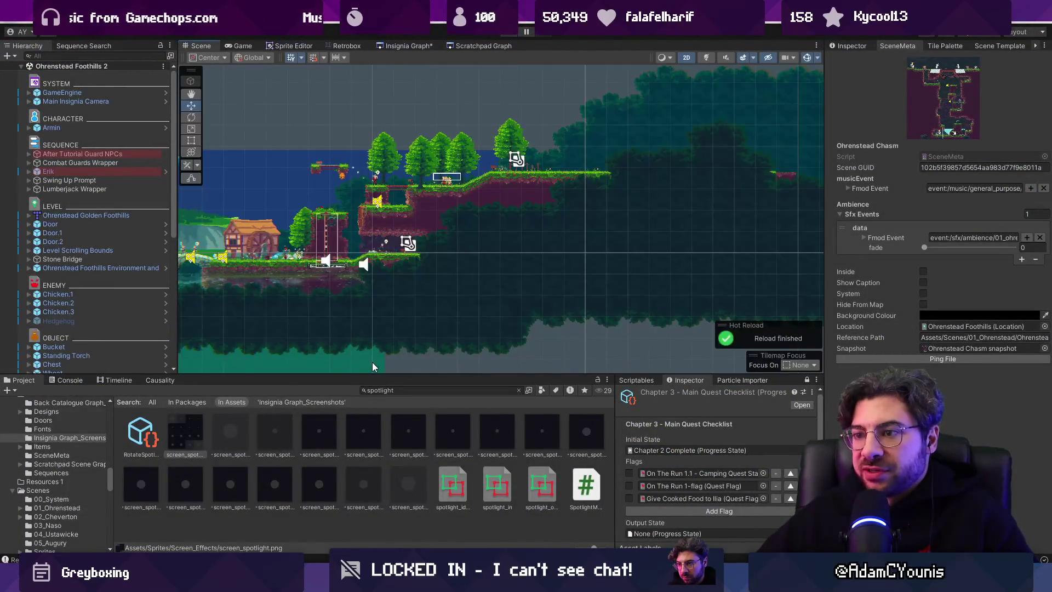
pyautogui.moveTo(377, 373); pyautogui.dragTo(377, 282)
pyautogui.click(518, 298)
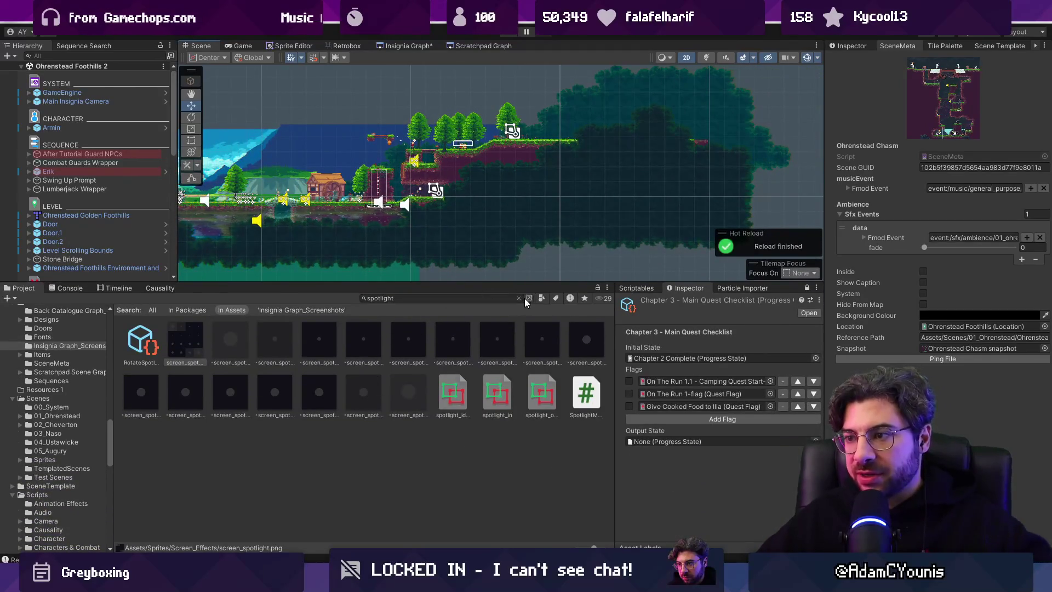
pyautogui.click(394, 45)
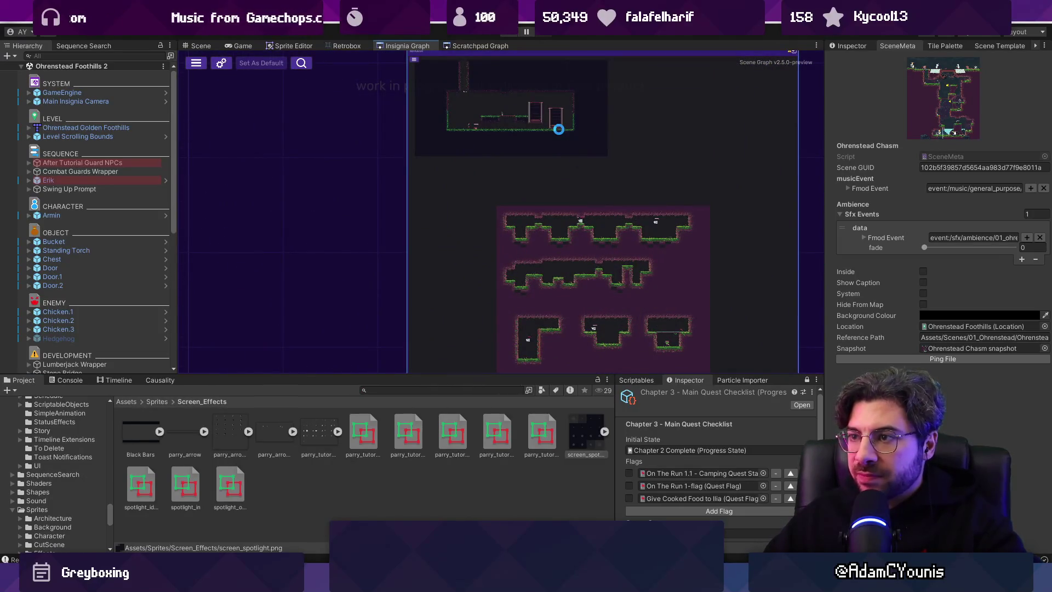
pyautogui.click(295, 46)
pyautogui.click(402, 46)
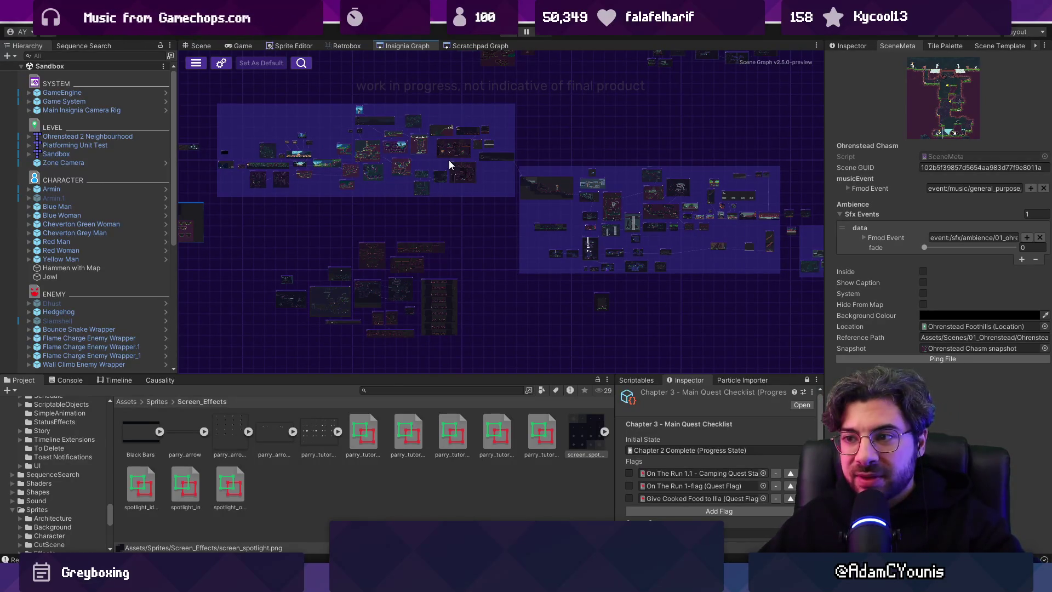
pyautogui.moveTo(507, 223); pyautogui.dragTo(258, 224)
pyautogui.scroll(6, 258, 224)
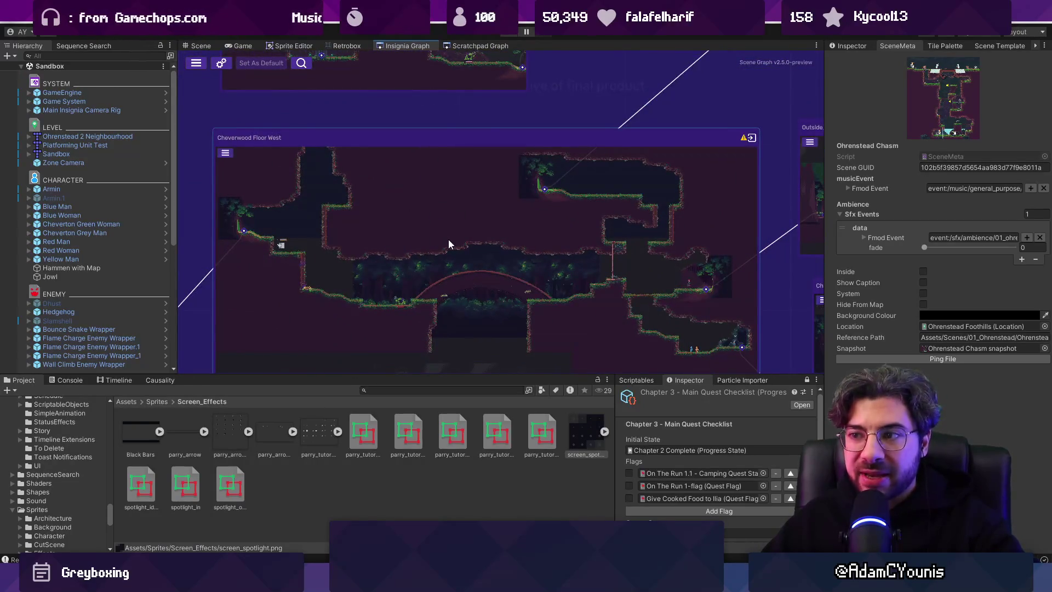
pyautogui.scroll(-10, 473, 244)
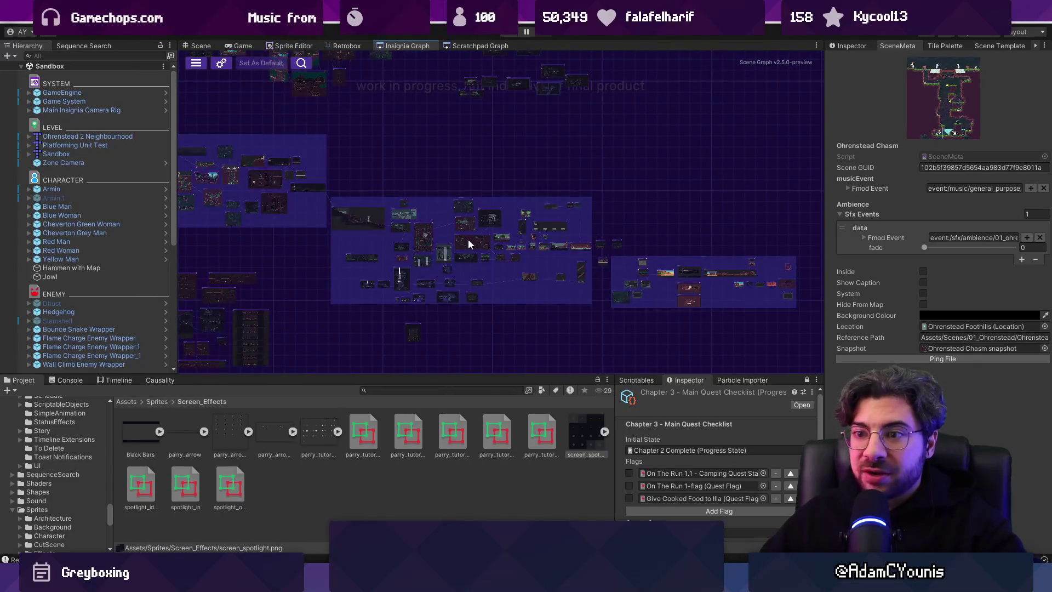
pyautogui.moveTo(301, 242)
pyautogui.mouseDown()
pyautogui.moveTo(544, 239)
pyautogui.moveTo(440, 201)
pyautogui.moveTo(435, 214)
pyautogui.mouseUp()
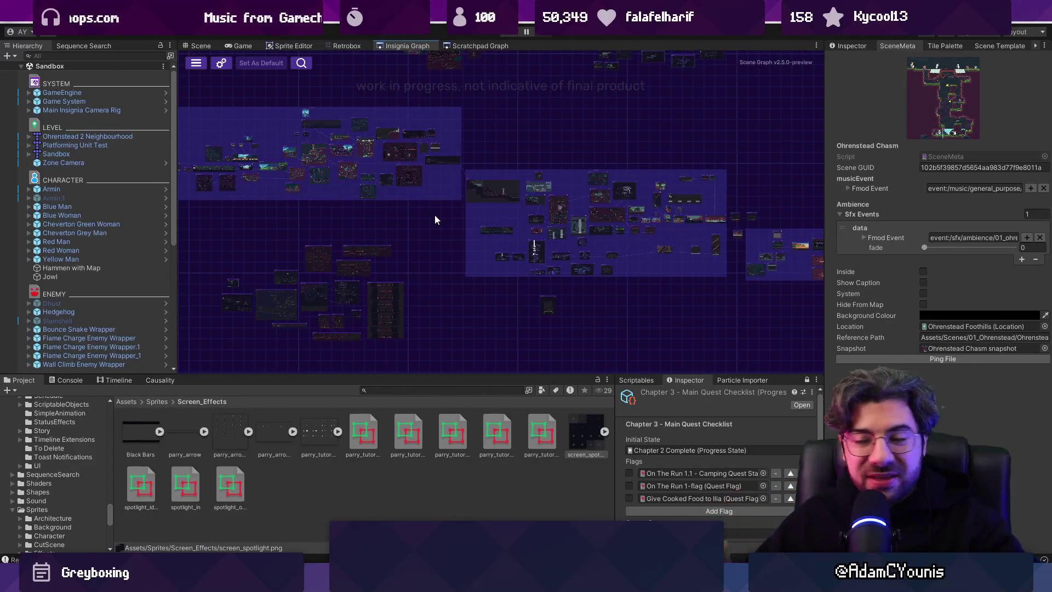
pyautogui.moveTo(336, 218)
pyautogui.mouseDown()
pyautogui.moveTo(435, 274)
pyautogui.moveTo(537, 307)
pyautogui.moveTo(640, 264)
pyautogui.moveTo(205, 238)
pyautogui.moveTo(358, 258)
pyautogui.moveTo(718, 262)
pyautogui.mouseUp()
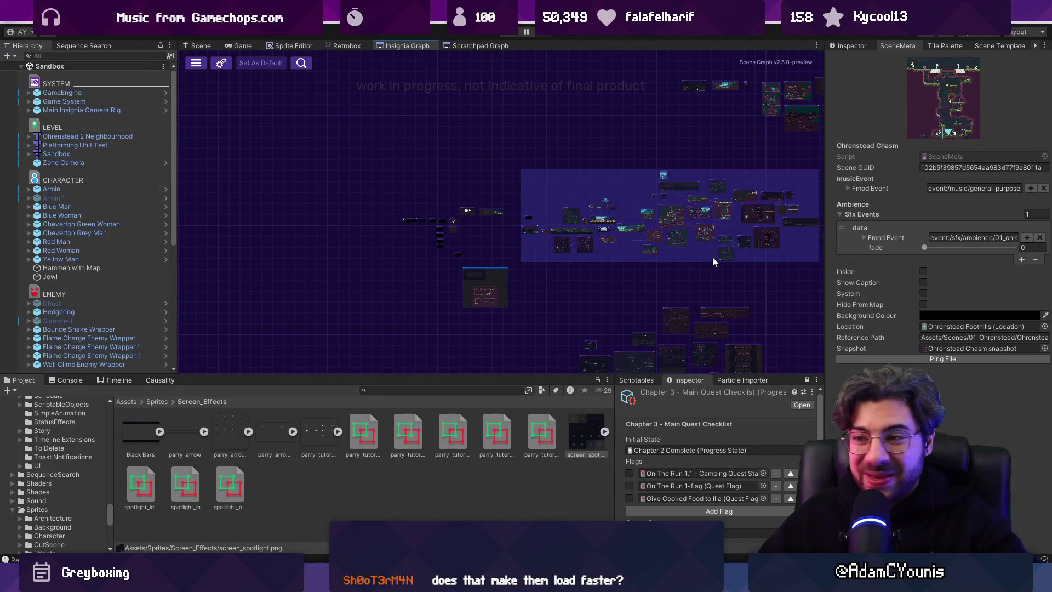
pyautogui.scroll(3, 481, 306)
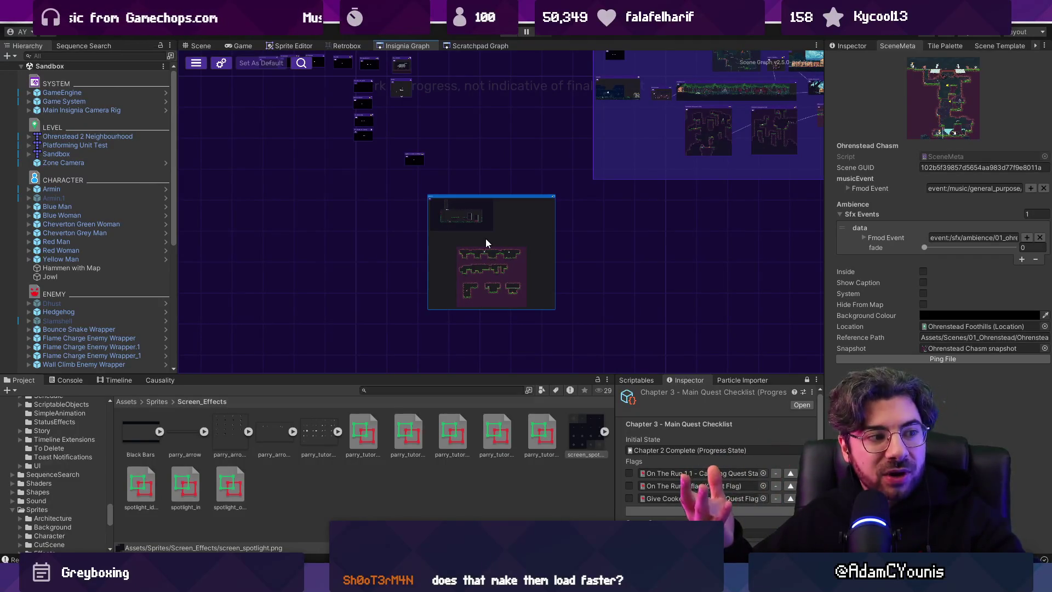
pyautogui.doubleClick(488, 237)
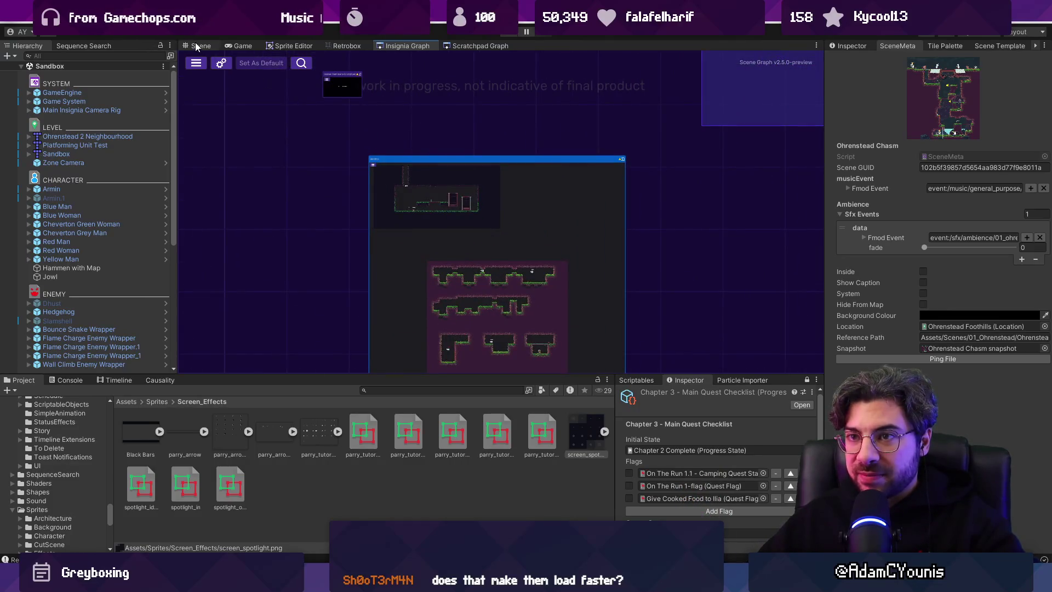
pyautogui.scroll(8, 472, 220)
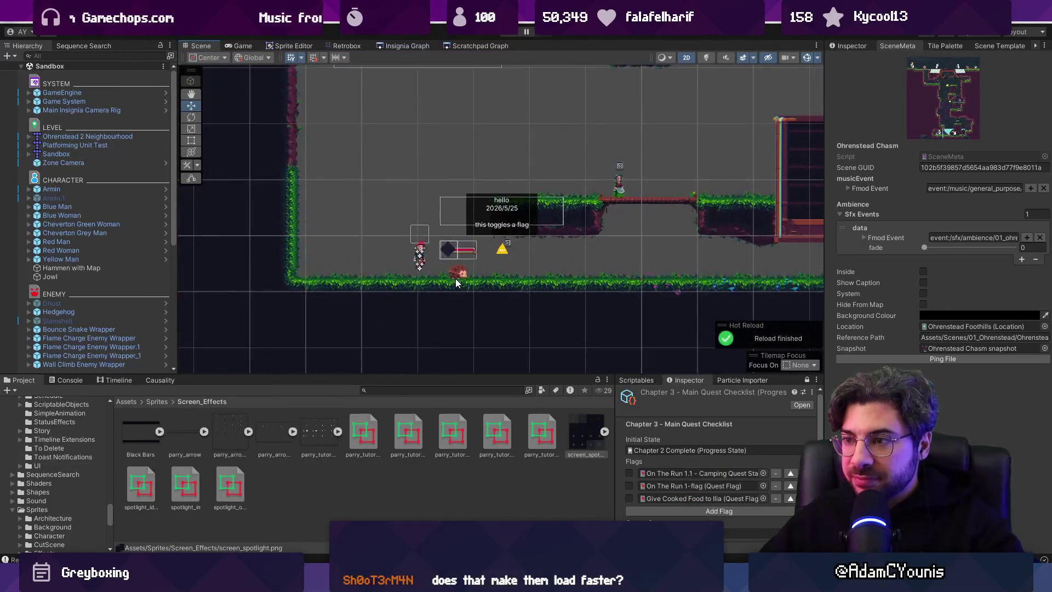
# - Select the Hedgehog enemy in the Hierarchy and delete it from the Sandbox scene
pyautogui.click(463, 277)
pyautogui.click(53, 311)
pyautogui.click(28, 312)
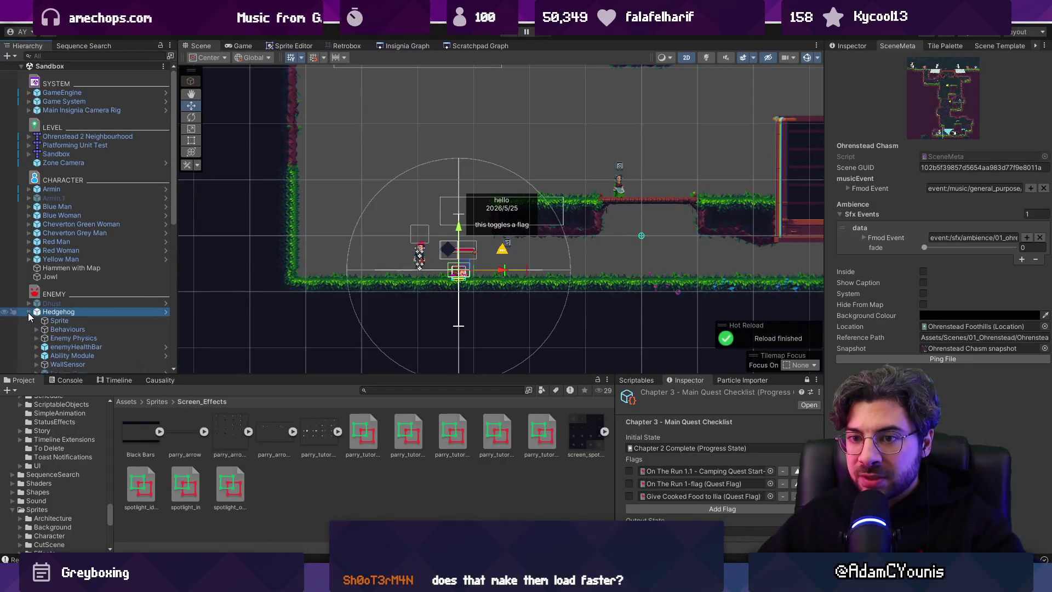
pyautogui.click(851, 45)
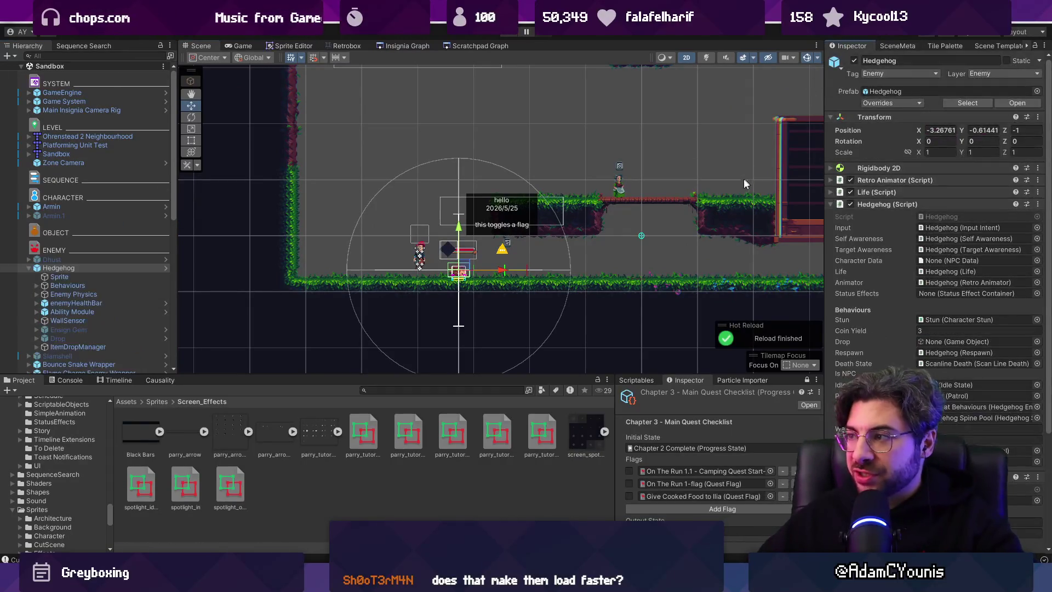
pyautogui.click(882, 205)
pyautogui.click(881, 215)
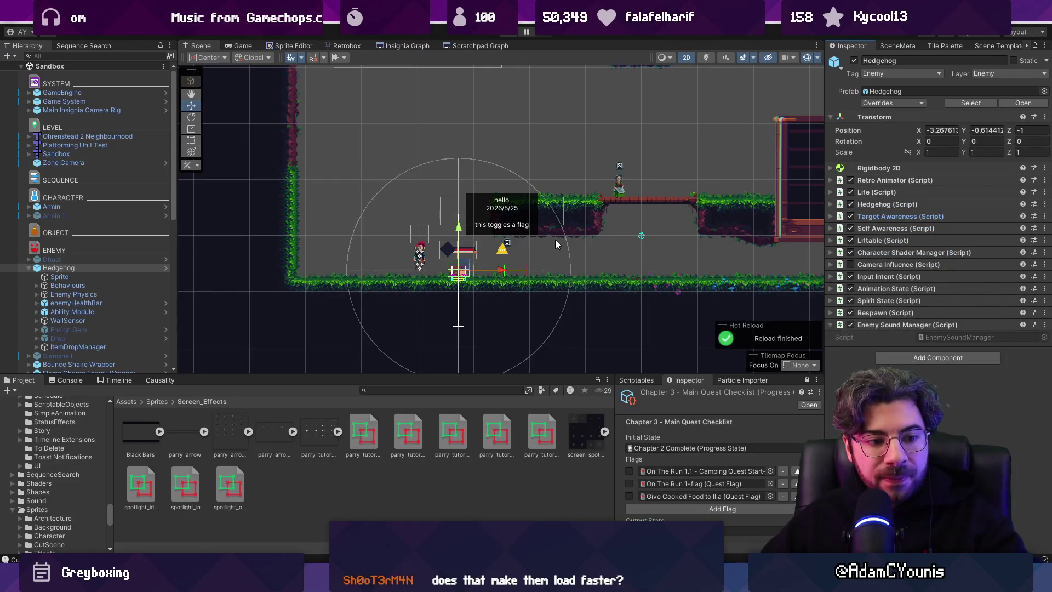
pyautogui.click(60, 276)
pyautogui.click(59, 268)
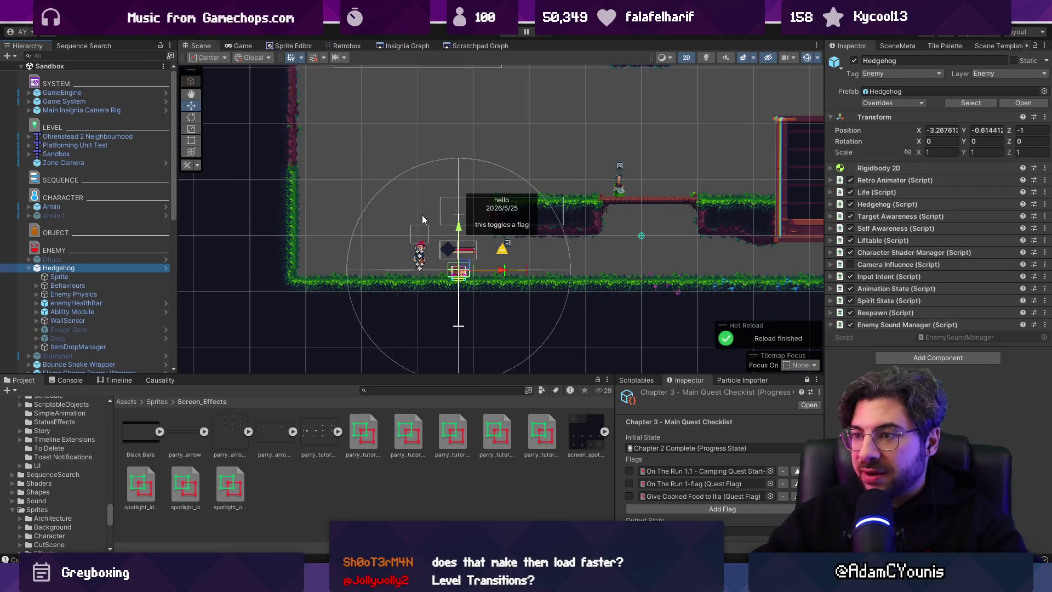
pyautogui.press('Delete')
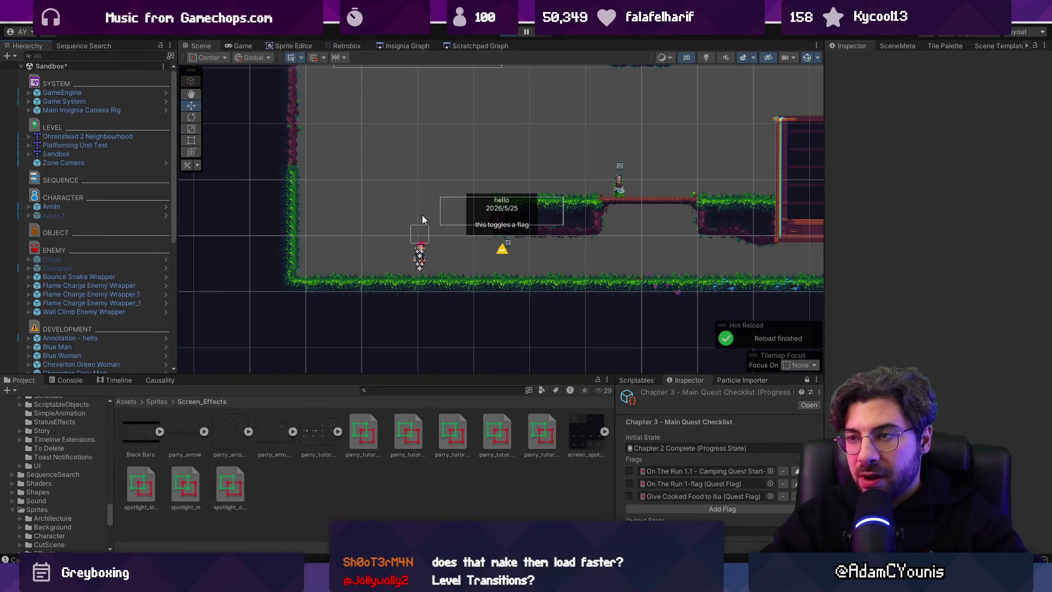
# - Play-test briefly, glance at the Insignia Graph, and return to the Scene view
pyautogui.hotkey('ctrl', 'p')
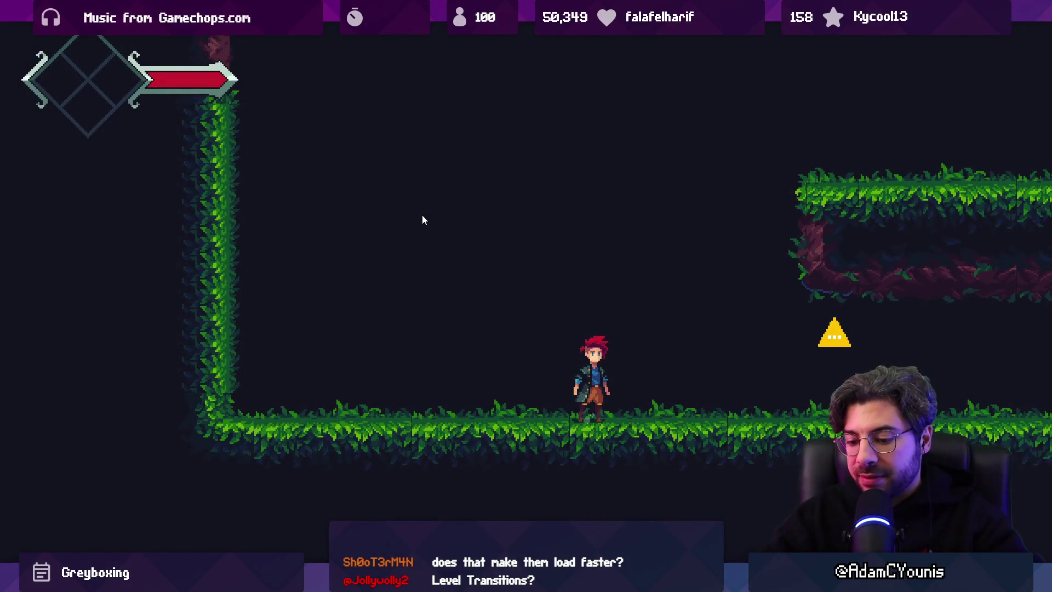
pyautogui.hotkey('ctrl', 'p')
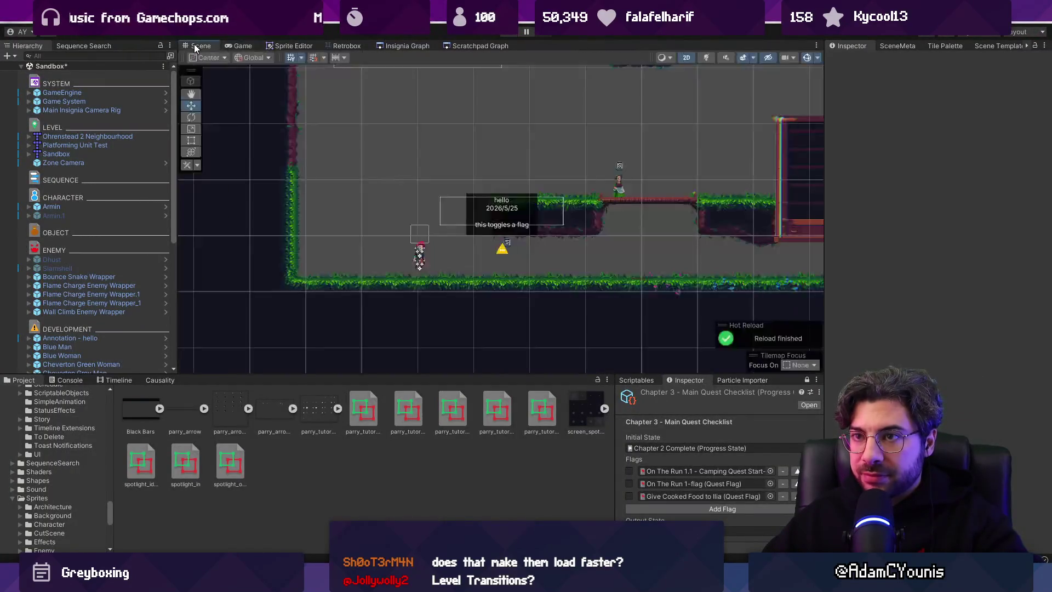
pyautogui.click(395, 47)
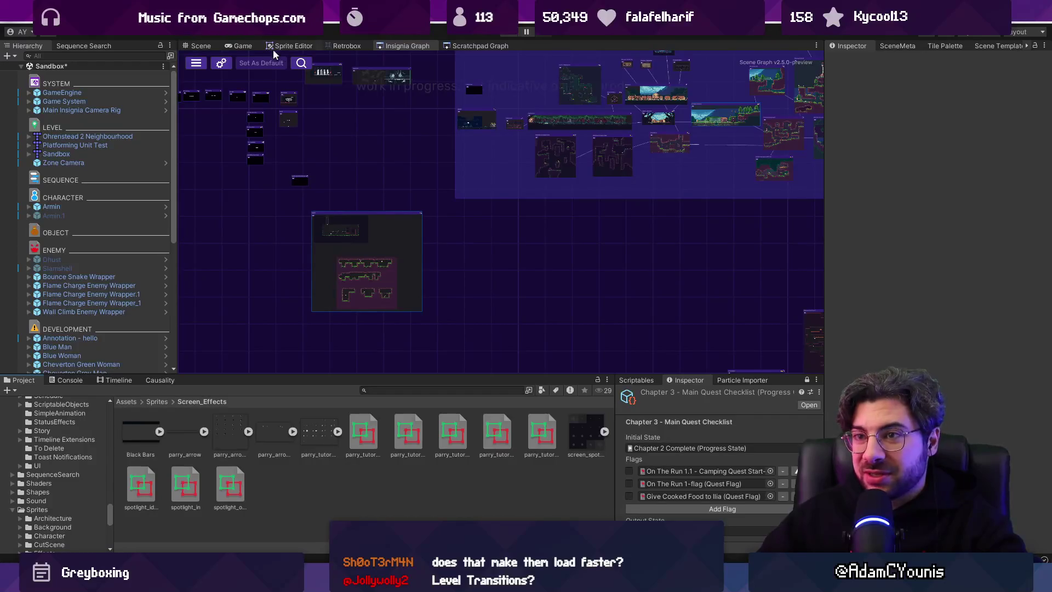
pyautogui.click(201, 46)
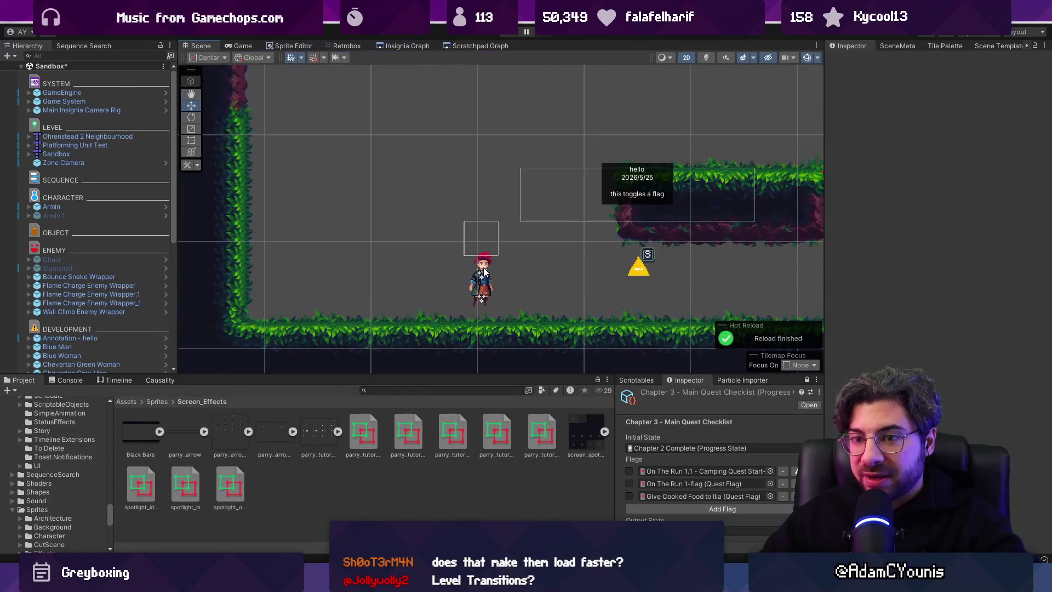
pyautogui.moveTo(297, 388); pyautogui.dragTo(297, 410)
pyautogui.scroll(-8, 74, 267)
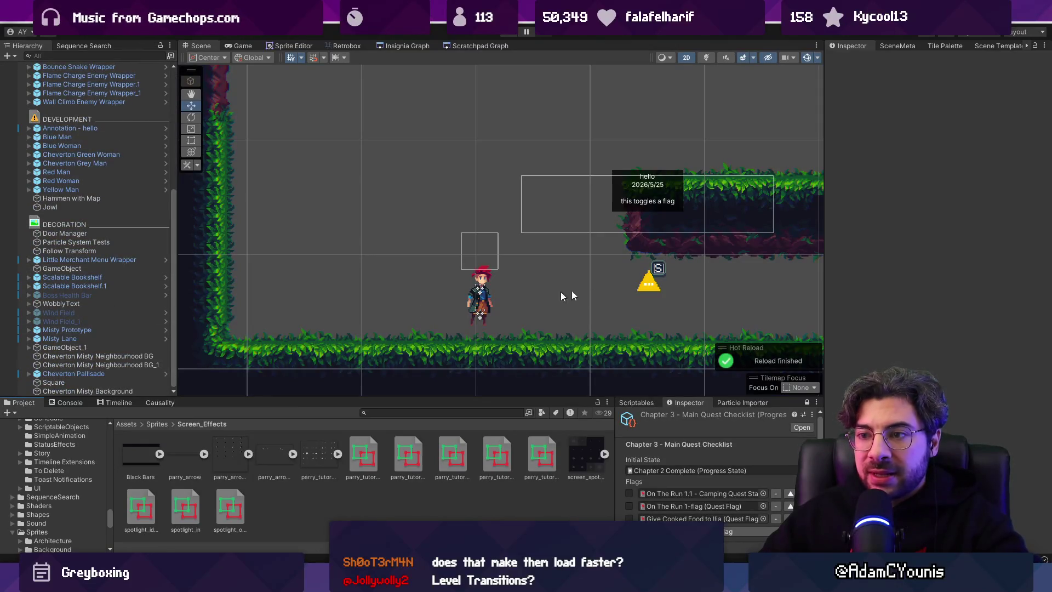
# - Delete the 'Annotation - hello' object and enlarge the Project panel
pyautogui.click(631, 287)
pyautogui.scroll(4, 70, 197)
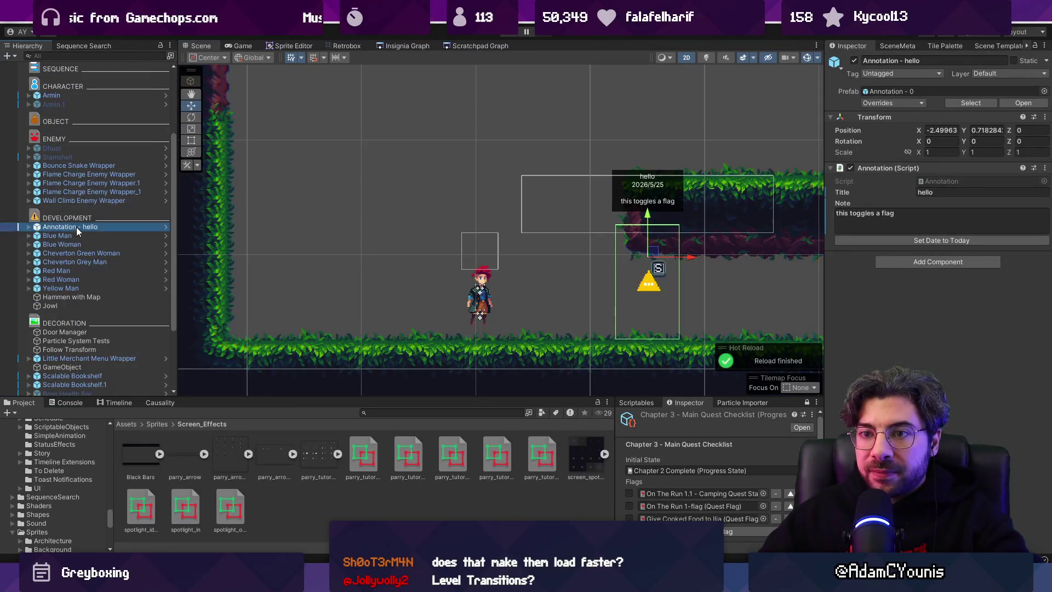
pyautogui.press('Delete')
pyautogui.scroll(-4, 132, 263)
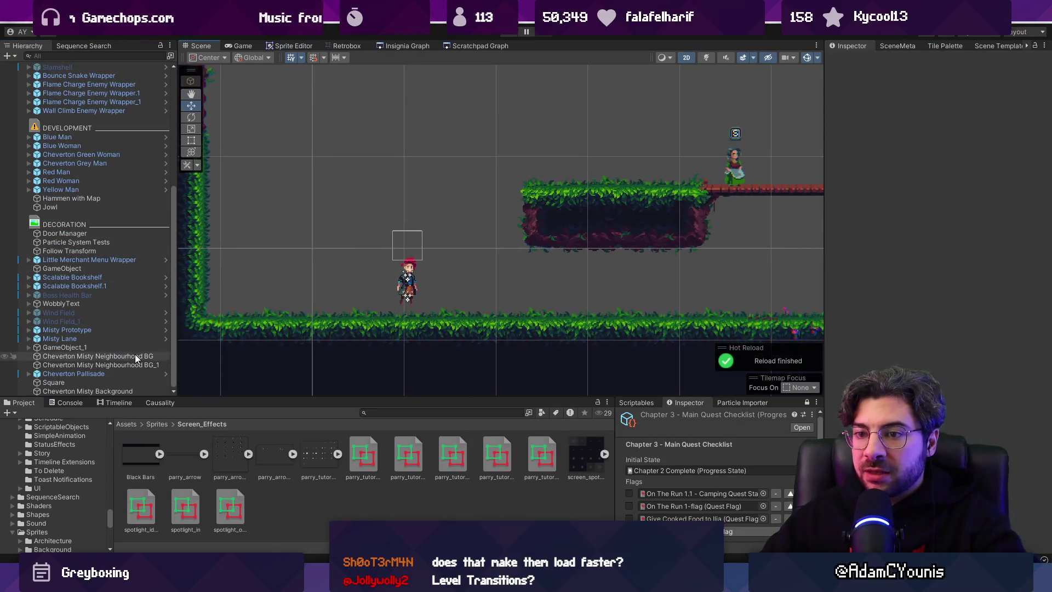
pyautogui.moveTo(220, 399)
pyautogui.mouseDown()
pyautogui.moveTo(220, 482)
pyautogui.moveTo(220, 328)
pyautogui.mouseUp()
pyautogui.scroll(5, 47, 170)
pyautogui.rightClick(53, 67)
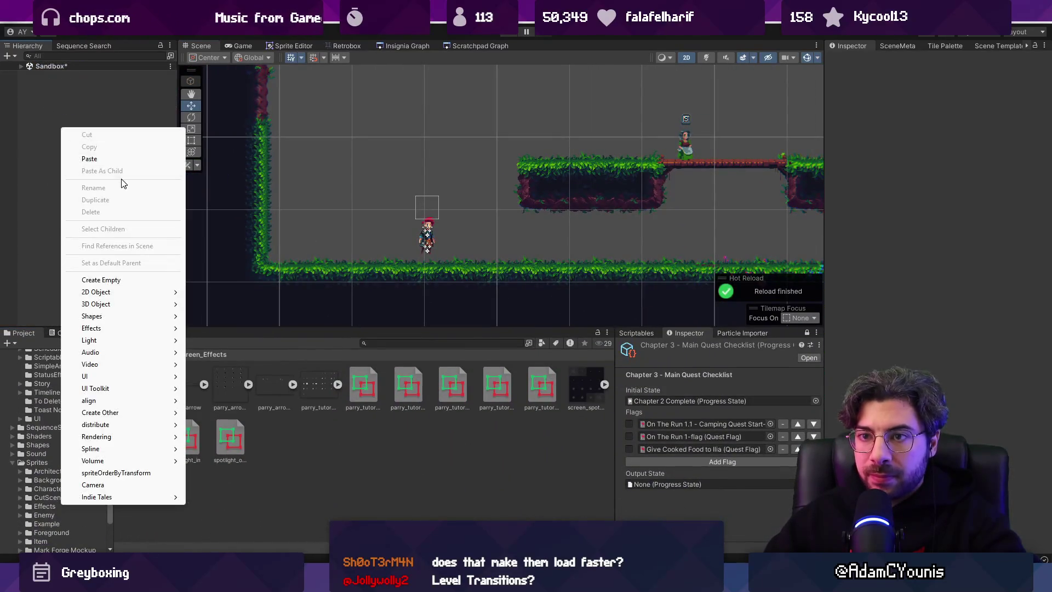
# - Create an empty object named Spotlight Textureless
pyautogui.click(135, 275)
pyautogui.write('Sport')
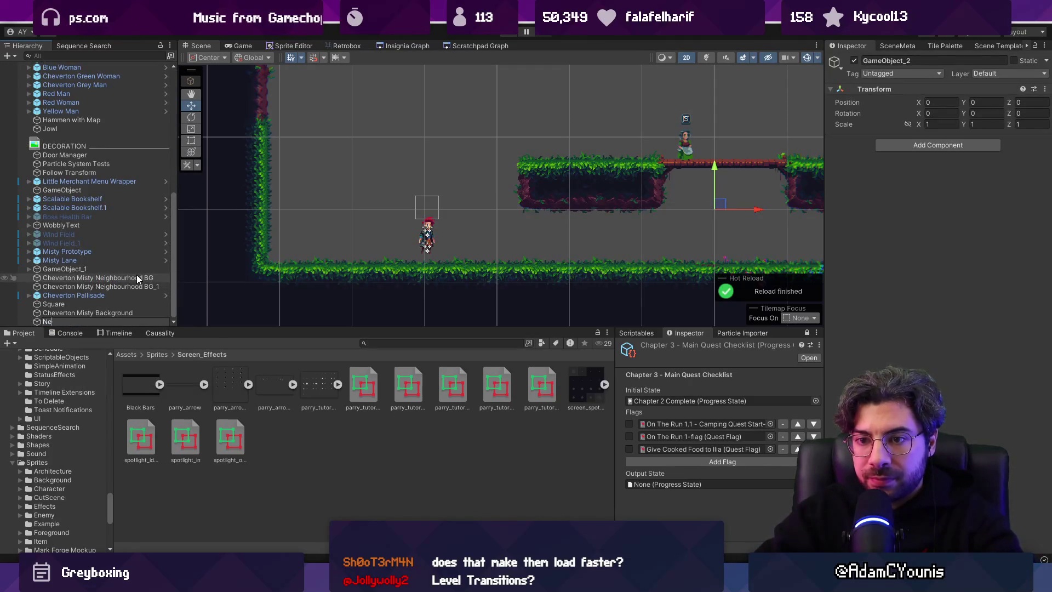
pyautogui.press('BackSpace')
pyautogui.press('BackSpace')
pyautogui.write('tlight')
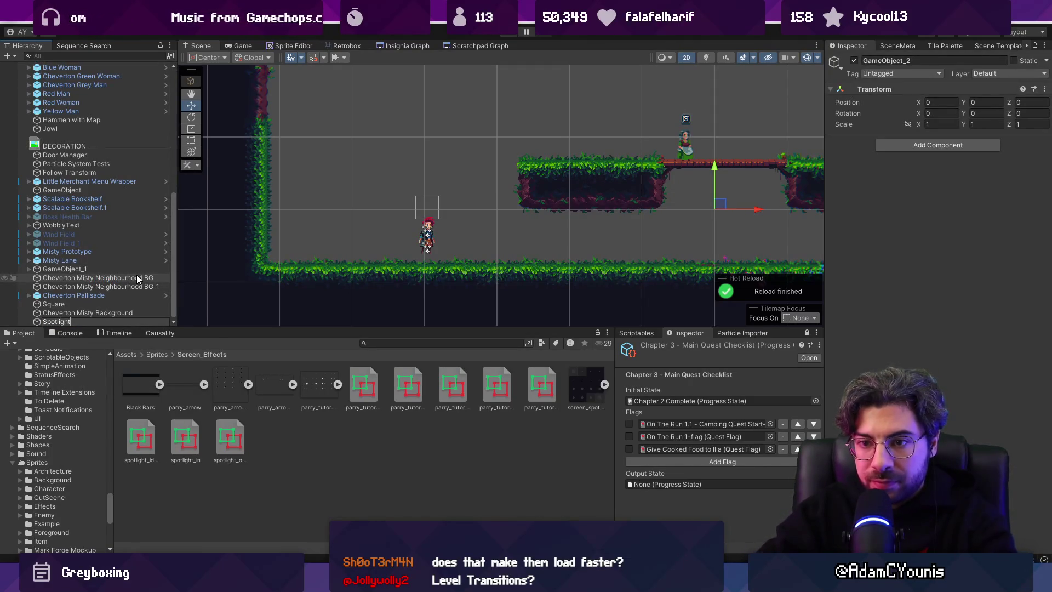
pyautogui.write(' Textureless')
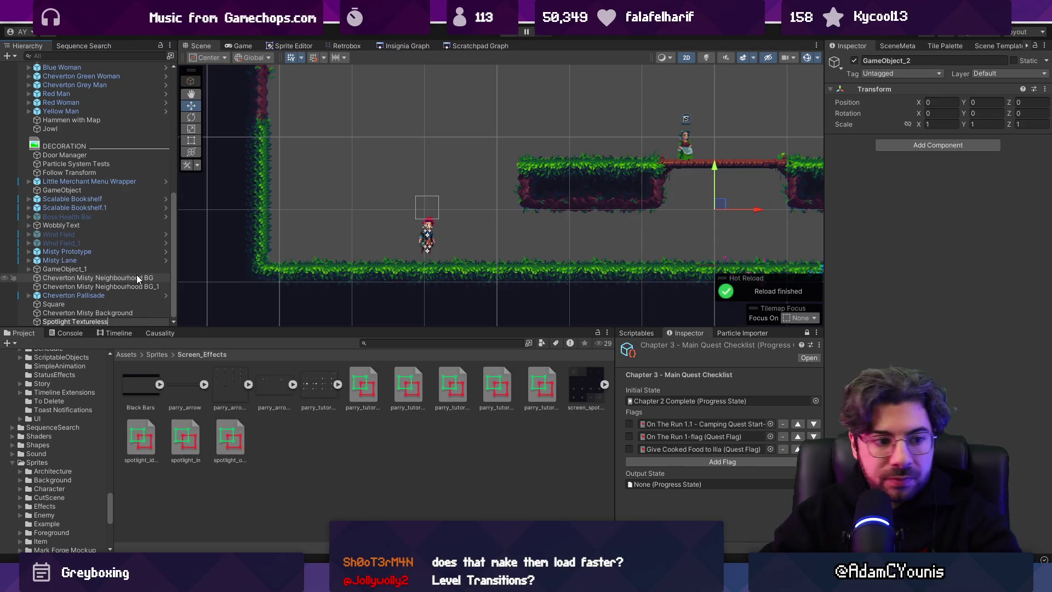
pyautogui.press('Return')
# - Add a Sprite Renderer component to it and set its sprite to Square
pyautogui.click(904, 145)
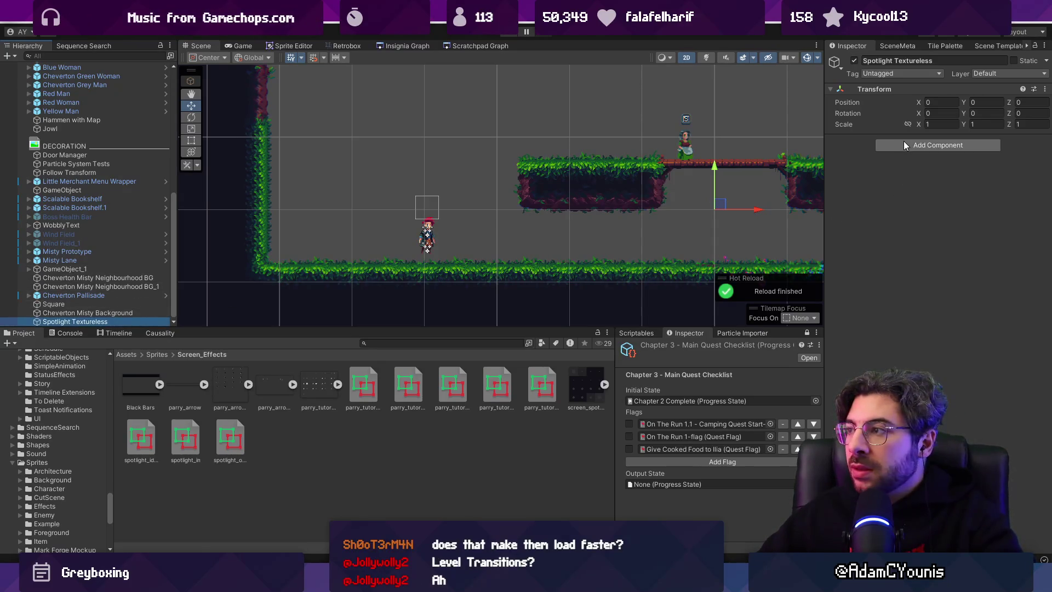
pyautogui.write('para')
pyautogui.press('BackSpace')
pyautogui.press('BackSpace')
pyautogui.press('BackSpace')
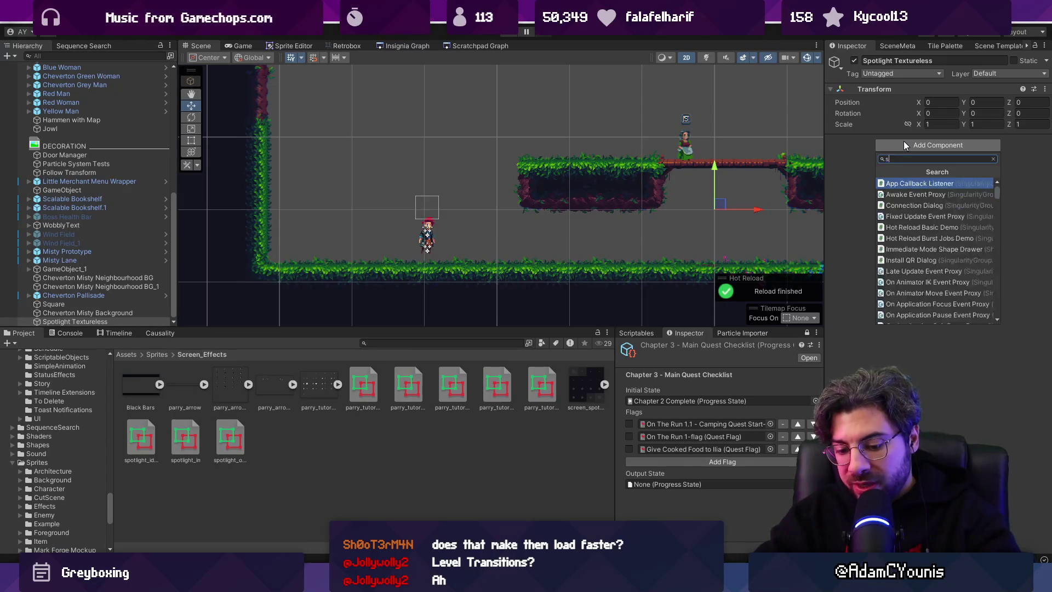
pyautogui.press('Escape')
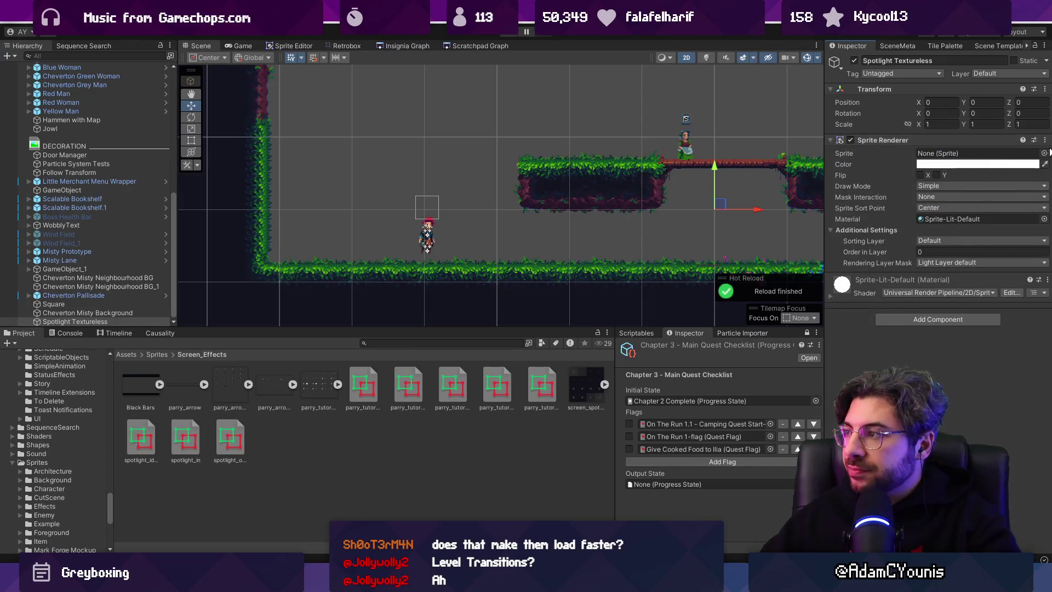
pyautogui.click(1045, 155)
pyautogui.write('square')
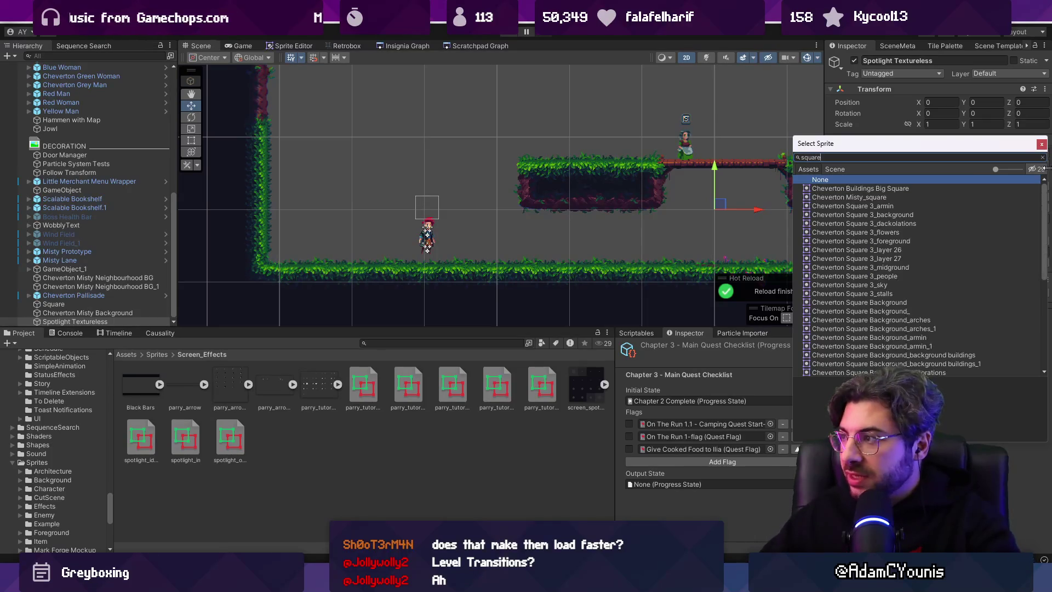
pyautogui.scroll(-10, 919, 218)
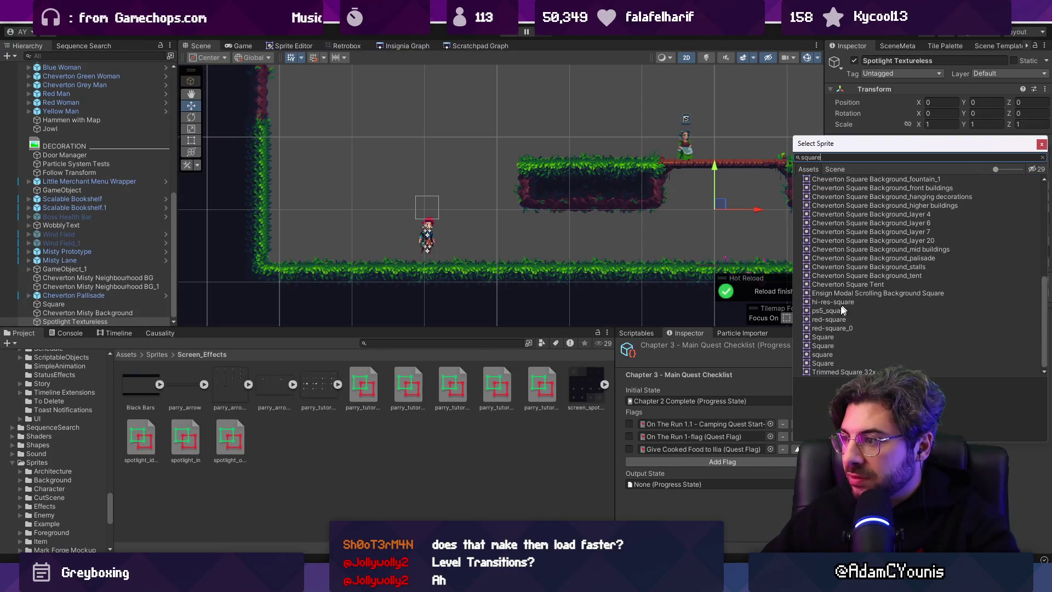
pyautogui.click(822, 337)
pyautogui.doubleClick(822, 339)
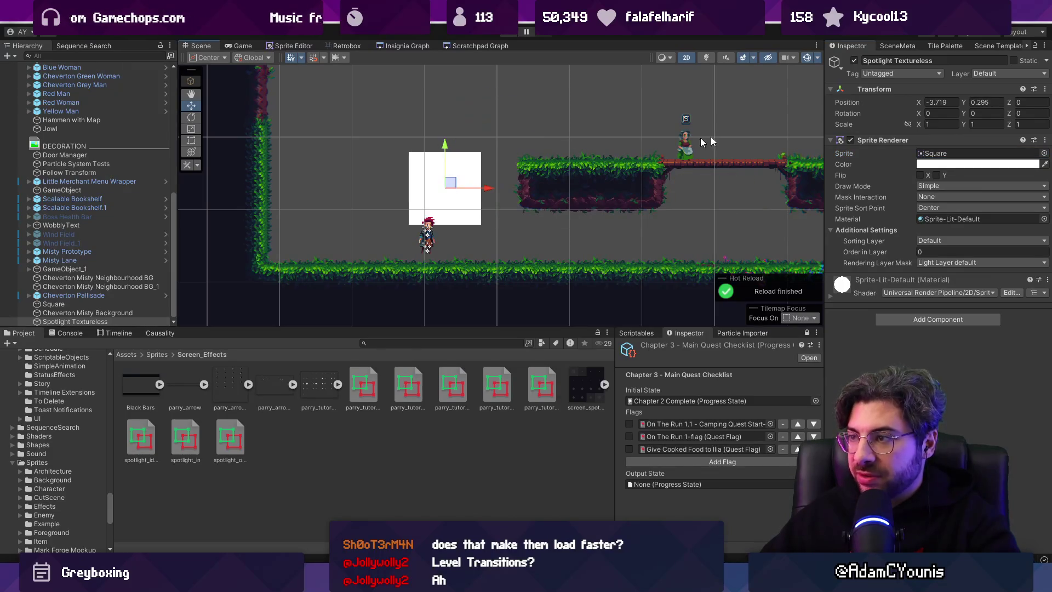
# - Scale the object to 10 by 10 and put it on the UI sorting layer
pyautogui.click(942, 124)
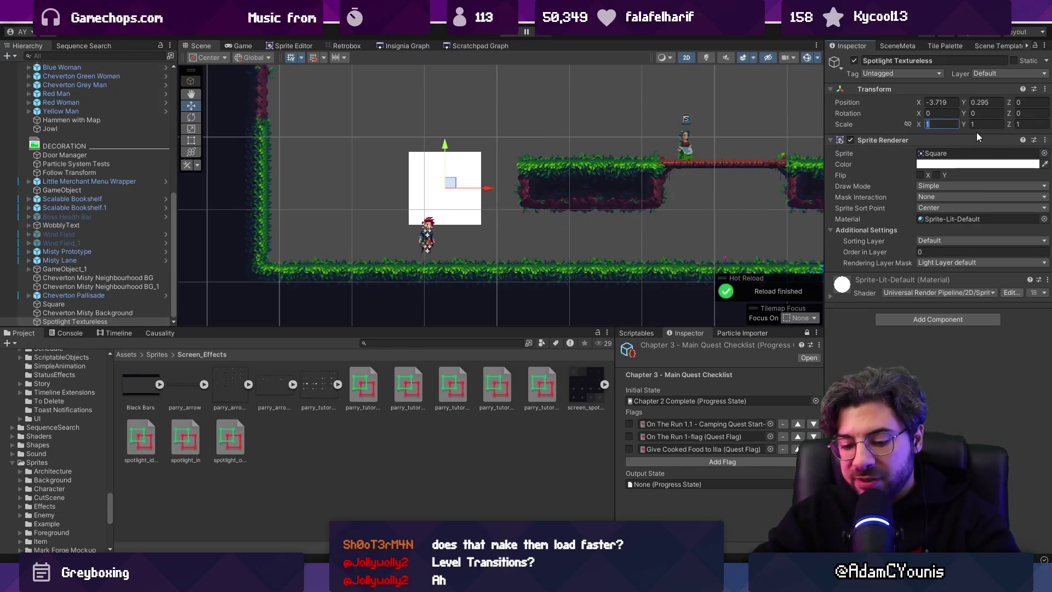
pyautogui.write('10')
pyautogui.press('Tab')
pyautogui.write('10')
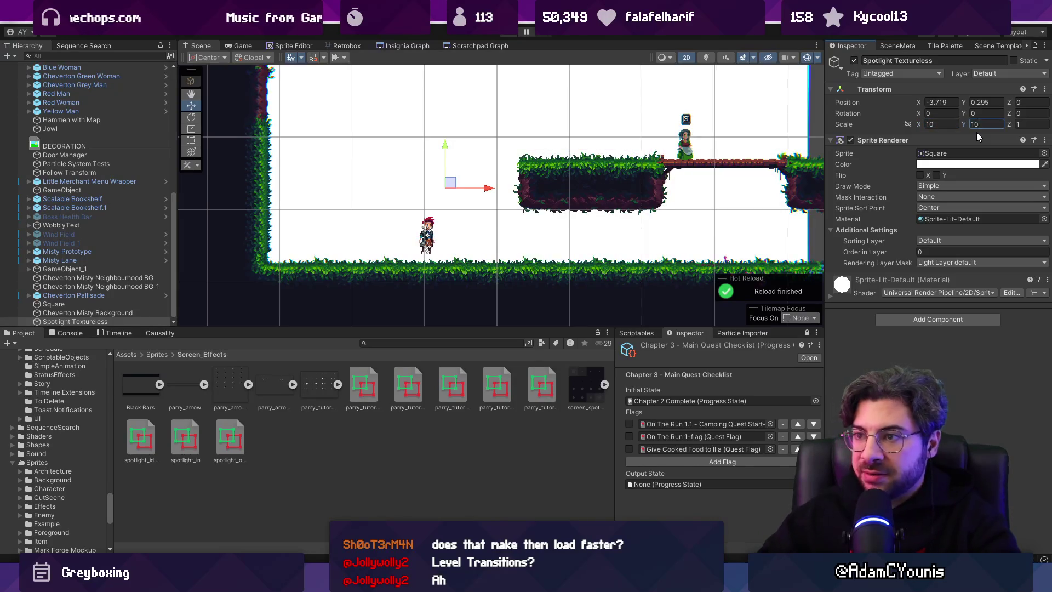
pyautogui.scroll(-2, 711, 138)
pyautogui.click(981, 241)
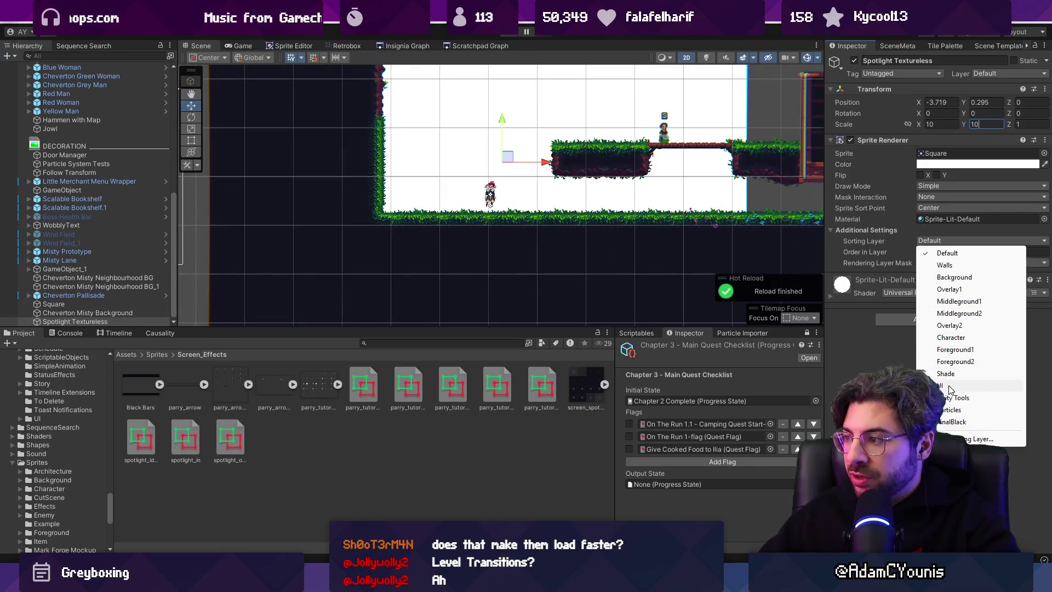
pyautogui.click(948, 386)
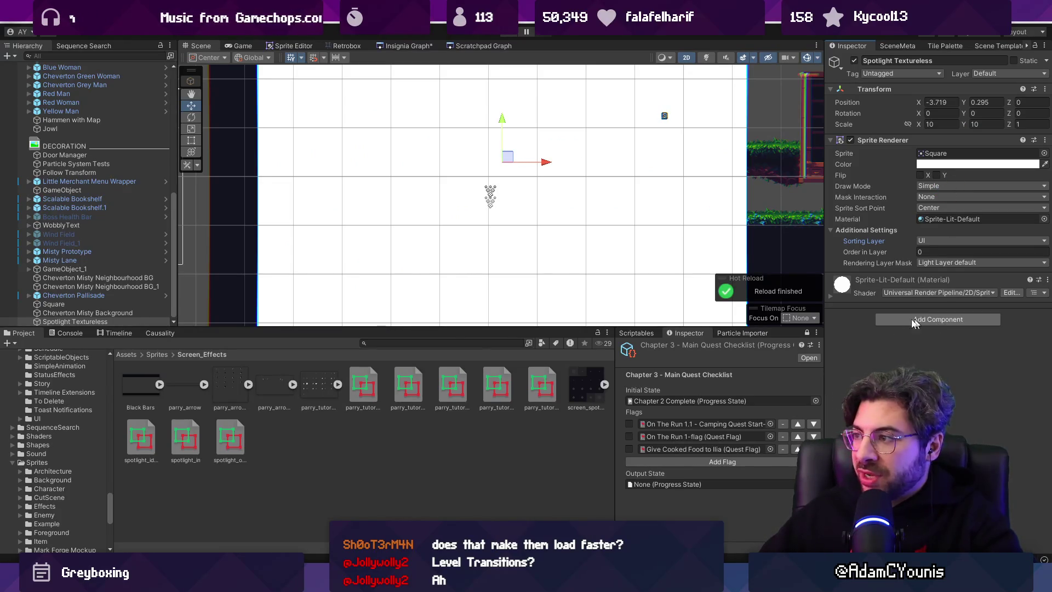
# - Find and open the Assets/Shaders folder in the Project panel
pyautogui.moveTo(945, 218); pyautogui.dragTo(294, 367)
pyautogui.click(408, 343)
pyautogui.write('shaders')
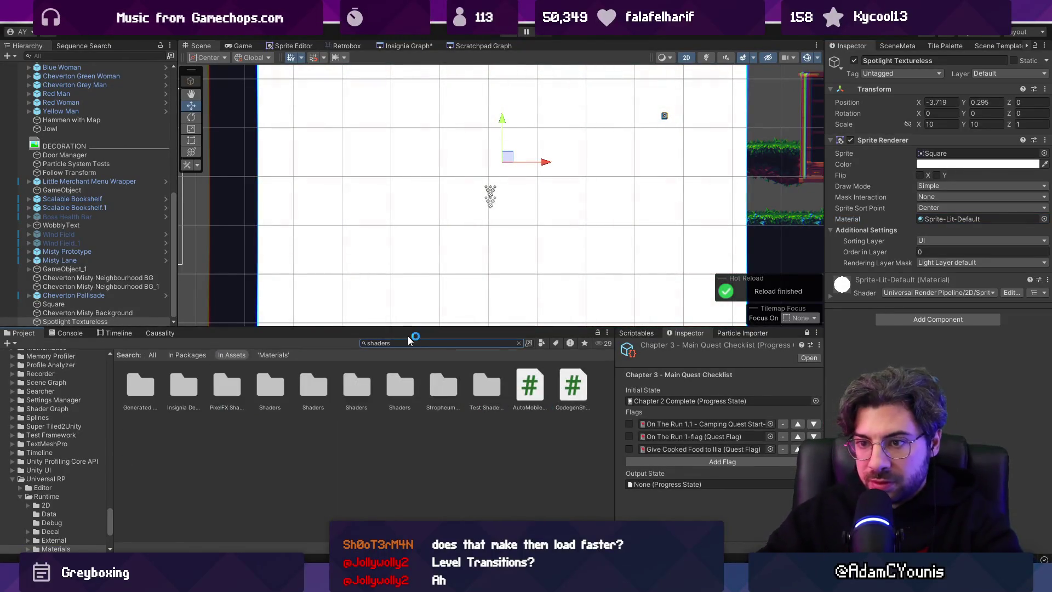
pyautogui.click(306, 390)
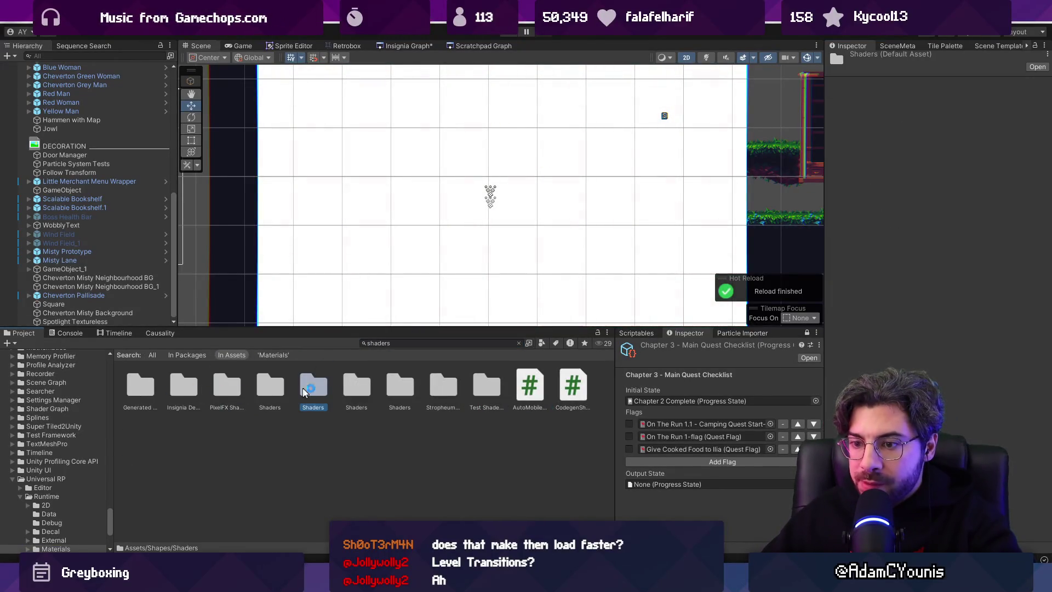
pyautogui.doubleClick(270, 388)
pyautogui.moveTo(295, 328); pyautogui.dragTo(295, 174)
pyautogui.scroll(-5, 342, 342)
pyautogui.click(440, 189)
pyautogui.write('spotlight')
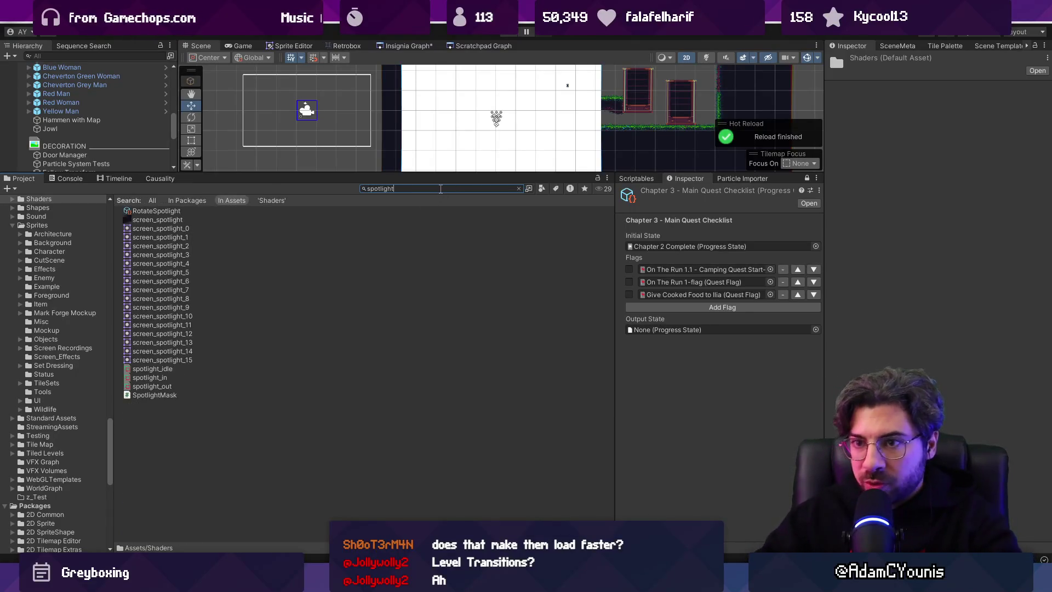
pyautogui.hotkey('ctrl', 'a')
pyautogui.write('shad')
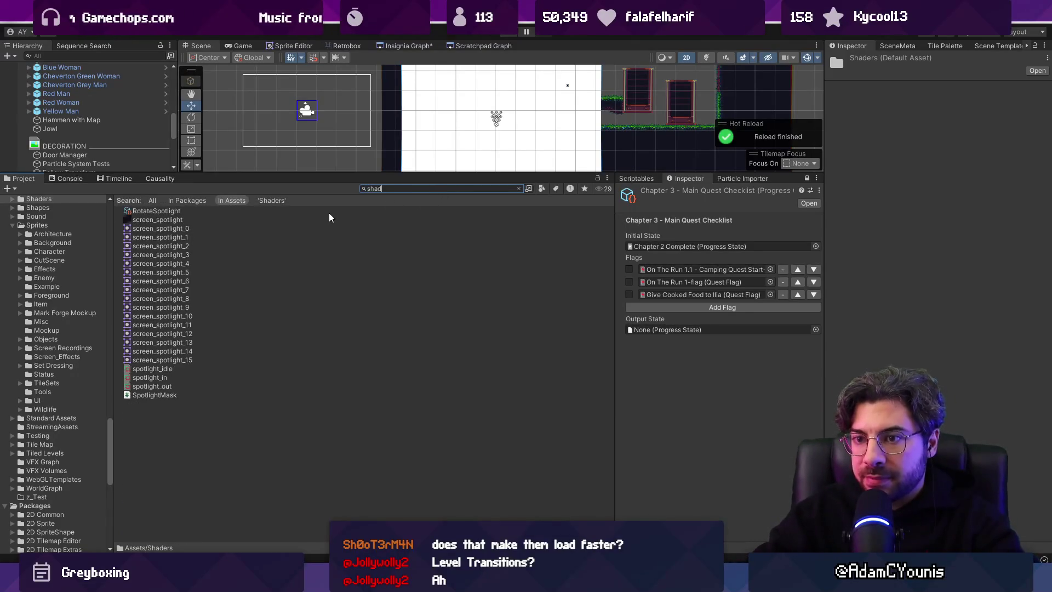
pyautogui.doubleClick(203, 237)
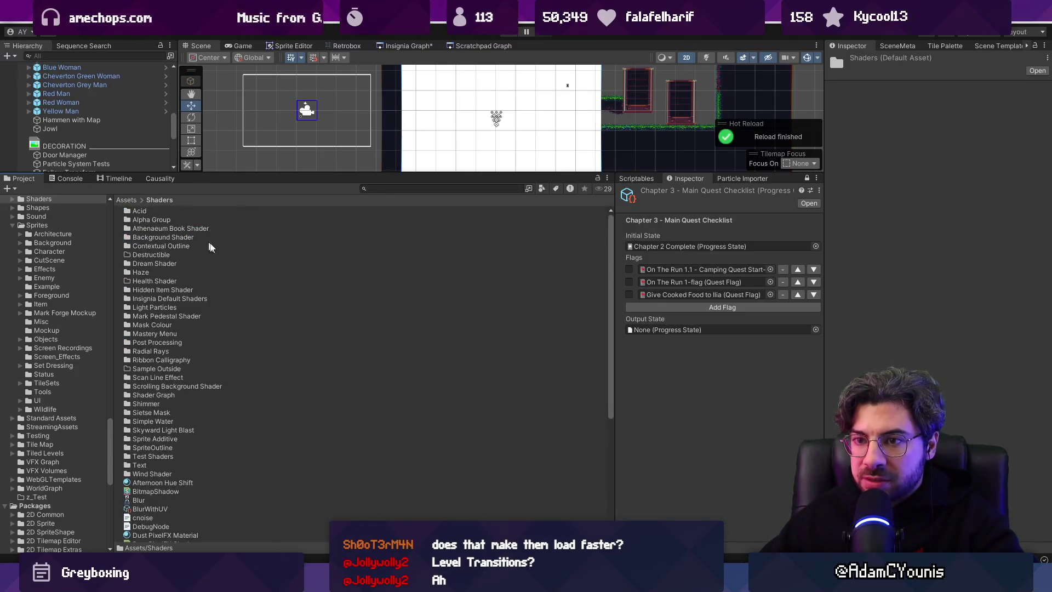
# - Create a folder named Spotlight inside Shaders and open it
pyautogui.rightClick(257, 375)
pyautogui.moveTo(351, 39)
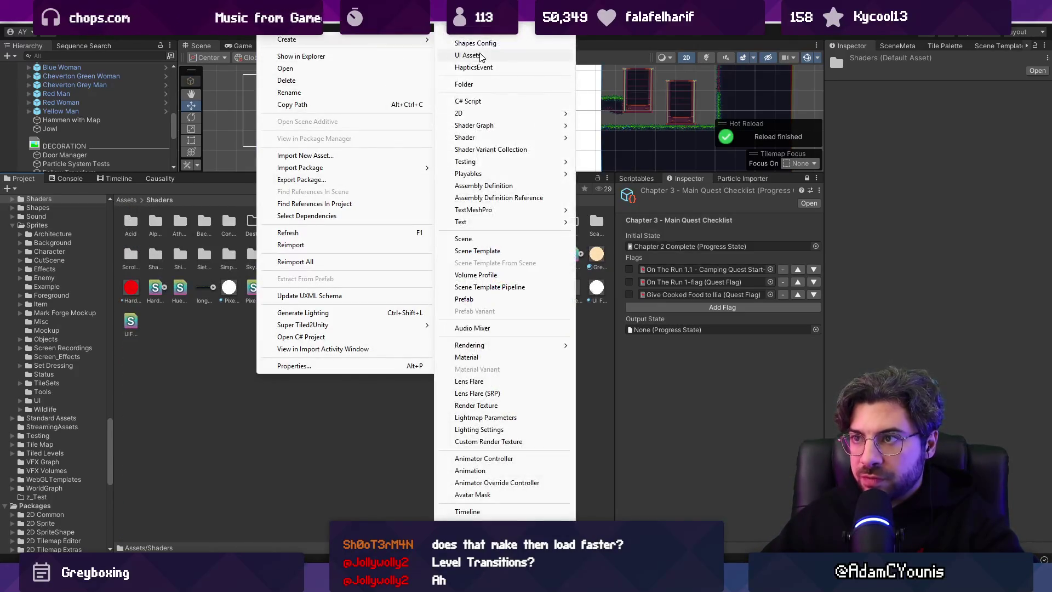
pyautogui.click(464, 84)
pyautogui.write('S')
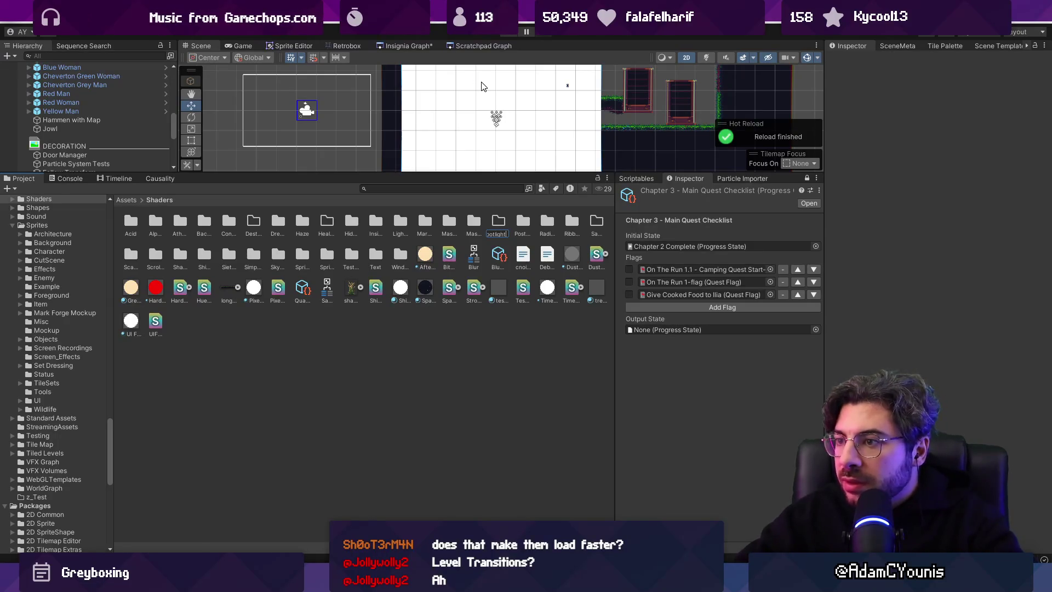
pyautogui.press('Return')
pyautogui.doubleClick(287, 265)
# - Create a URP Sprite Unlit Shader Graph named Spotlight Shader in that folder
pyautogui.rightClick(263, 230)
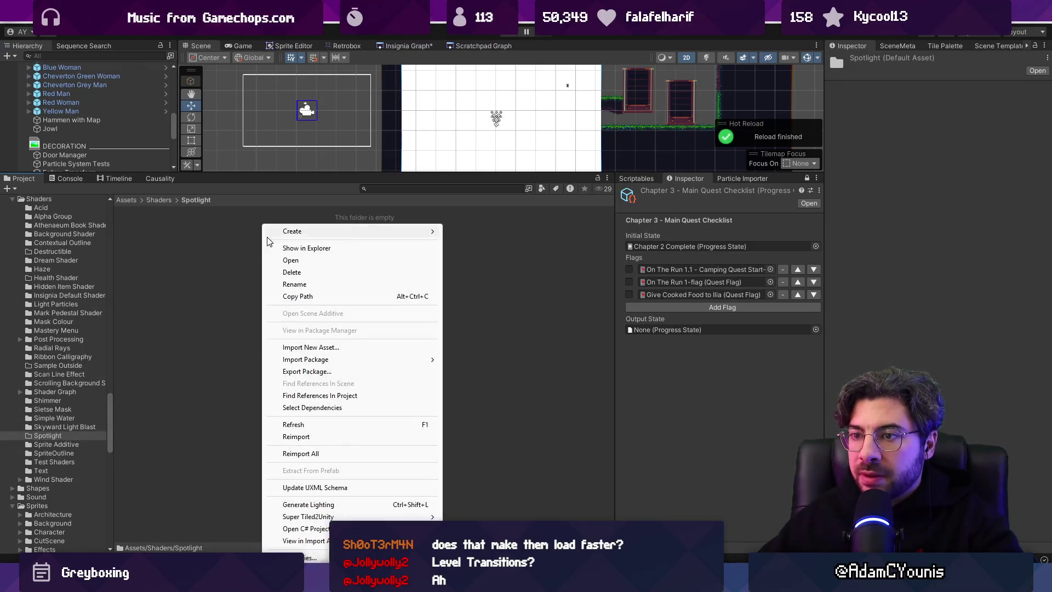
pyautogui.moveTo(384, 230)
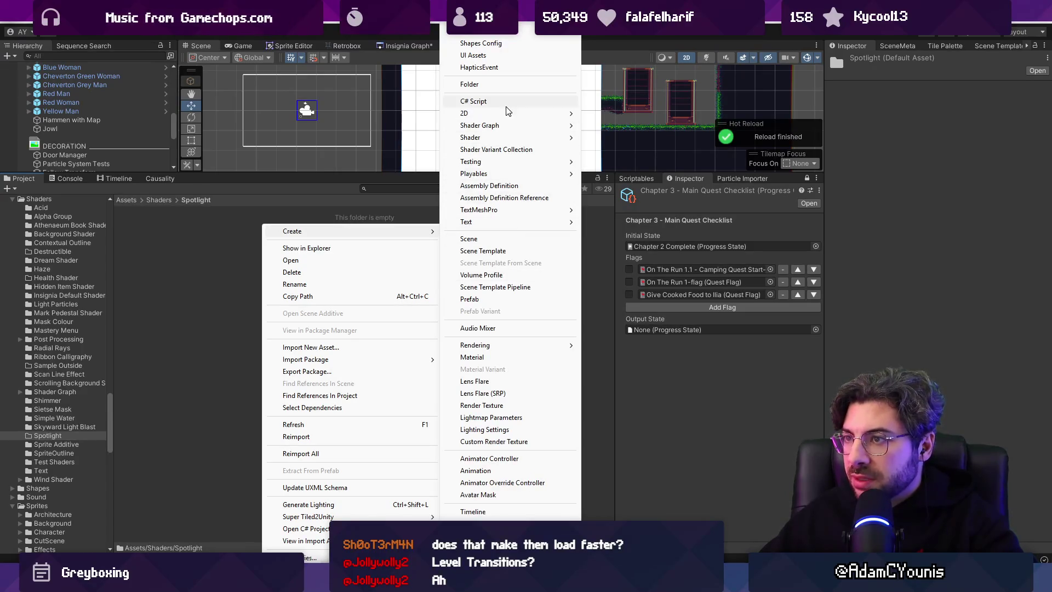
pyautogui.moveTo(513, 117)
pyautogui.moveTo(628, 133)
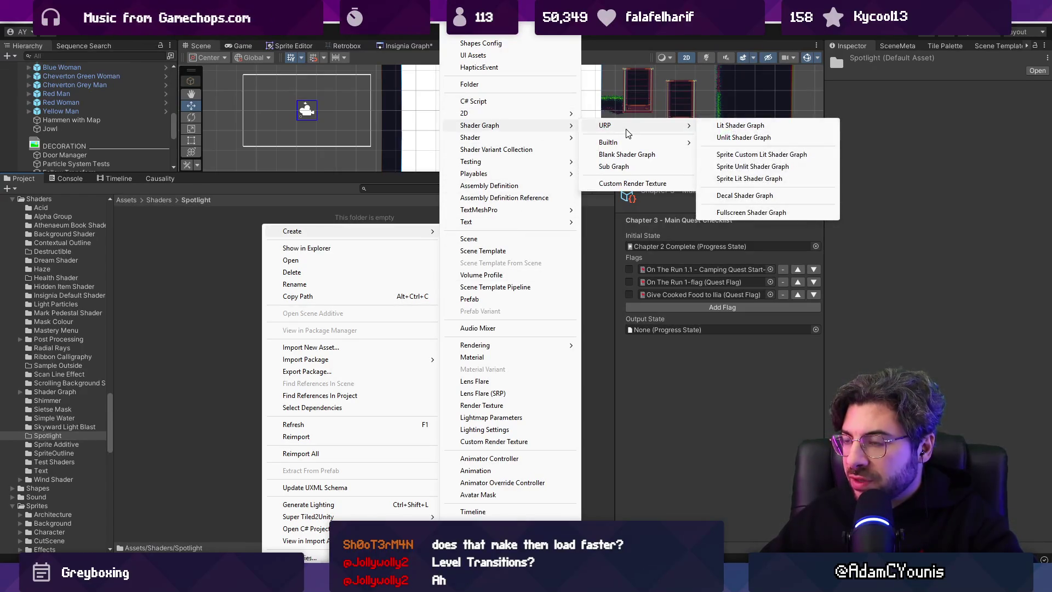
pyautogui.click(764, 169)
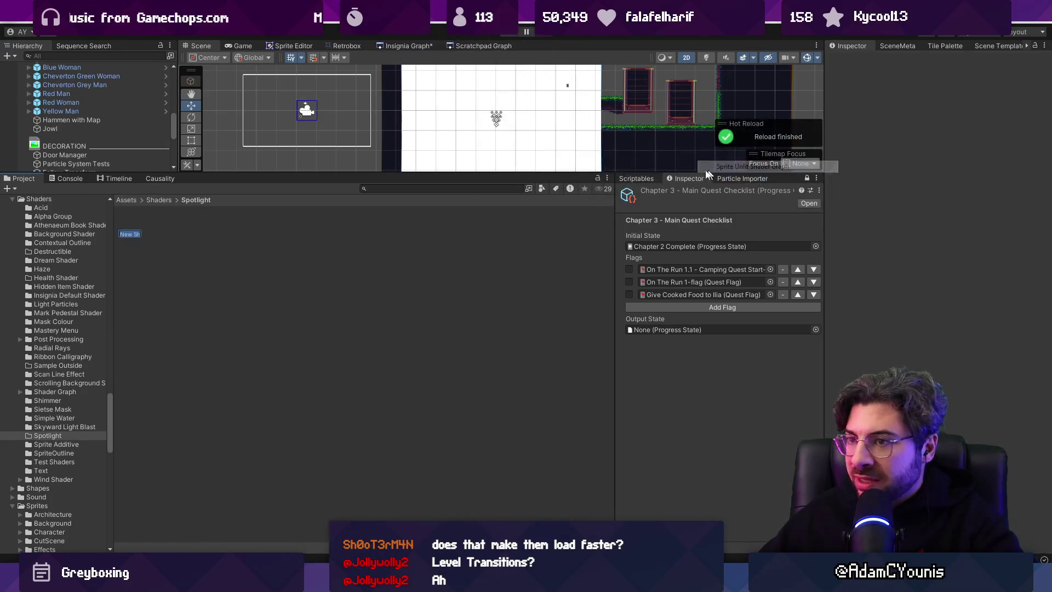
pyautogui.write('Spotlight Shader')
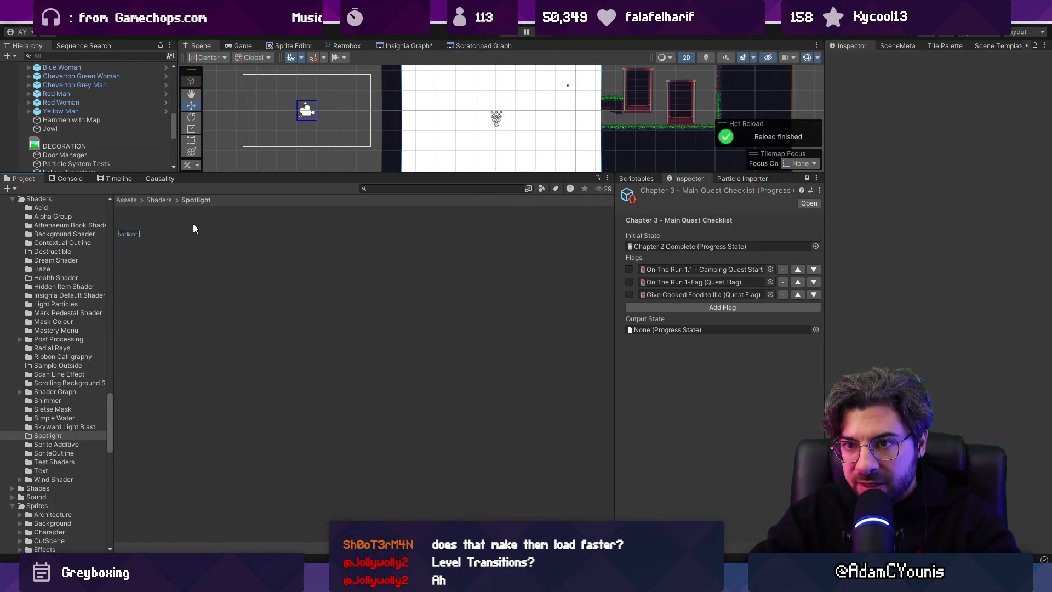
pyautogui.press('Return')
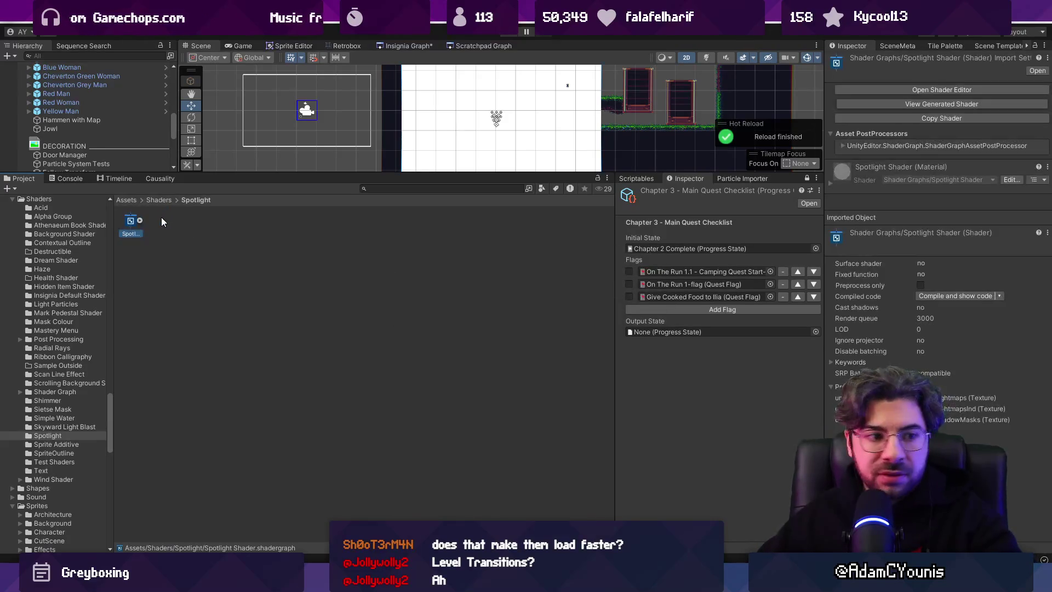
pyautogui.scroll(1, 129, 232)
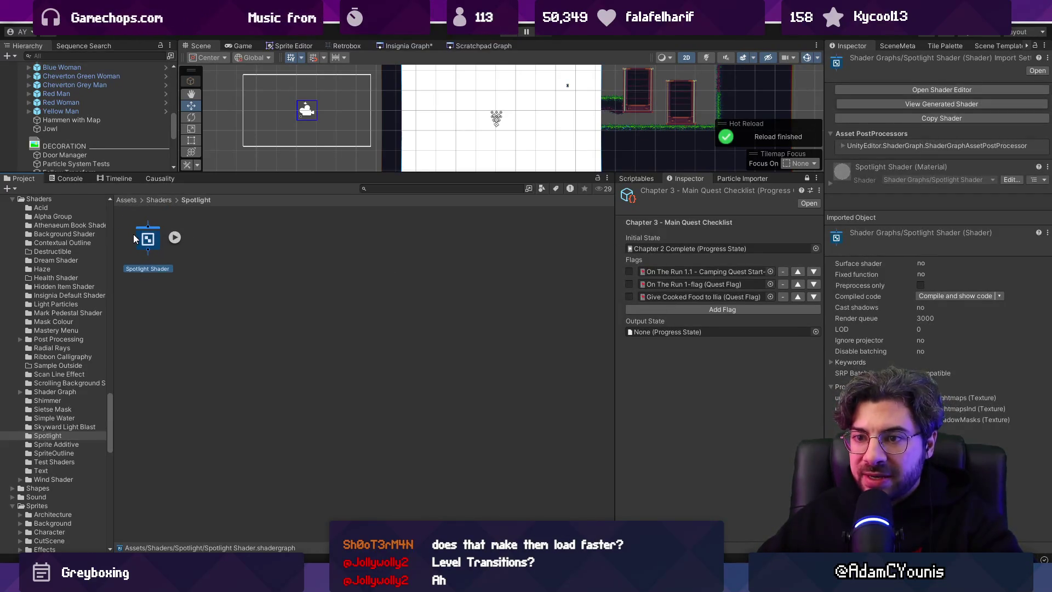
# - Resize the editor panels and maximize the Spotlight Shader graph window
pyautogui.moveTo(303, 176); pyautogui.dragTo(301, 368)
pyautogui.moveTo(174, 218); pyautogui.dragTo(130, 218)
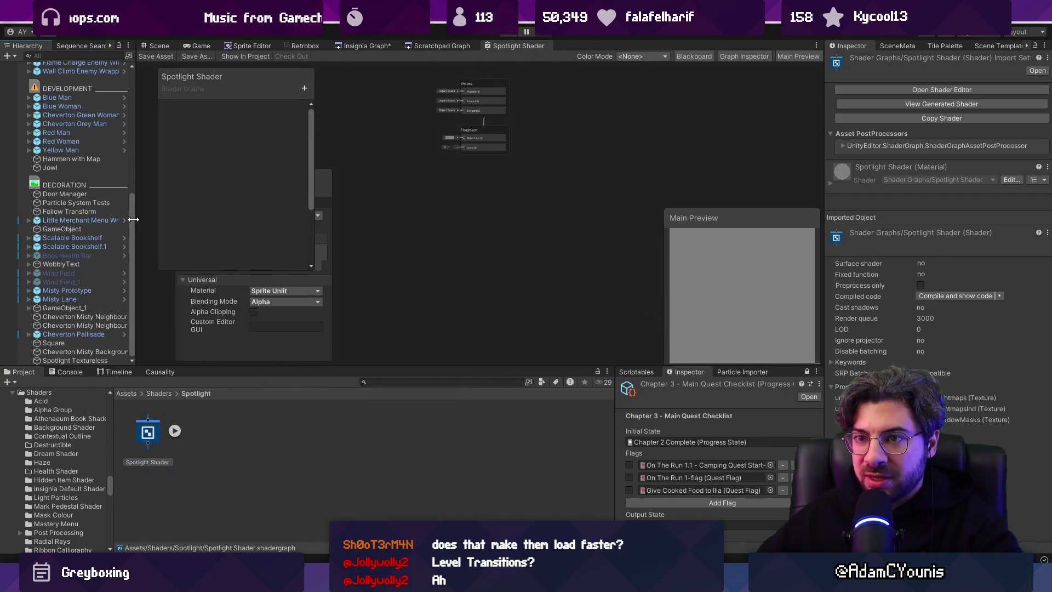
pyautogui.moveTo(825, 181); pyautogui.dragTo(843, 181)
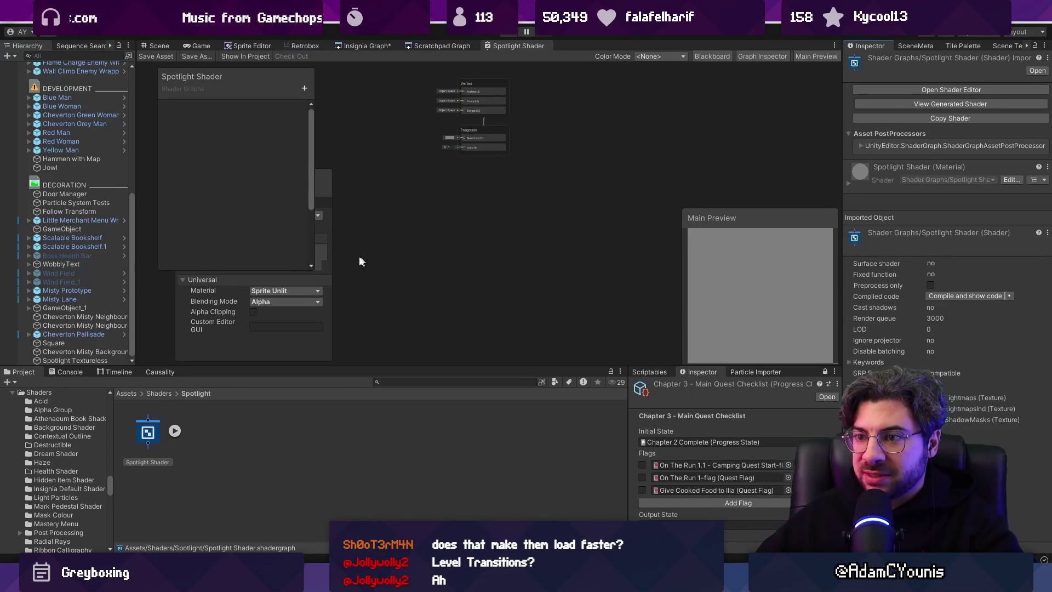
pyautogui.moveTo(328, 198)
pyautogui.mouseDown()
pyautogui.moveTo(500, 192)
pyautogui.moveTo(768, 105)
pyautogui.moveTo(806, 104)
pyautogui.mouseUp()
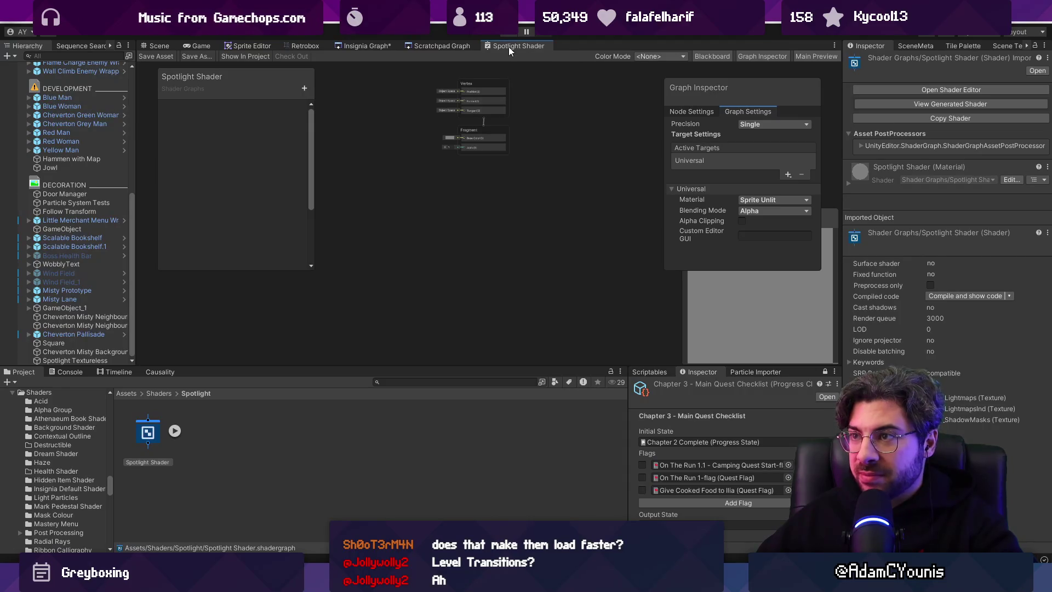
pyautogui.doubleClick(508, 46)
# - Move the Graph Inspector aside and keep its Blending Mode at Alpha
pyautogui.moveTo(593, 91)
pyautogui.mouseDown()
pyautogui.moveTo(856, 102)
pyautogui.moveTo(902, 92)
pyautogui.mouseUp()
pyautogui.click(924, 212)
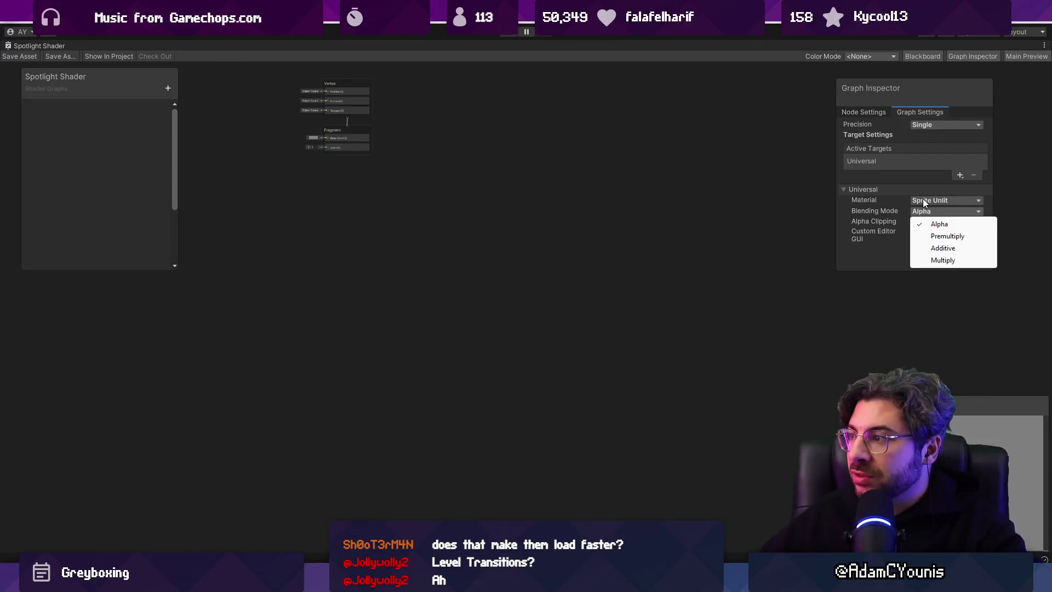
pyautogui.click(881, 202)
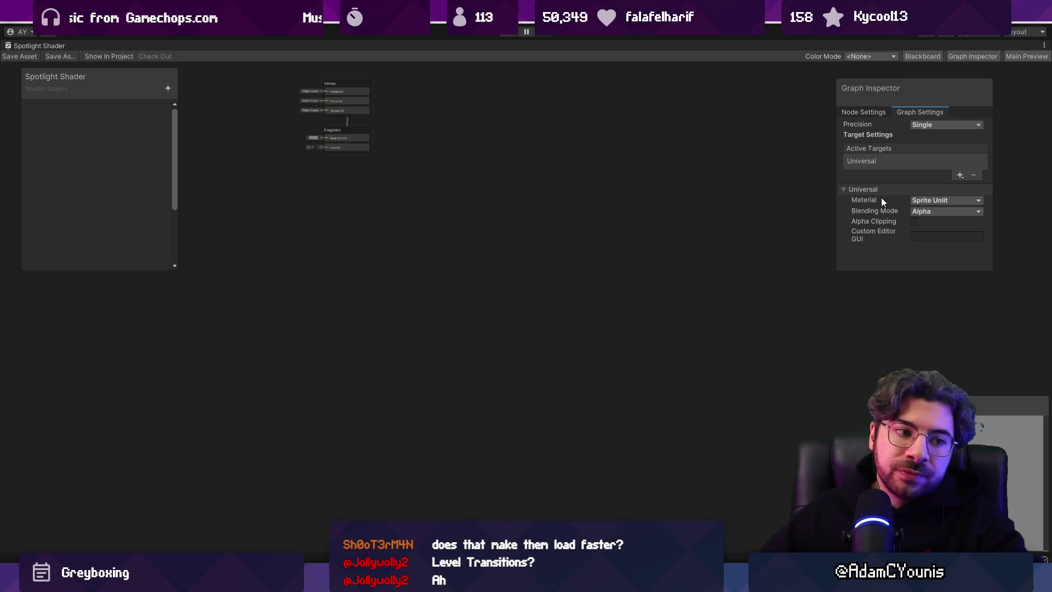
# - Add a Float property named Radius and a Vector2 property named Position
pyautogui.press('a')
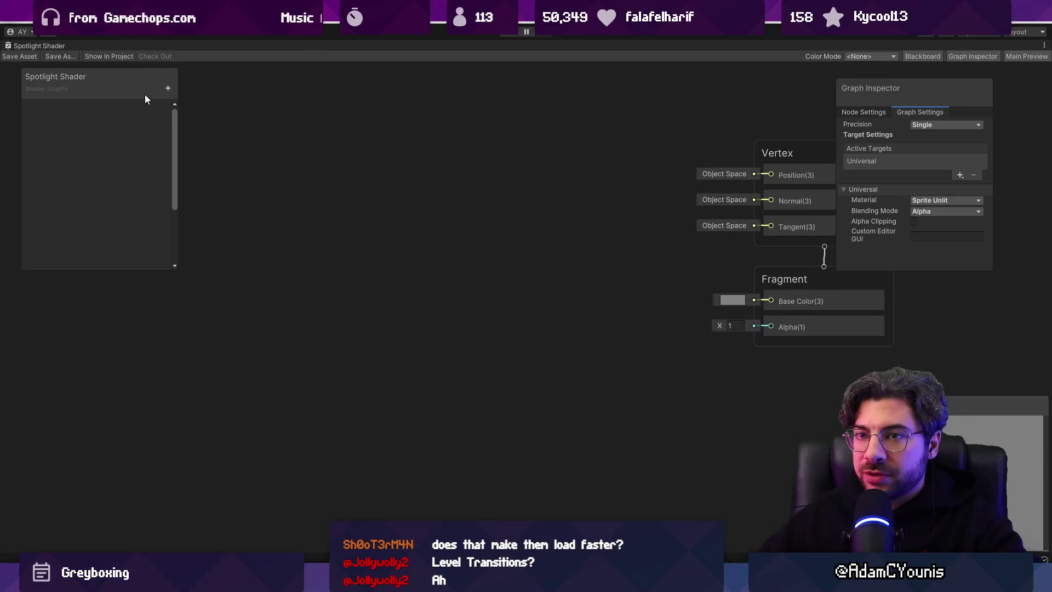
pyautogui.click(167, 88)
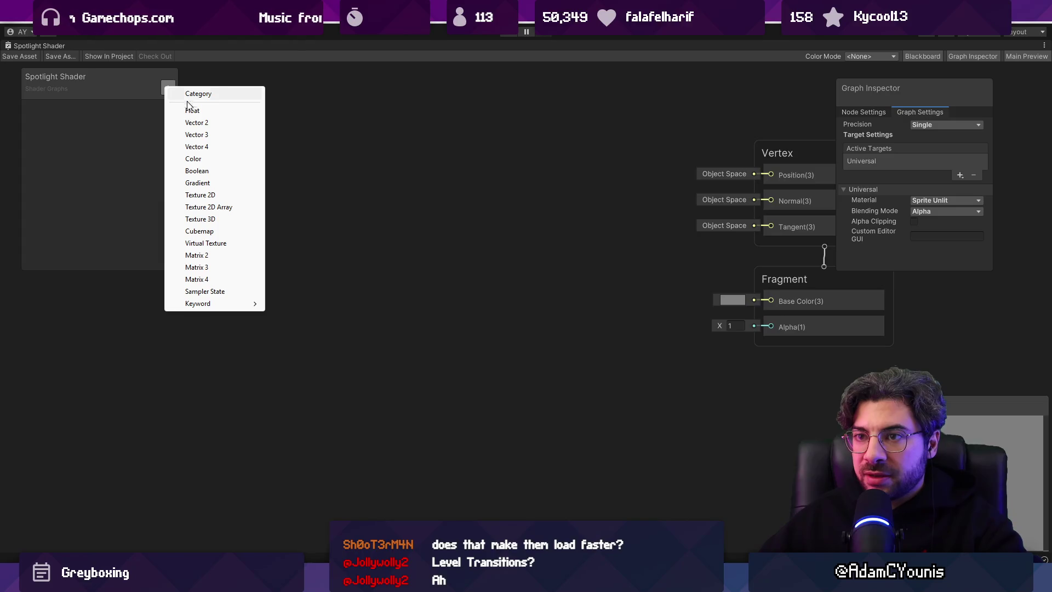
pyautogui.click(193, 111)
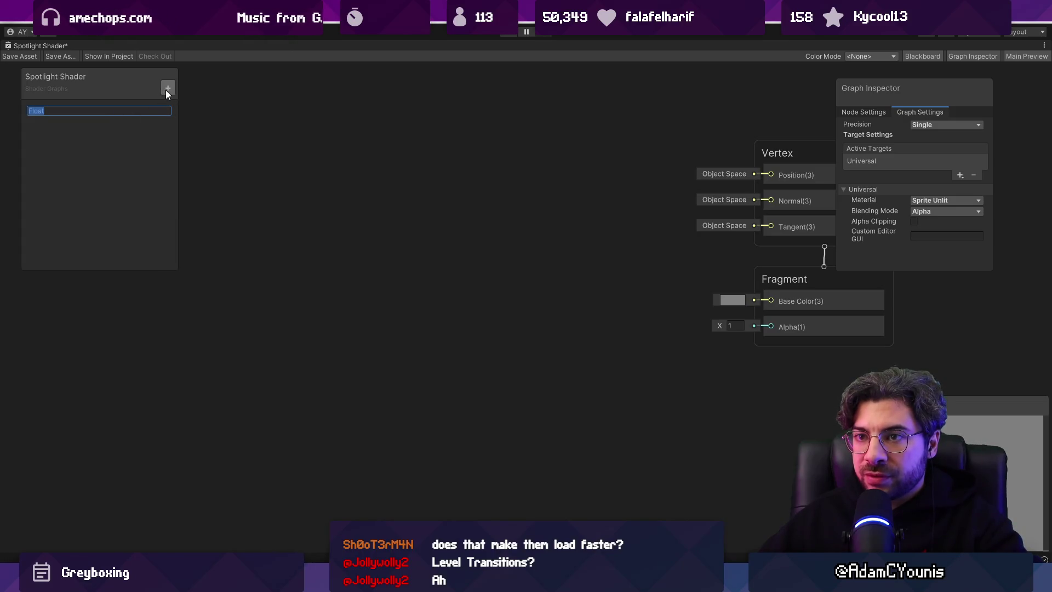
pyautogui.write('Radiu')
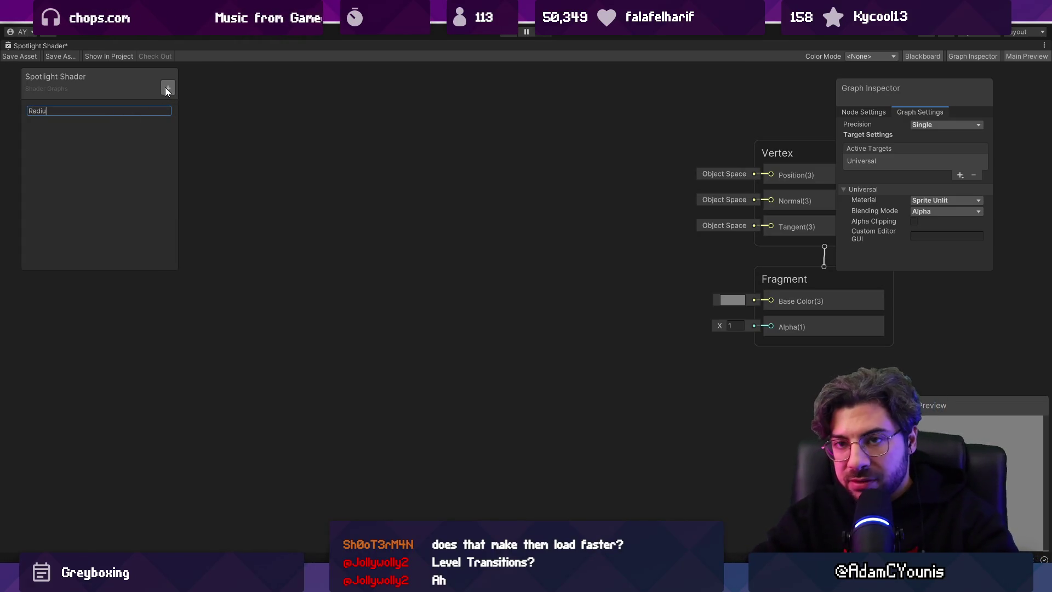
pyautogui.write('s')
pyautogui.press('Return')
pyautogui.click(168, 87)
pyautogui.click(186, 124)
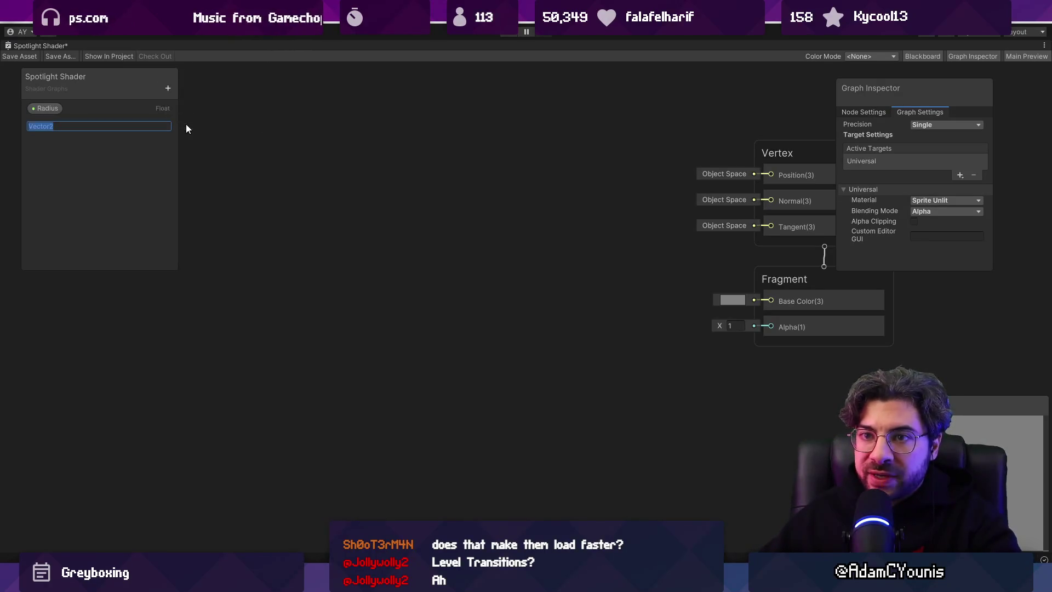
pyautogui.write('Position')
pyautogui.press('Return')
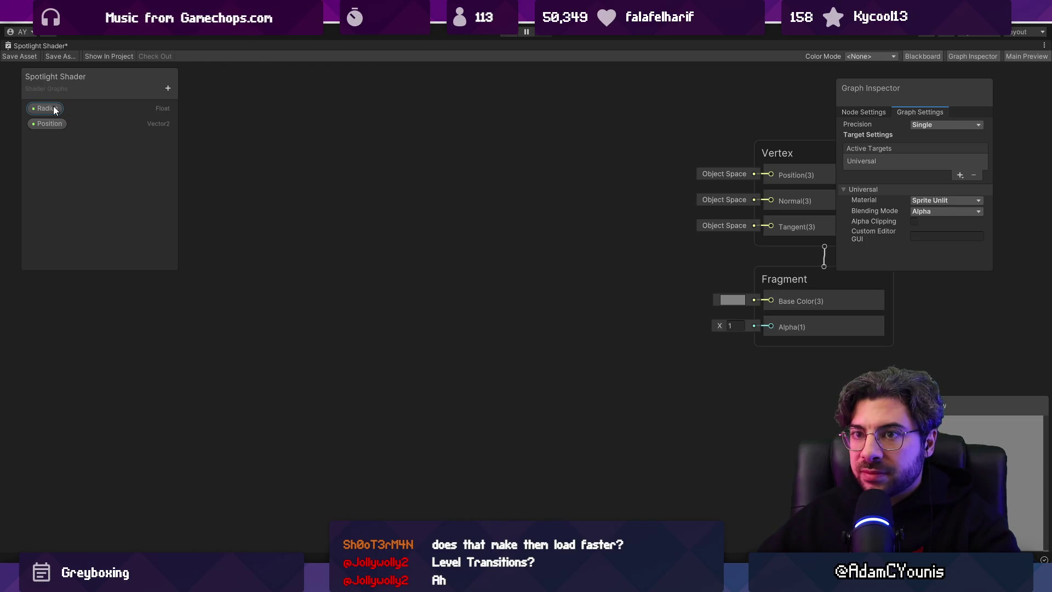
# - Add a third property, a Float named Alpha
pyautogui.click(170, 90)
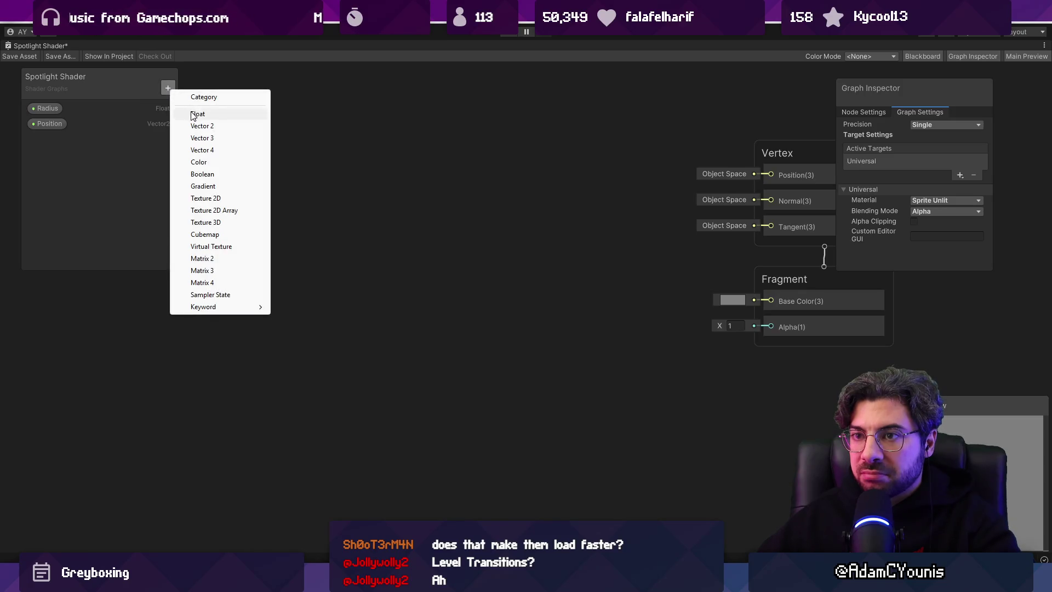
pyautogui.click(192, 114)
pyautogui.write('Alpha')
pyautogui.press('Return')
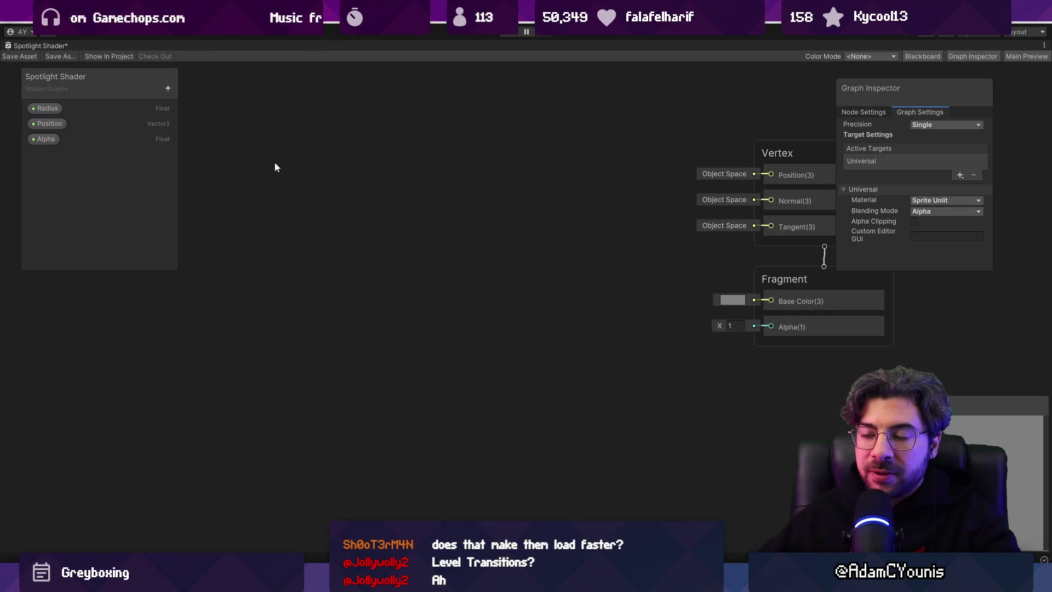
pyautogui.rightClick(348, 171)
pyautogui.click(375, 178)
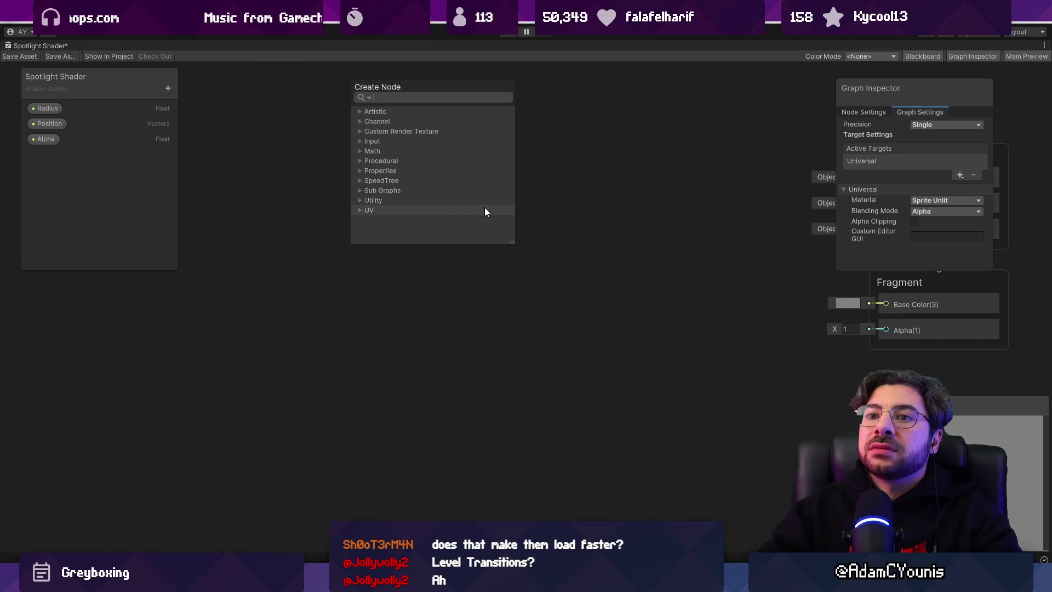
# - Start renaming the Position property but keep the name Position
pyautogui.click(55, 126)
pyautogui.doubleClick(57, 126)
pyautogui.click(87, 127)
pyautogui.doubleClick(50, 126)
pyautogui.click(88, 151)
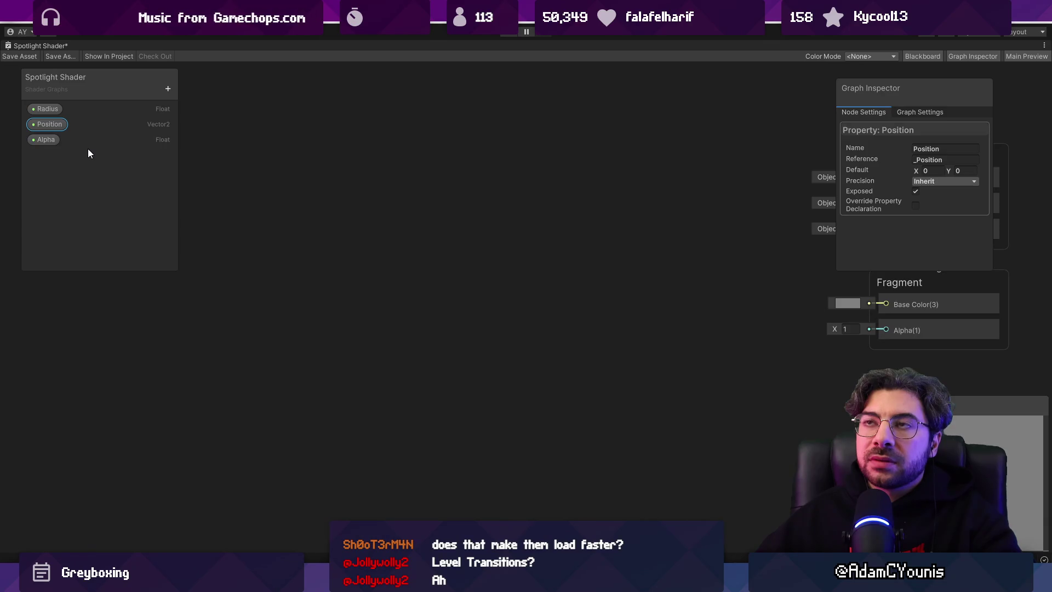
# - Add an Ellipse node, invert it with One Minus, and connect it to Fragment Alpha
pyautogui.rightClick(332, 178)
pyautogui.click(380, 183)
pyautogui.write('s')
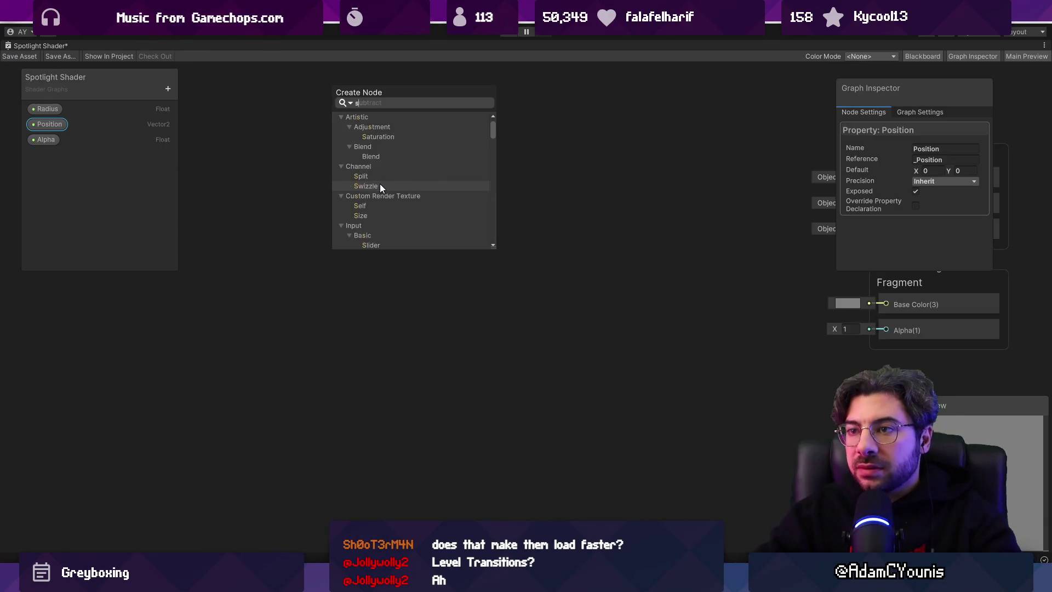
pyautogui.write('hape')
pyautogui.press('Return')
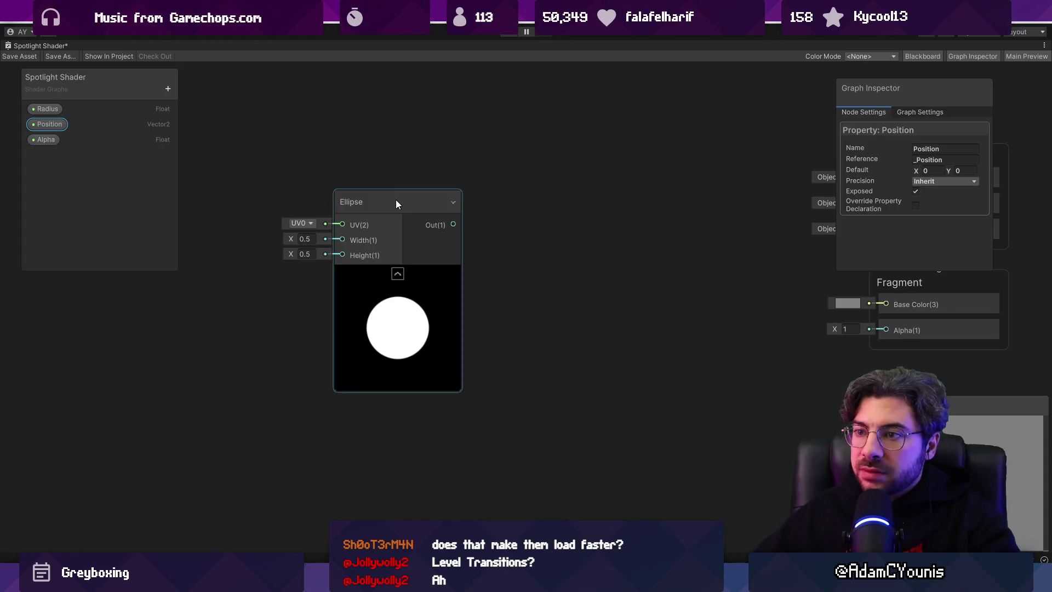
pyautogui.click(397, 203)
pyautogui.scroll(-3, 356, 164)
pyautogui.moveTo(415, 188); pyautogui.dragTo(447, 202)
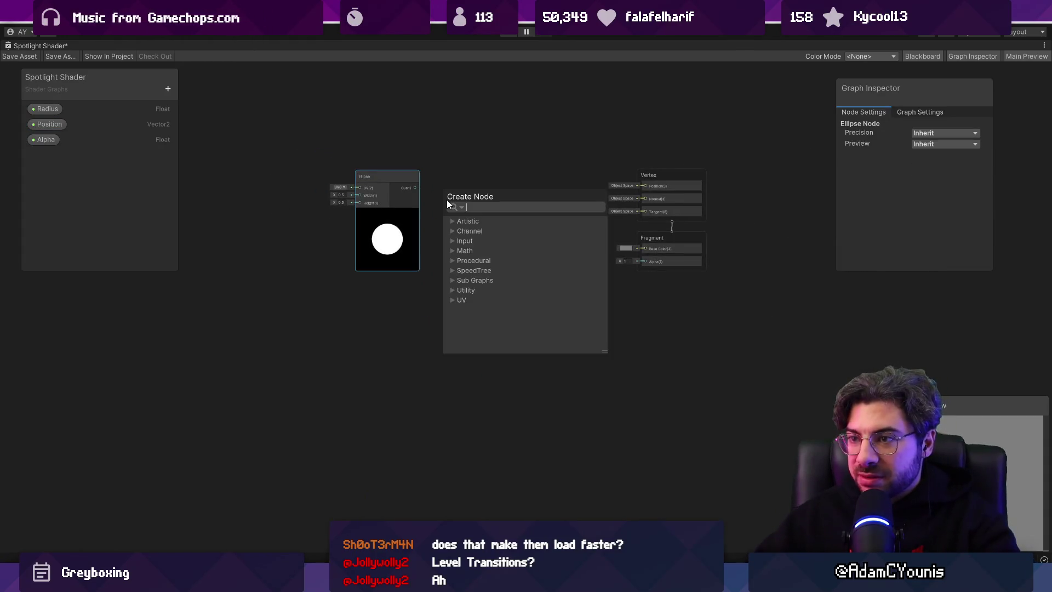
pyautogui.write('one m')
pyautogui.press('Return')
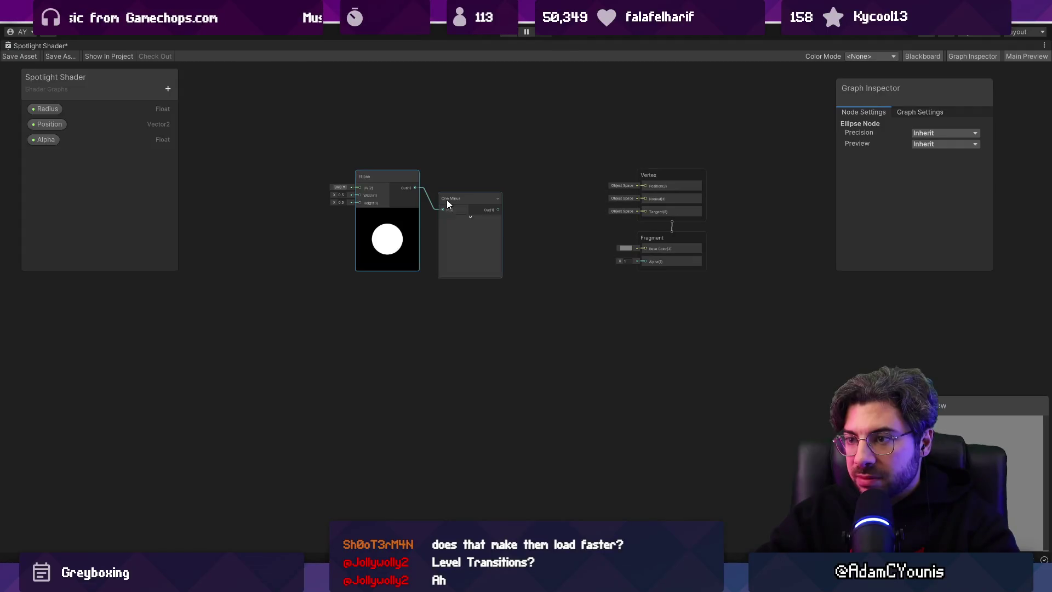
pyautogui.scroll(3, 447, 204)
pyautogui.moveTo(570, 216)
pyautogui.mouseDown()
pyautogui.moveTo(420, 189)
pyautogui.moveTo(559, 258)
pyautogui.moveTo(705, 296)
pyautogui.mouseUp()
# - Add a Color node and connect its output to Fragment Base Color
pyautogui.moveTo(412, 190); pyautogui.dragTo(525, 200)
pyautogui.write('mul')
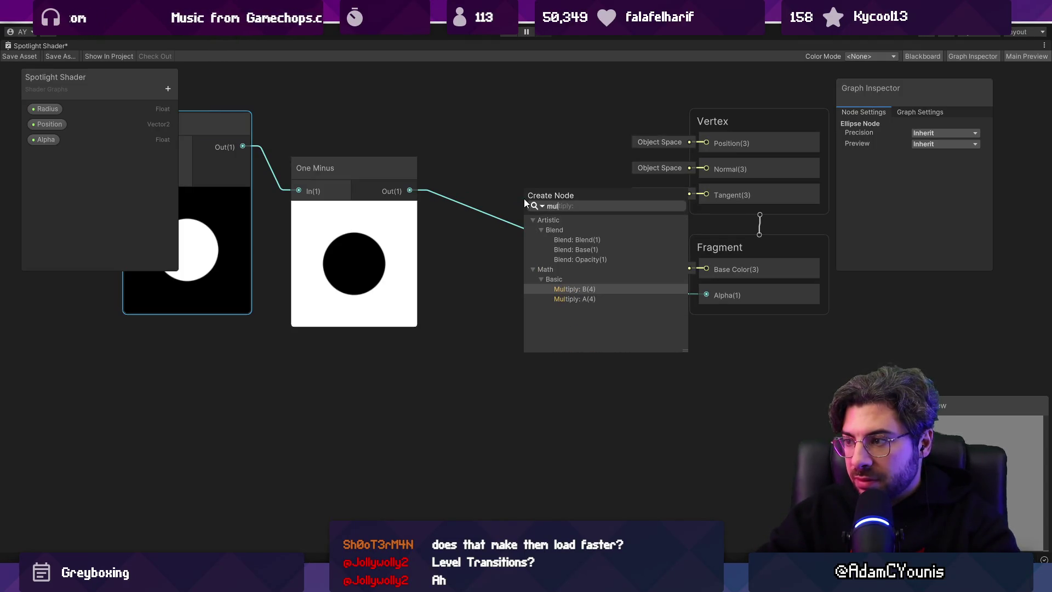
pyautogui.press('Escape')
pyautogui.press('a')
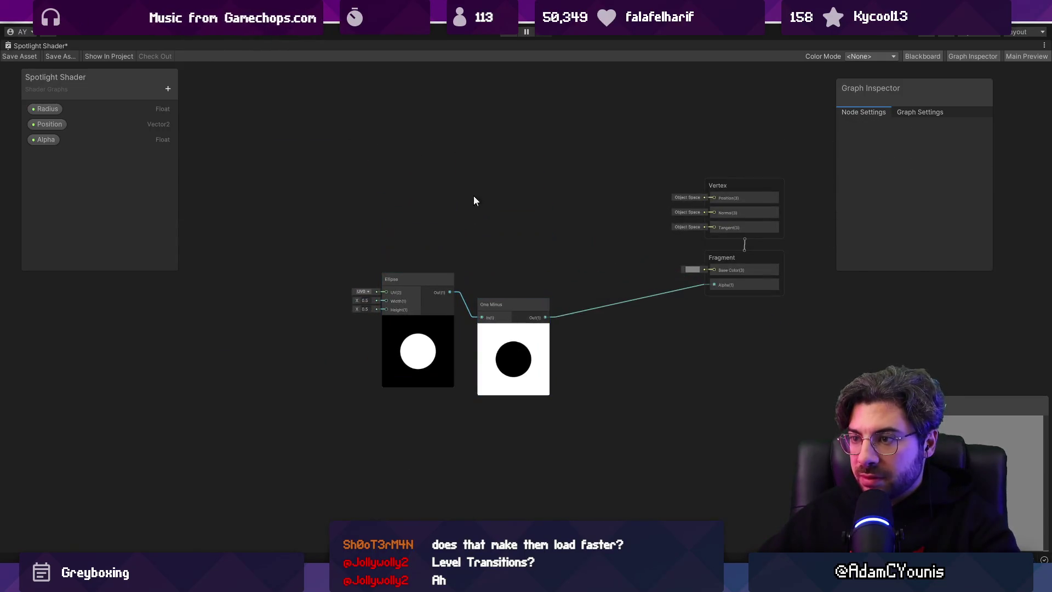
pyautogui.press('space')
pyautogui.write('cool')
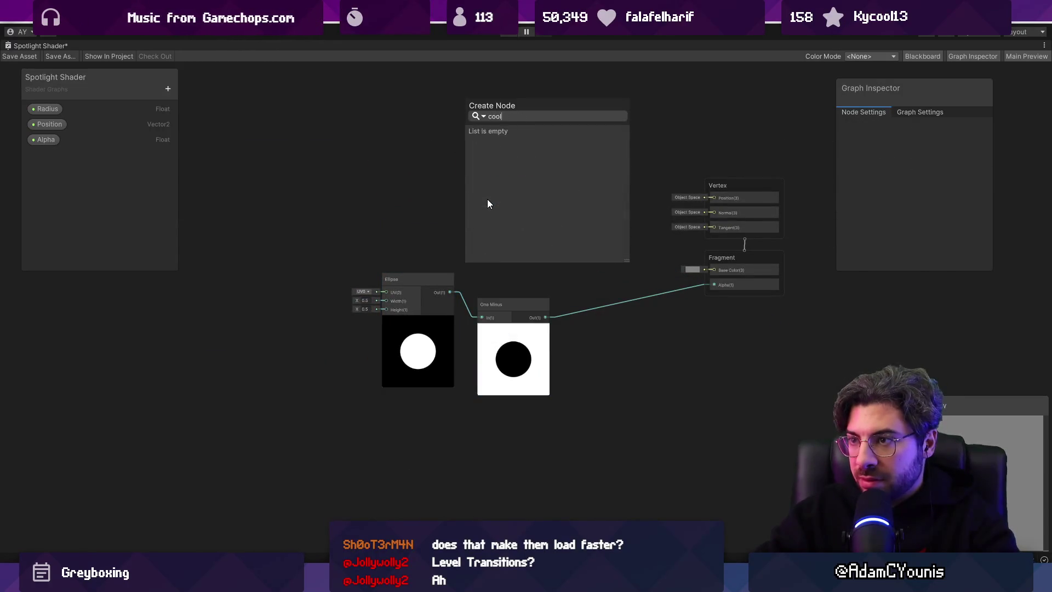
pyautogui.press('BackSpace')
pyautogui.press('BackSpace')
pyautogui.write('lor')
pyautogui.press('Return')
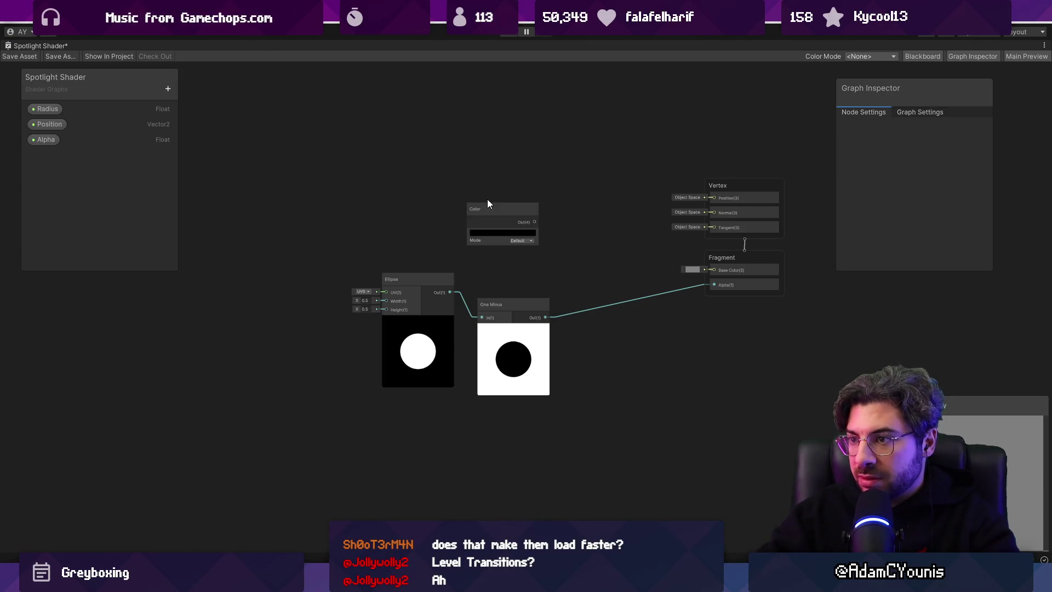
pyautogui.moveTo(533, 223); pyautogui.dragTo(714, 269)
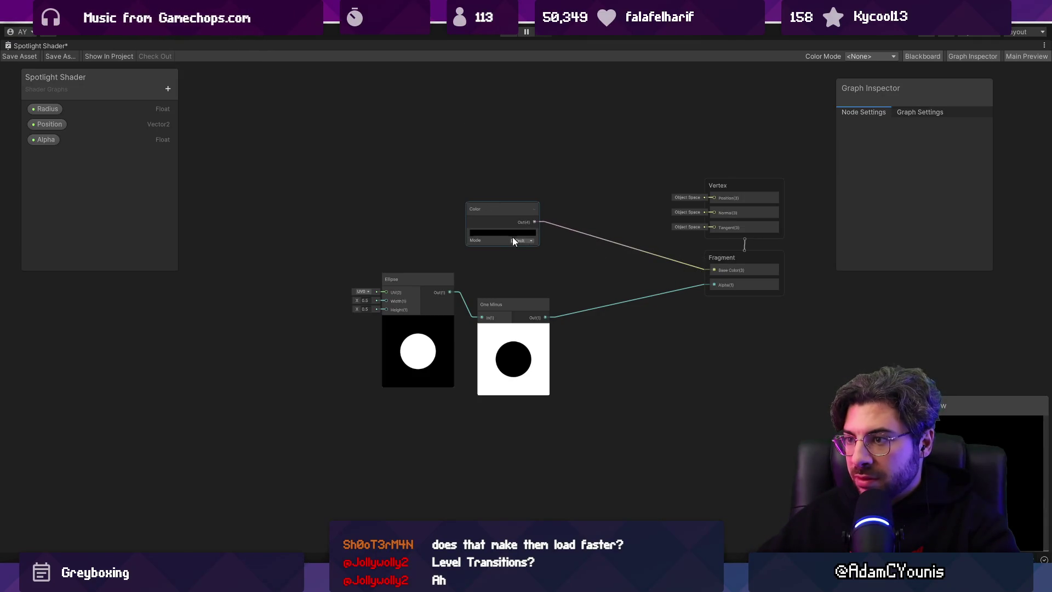
# - Set the Color node to a dark swatch from the project colour palette
pyautogui.click(504, 232)
pyautogui.click(628, 472)
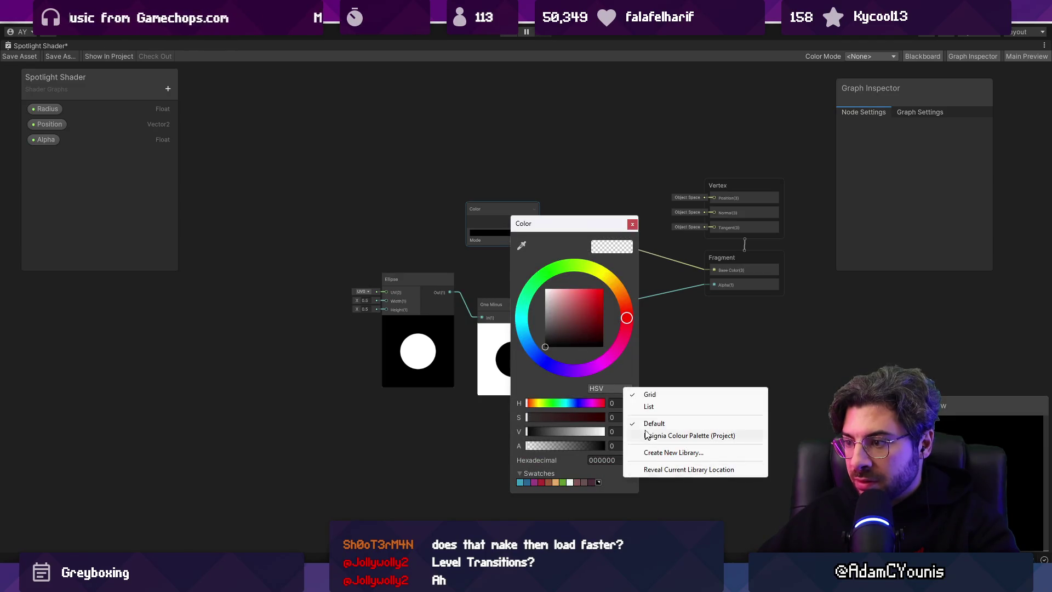
pyautogui.click(636, 435)
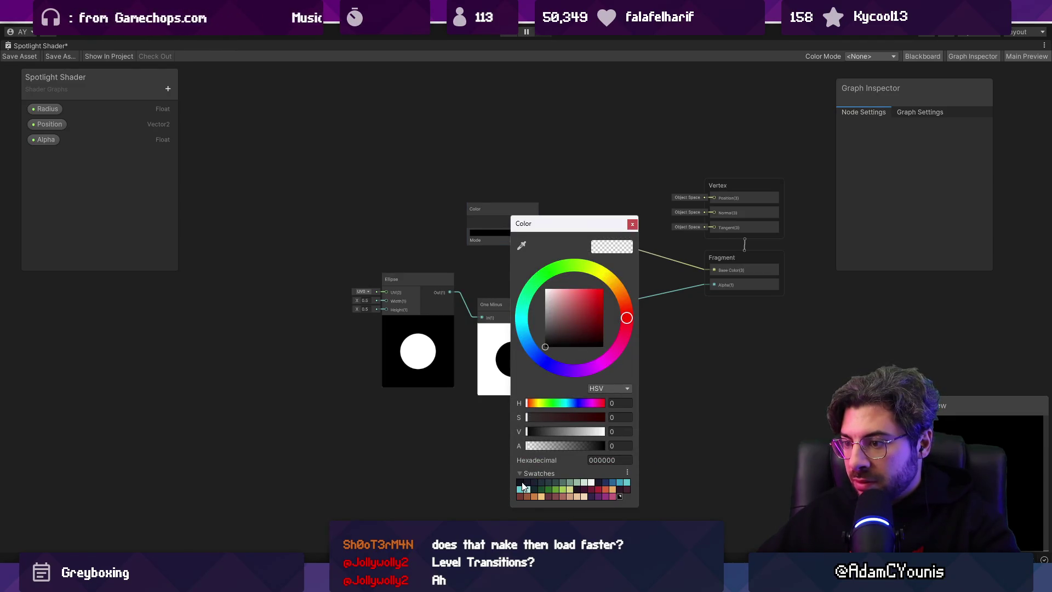
pyautogui.click(523, 485)
pyautogui.click(443, 470)
pyautogui.scroll(5, 481, 238)
pyautogui.click(498, 230)
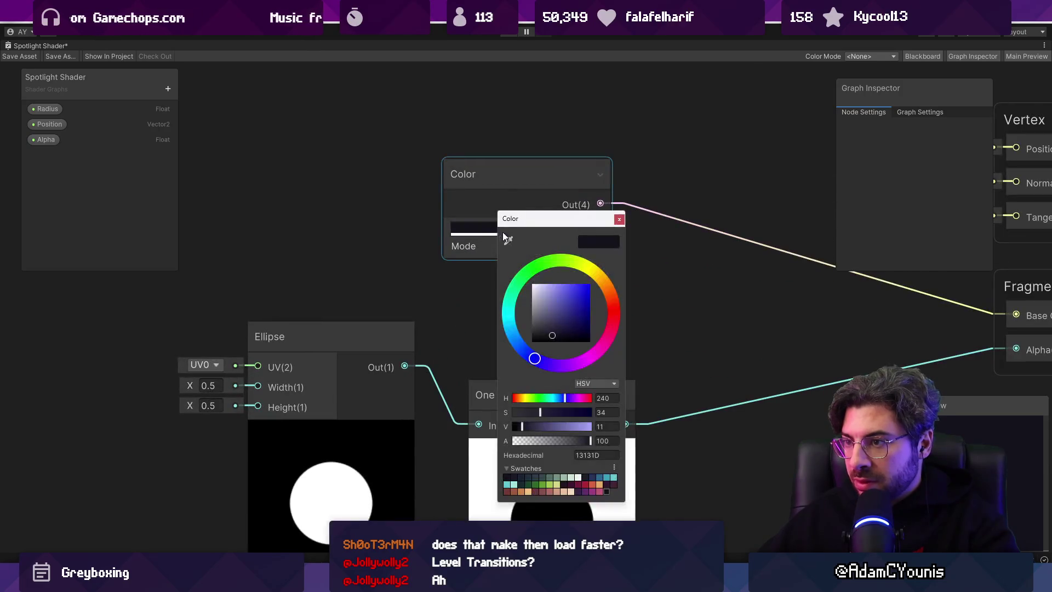
pyautogui.press('Escape')
pyautogui.scroll(-4, 482, 218)
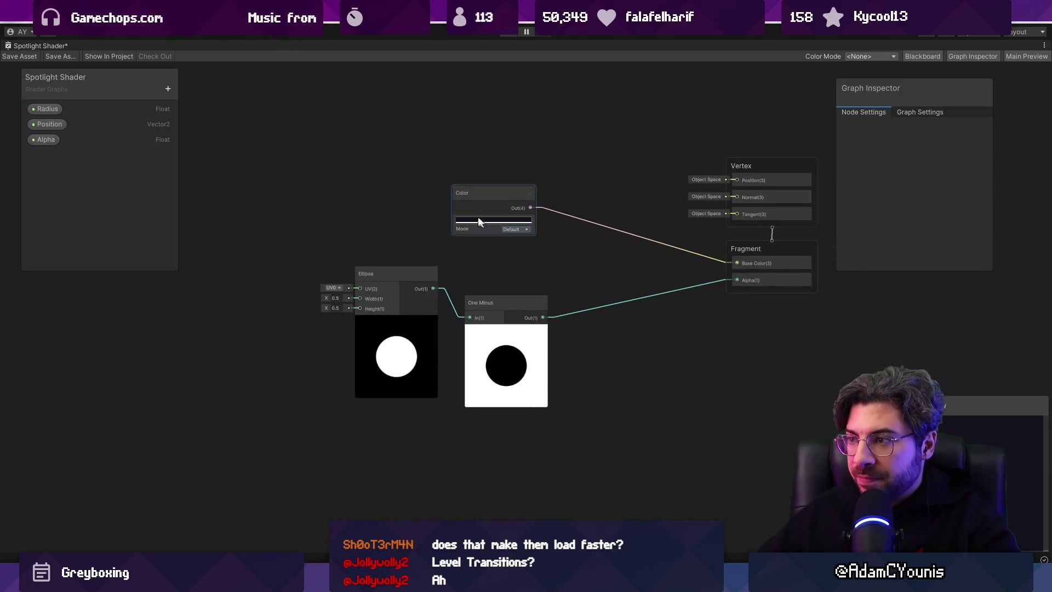
pyautogui.scroll(4, 288, 192)
pyautogui.scroll(-2, 183, 131)
# - Place the Alpha property on the graph and add a Split node from the Color output
pyautogui.moveTo(47, 139); pyautogui.dragTo(459, 137)
pyautogui.rightClick(412, 134)
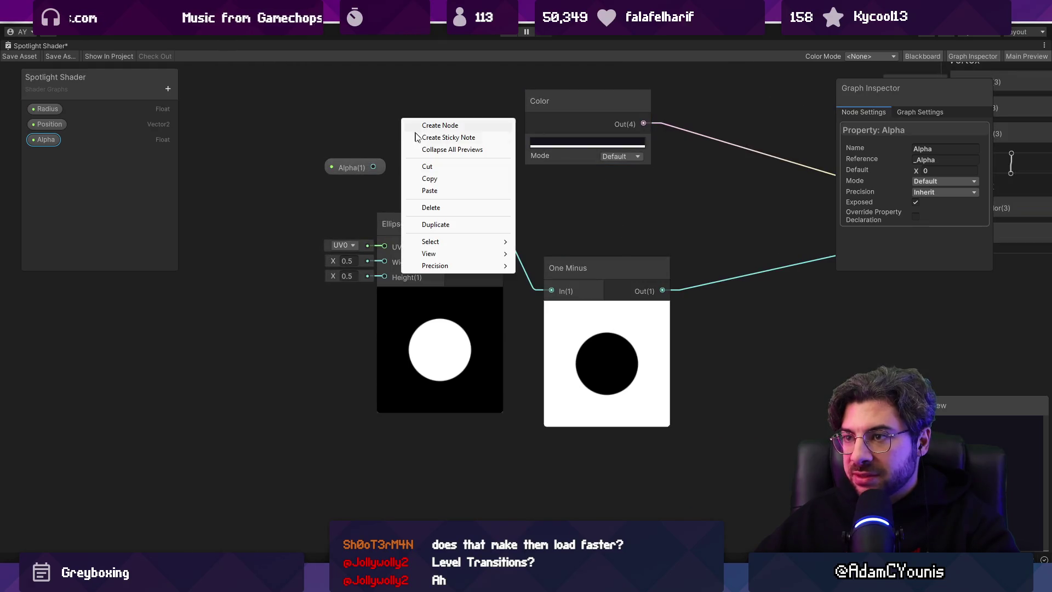
pyautogui.moveTo(609, 108); pyautogui.dragTo(515, 110)
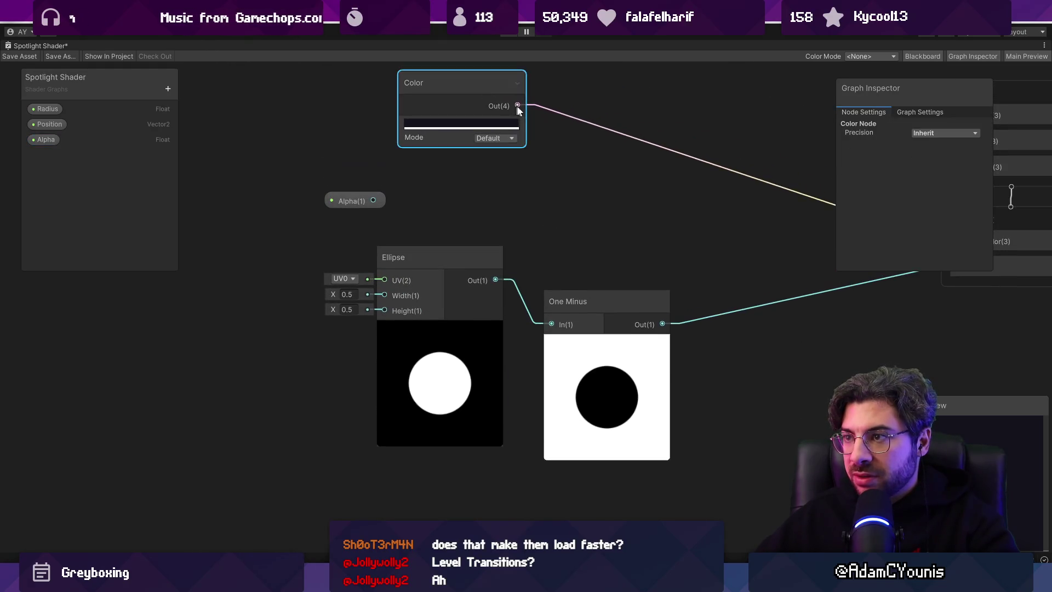
pyautogui.press('space')
pyautogui.write('split')
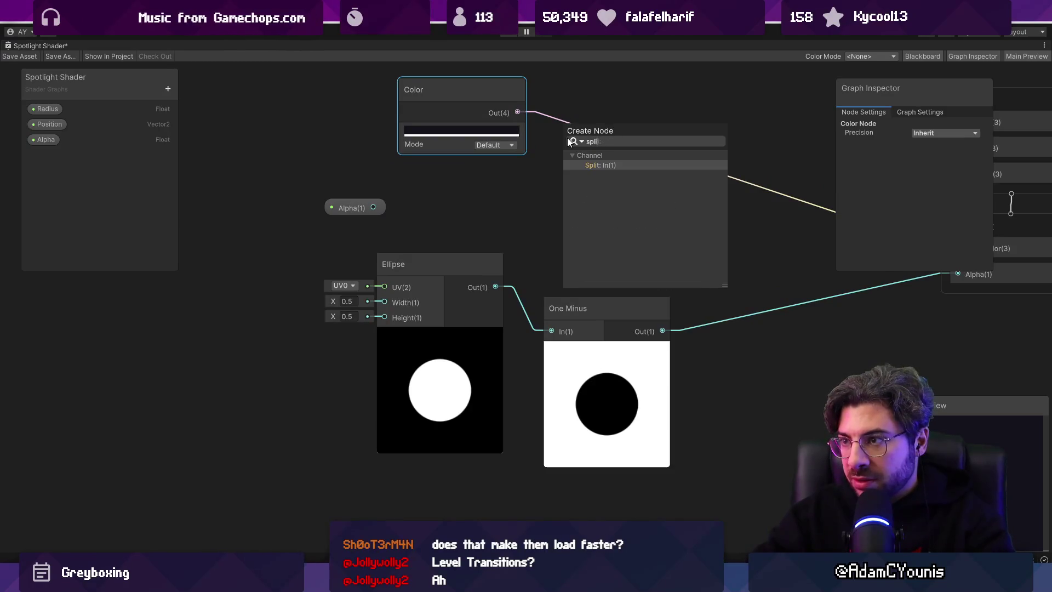
pyautogui.press('Return')
# - Delete the Color, Split and Alpha nodes from the graph
pyautogui.moveTo(343, 202); pyautogui.dragTo(427, 187)
pyautogui.click(464, 131)
pyautogui.moveTo(445, 91); pyautogui.dragTo(432, 123)
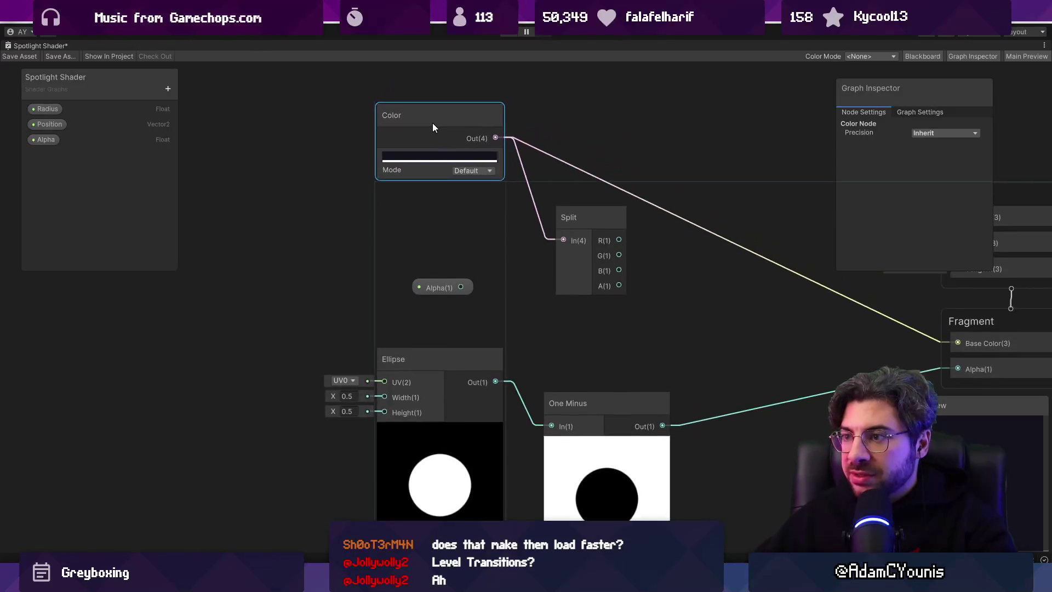
pyautogui.scroll(-3, 439, 159)
pyautogui.scroll(3, 463, 176)
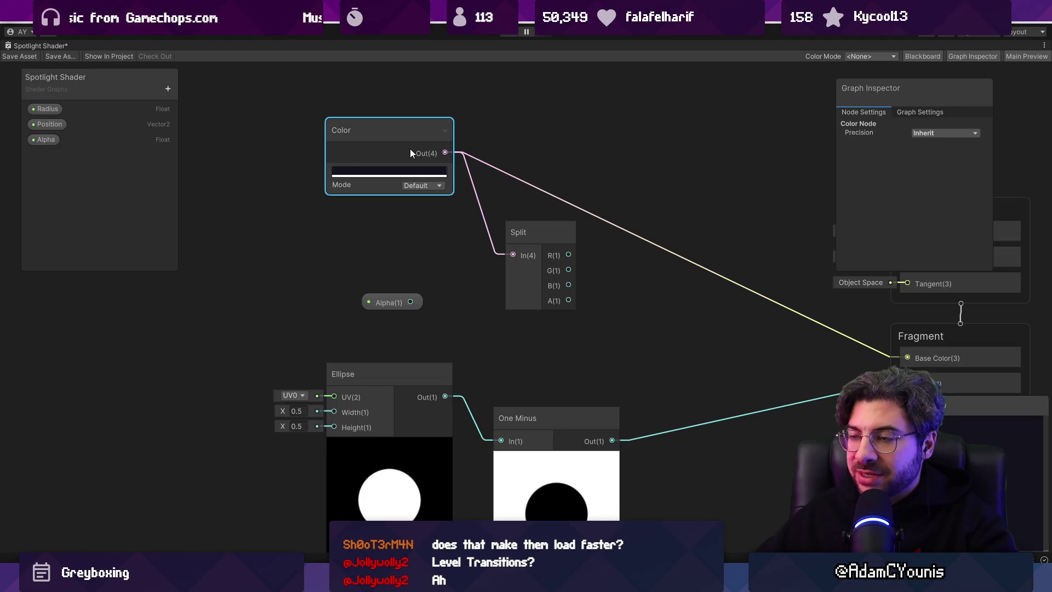
pyautogui.press('Delete')
pyautogui.moveTo(351, 323); pyautogui.dragTo(524, 258)
pyautogui.press('Delete')
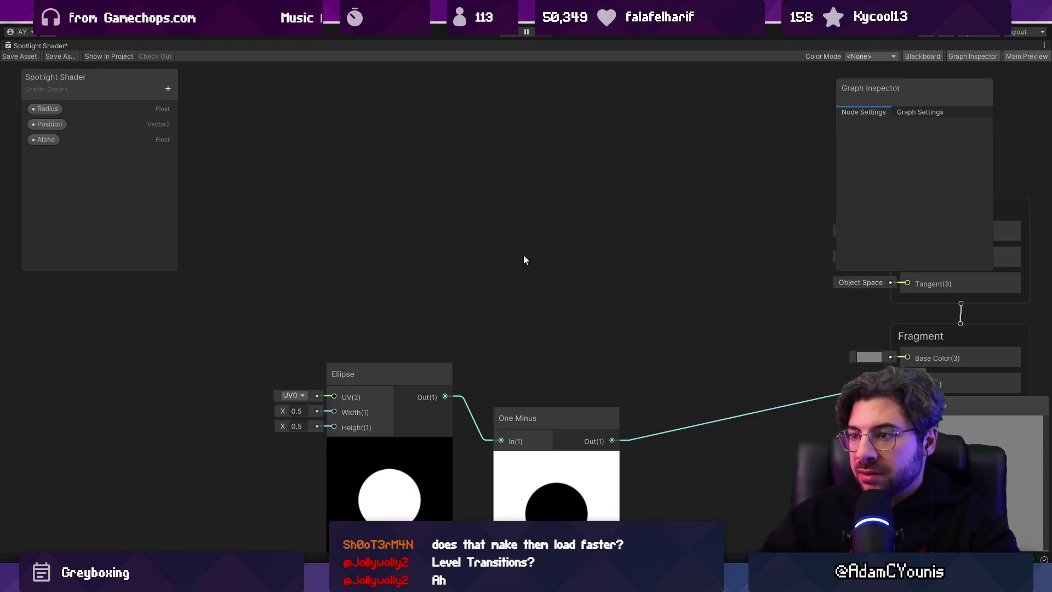
# - Multiply the Alpha property by the One Minus result and feed it into Fragment Alpha
pyautogui.press('a')
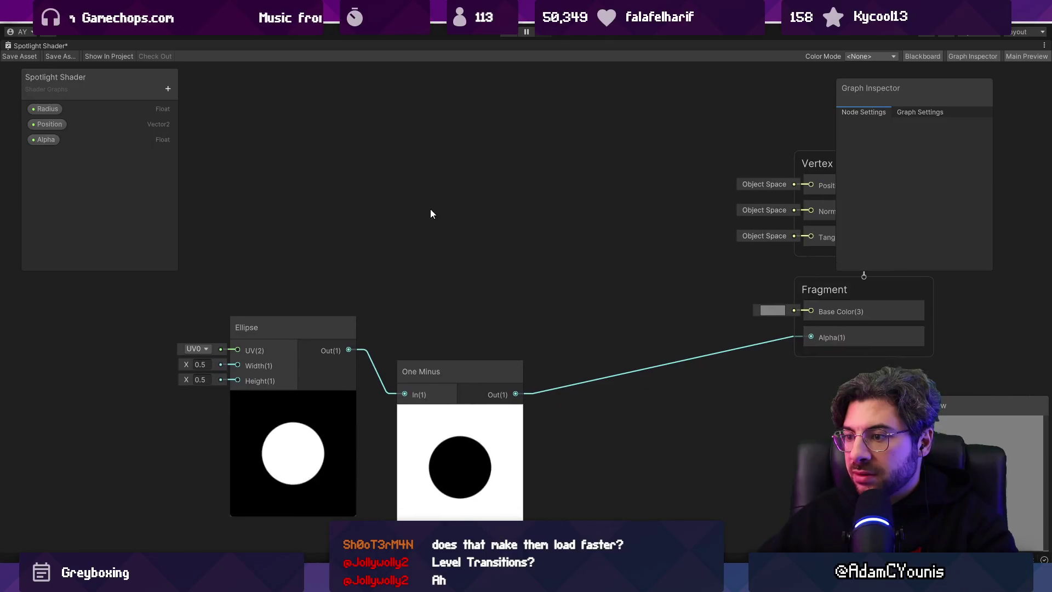
pyautogui.moveTo(44, 139)
pyautogui.mouseDown()
pyautogui.moveTo(485, 264)
pyautogui.moveTo(590, 308)
pyautogui.mouseUp()
pyautogui.write('mult')
pyautogui.press('Return')
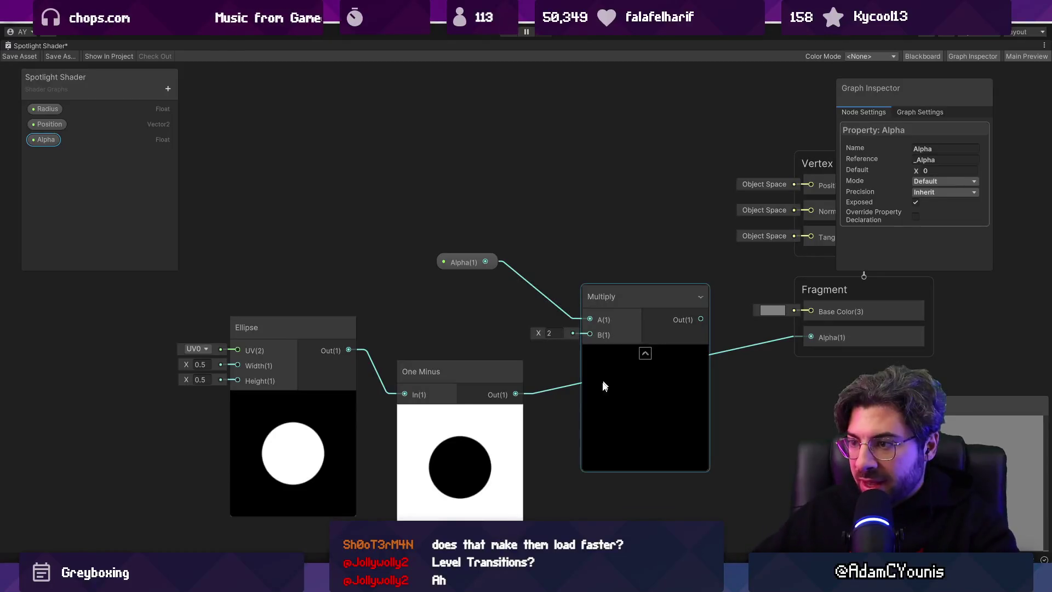
pyautogui.moveTo(515, 394); pyautogui.dragTo(602, 338)
pyautogui.moveTo(701, 319); pyautogui.dragTo(810, 337)
# - Place a Position property node on the graph, leaving it unconnected to the Ellipse UV
pyautogui.rightClick(358, 147)
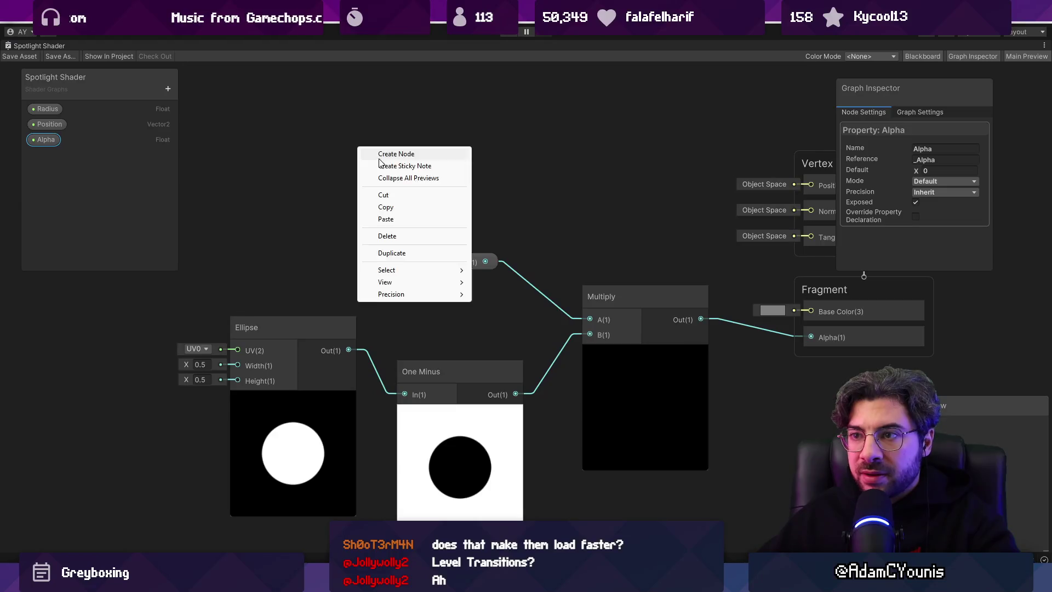
pyautogui.click(378, 151)
pyautogui.press('Escape')
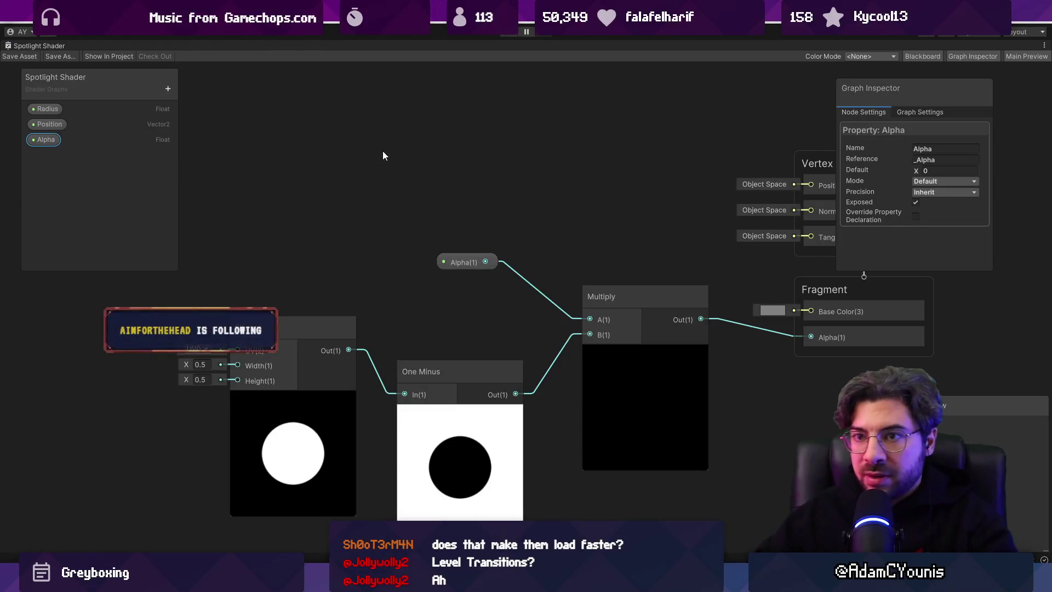
pyautogui.click(56, 126)
pyautogui.moveTo(296, 301); pyautogui.dragTo(493, 248)
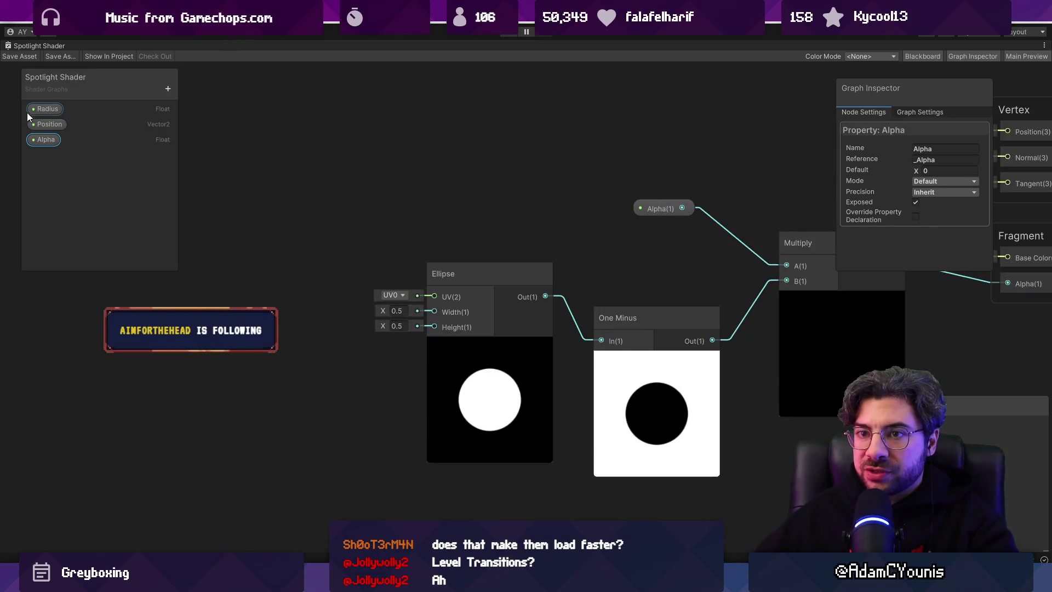
pyautogui.moveTo(213, 211); pyautogui.dragTo(434, 296)
pyautogui.hotkey('ctrl', 'z')
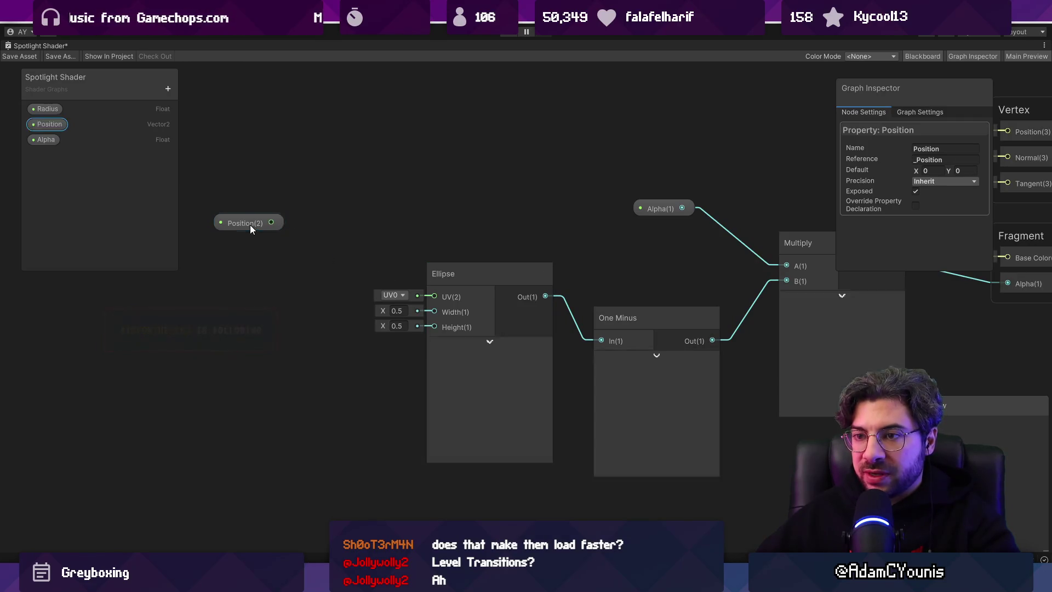
# - Add a UV node to the graph and place it at the far left
pyautogui.press('space')
pyautogui.press('Escape')
pyautogui.rightClick(252, 279)
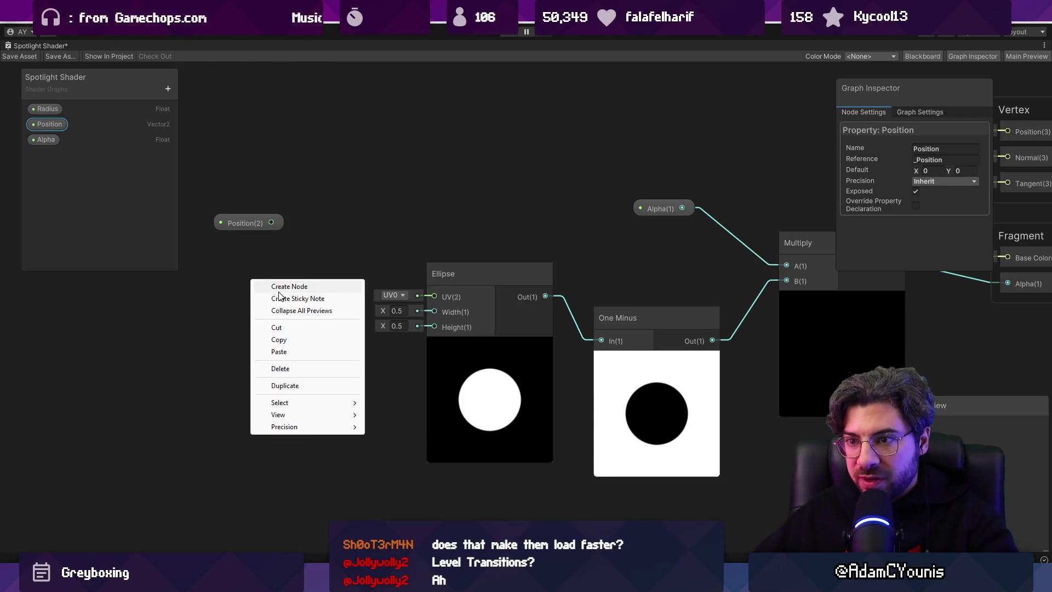
pyautogui.click(283, 285)
pyautogui.write('uv')
pyautogui.press('Return')
pyautogui.moveTo(359, 330)
pyautogui.mouseDown()
pyautogui.moveTo(132, 327)
pyautogui.moveTo(215, 304)
pyautogui.mouseUp()
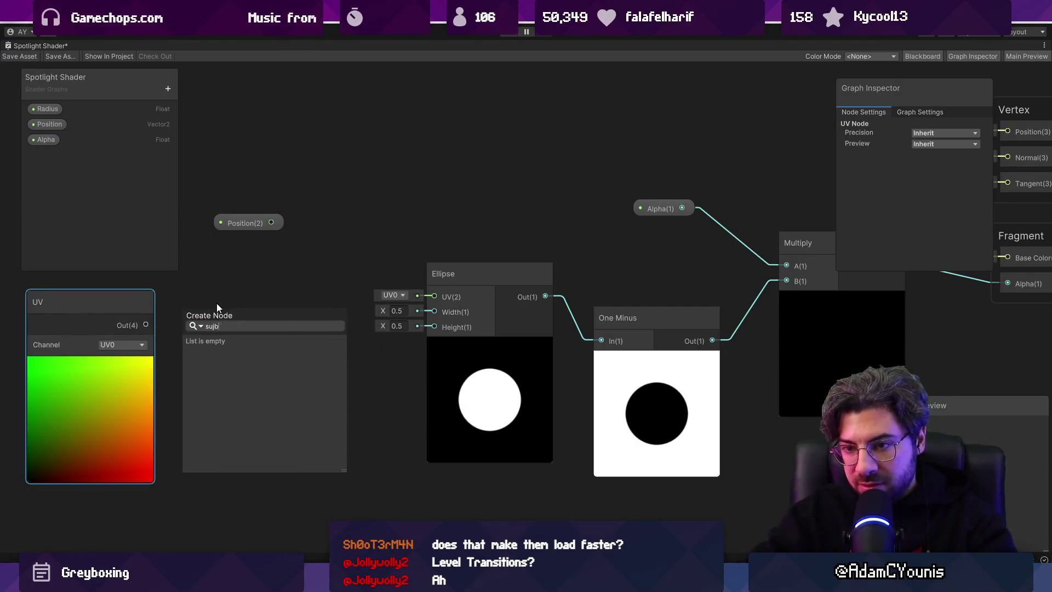
# - Feed Ellipse UV from a Subtract of UV minus Position, then test Position's default X offset
pyautogui.write('sub')
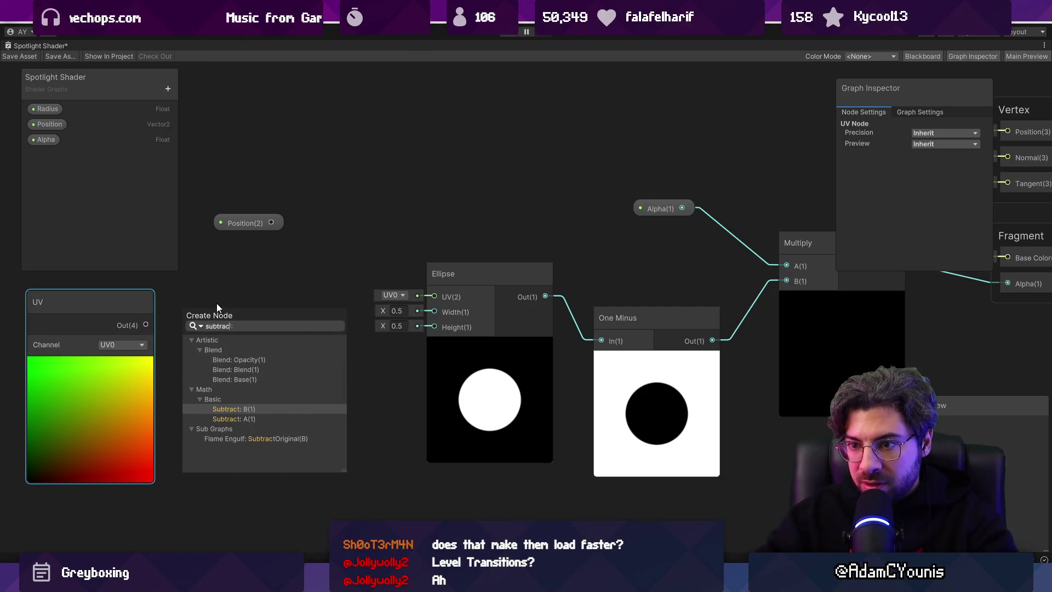
pyautogui.press('Down')
pyautogui.press('Return')
pyautogui.click(265, 225)
pyautogui.moveTo(271, 222)
pyautogui.mouseDown()
pyautogui.moveTo(196, 310)
pyautogui.moveTo(182, 344)
pyautogui.mouseUp()
pyautogui.moveTo(293, 329); pyautogui.dragTo(425, 297)
pyautogui.click(247, 222)
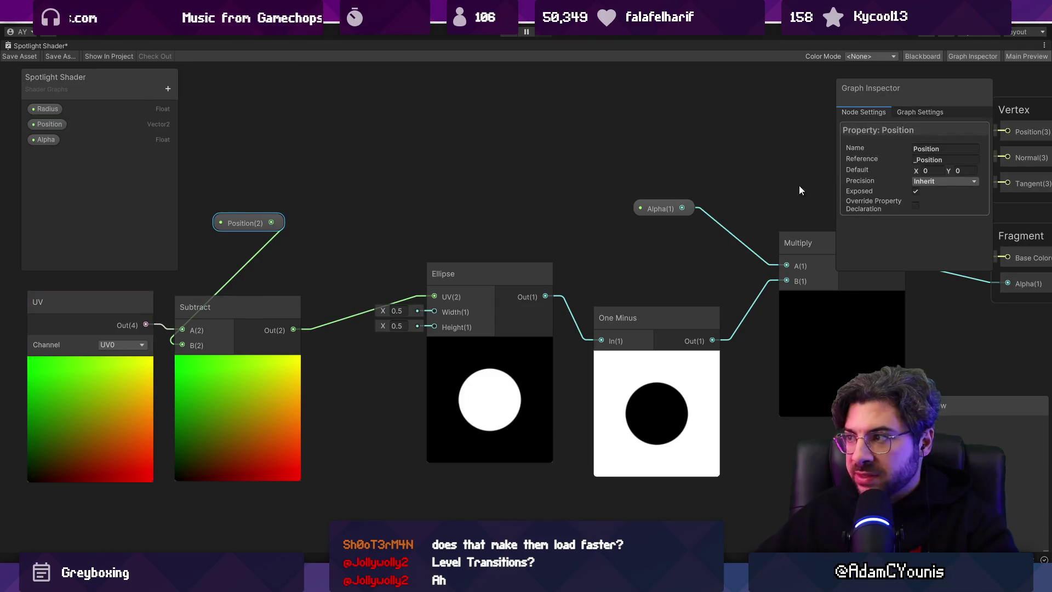
pyautogui.moveTo(915, 171); pyautogui.dragTo(915, 176)
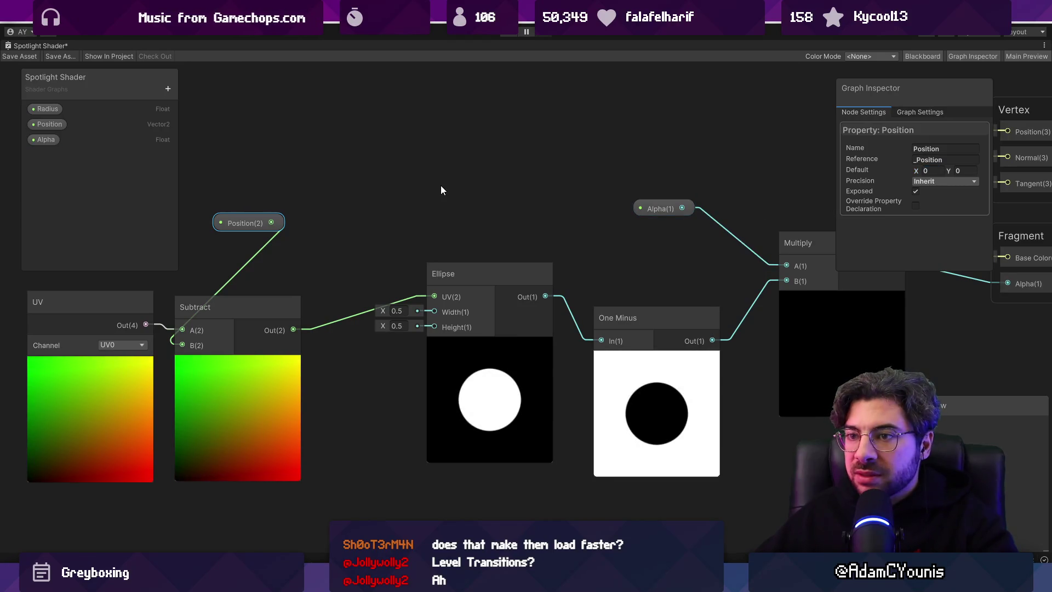
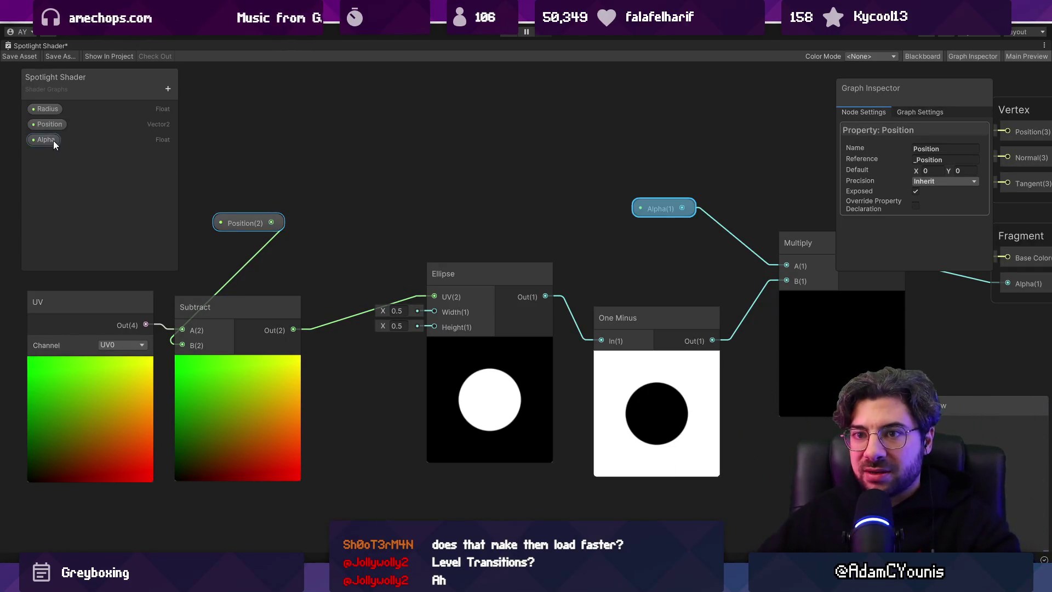
# - Place a Radius node and try routing it through a Vector 2 node, then back out
pyautogui.click(50, 108)
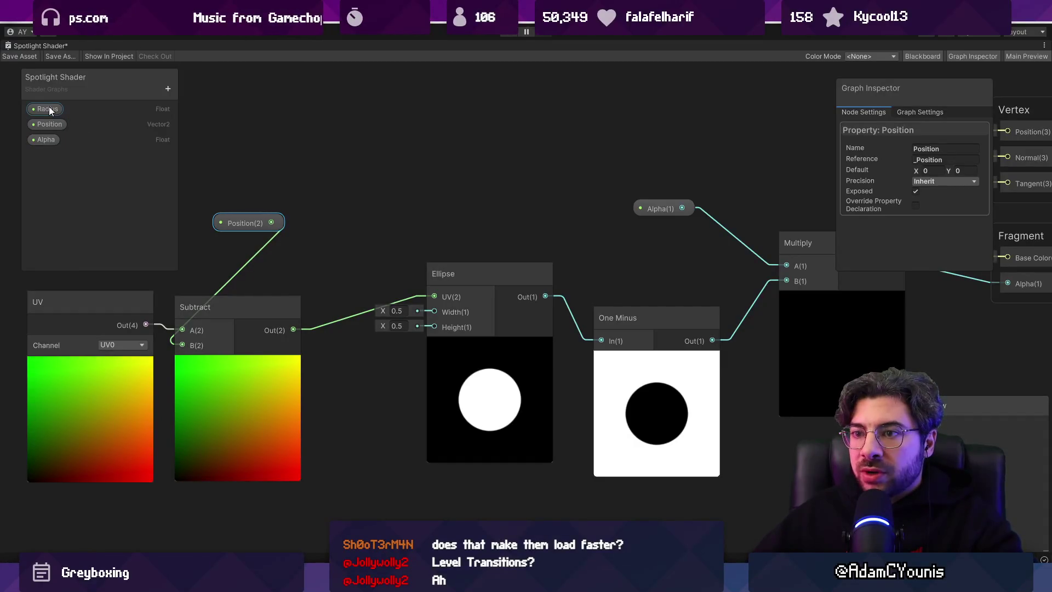
pyautogui.moveTo(299, 214)
pyautogui.mouseDown()
pyautogui.moveTo(376, 380)
pyautogui.moveTo(351, 443)
pyautogui.moveTo(306, 481)
pyautogui.moveTo(309, 510)
pyautogui.moveTo(328, 506)
pyautogui.mouseUp()
pyautogui.write('vector2')
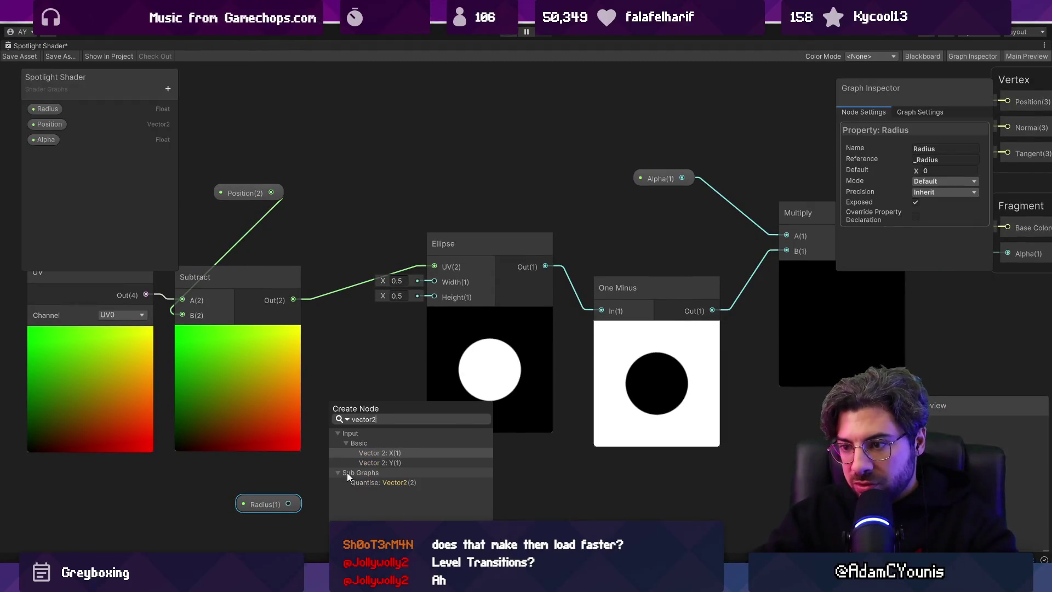
pyautogui.press('Return')
pyautogui.moveTo(278, 503)
pyautogui.mouseDown()
pyautogui.moveTo(234, 488)
pyautogui.moveTo(327, 502)
pyautogui.moveTo(331, 491)
pyautogui.mouseUp()
pyautogui.click(231, 472)
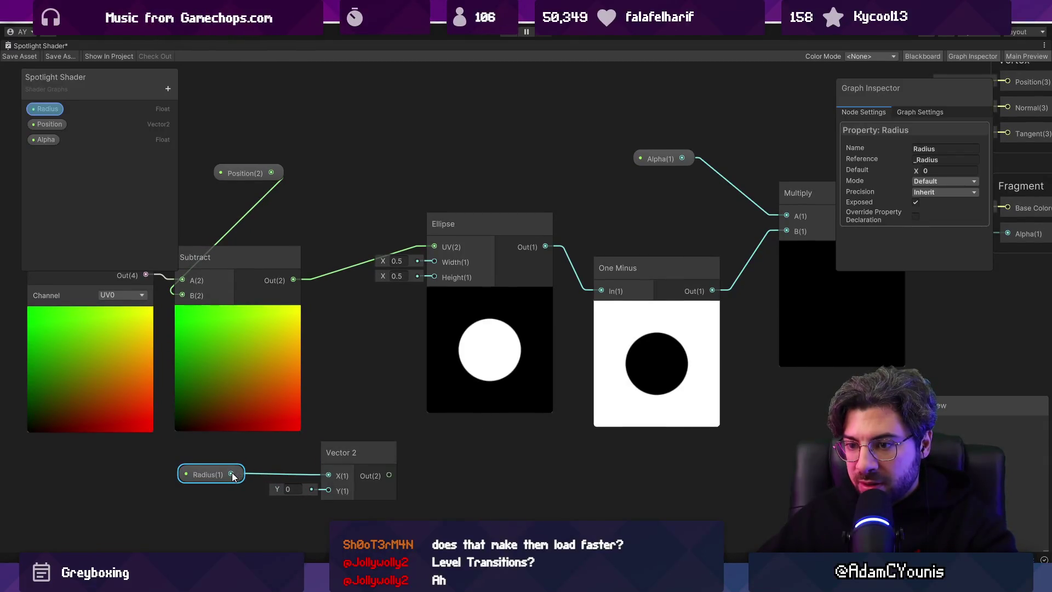
pyautogui.moveTo(232, 472); pyautogui.dragTo(328, 491)
pyautogui.moveTo(389, 475)
pyautogui.mouseDown()
pyautogui.moveTo(407, 279)
pyautogui.moveTo(430, 263)
pyautogui.moveTo(415, 459)
pyautogui.mouseUp()
pyautogui.press('Delete')
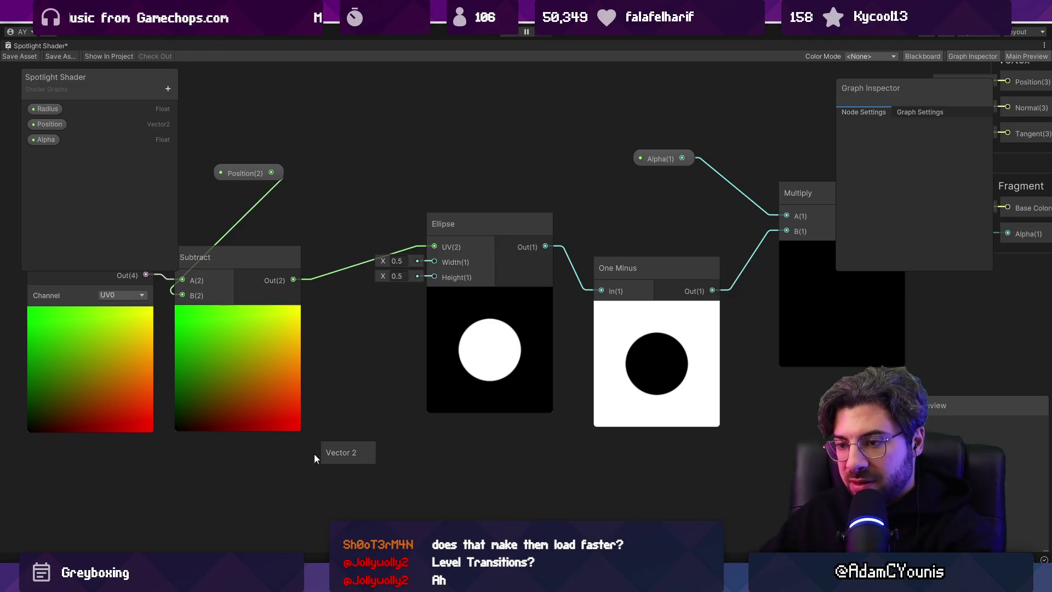
pyautogui.hotkey('ctrl', 'z')
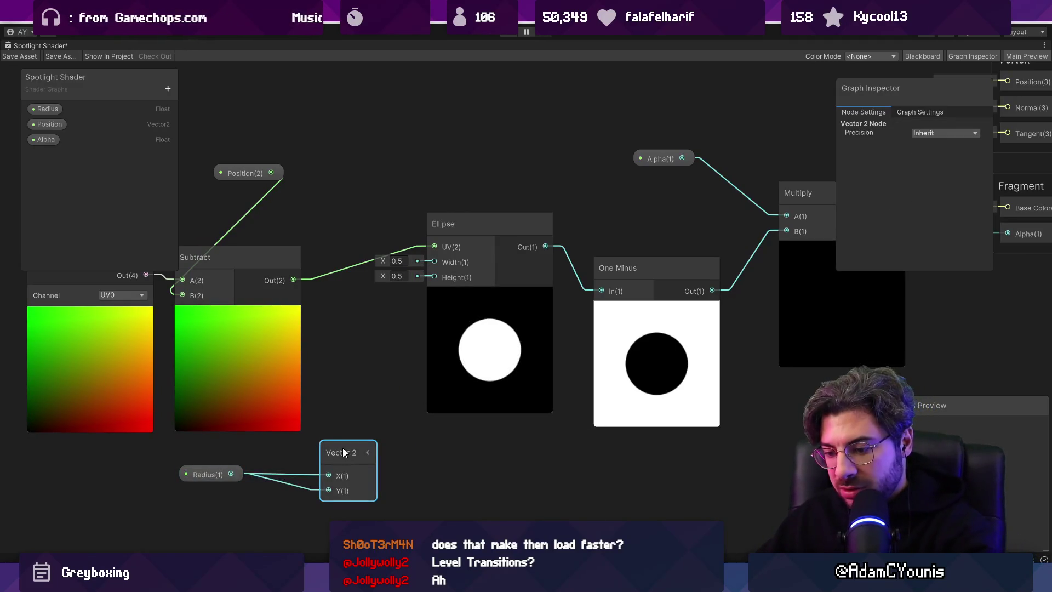
# - Delete the Vector 2 node and wire Radius directly into the Ellipse width and height
pyautogui.click(344, 448)
pyautogui.press('Delete')
pyautogui.click(223, 474)
pyautogui.moveTo(223, 474); pyautogui.dragTo(434, 262)
pyautogui.moveTo(383, 337); pyautogui.dragTo(434, 277)
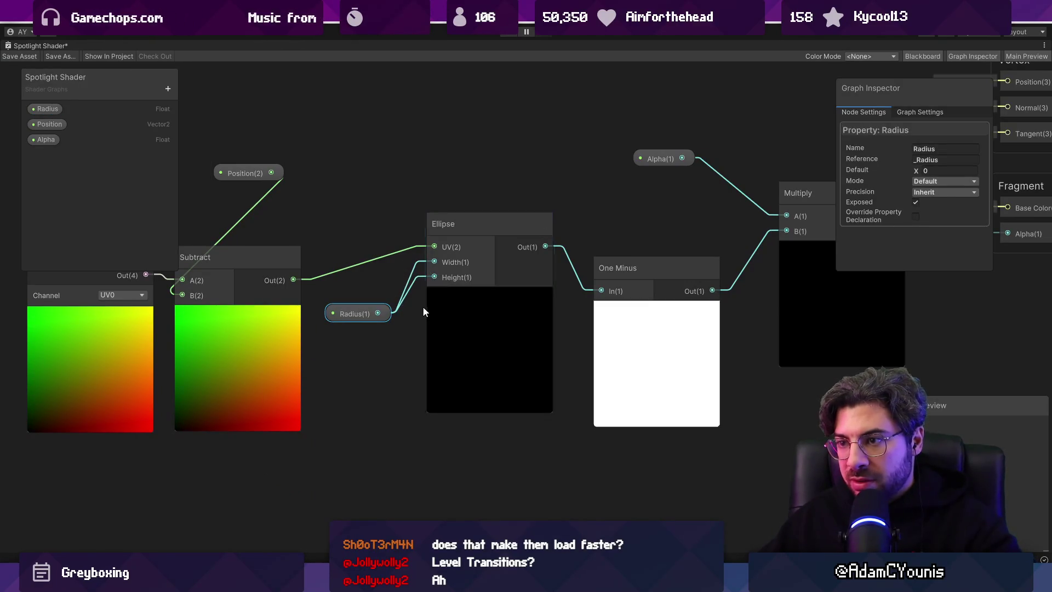
pyautogui.scroll(-5, 471, 324)
pyautogui.scroll(5, 494, 323)
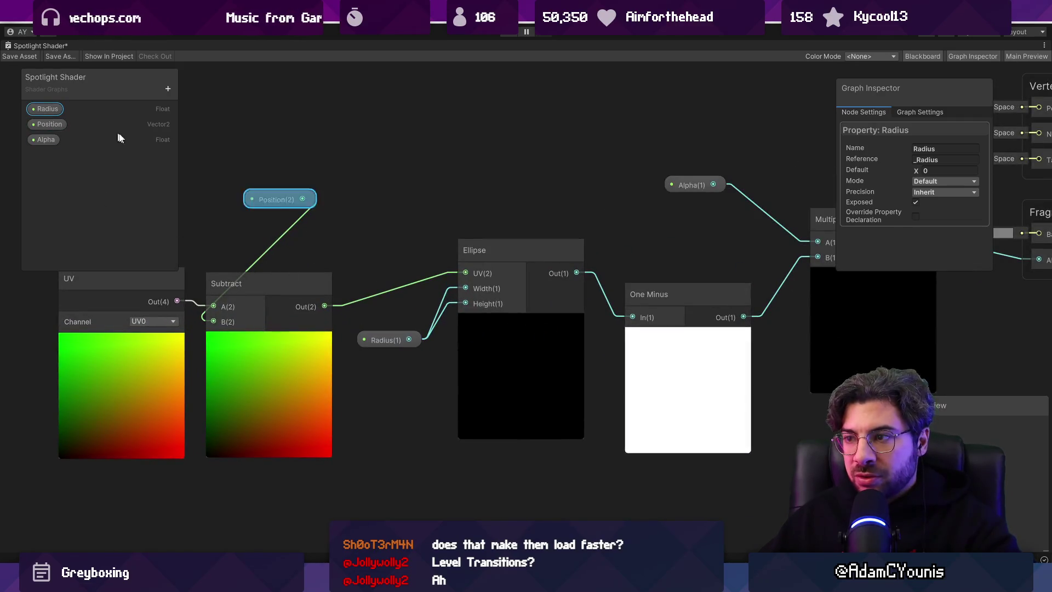
# - Set the Radius property's default value to 0.64 and save the shader graph
pyautogui.click(932, 171)
pyautogui.write('1')
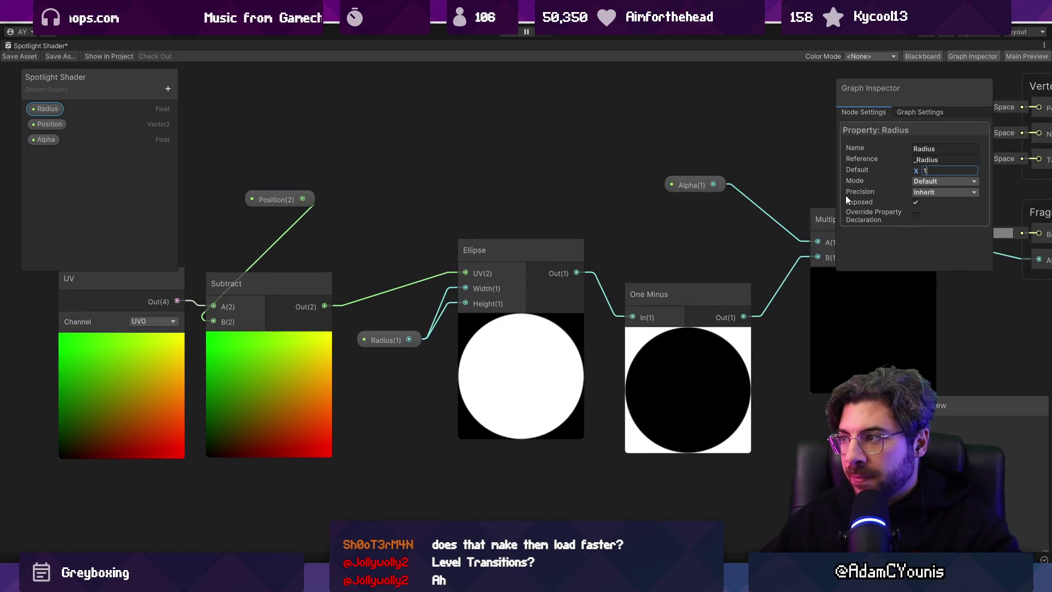
pyautogui.press('BackSpace')
pyautogui.write('0.')
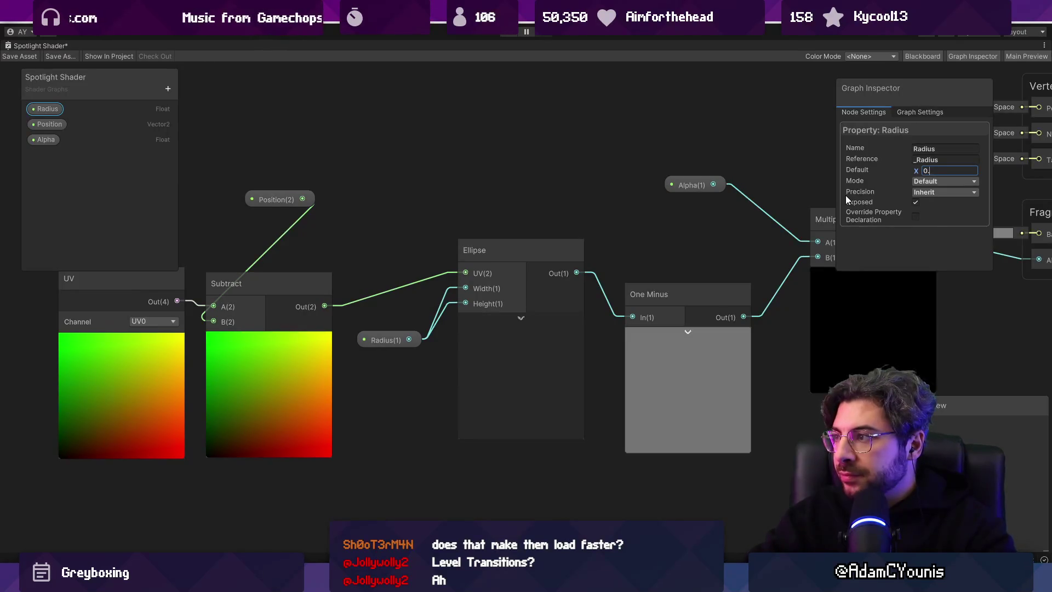
pyautogui.write('64')
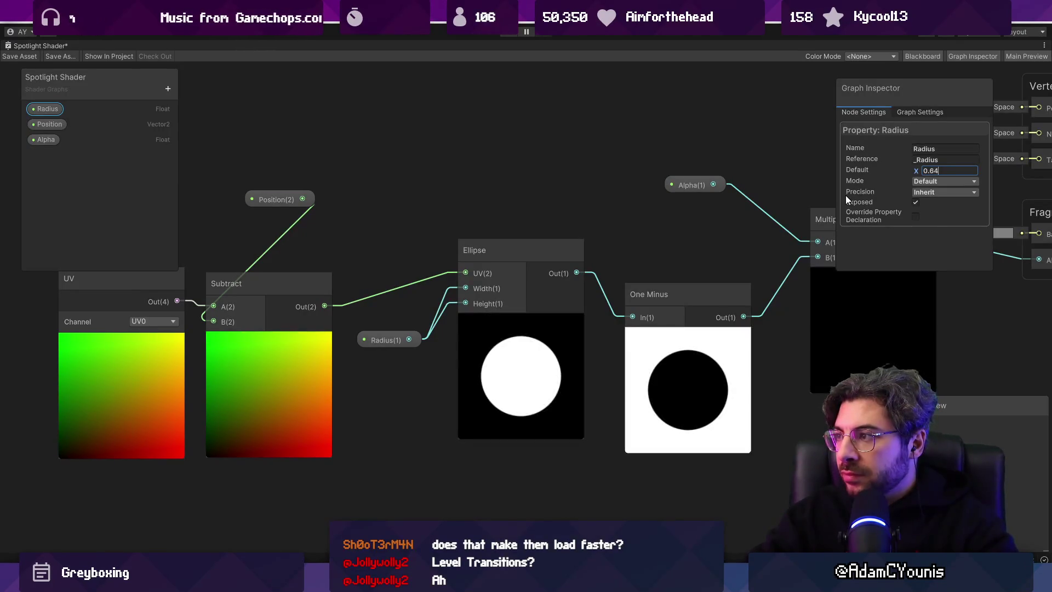
pyautogui.scroll(-5, 396, 210)
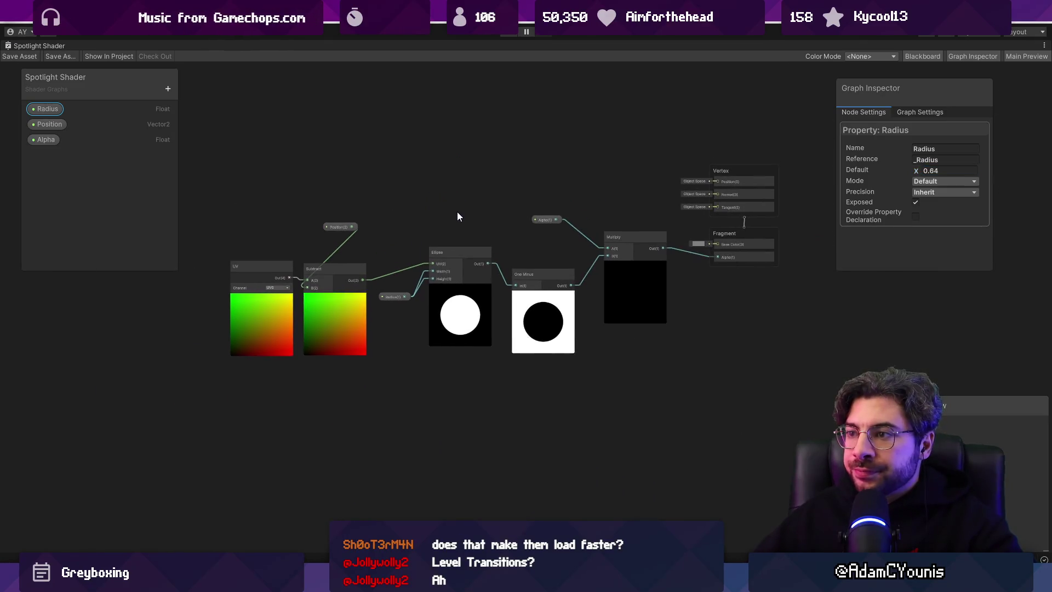
pyautogui.hotkey('ctrl', 's')
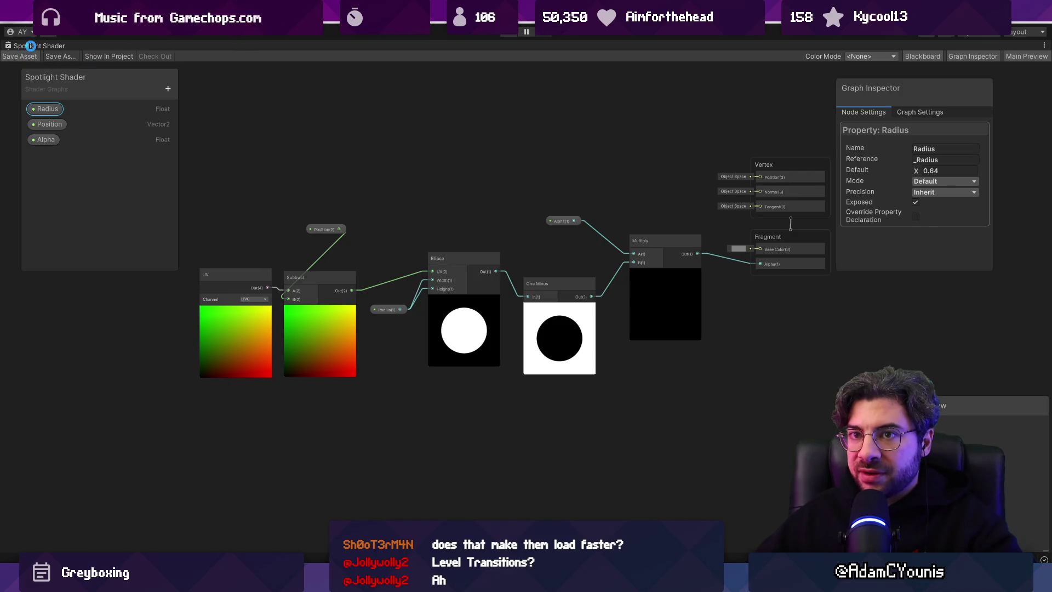
pyautogui.click(159, 46)
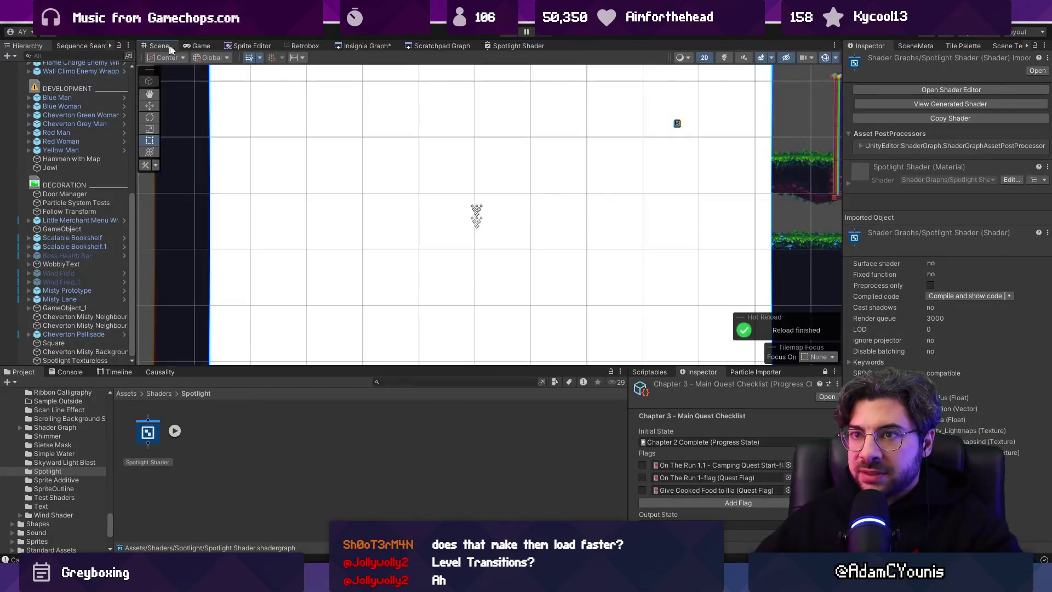
# - Select the Spotlight Textureless square and pick Spotlight Shader in its Material field
pyautogui.scroll(-3, 638, 157)
pyautogui.click(638, 158)
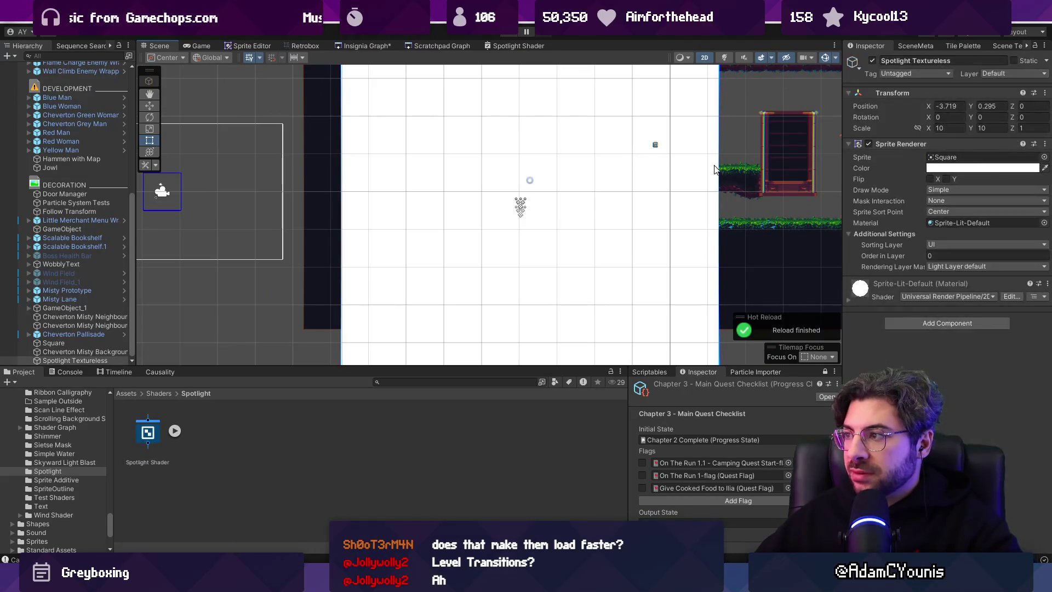
pyautogui.click(1045, 221)
pyautogui.write('spotlight')
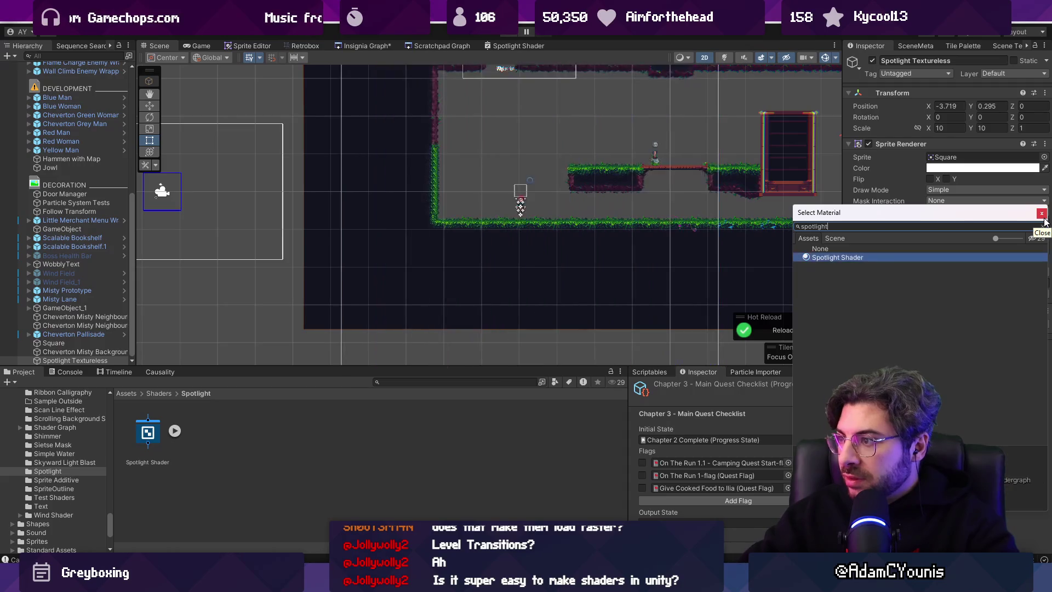
pyautogui.click(1045, 219)
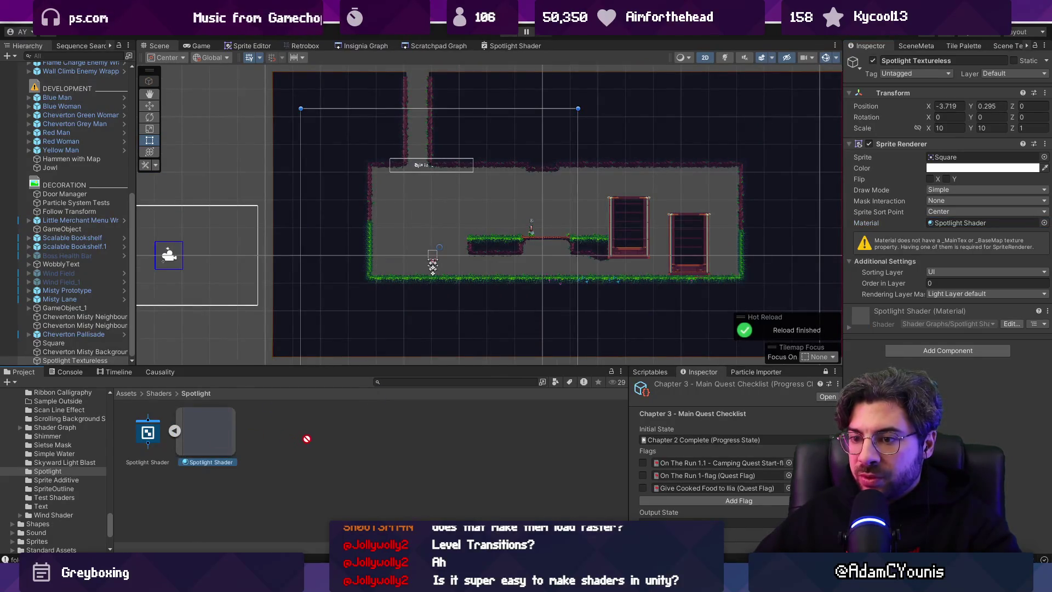
pyautogui.rightClick(285, 439)
# - Create a new material using Spotlight Shader and name it 'Spotlight Material'
pyautogui.moveTo(351, 102)
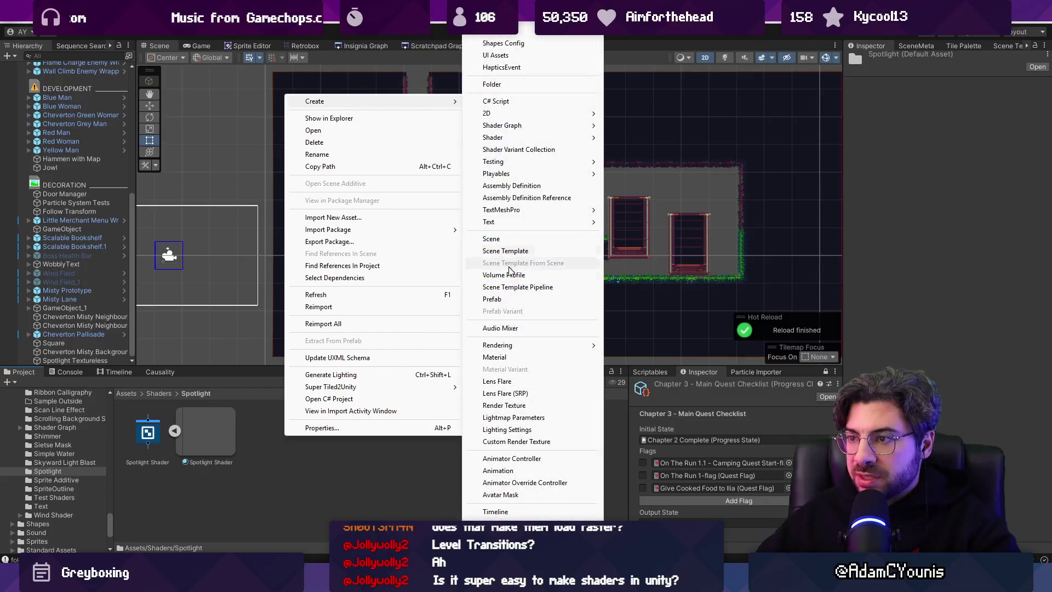
pyautogui.click(494, 357)
pyautogui.click(137, 431)
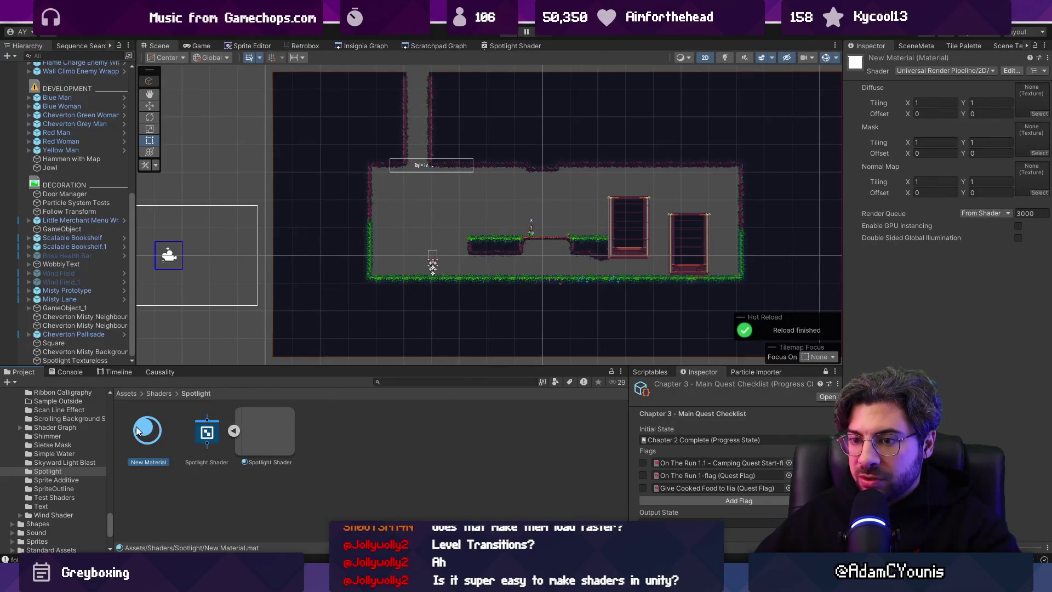
pyautogui.moveTo(199, 434); pyautogui.dragTo(146, 428)
pyautogui.click(157, 462)
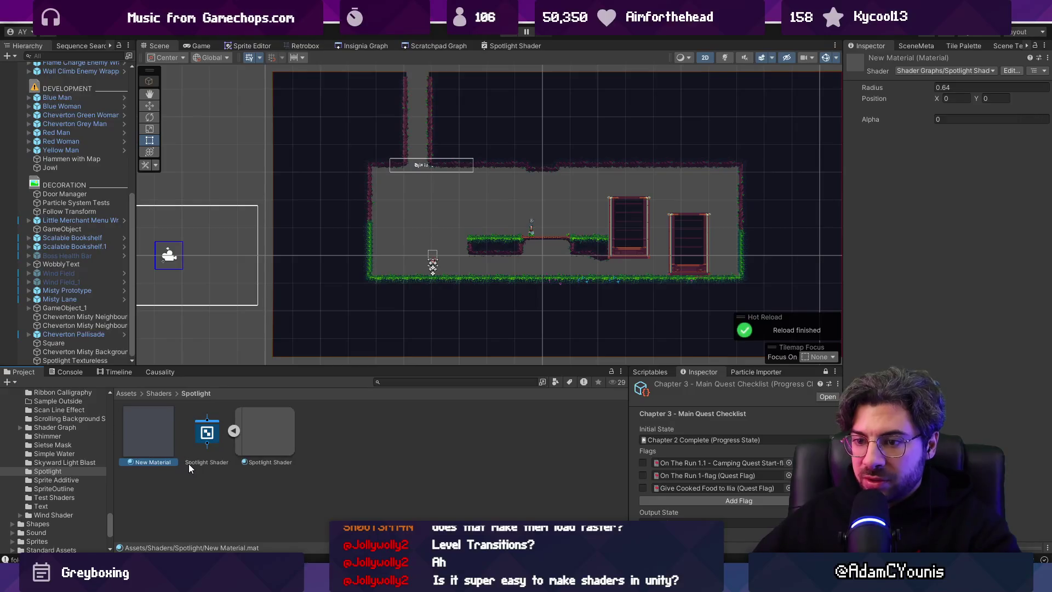
pyautogui.write('Spotlight Material')
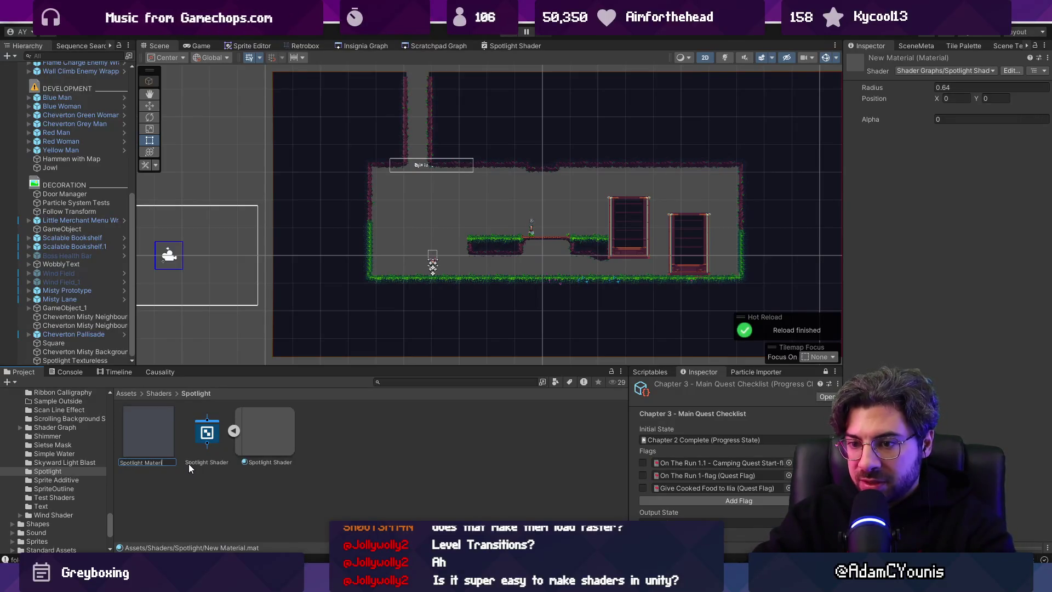
pyautogui.press('Return')
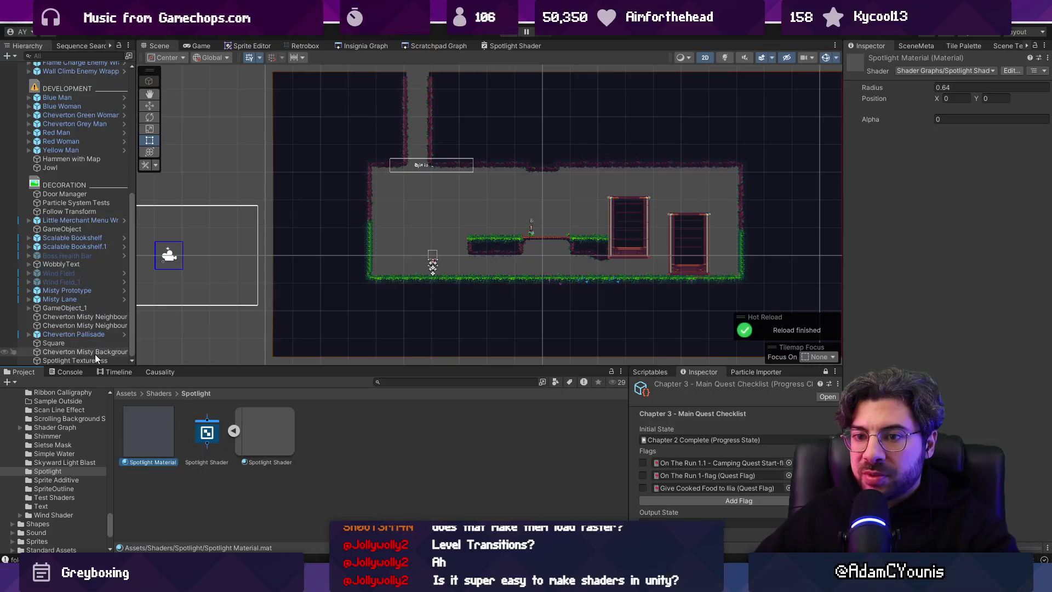
# - Assign Spotlight Material to Spotlight Textureless and set the material's Alpha to 1
pyautogui.click(97, 359)
pyautogui.moveTo(149, 433); pyautogui.dragTo(981, 219)
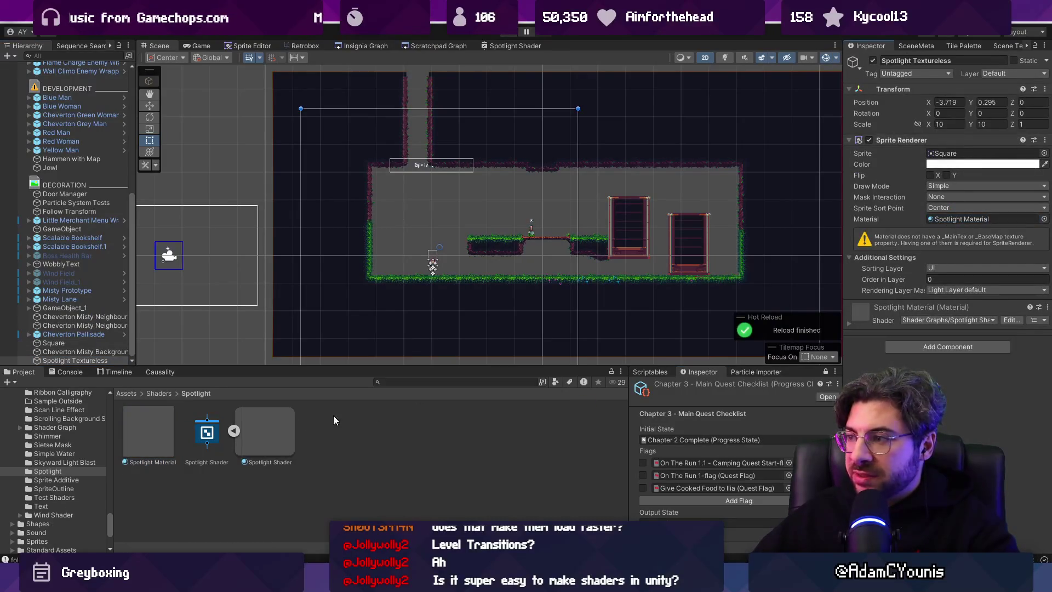
pyautogui.click(149, 433)
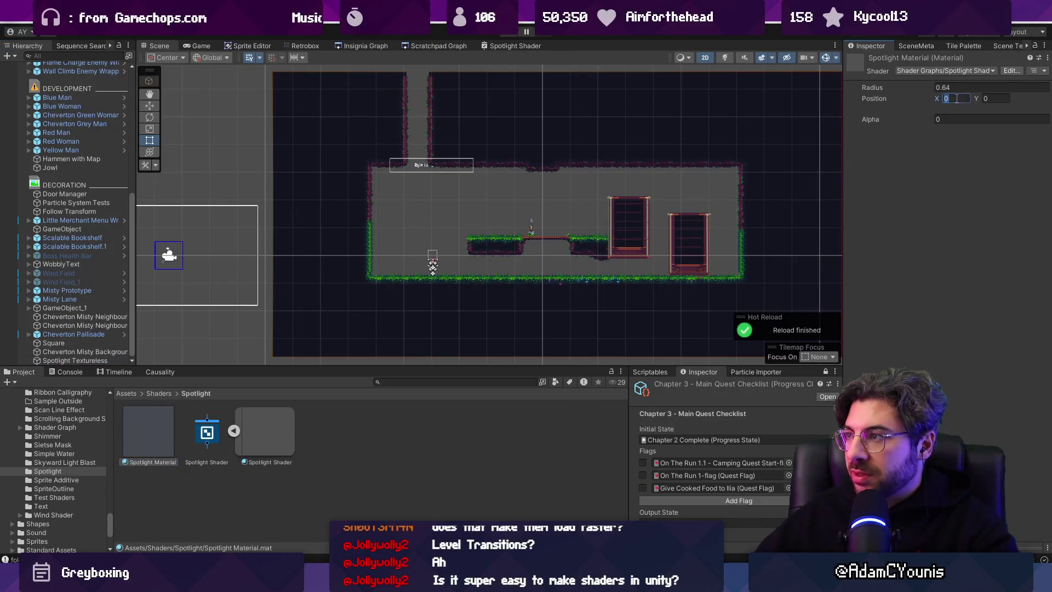
pyautogui.write('1')
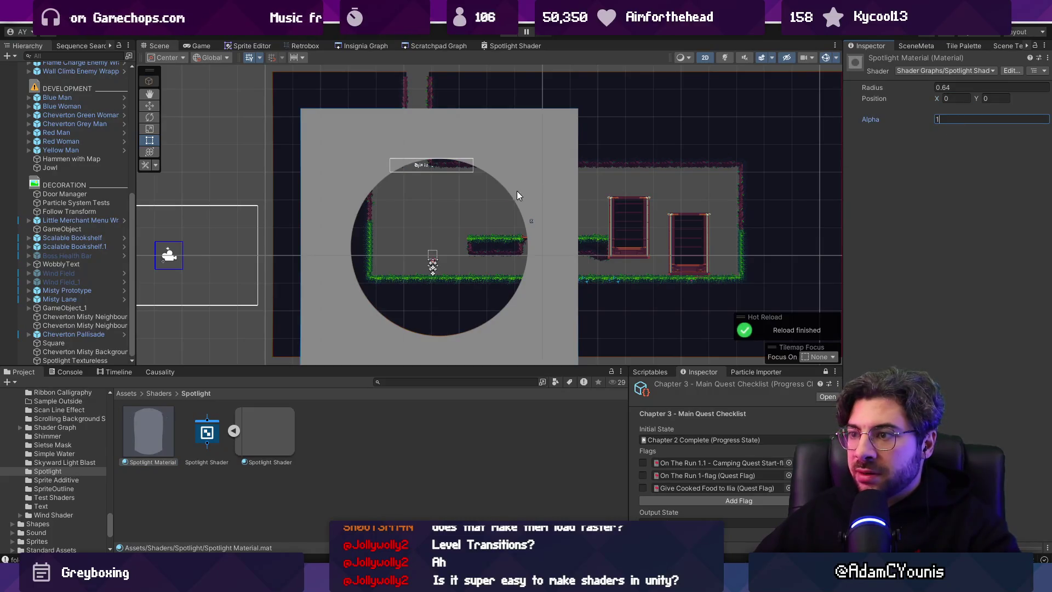
pyautogui.scroll(2, 447, 224)
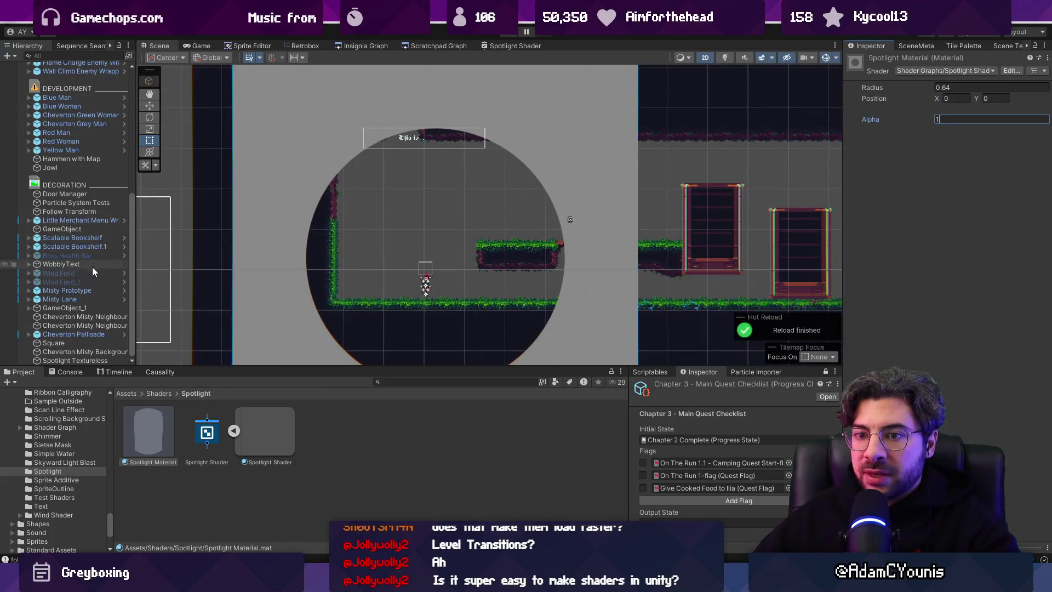
# - Adjust the Square's colour, then reopen the Spotlight Shader graph
pyautogui.click(82, 344)
pyautogui.click(955, 166)
pyautogui.moveTo(979, 236)
pyautogui.mouseDown()
pyautogui.moveTo(988, 236)
pyautogui.moveTo(934, 292)
pyautogui.mouseUp()
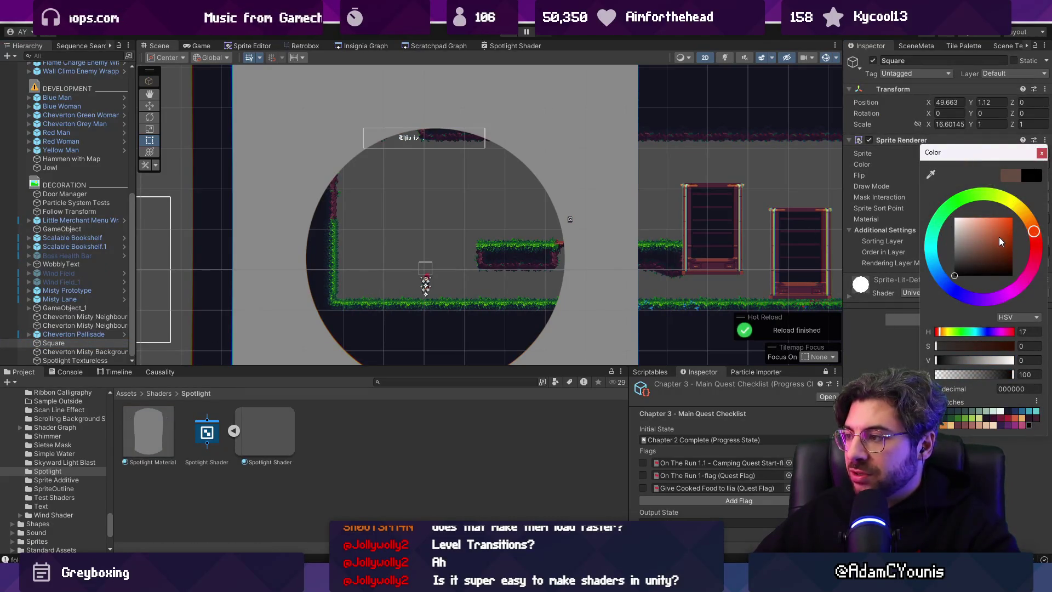
pyautogui.click(1041, 153)
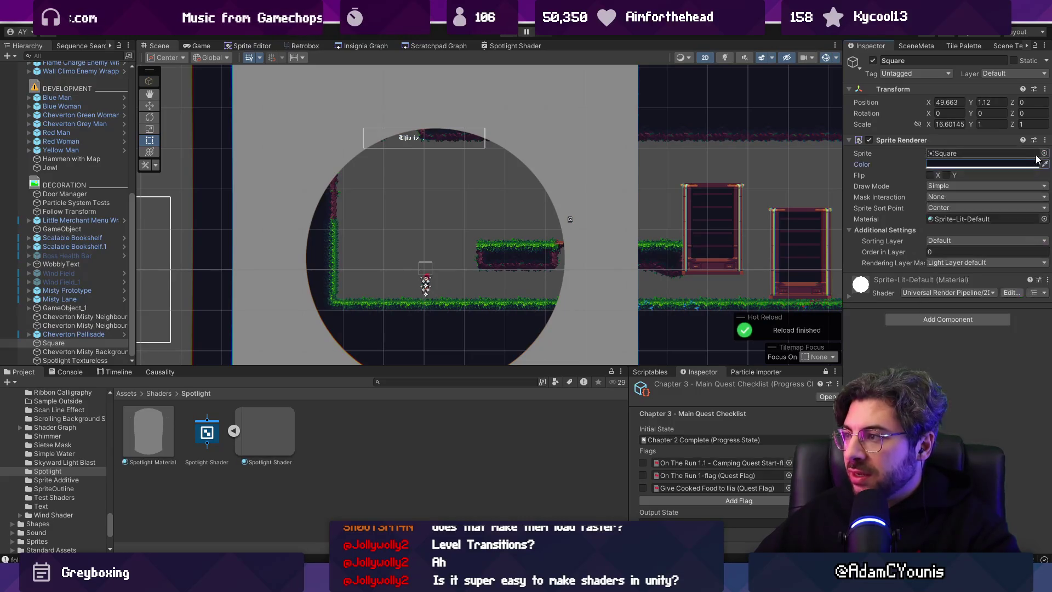
pyautogui.doubleClick(207, 434)
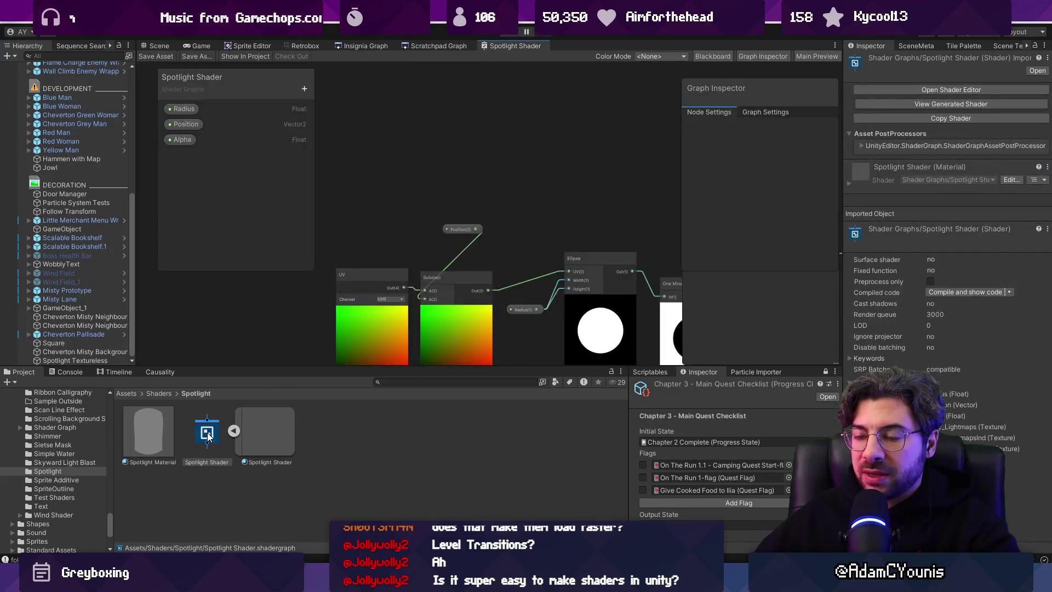
# - Maximize the graph and add a Vertex Color node, discarding a stray sticky note
pyautogui.doubleClick(514, 47)
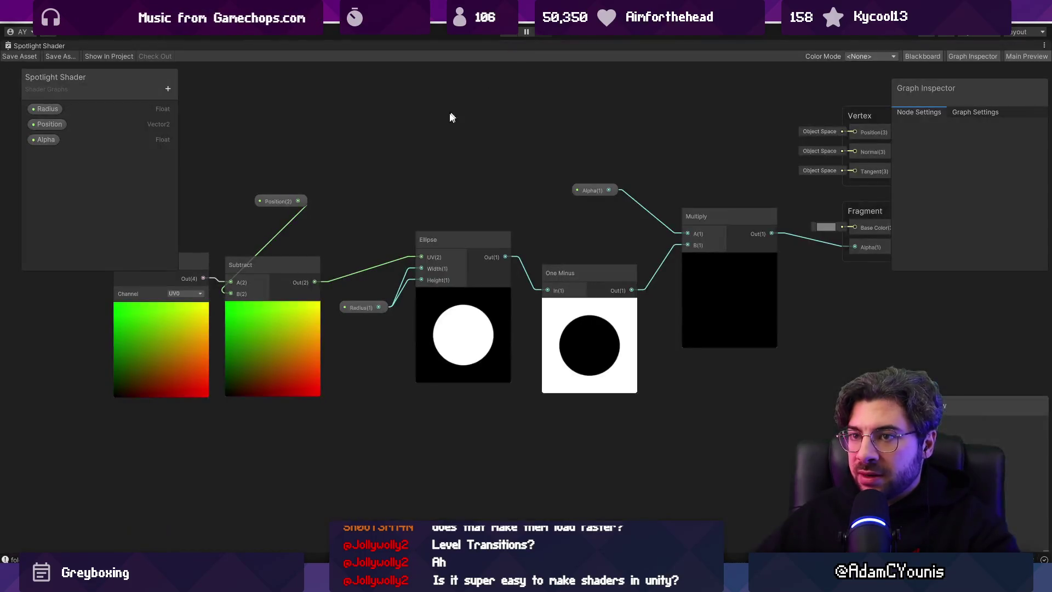
pyautogui.rightClick(429, 205)
pyautogui.click(461, 220)
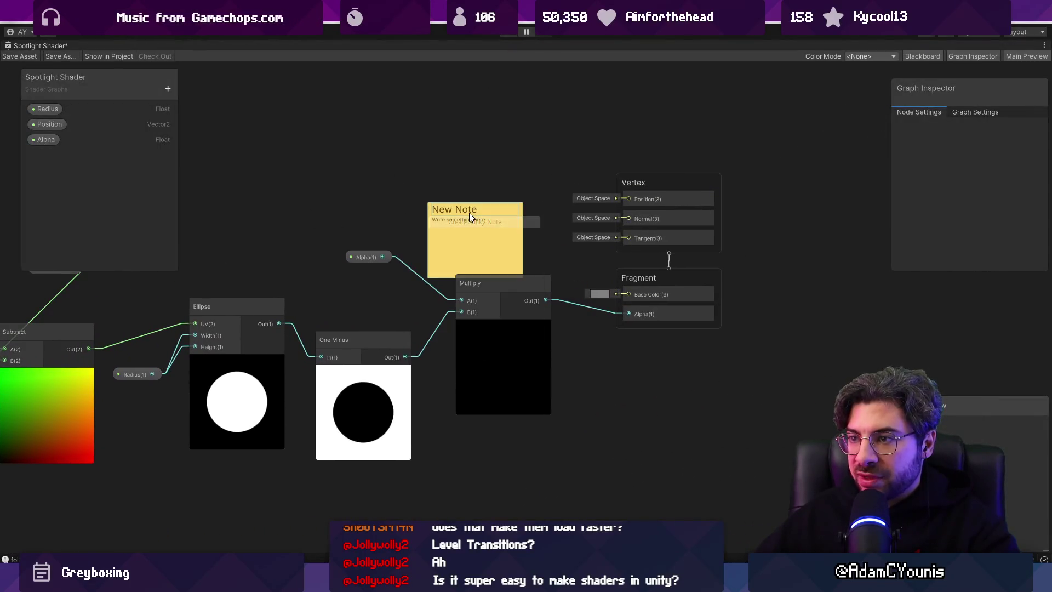
pyautogui.press('Delete')
pyautogui.rightClick(446, 195)
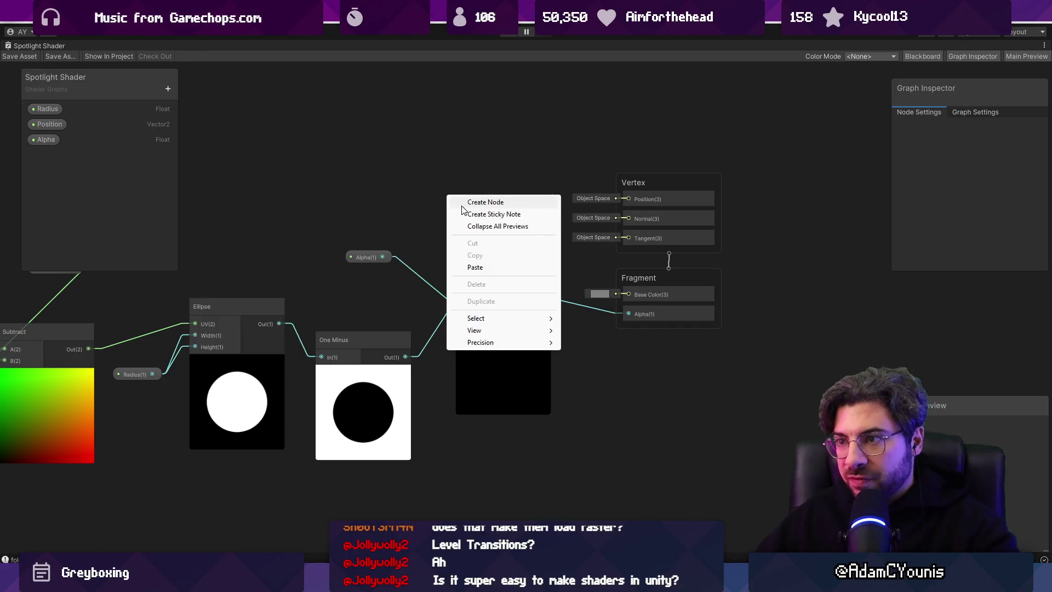
pyautogui.click(465, 202)
pyautogui.write('vertex color')
pyautogui.press('Return')
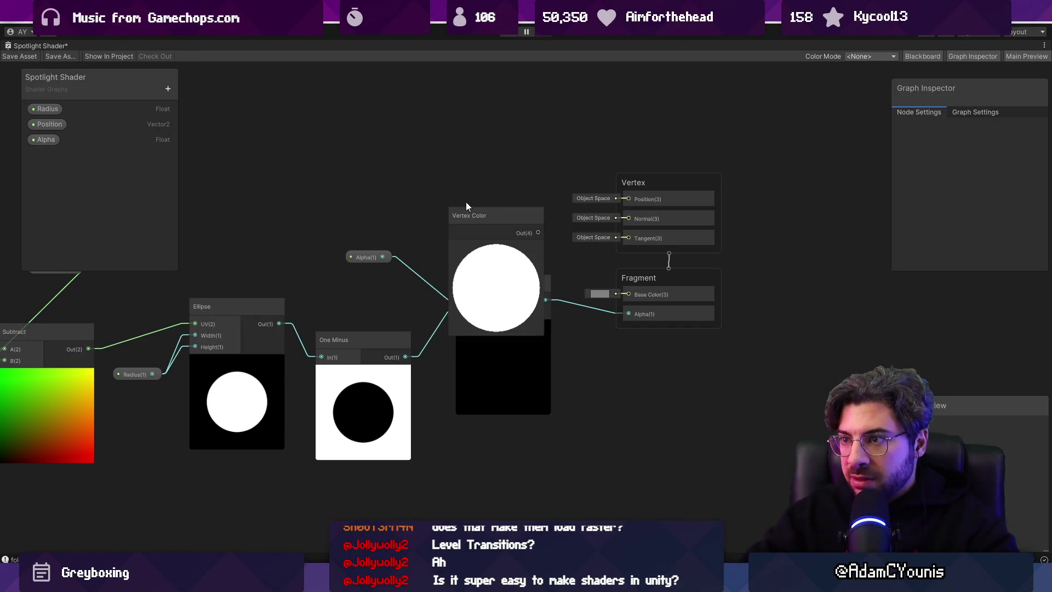
# - Wire Vertex Color into Fragment Base Color with Preview2D, collapse it, and save
pyautogui.moveTo(485, 214)
pyautogui.mouseDown()
pyautogui.moveTo(459, 154)
pyautogui.moveTo(622, 268)
pyautogui.moveTo(628, 294)
pyautogui.mouseUp()
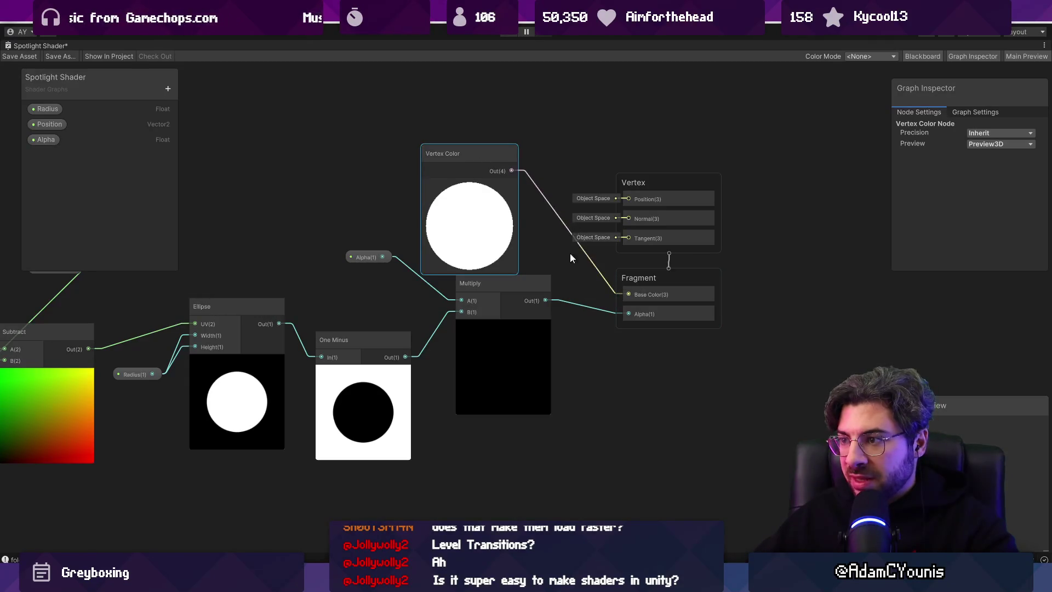
pyautogui.moveTo(459, 154); pyautogui.dragTo(450, 125)
pyautogui.click(1000, 143)
pyautogui.click(986, 164)
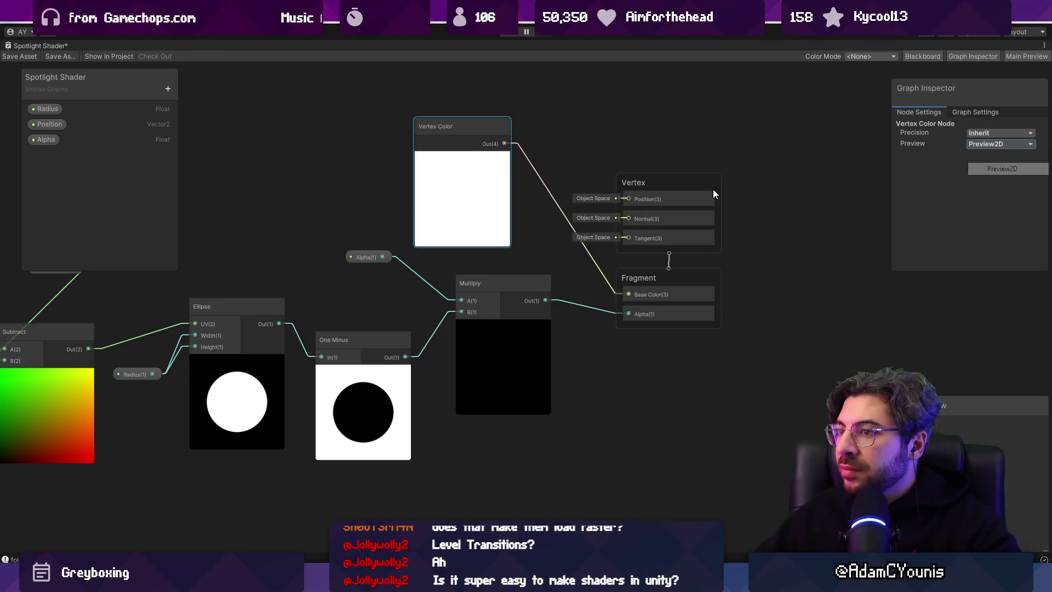
pyautogui.moveTo(465, 124)
pyautogui.mouseDown()
pyautogui.moveTo(483, 129)
pyautogui.moveTo(500, 178)
pyautogui.mouseUp()
pyautogui.click(481, 160)
pyautogui.click(19, 55)
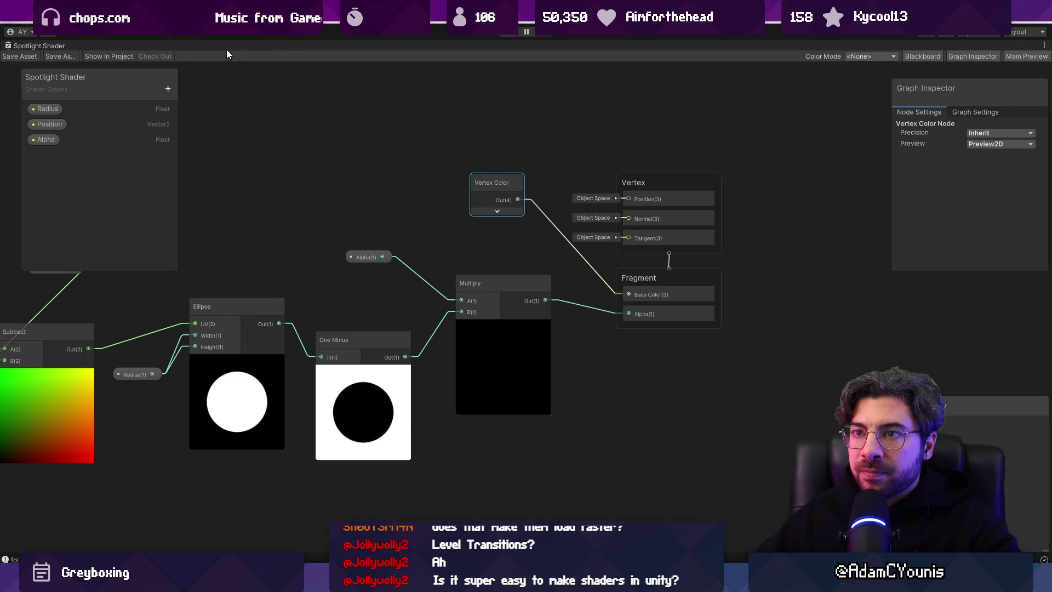
pyautogui.doubleClick(49, 47)
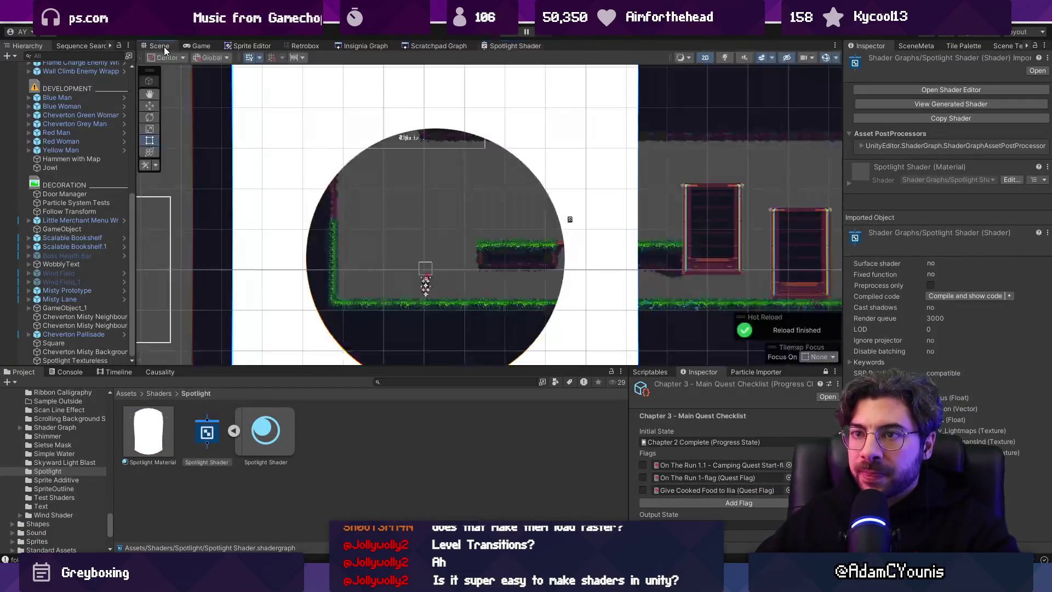
# - Tint the Square grey 393949 and assign Spotlight Material to its Material slot
pyautogui.scroll(-2, 407, 187)
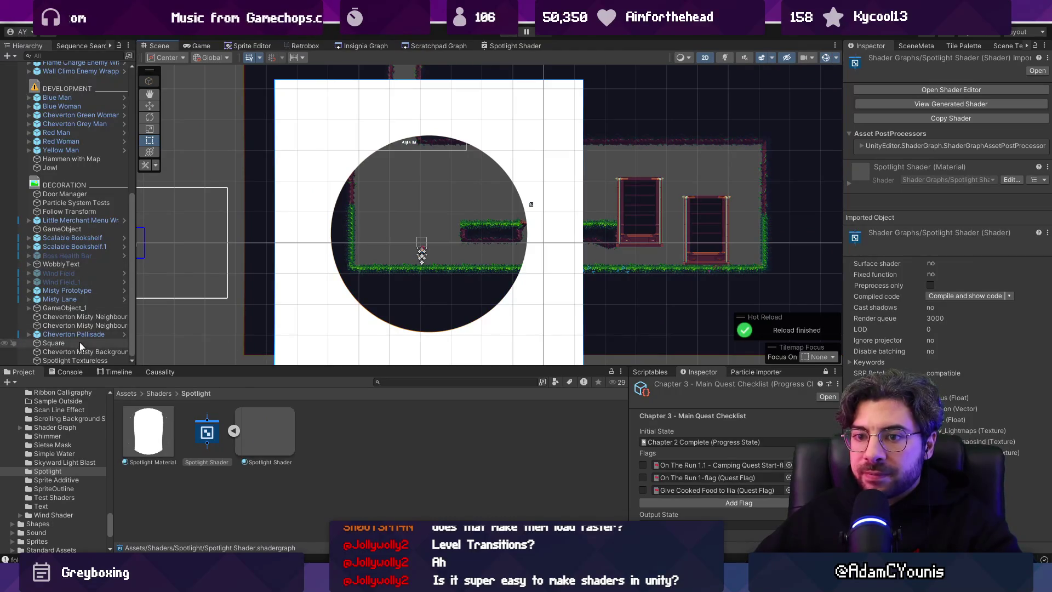
pyautogui.click(104, 345)
pyautogui.click(972, 168)
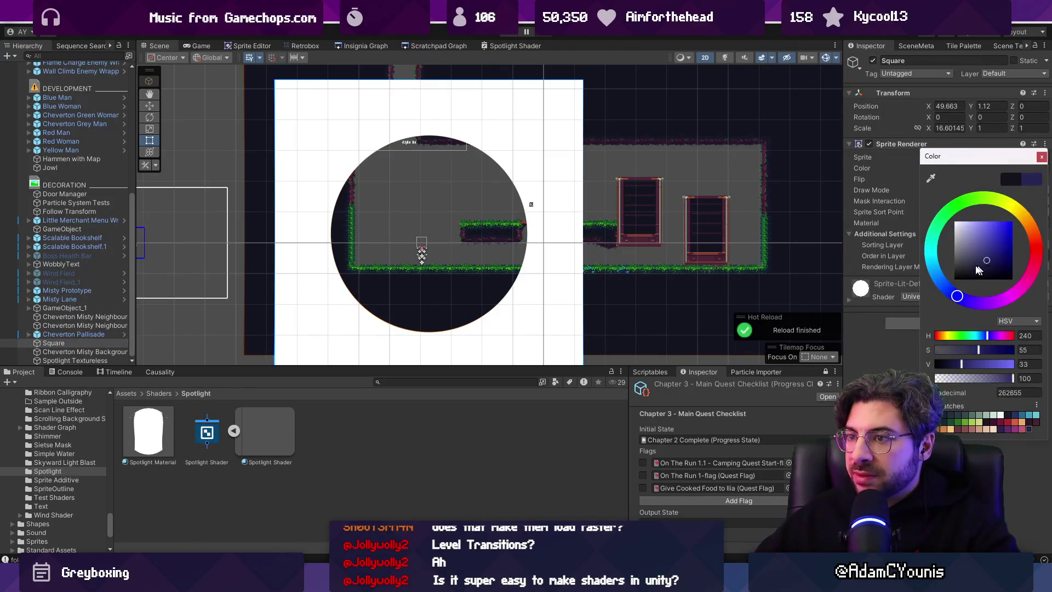
pyautogui.press('Escape')
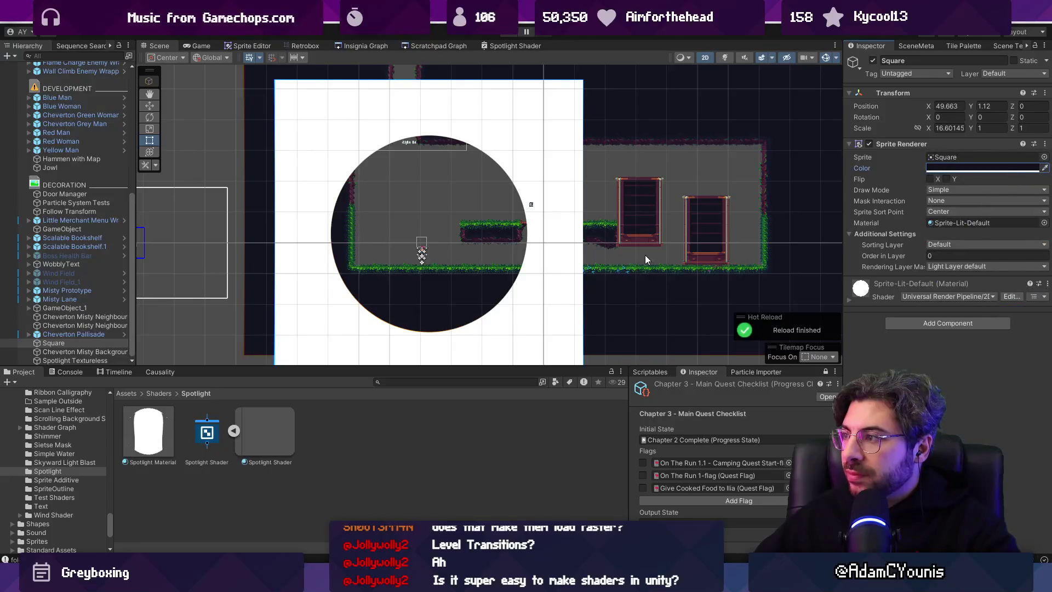
pyautogui.click(959, 167)
pyautogui.moveTo(983, 250); pyautogui.dragTo(969, 268)
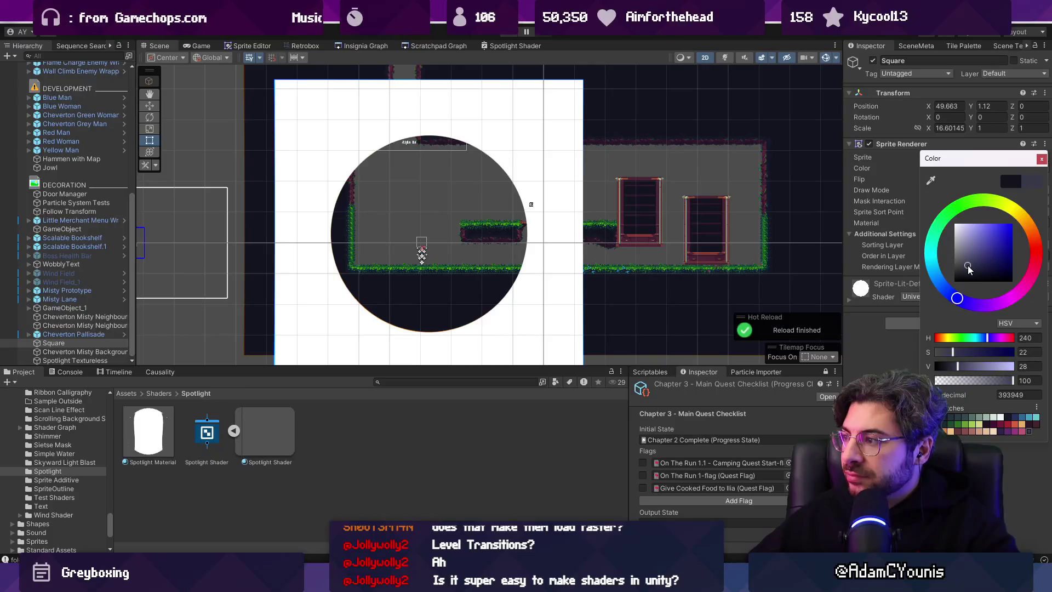
pyautogui.click(870, 219)
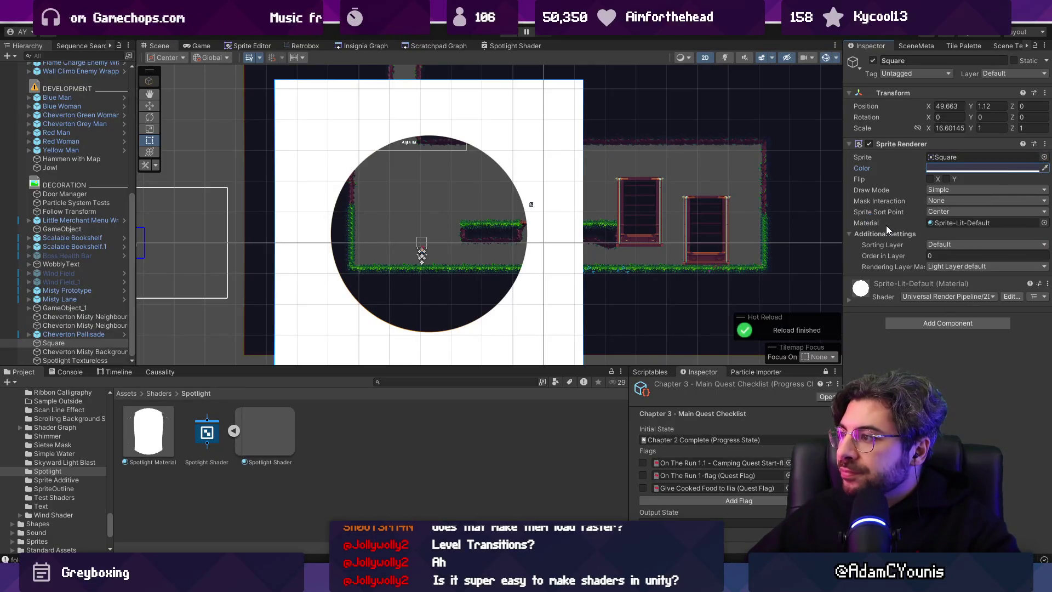
pyautogui.moveTo(148, 433); pyautogui.dragTo(943, 222)
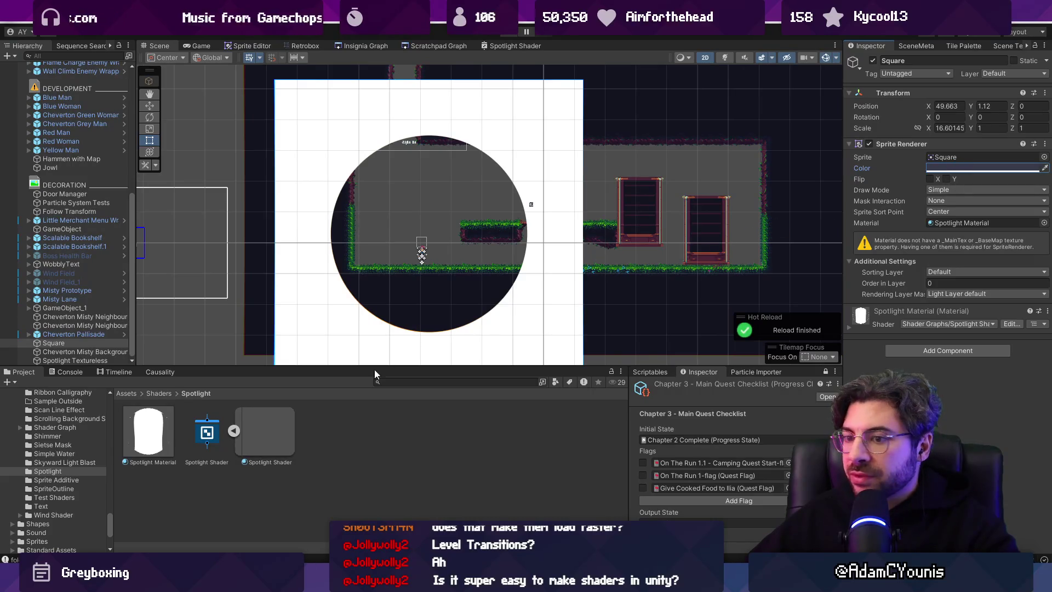
pyautogui.doubleClick(208, 430)
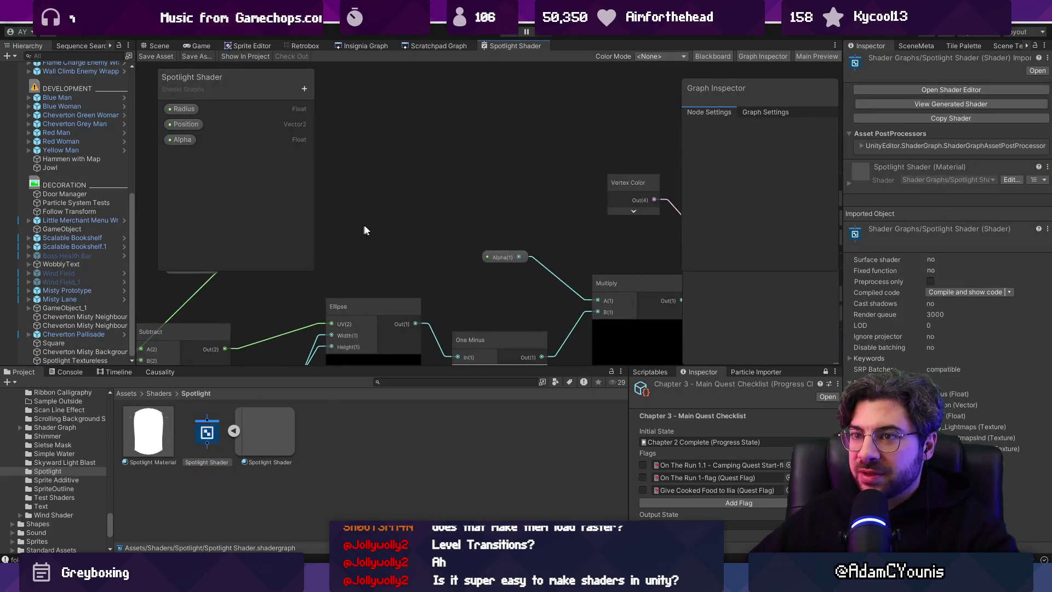
# - Reposition the Vertex Color node, save the shader, and check the result in Game view
pyautogui.moveTo(491, 270); pyautogui.dragTo(264, 243)
pyautogui.moveTo(404, 165); pyautogui.dragTo(394, 182)
pyautogui.hotkey('ctrl', 's')
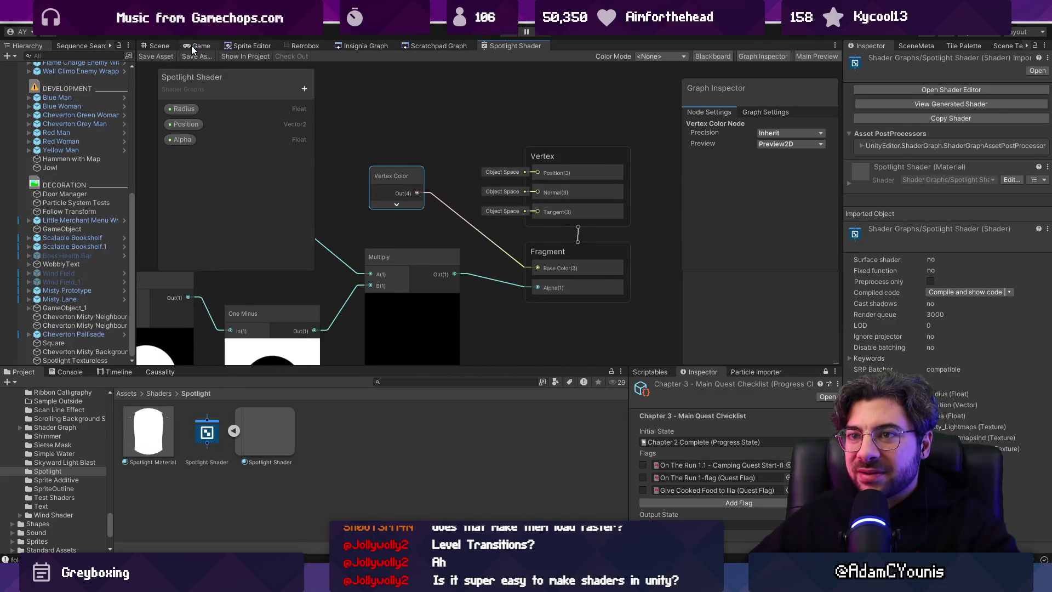
pyautogui.click(198, 45)
pyautogui.click(163, 46)
# - Try Spotlight Textureless tints: grey, dark blue 191C2C, then a brighter red
pyautogui.click(329, 137)
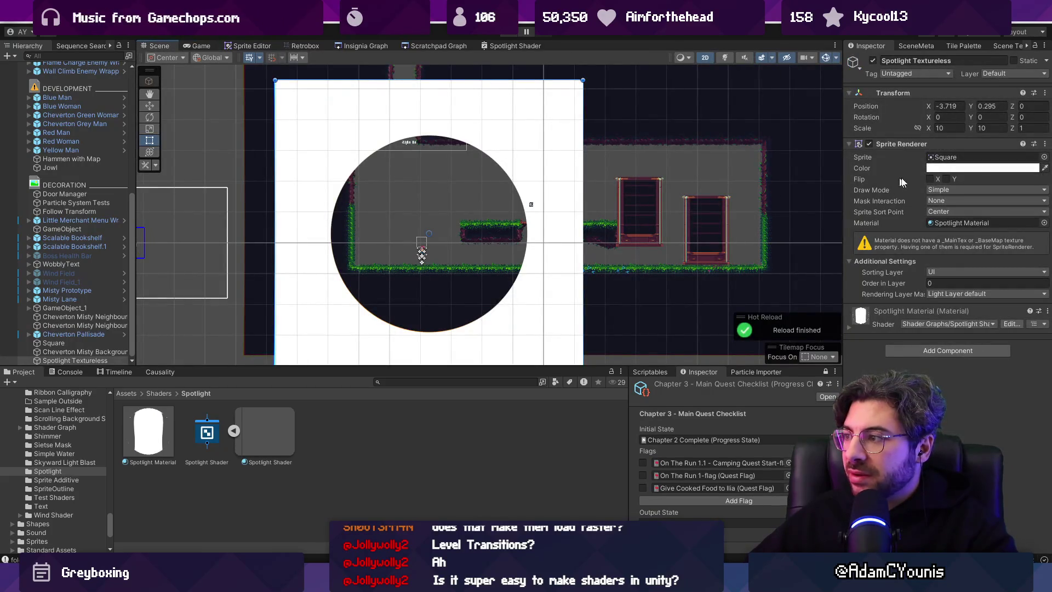
pyautogui.click(941, 170)
pyautogui.moveTo(963, 238)
pyautogui.mouseDown()
pyautogui.moveTo(980, 265)
pyautogui.moveTo(957, 261)
pyautogui.mouseUp()
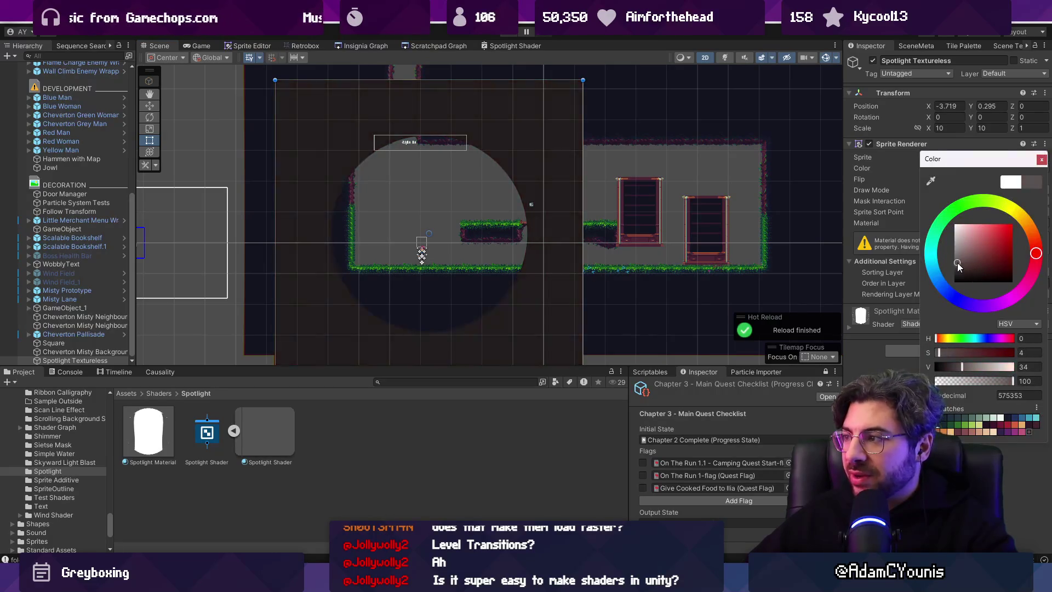
pyautogui.click(950, 421)
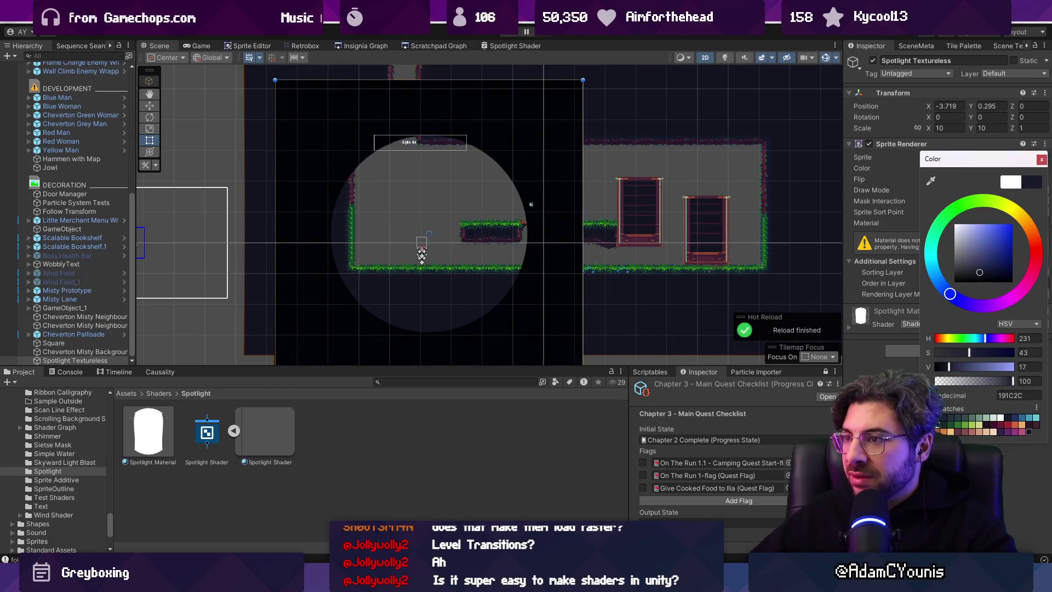
pyautogui.click(1008, 424)
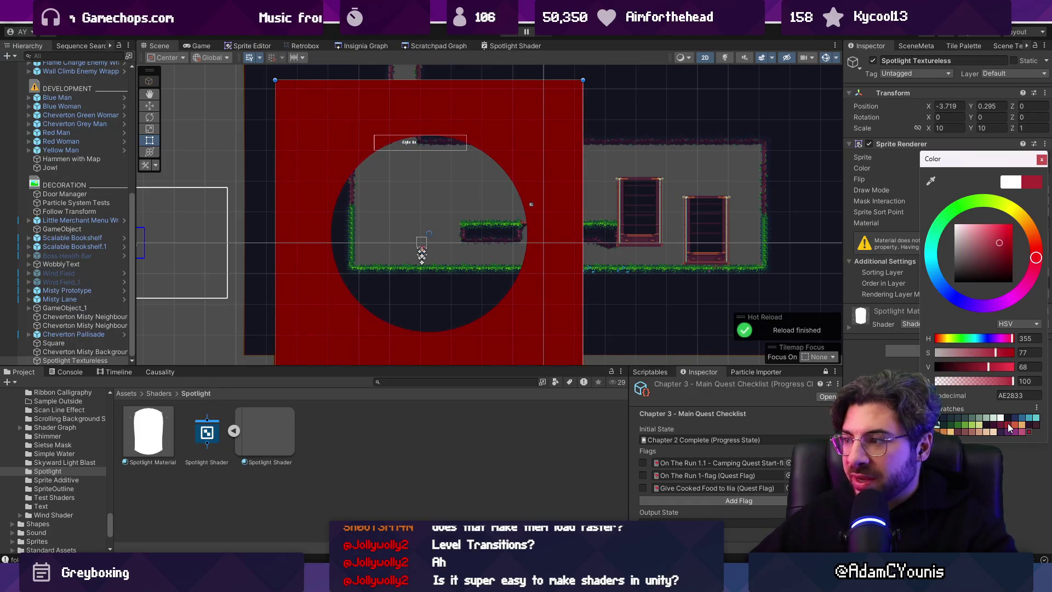
pyautogui.click(1014, 423)
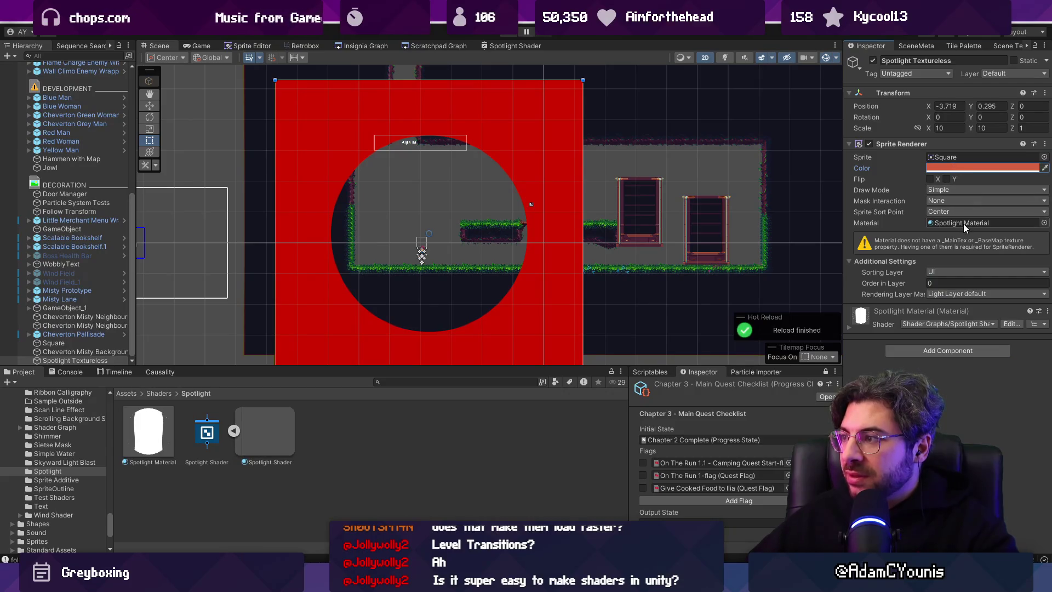
# - Delete the Vertex Color node, set Base Color to white, and save the Spotlight Shader
pyautogui.click(412, 46)
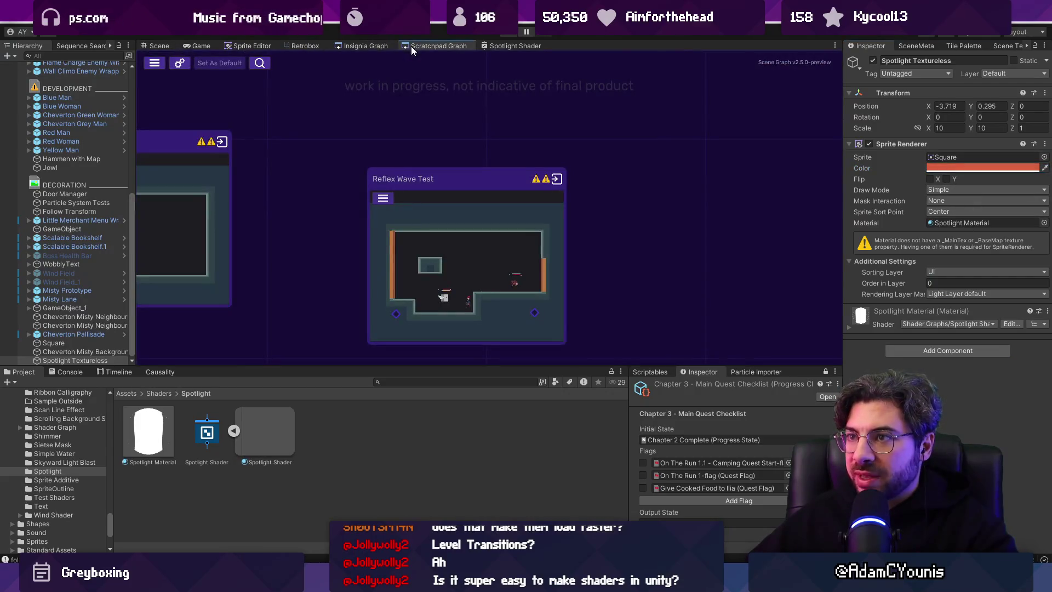
pyautogui.click(372, 48)
pyautogui.click(515, 46)
pyautogui.click(387, 176)
pyautogui.press('Delete')
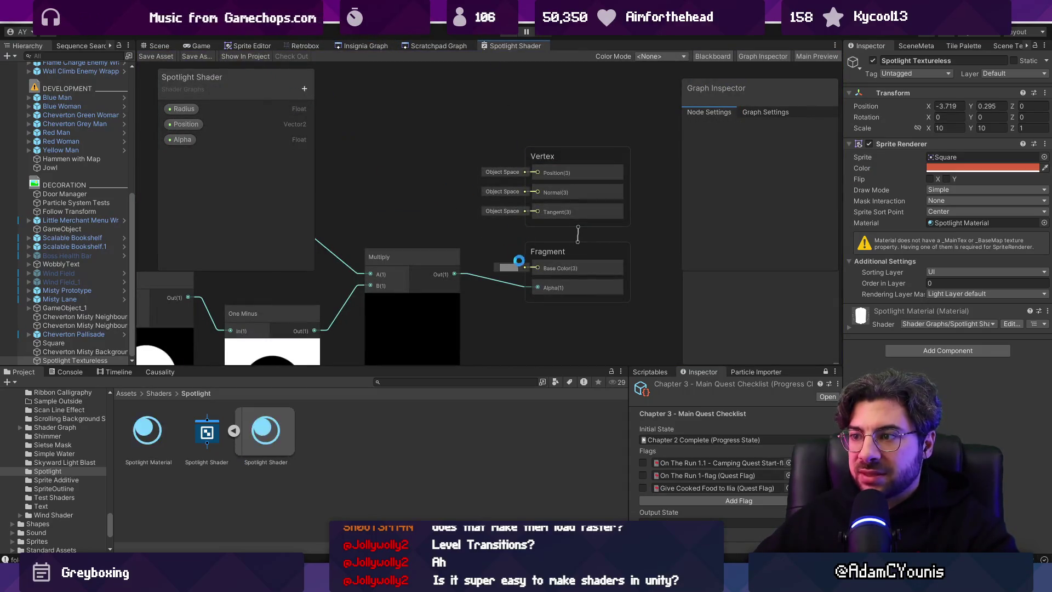
pyautogui.click(507, 267)
pyautogui.click(590, 336)
pyautogui.click(546, 223)
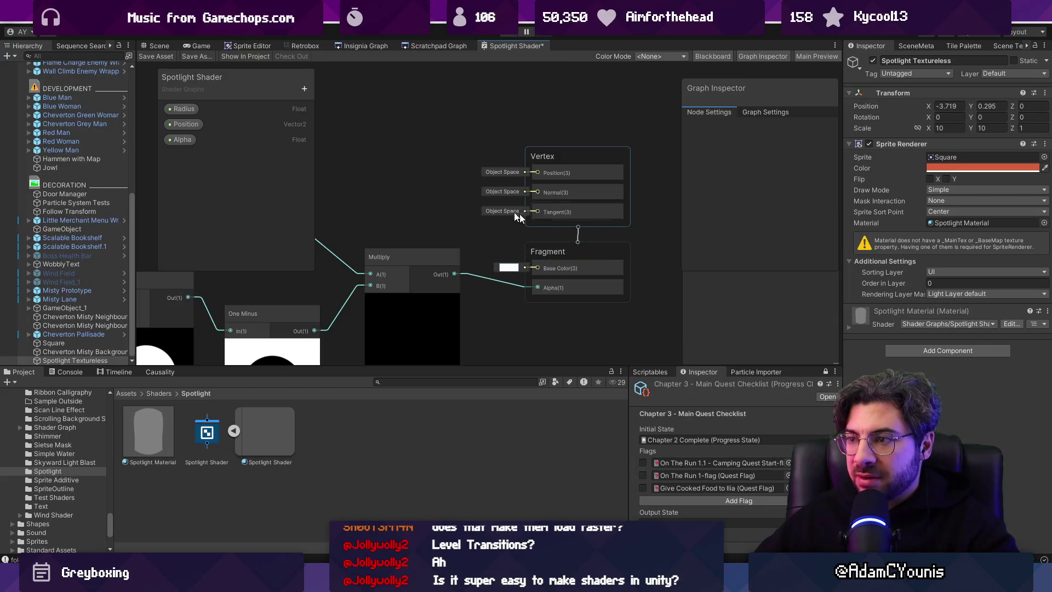
pyautogui.hotkey('ctrl', 's')
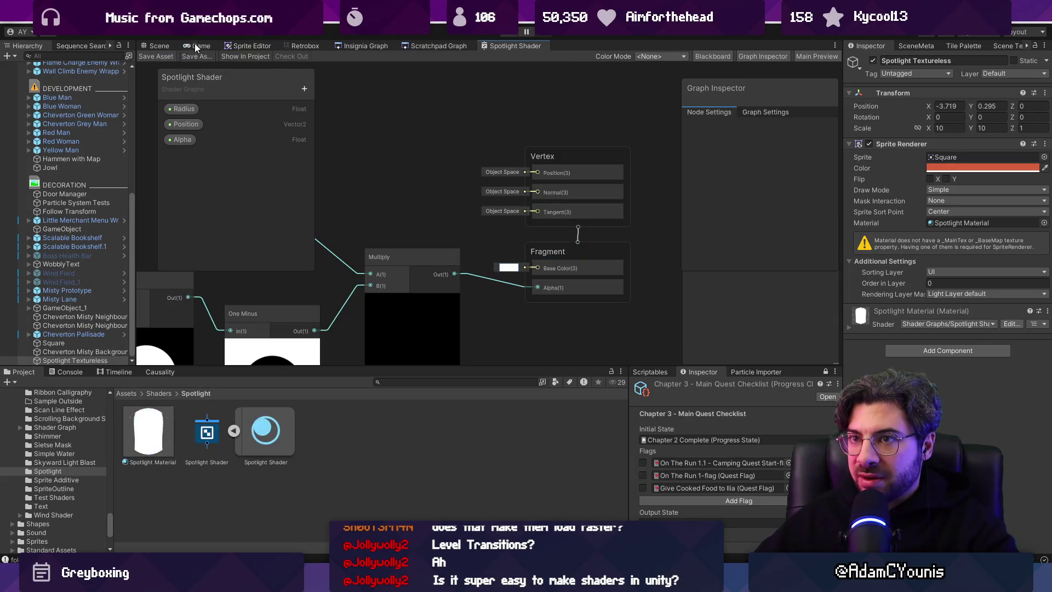
# - Check Game view, then tint the spotlight square dark 13131D
pyautogui.click(197, 47)
pyautogui.click(159, 46)
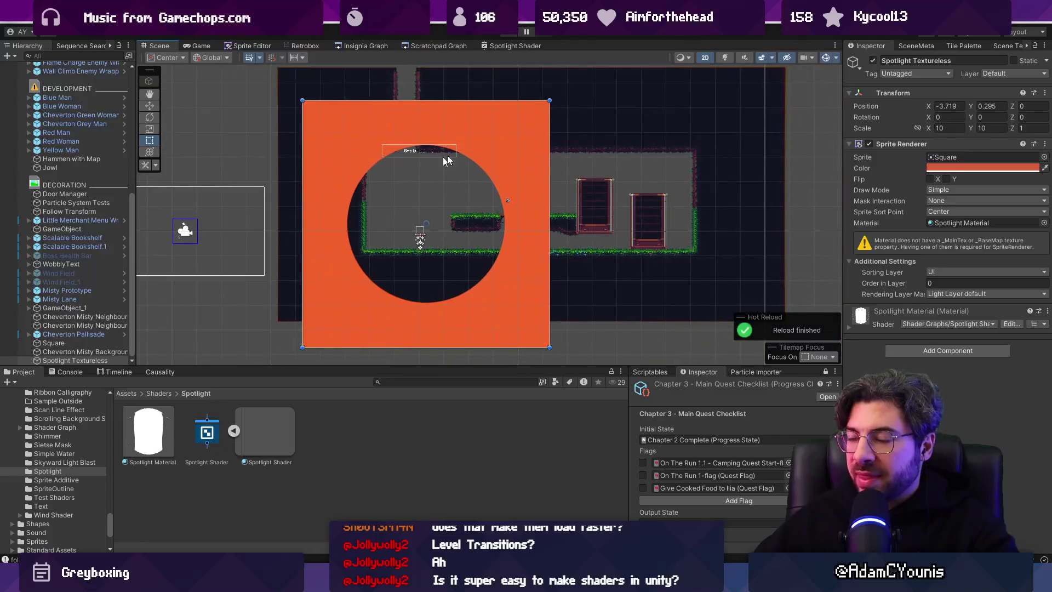
pyautogui.click(934, 168)
pyautogui.click(944, 430)
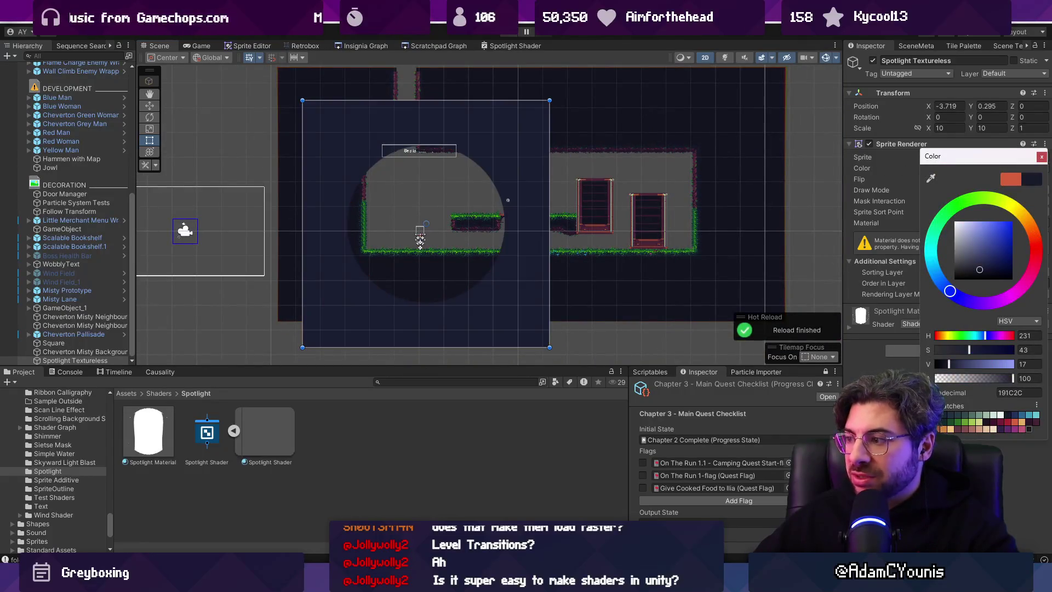
pyautogui.click(1029, 429)
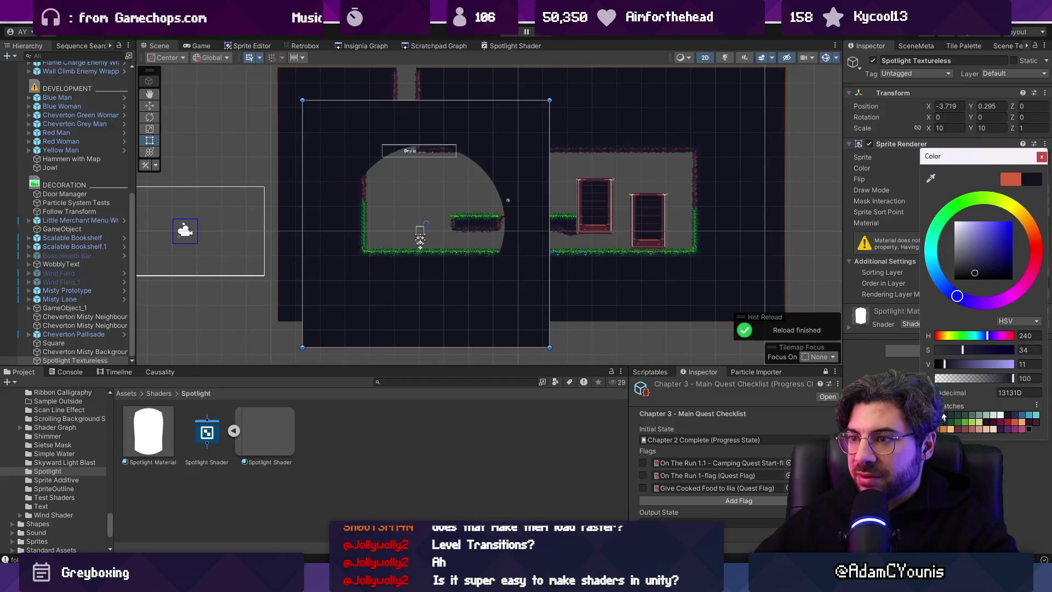
pyautogui.click(1045, 167)
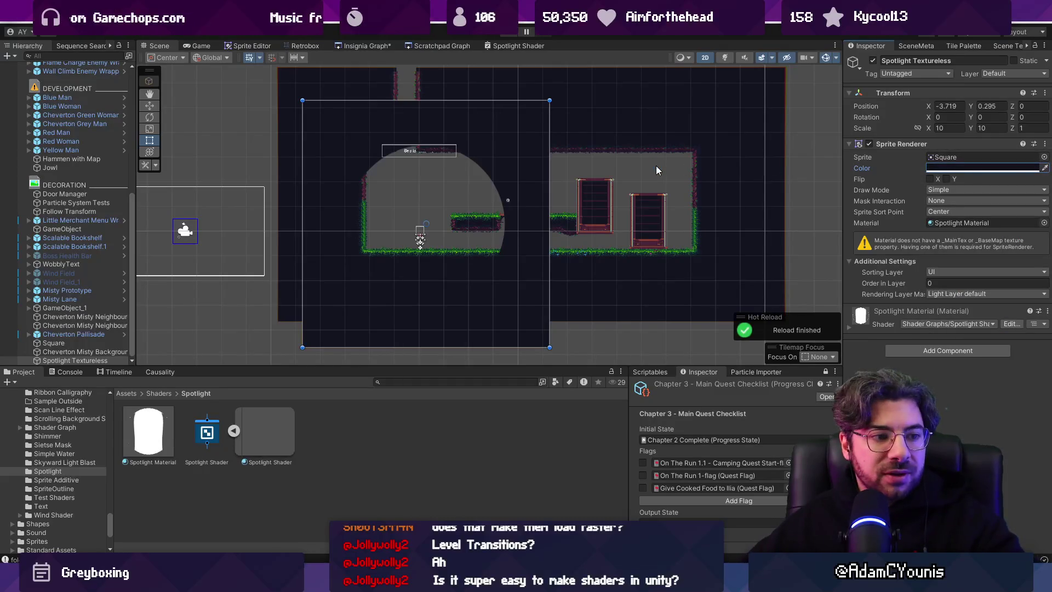
# - Resize the spotlight square to 10.222 × 7.56 and maximize the Spotlight Shader graph
pyautogui.moveTo(550, 351)
pyautogui.mouseDown()
pyautogui.moveTo(613, 277)
pyautogui.moveTo(587, 253)
pyautogui.moveTo(546, 308)
pyautogui.moveTo(571, 252)
pyautogui.moveTo(584, 258)
pyautogui.moveTo(555, 287)
pyautogui.mouseUp()
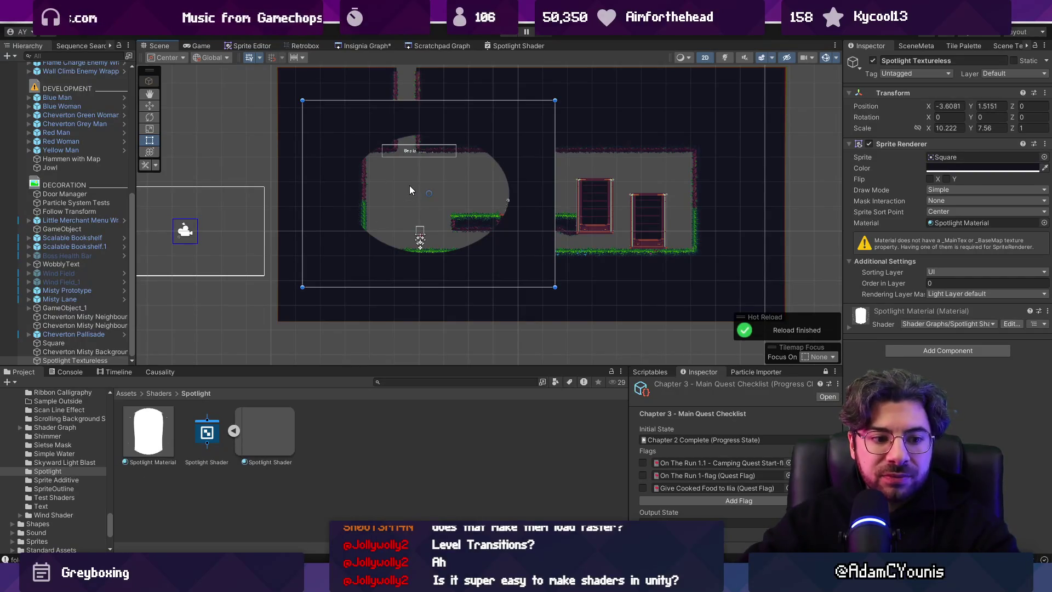
pyautogui.click(496, 48)
pyautogui.doubleClick(508, 44)
# - Make room beside the UV node and try a Transform node from a 'world' search, then delete it
pyautogui.scroll(-3, 636, 190)
pyautogui.scroll(3, 577, 276)
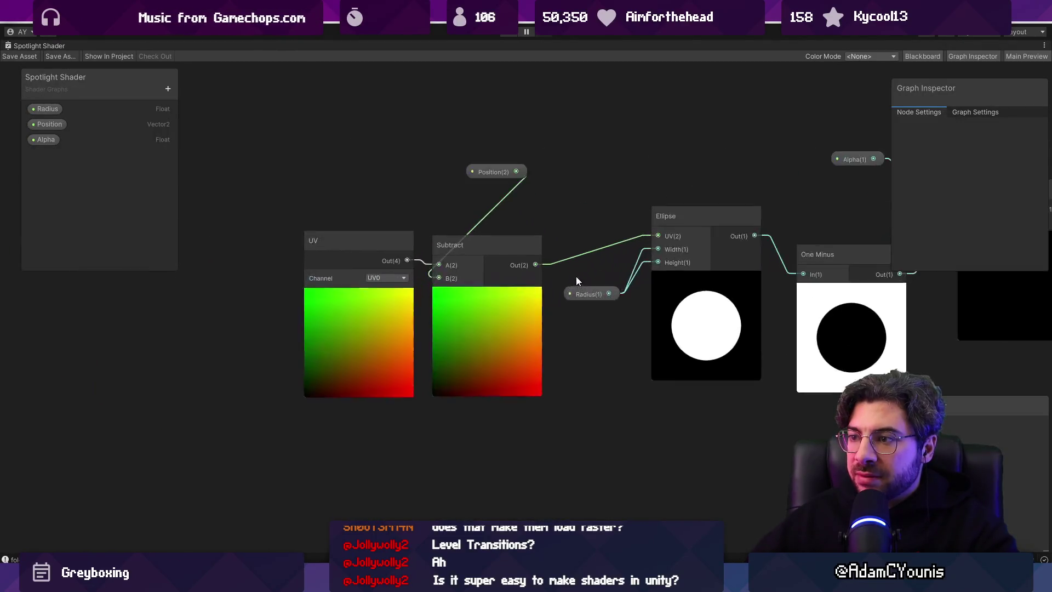
pyautogui.moveTo(346, 314); pyautogui.dragTo(307, 300)
pyautogui.moveTo(275, 153); pyautogui.dragTo(429, 188)
pyautogui.rightClick(364, 186)
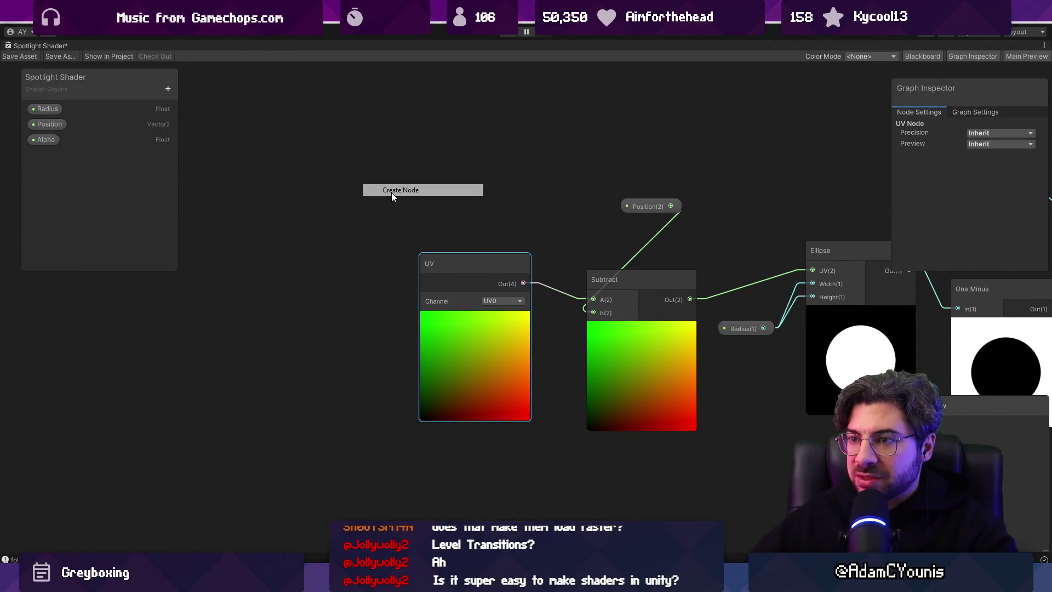
pyautogui.click(392, 192)
pyautogui.write('objec')
pyautogui.press('BackSpace')
pyautogui.press('BackSpace')
pyautogui.press('BackSpace')
pyautogui.write('world')
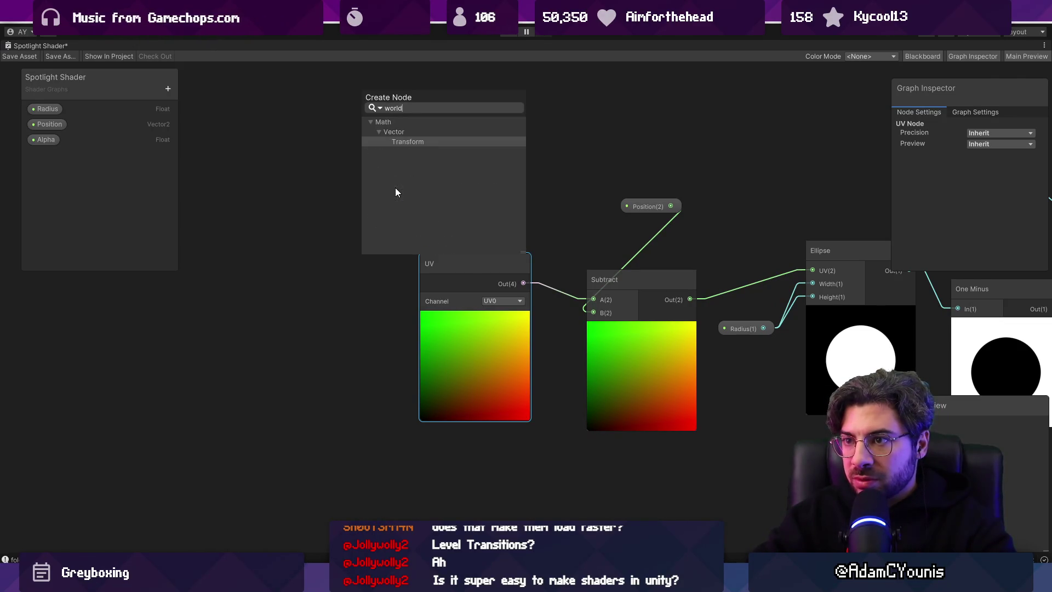
pyautogui.press('Return')
pyautogui.moveTo(410, 203); pyautogui.dragTo(301, 216)
pyautogui.click(292, 259)
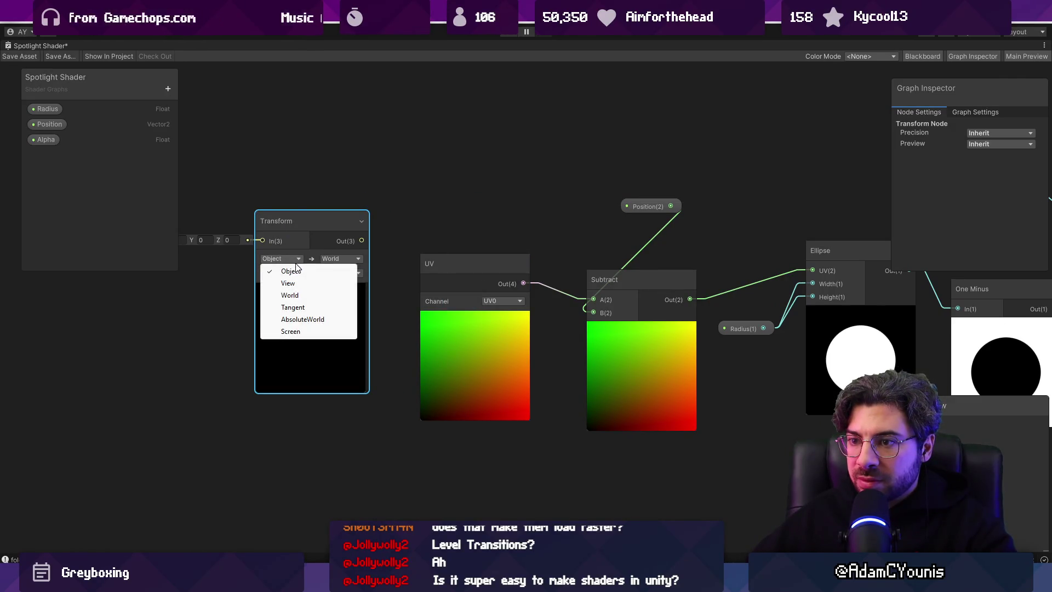
pyautogui.click(296, 270)
pyautogui.click(310, 222)
pyautogui.press('Delete')
# - Add a world-space Position node, wire it into Subtract A, and delete the UV node
pyautogui.rightClick(310, 219)
pyautogui.click(324, 221)
pyautogui.write('position')
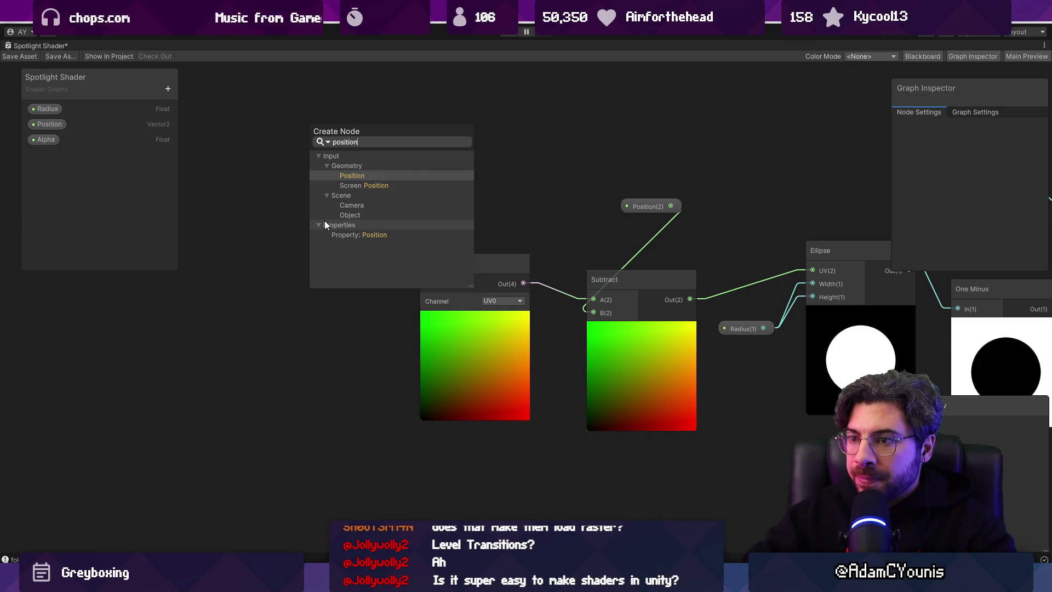
pyautogui.press('Return')
pyautogui.moveTo(415, 259); pyautogui.dragTo(593, 300)
pyautogui.click(501, 336)
pyautogui.press('Delete')
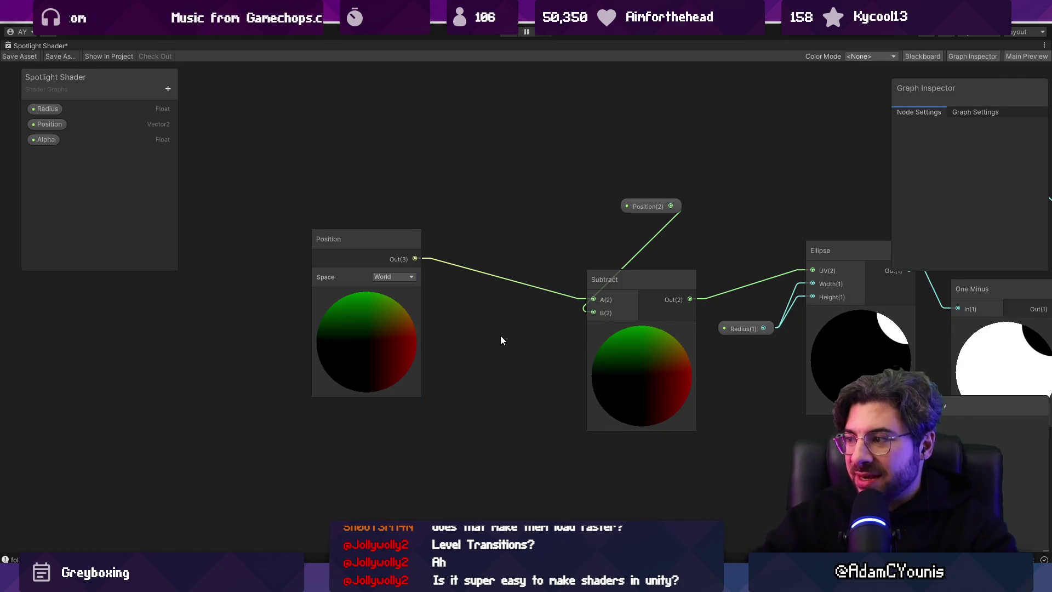
# - Tidy the node layout and set the Position node's preview to Preview2D
pyautogui.scroll(-5, 496, 334)
pyautogui.moveTo(359, 293); pyautogui.dragTo(398, 317)
pyautogui.moveTo(473, 223); pyautogui.dragTo(392, 227)
pyautogui.click(986, 144)
pyautogui.click(984, 169)
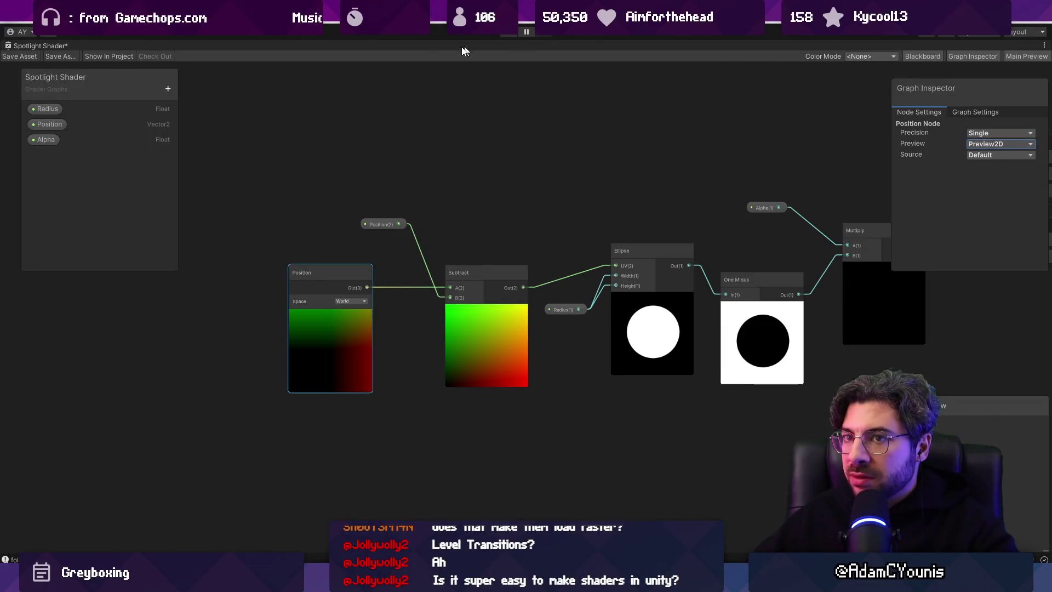
# - Disconnect the Position property from Subtract's B input and set B to 0.5, 0.5, 0.5
pyautogui.scroll(3, 348, 179)
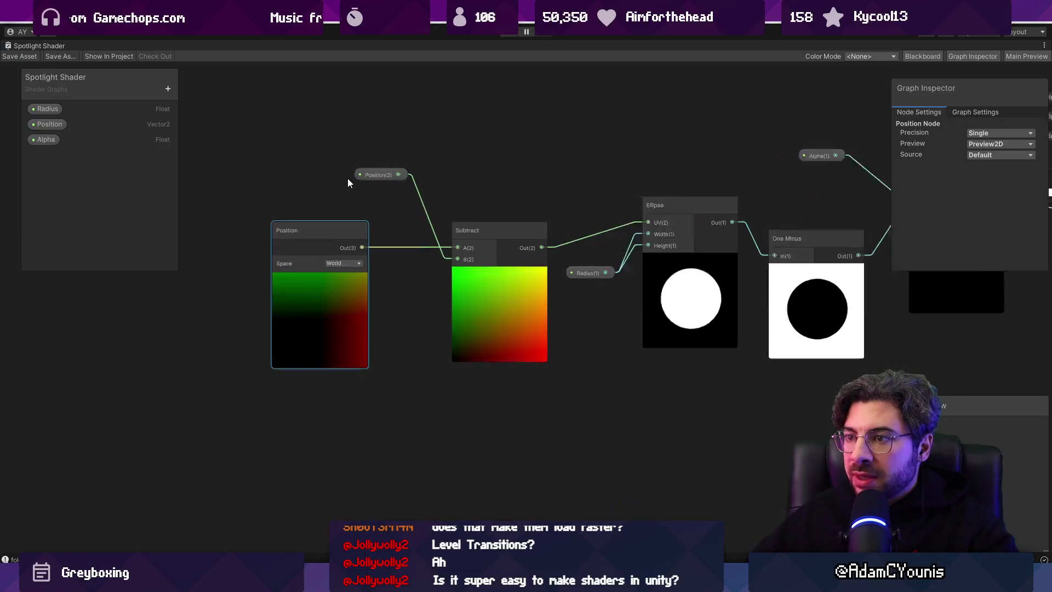
pyautogui.click(378, 174)
pyautogui.moveTo(526, 176); pyautogui.dragTo(451, 160)
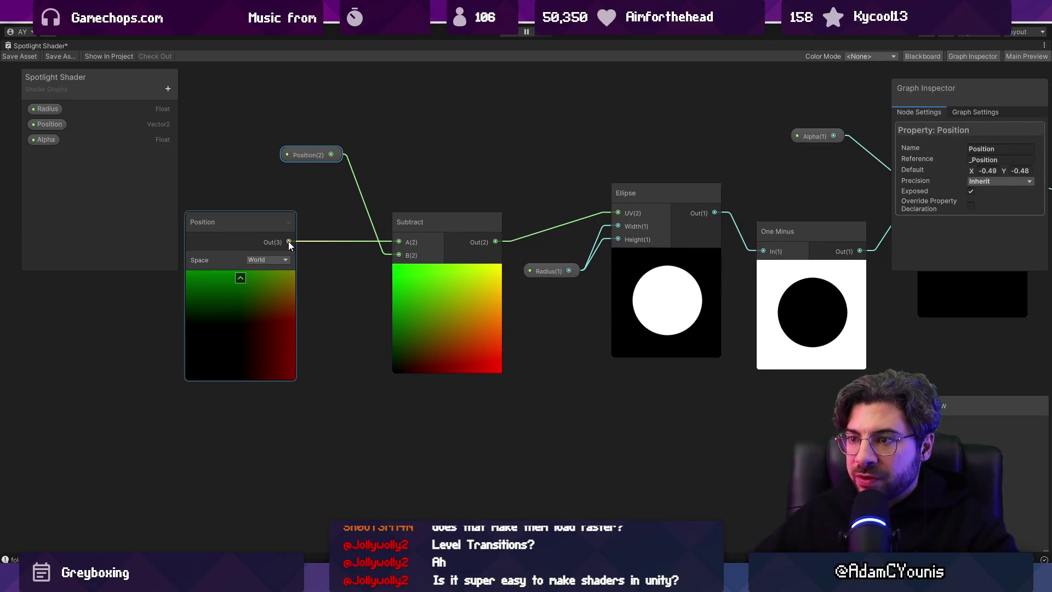
pyautogui.moveTo(308, 155); pyautogui.dragTo(551, 385)
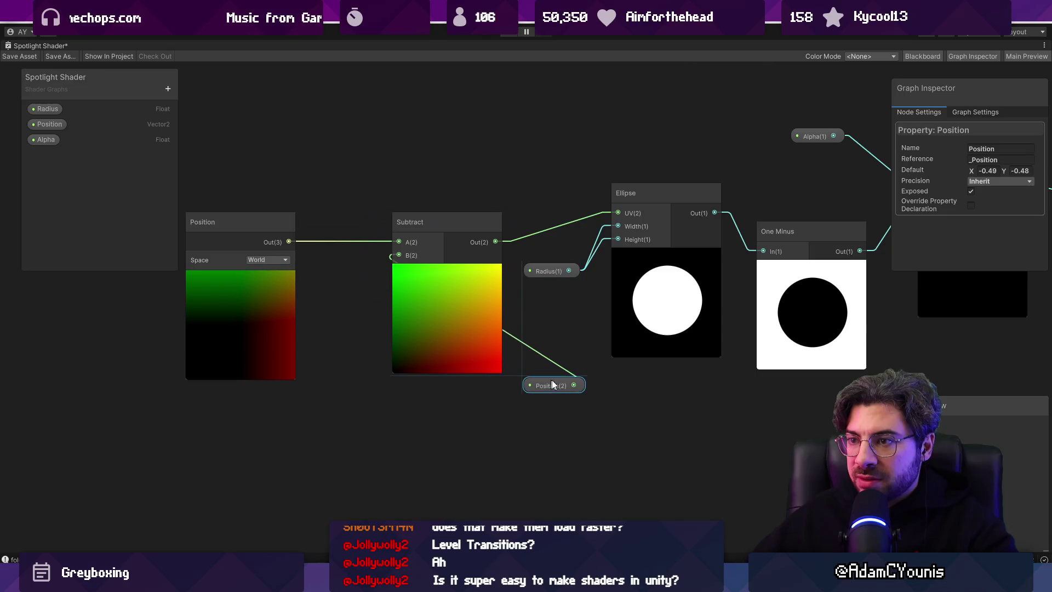
pyautogui.moveTo(405, 312); pyautogui.dragTo(403, 321)
pyautogui.click(513, 341)
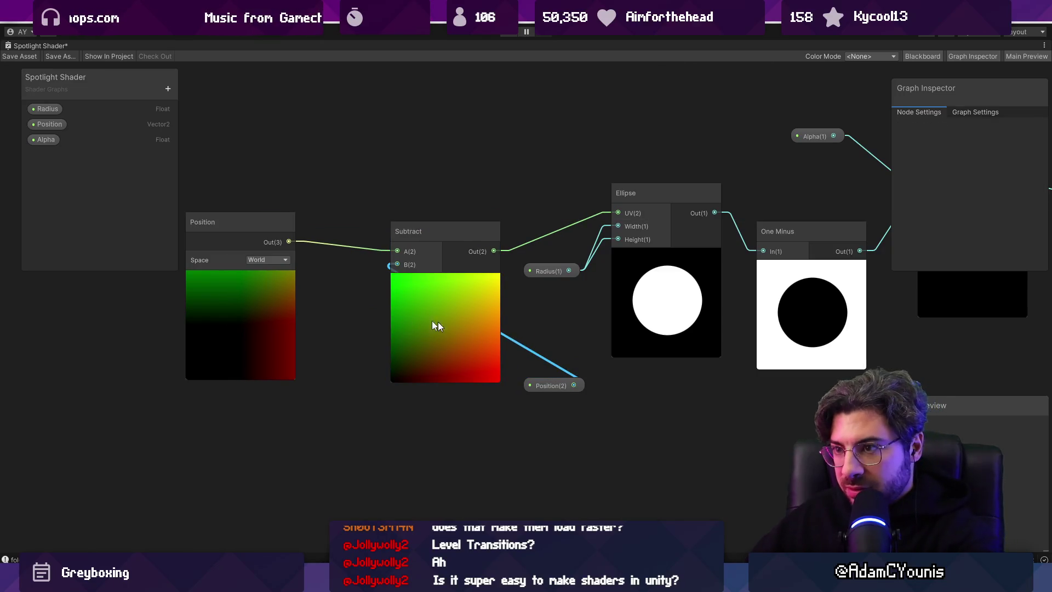
pyautogui.press('Delete')
pyautogui.write('0.5')
pyautogui.press('Tab')
pyautogui.write('0.5')
pyautogui.press('Tab')
pyautogui.write('0.5')
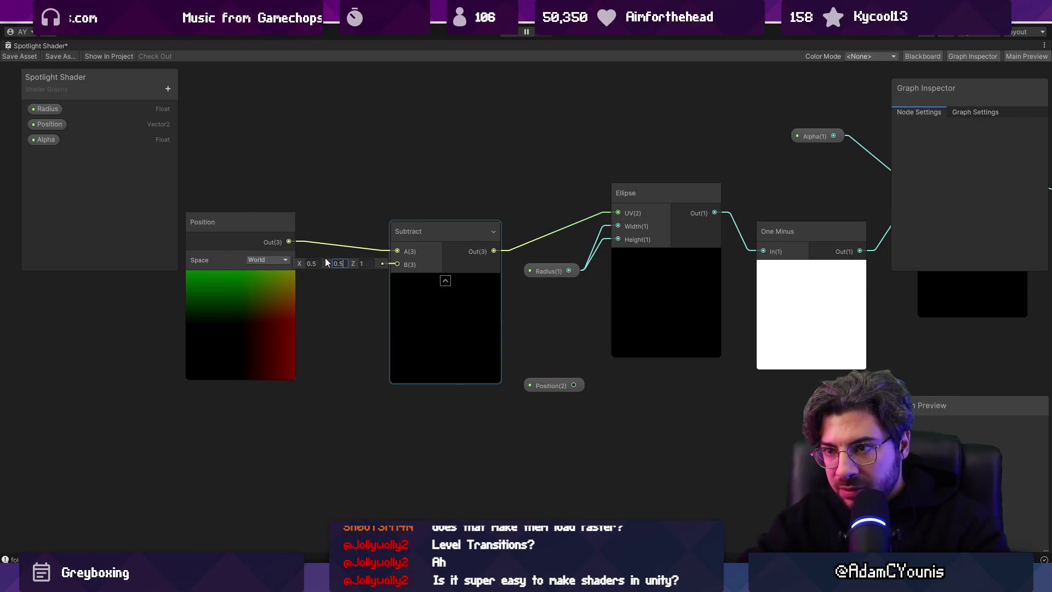
pyautogui.scroll(-3, 466, 233)
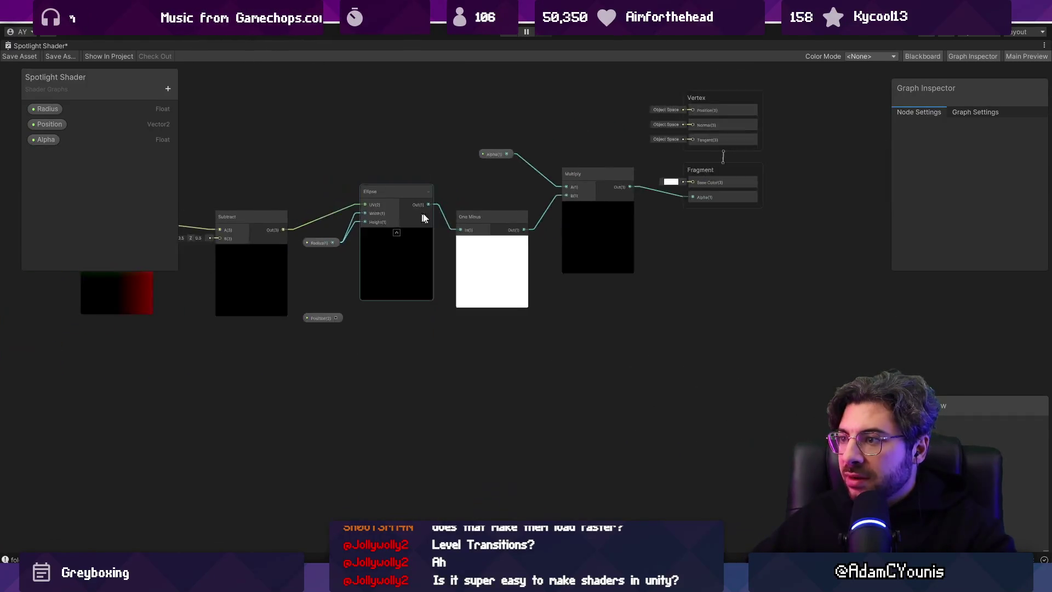
pyautogui.scroll(7, 419, 212)
# - Insert an Add node after Position with B set to 0.5, 0.5, 0.5
pyautogui.moveTo(344, 235); pyautogui.dragTo(413, 204)
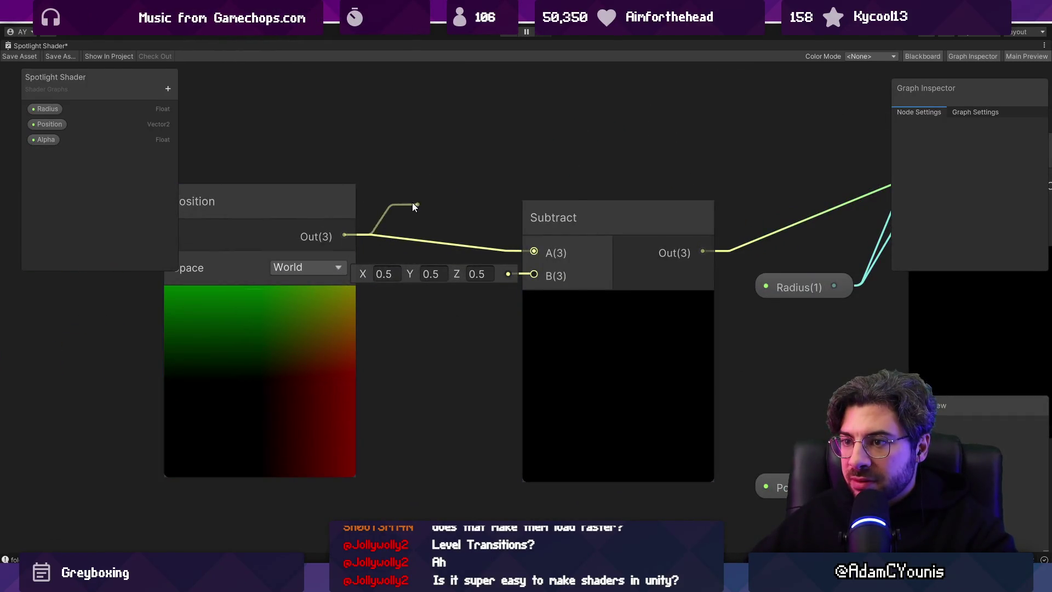
pyautogui.write('add')
pyautogui.press('Return')
pyautogui.click(278, 234)
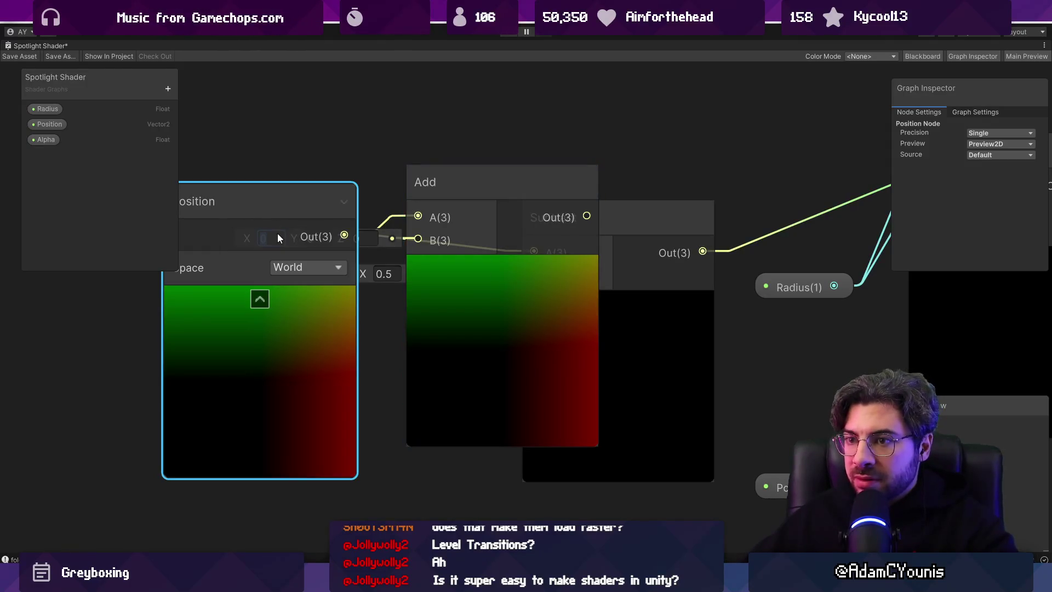
pyautogui.moveTo(287, 235); pyautogui.dragTo(51, 224)
pyautogui.click(285, 240)
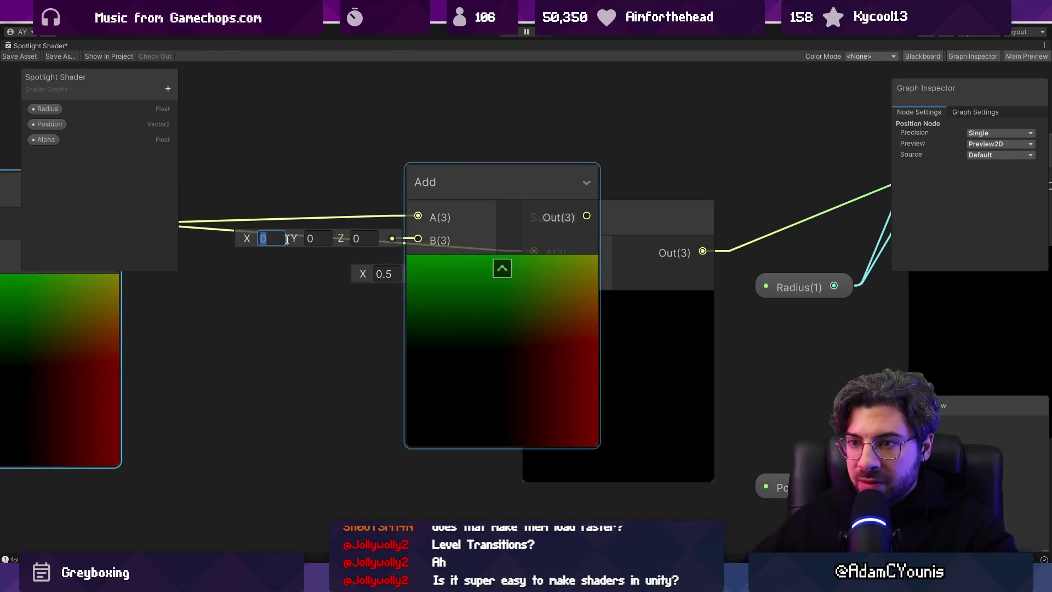
pyautogui.write('0.5')
pyautogui.press('Tab')
pyautogui.write('0.5')
pyautogui.press('Tab')
pyautogui.write('0.5')
pyautogui.press('Tab')
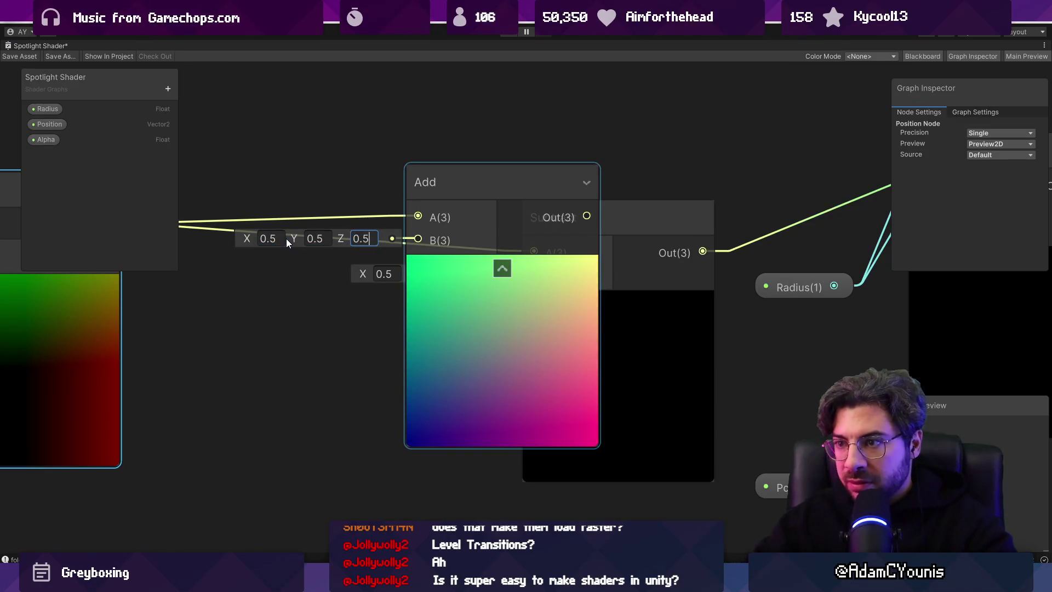
# - Delete the old Subtract node and rearrange the Position property and Add nodes
pyautogui.scroll(-3, 466, 224)
pyautogui.moveTo(534, 292)
pyautogui.mouseDown()
pyautogui.moveTo(529, 344)
pyautogui.moveTo(472, 409)
pyautogui.mouseUp()
pyautogui.press('Delete')
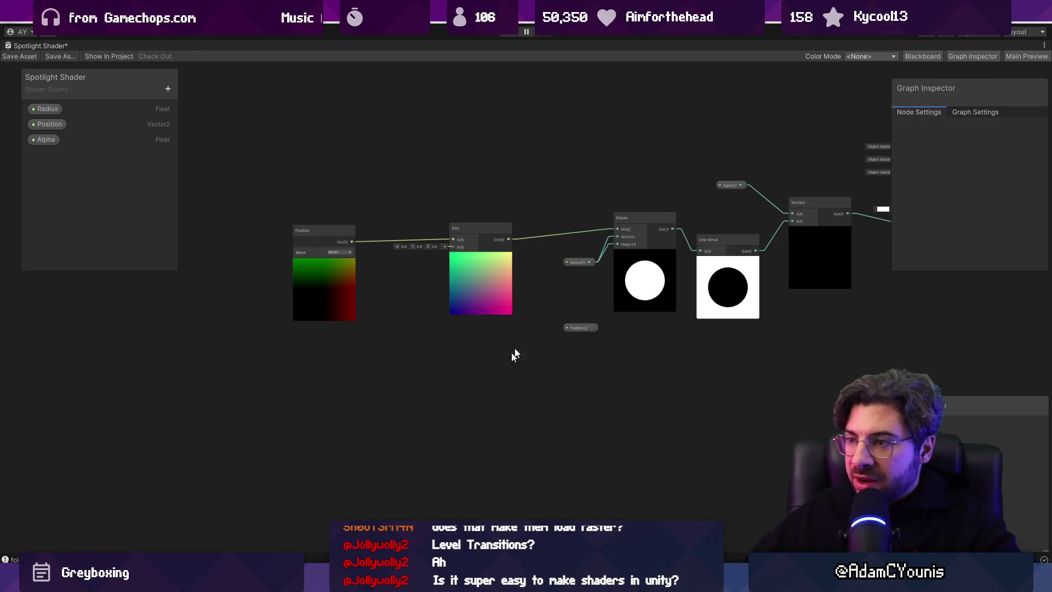
pyautogui.scroll(3, 558, 328)
pyautogui.moveTo(592, 331); pyautogui.dragTo(527, 266)
pyautogui.moveTo(433, 211); pyautogui.dragTo(320, 241)
# - Create a Subtract node from Add with the Position property in B, feeding the Ellipse UV
pyautogui.moveTo(347, 183); pyautogui.dragTo(422, 164)
pyautogui.write('subt')
pyautogui.press('Return')
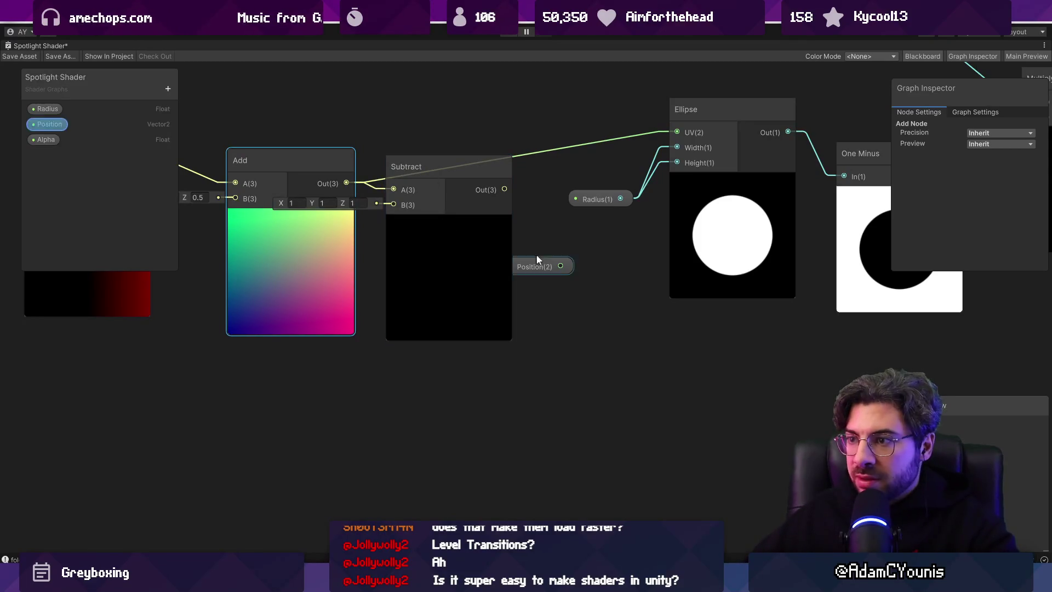
pyautogui.moveTo(559, 268); pyautogui.dragTo(338, 409)
pyautogui.moveTo(391, 225); pyautogui.dragTo(394, 205)
pyautogui.moveTo(442, 242); pyautogui.dragTo(505, 247)
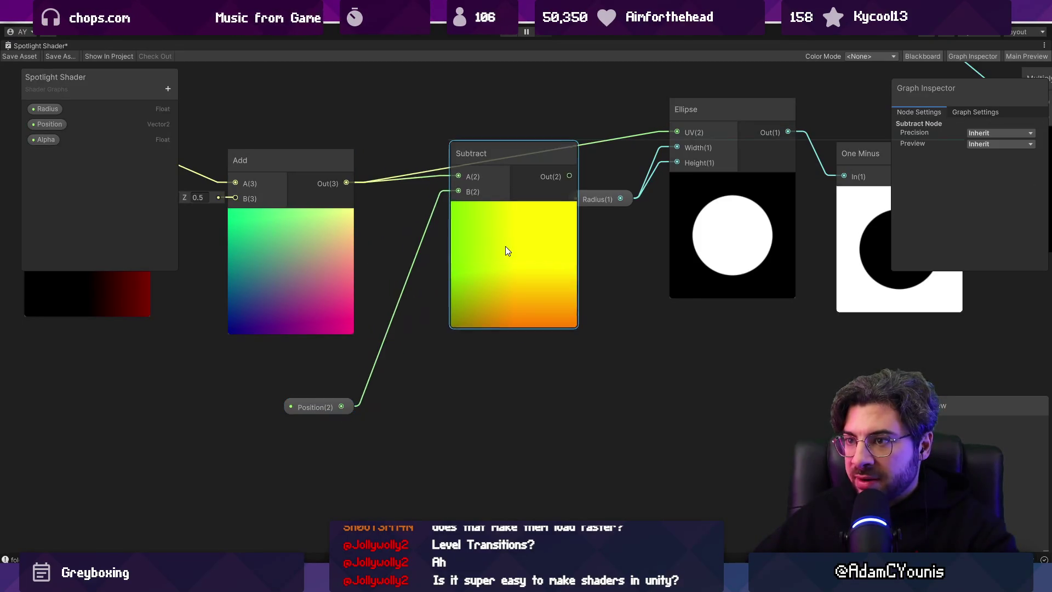
pyautogui.moveTo(373, 387); pyautogui.dragTo(378, 378)
pyautogui.moveTo(309, 401); pyautogui.dragTo(381, 383)
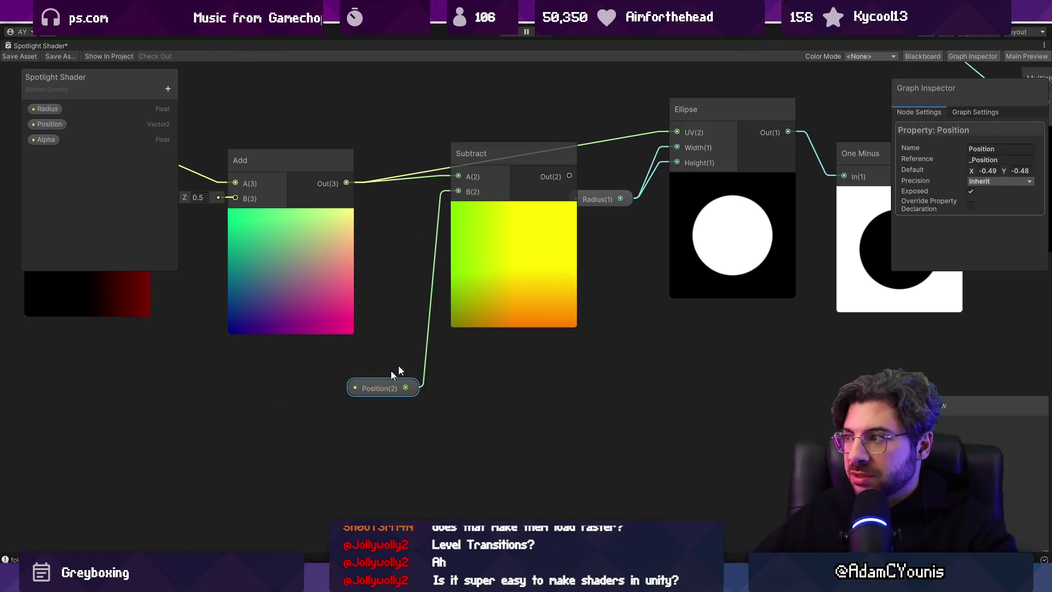
pyautogui.moveTo(969, 173); pyautogui.dragTo(939, 173)
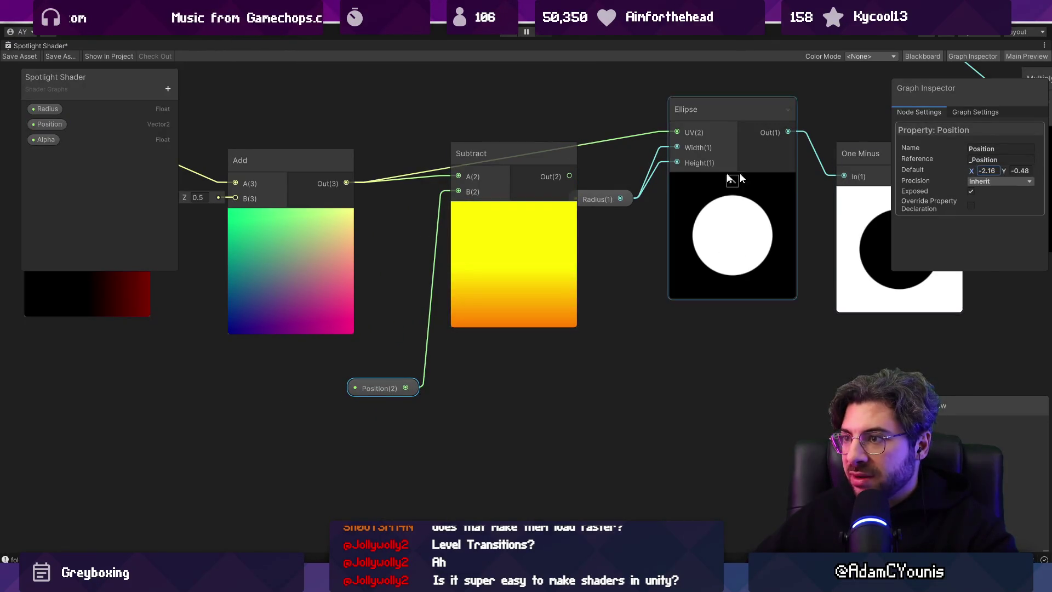
pyautogui.moveTo(573, 176); pyautogui.dragTo(681, 129)
# - Set the Position property's default to 0, 0 and save the shader graph
pyautogui.moveTo(967, 172); pyautogui.dragTo(985, 170)
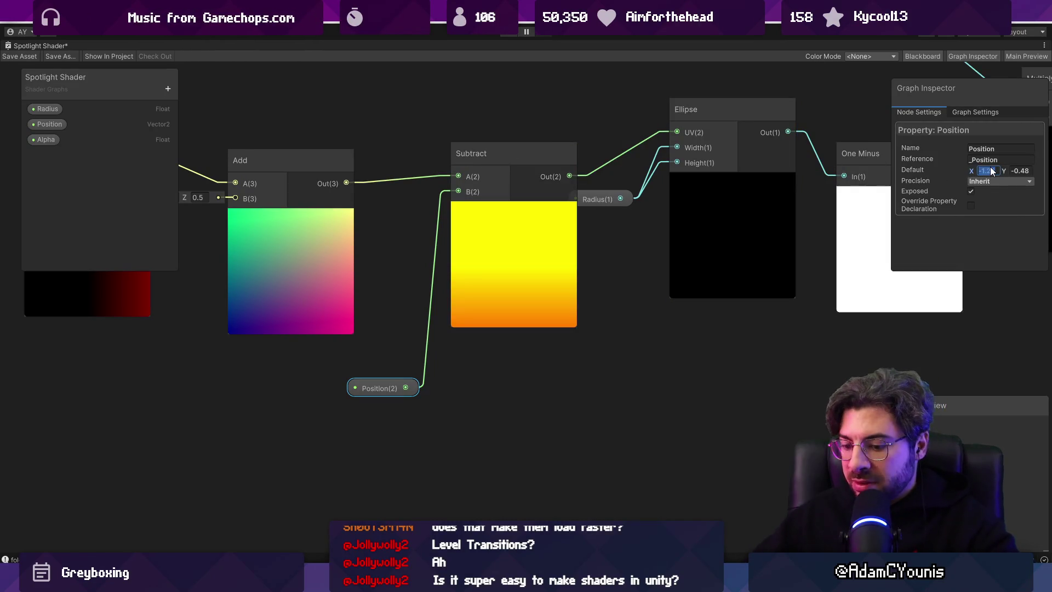
pyautogui.write('-0.12')
pyautogui.press('Tab')
pyautogui.write('0')
pyautogui.press('Return')
pyautogui.moveTo(967, 171); pyautogui.dragTo(970, 170)
pyautogui.write('0')
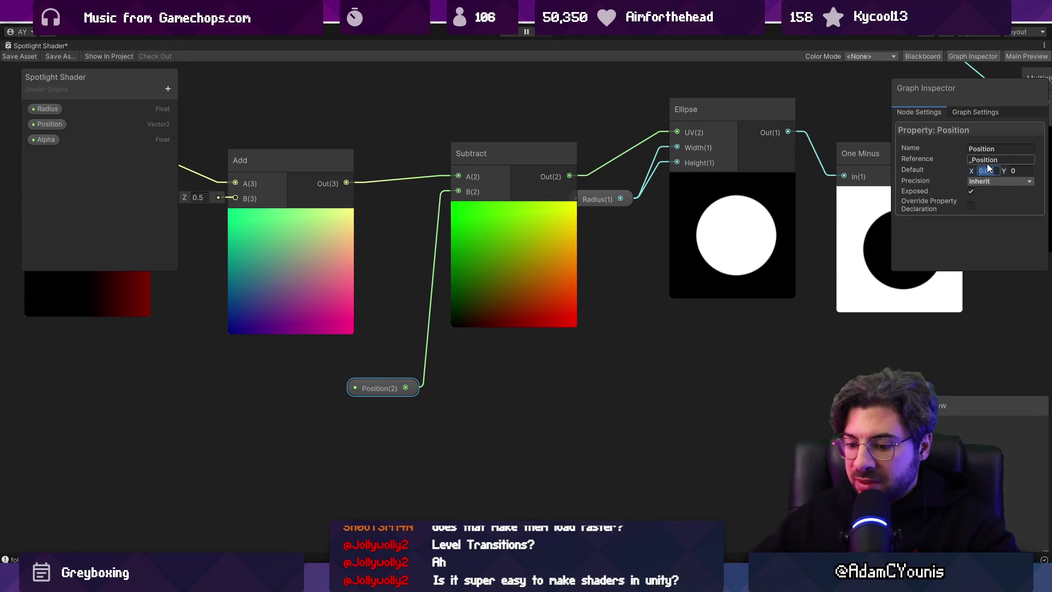
pyautogui.click(19, 56)
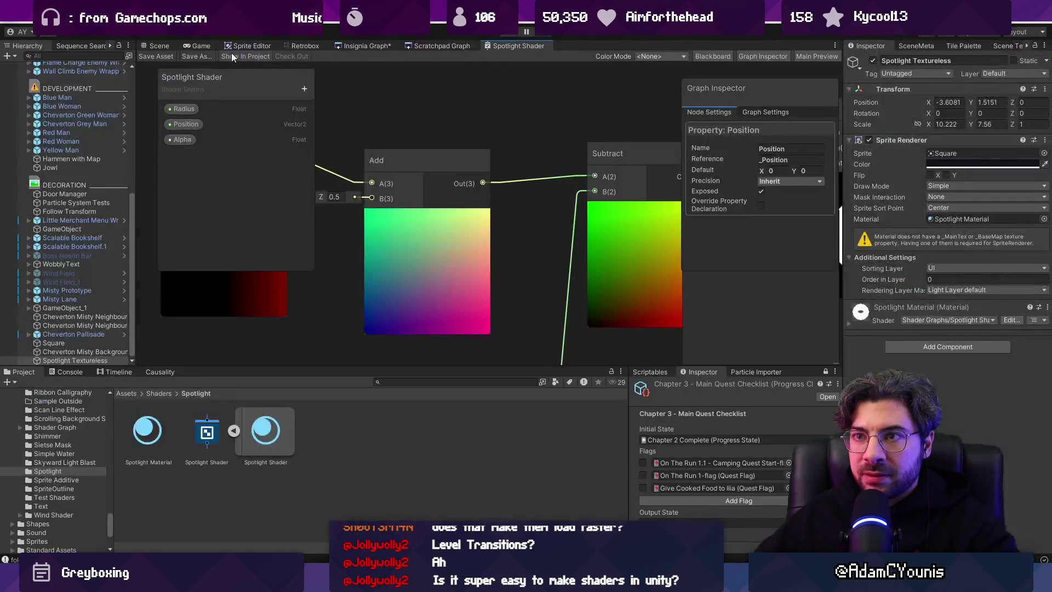
# - Drag Spotlight Textureless near the origin at about 0.024, 0.019 and check its circle
pyautogui.click(159, 45)
pyautogui.scroll(-3, 419, 170)
pyautogui.moveTo(438, 184)
pyautogui.mouseDown()
pyautogui.moveTo(490, 182)
pyautogui.moveTo(446, 181)
pyautogui.moveTo(467, 171)
pyautogui.moveTo(502, 206)
pyautogui.moveTo(486, 215)
pyautogui.moveTo(488, 206)
pyautogui.mouseUp()
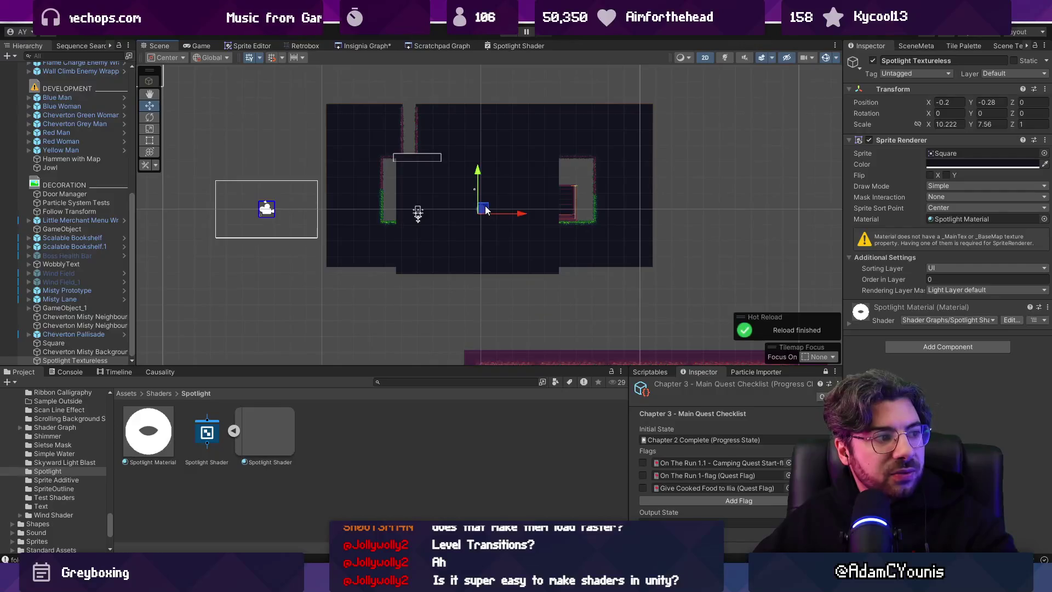
pyautogui.scroll(5, 484, 205)
pyautogui.scroll(4, 478, 213)
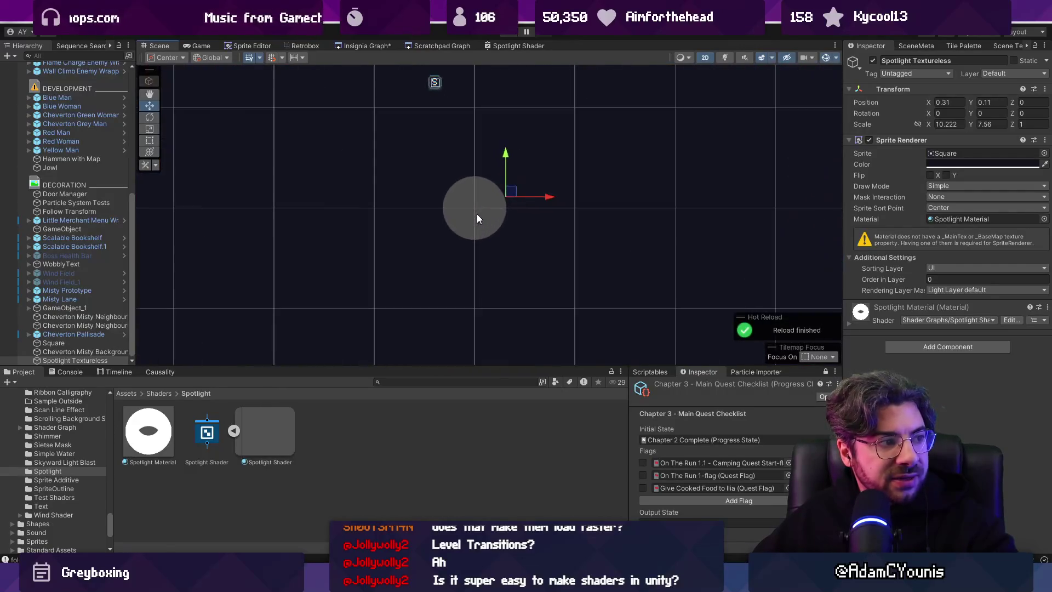
pyautogui.moveTo(502, 189)
pyautogui.mouseDown()
pyautogui.moveTo(524, 206)
pyautogui.moveTo(486, 196)
pyautogui.mouseUp()
pyautogui.scroll(-5, 487, 195)
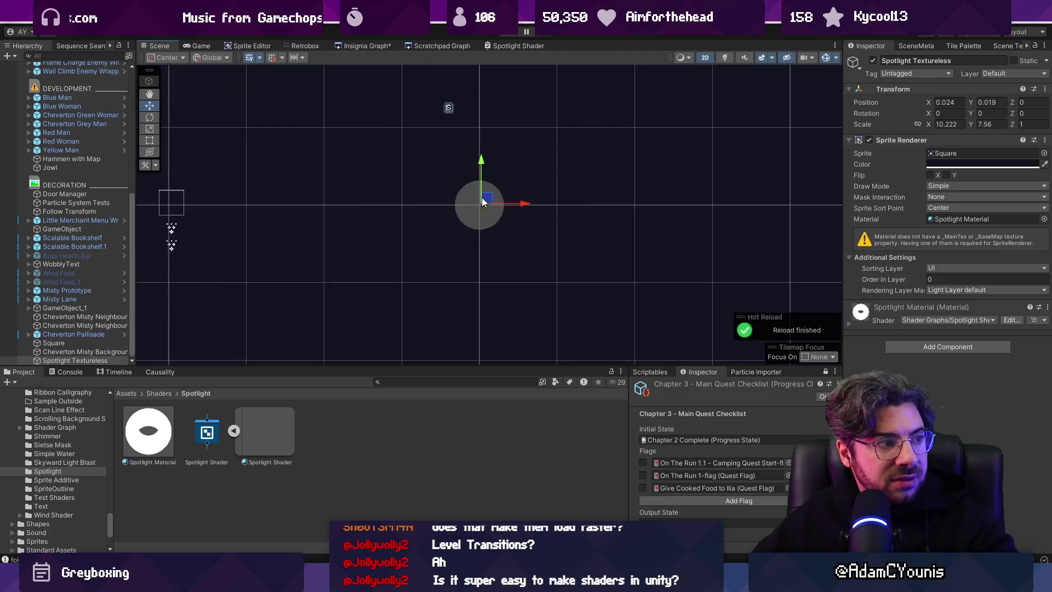
pyautogui.click(503, 46)
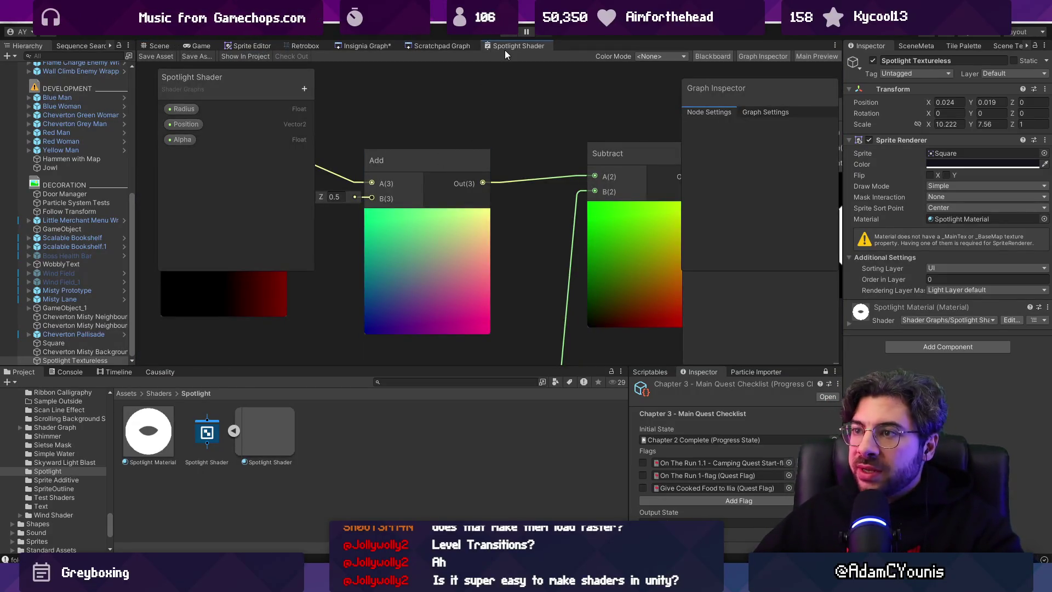
# - Maximize the Spotlight Shader graph, shift the Subtract and Position nodes left, then restore the layout
pyautogui.doubleClick(504, 48)
pyautogui.scroll(-3, 333, 146)
pyautogui.scroll(3, 480, 189)
pyautogui.scroll(2, 480, 189)
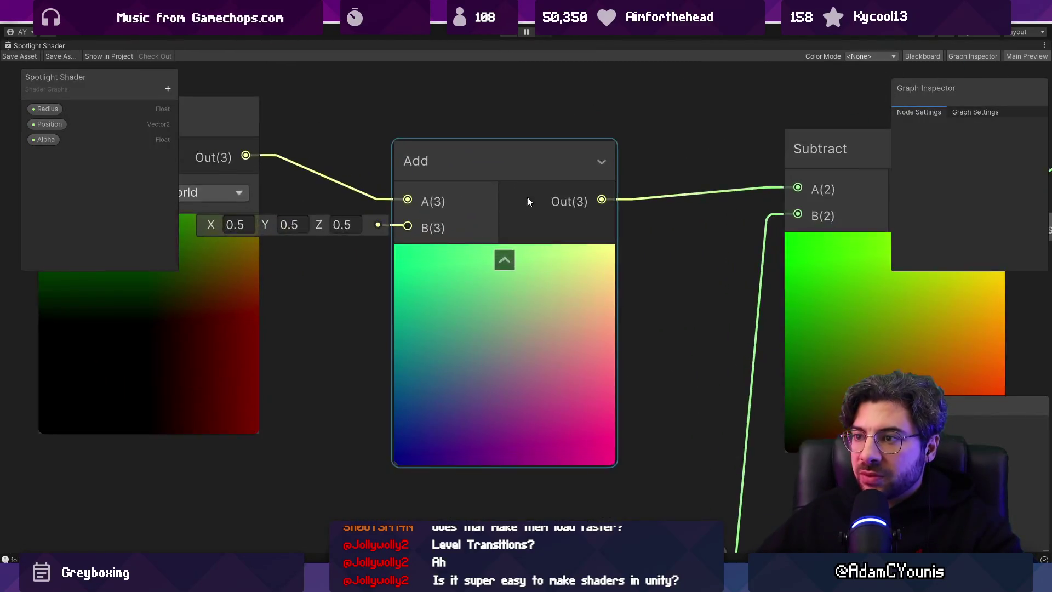
pyautogui.scroll(-5, 521, 202)
pyautogui.click(51, 123)
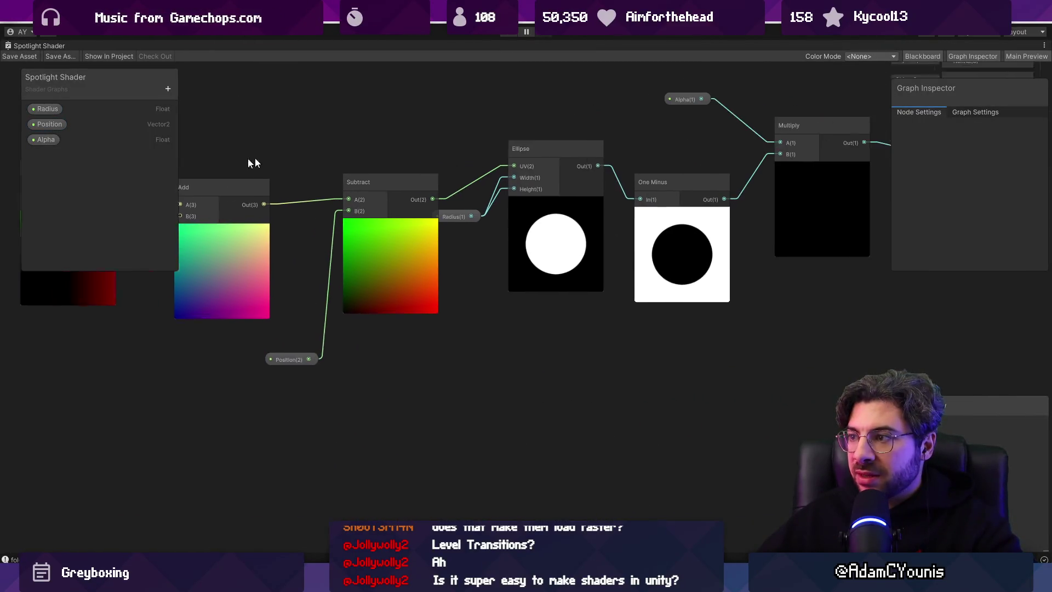
pyautogui.moveTo(362, 236); pyautogui.dragTo(319, 254)
pyautogui.moveTo(264, 363); pyautogui.dragTo(218, 357)
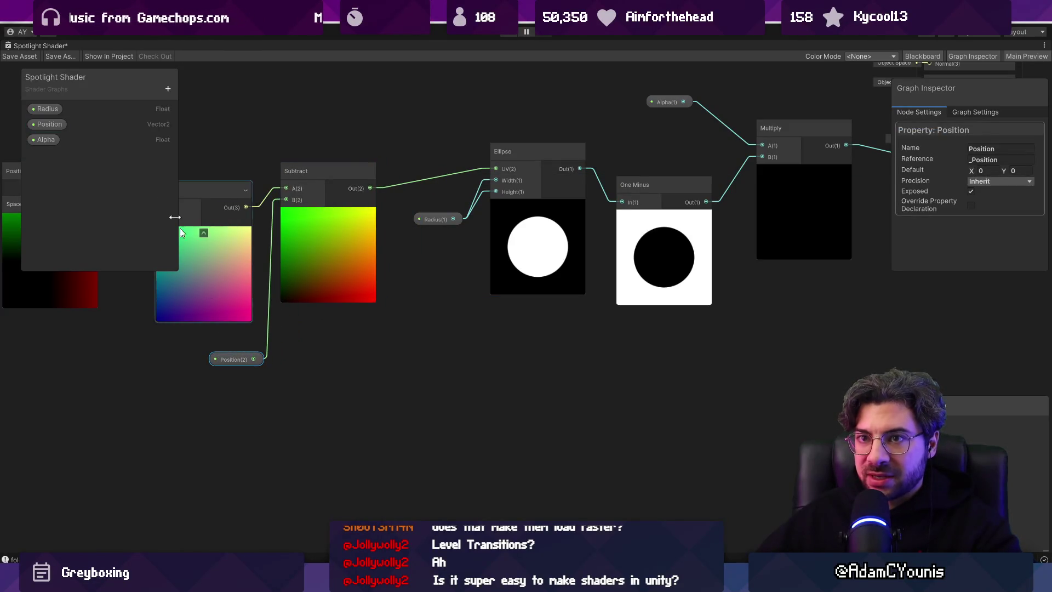
pyautogui.doubleClick(24, 45)
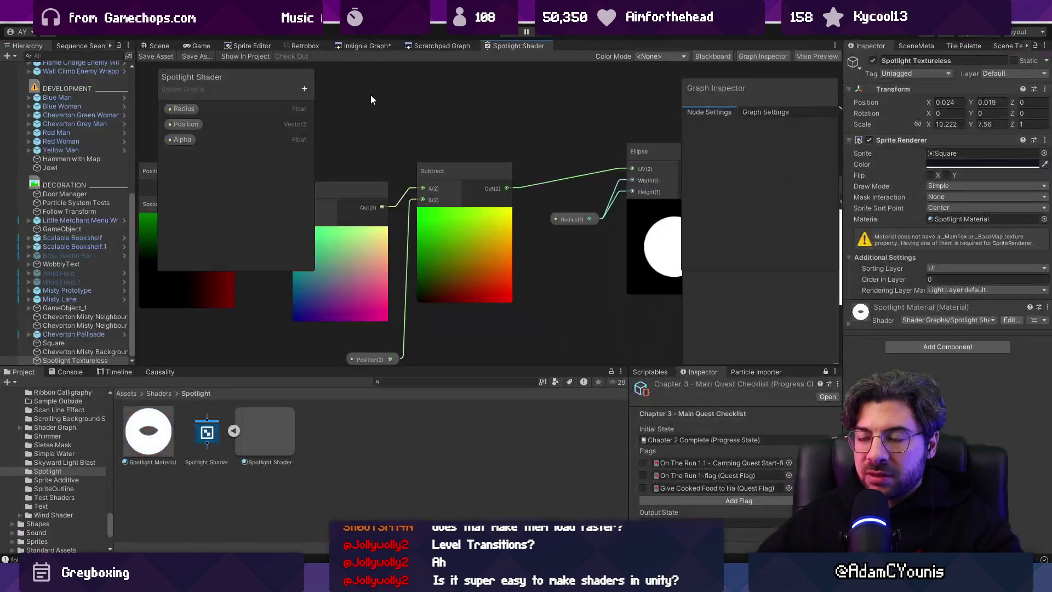
pyautogui.click(164, 46)
# - Add a new SpotlightManager script component to Spotlight Textureless and open it in the code editor
pyautogui.scroll(5, 449, 199)
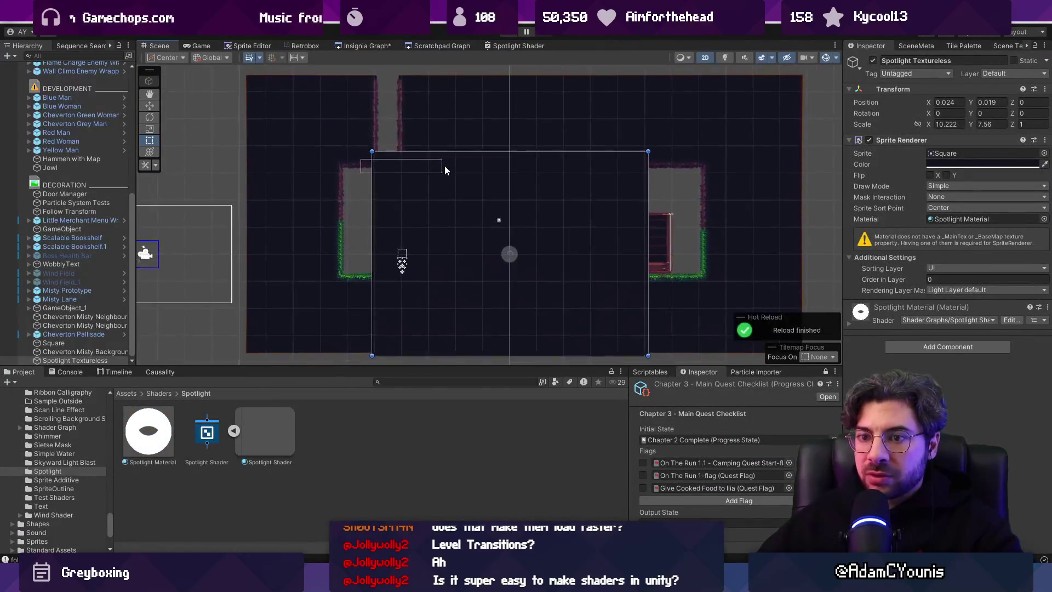
pyautogui.moveTo(308, 375); pyautogui.dragTo(308, 427)
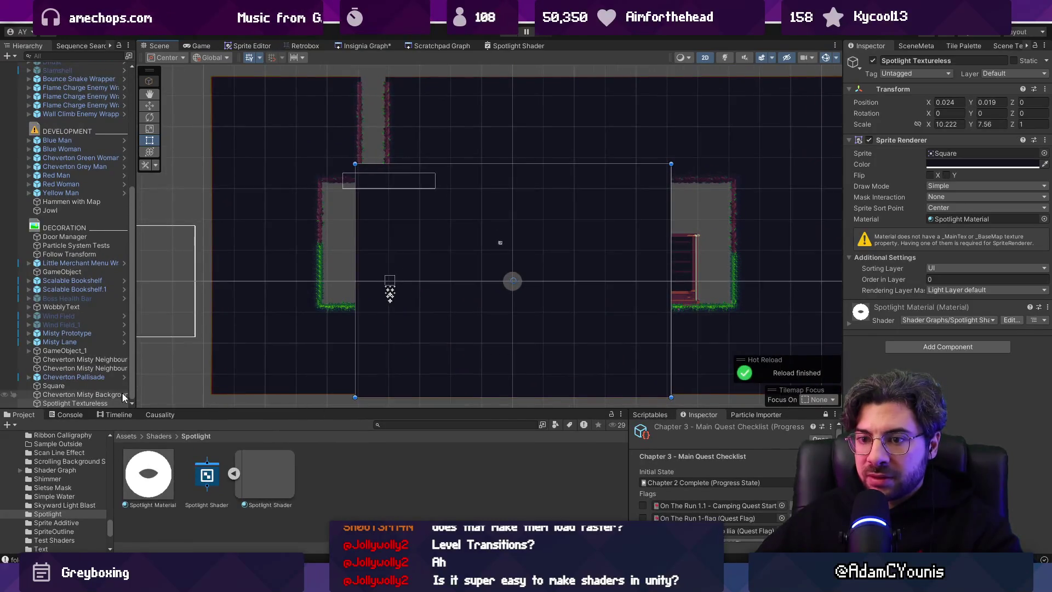
pyautogui.click(936, 346)
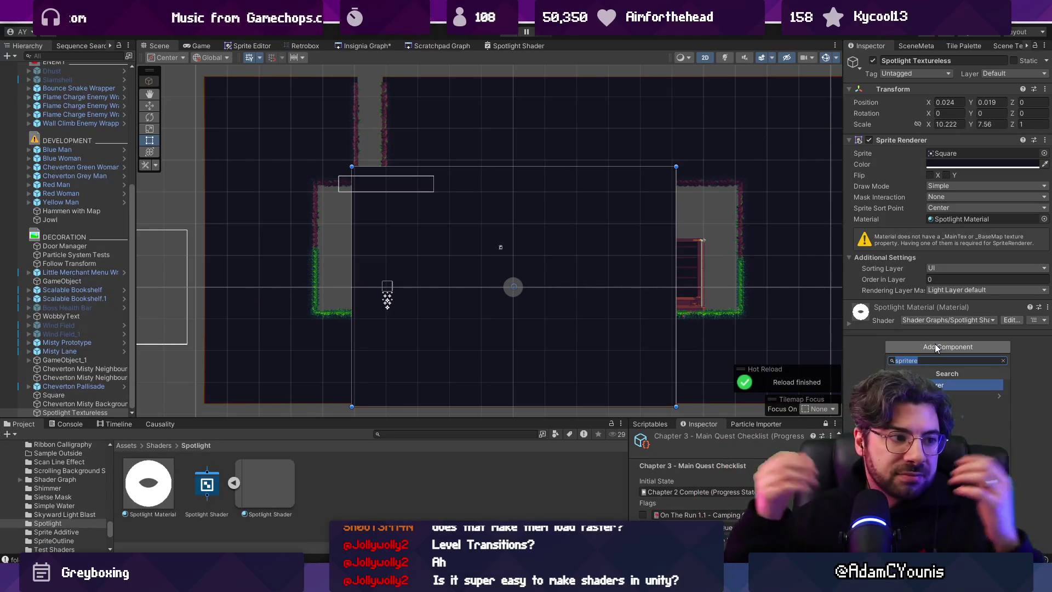
pyautogui.write('Spot')
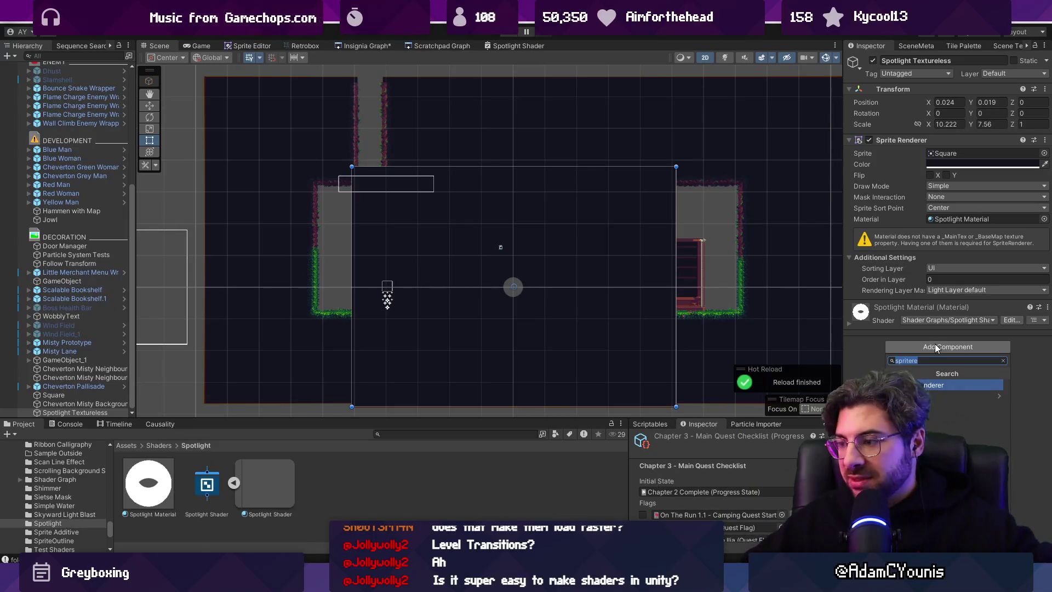
pyautogui.write('lightHelp')
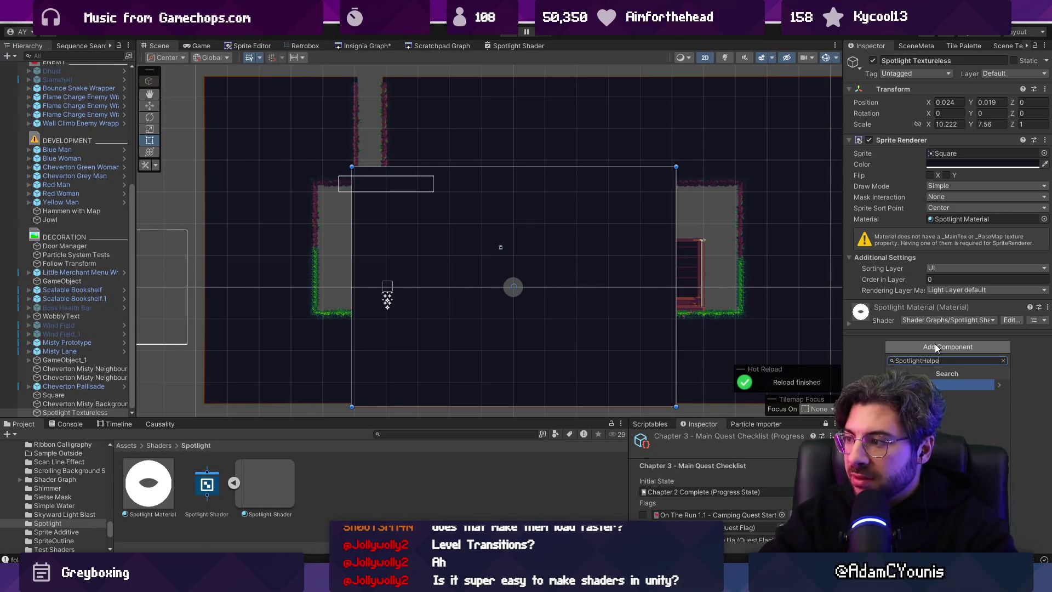
pyautogui.write('anagewr')
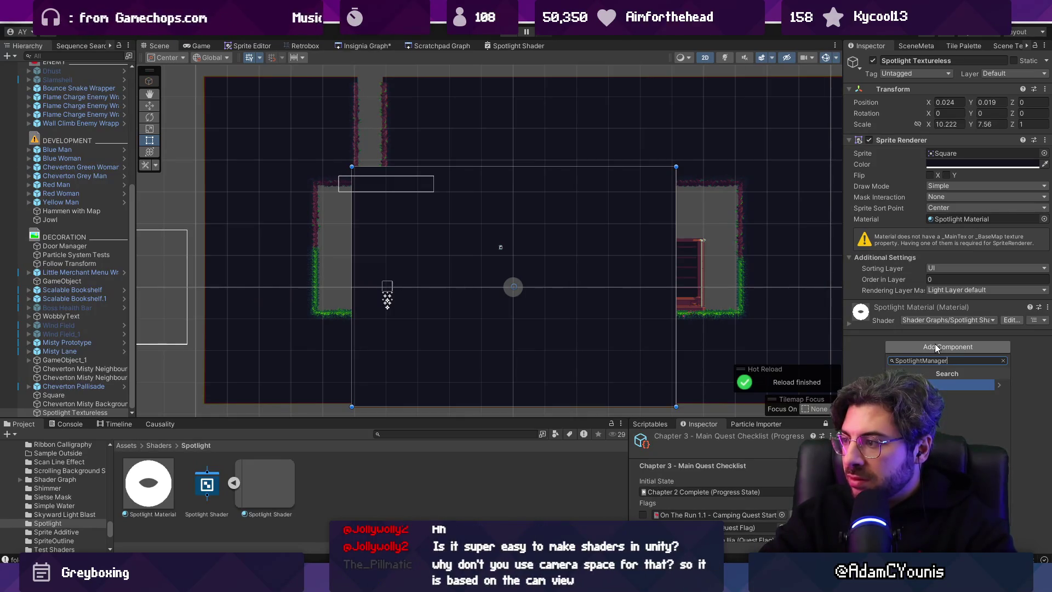
pyautogui.press('Return')
pyautogui.press('Return')
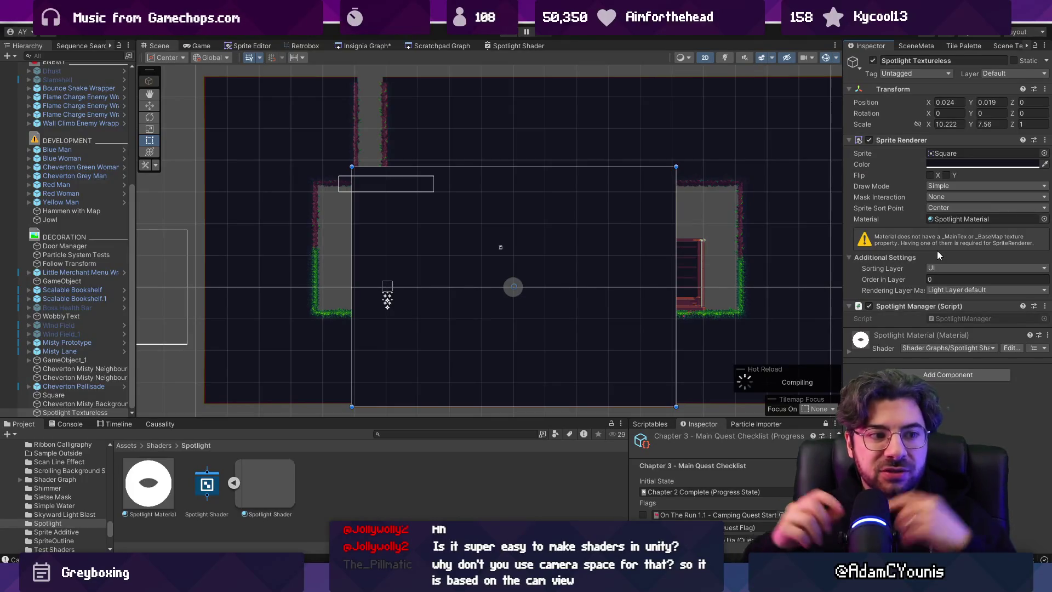
pyautogui.doubleClick(951, 318)
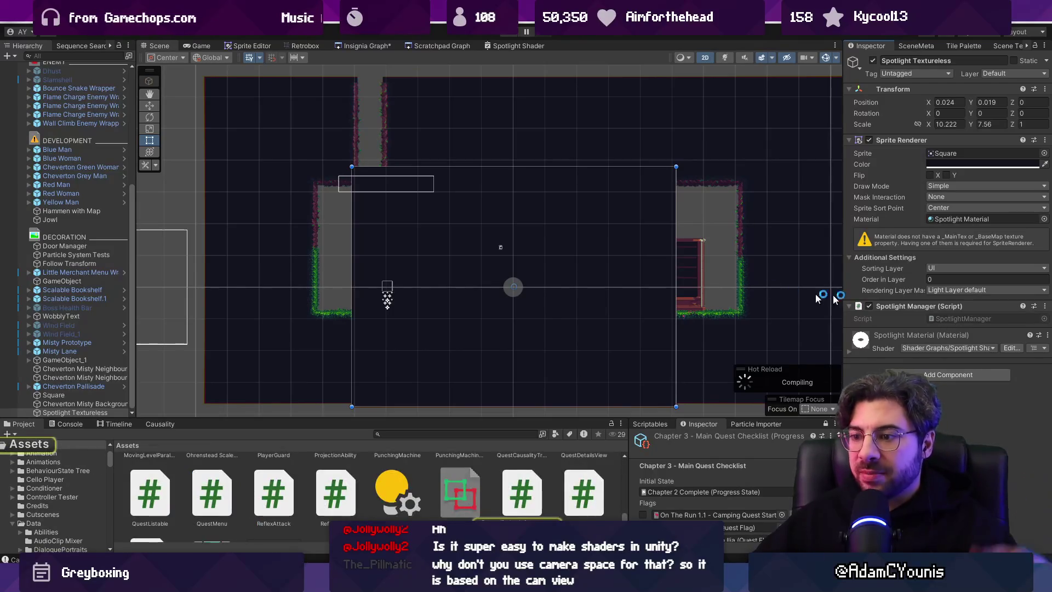
# - Reformat the script and add a public Material material field, then save
pyautogui.press('super+d')
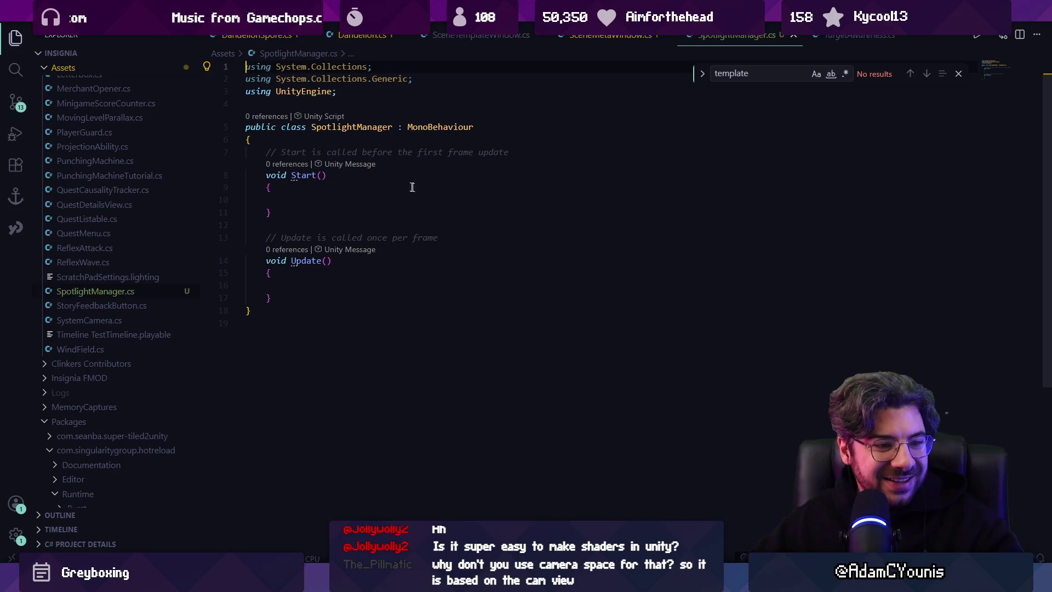
pyautogui.hotkey('ctrl', 's')
pyautogui.click(357, 211)
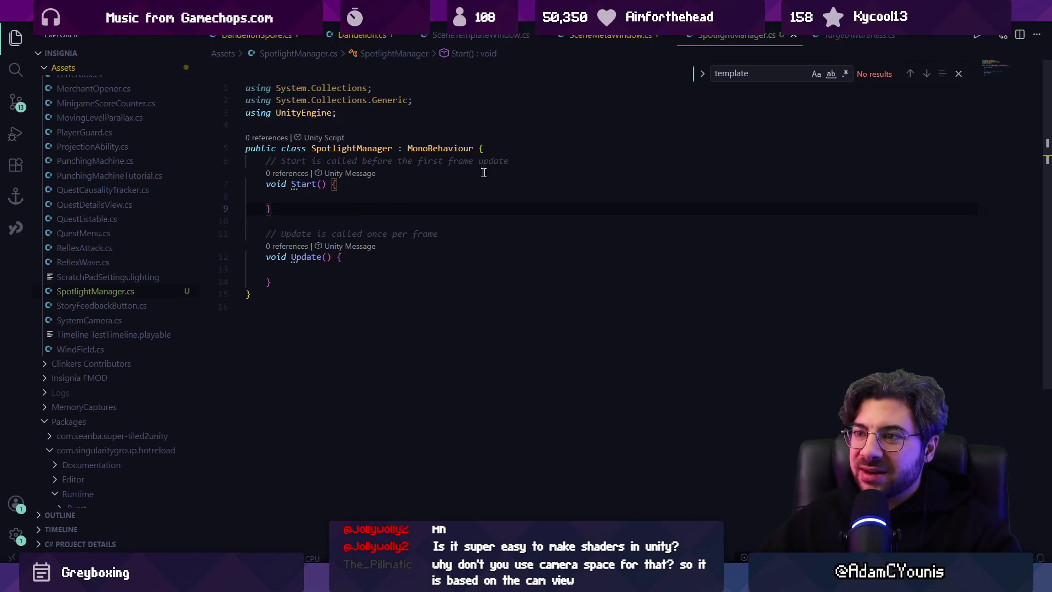
pyautogui.press('Return')
pyautogui.press('Return')
pyautogui.write('public ma')
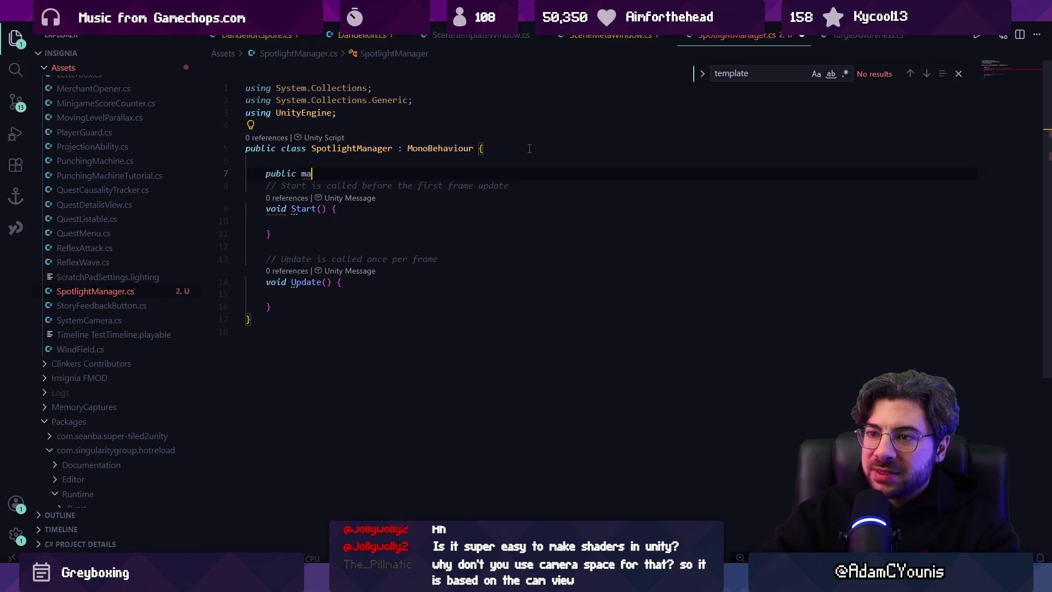
pyautogui.write('teri')
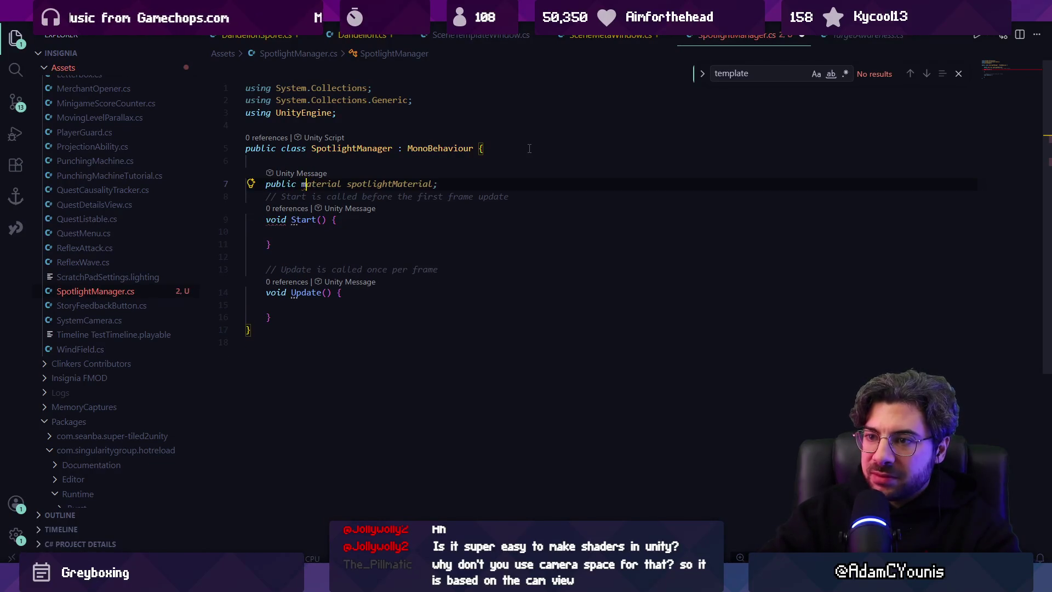
pyautogui.write('al material')
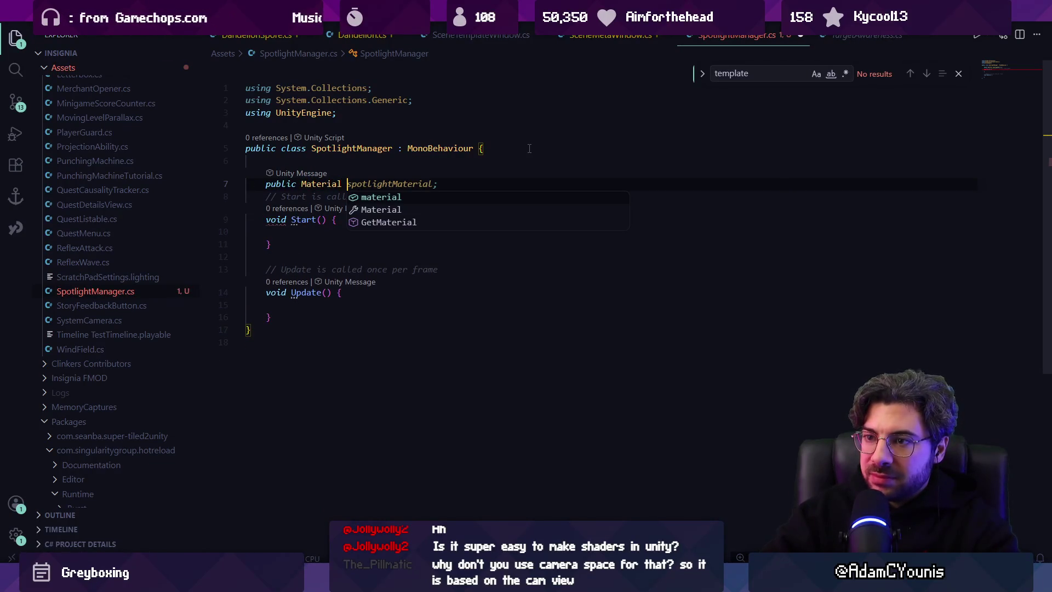
pyautogui.press('BackSpace')
pyautogui.press('BackSpace')
pyautogui.hotkey('ctrl', 's')
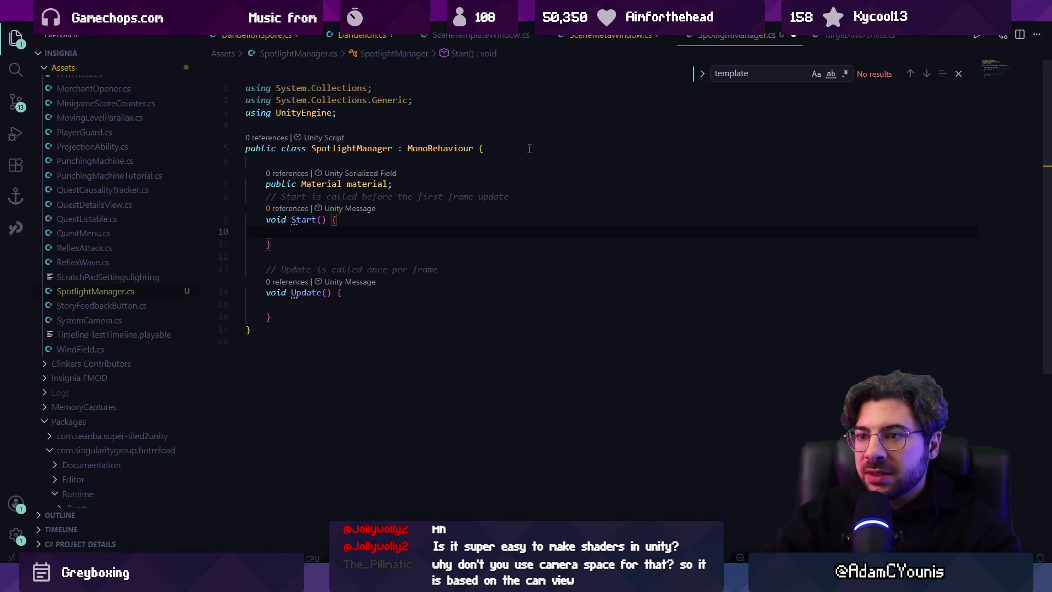
# - Add an int positionID field set to Shader.PropertyToID("_Position") in Start
pyautogui.press('Return')
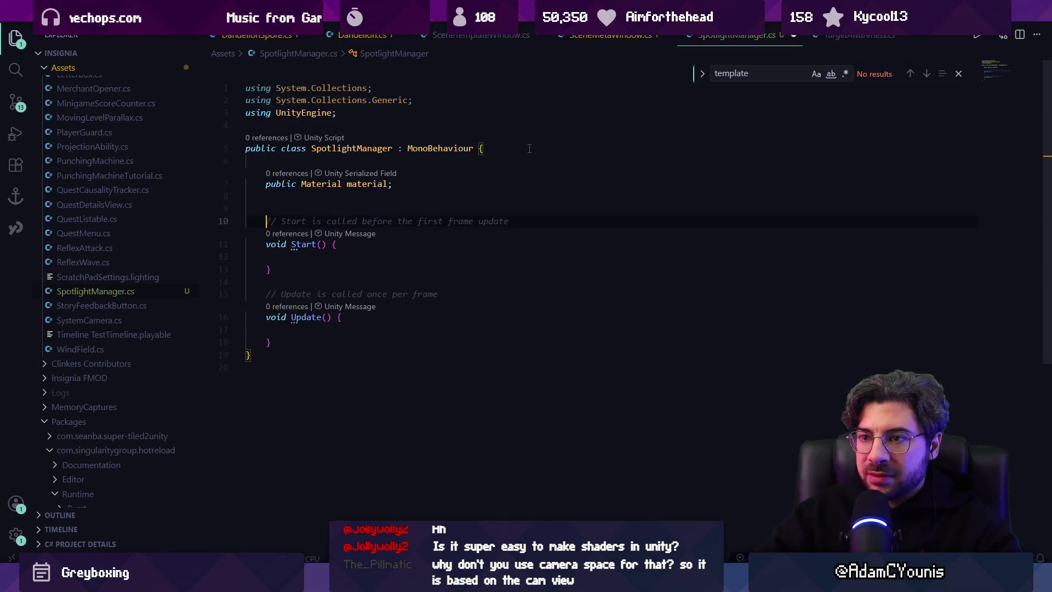
pyautogui.press('Return')
pyautogui.press('Up')
pyautogui.write('i')
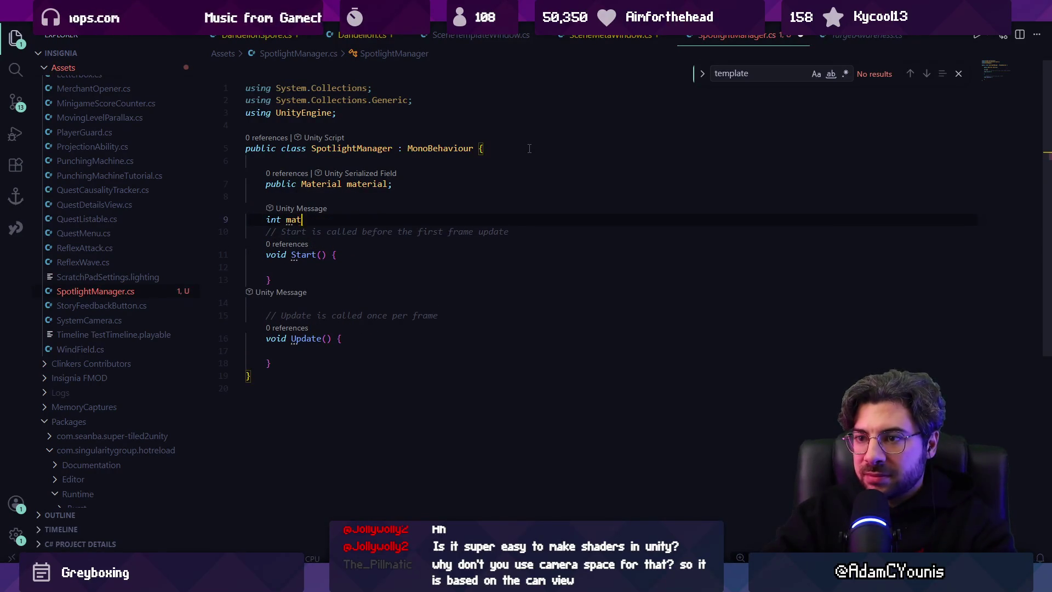
pyautogui.press('Left')
pyautogui.press('Left')
pyautogui.press('Left')
pyautogui.hotkey('shift', 'End')
pyautogui.press('BackSpace')
pyautogui.press('BackSpace')
pyautogui.write('po')
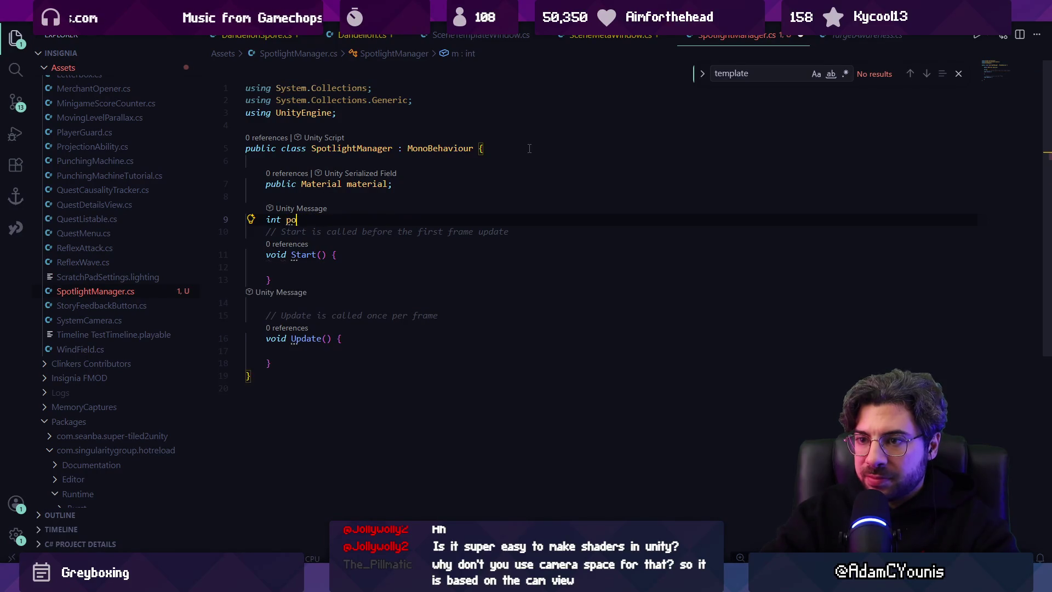
pyautogui.write('sitionID')
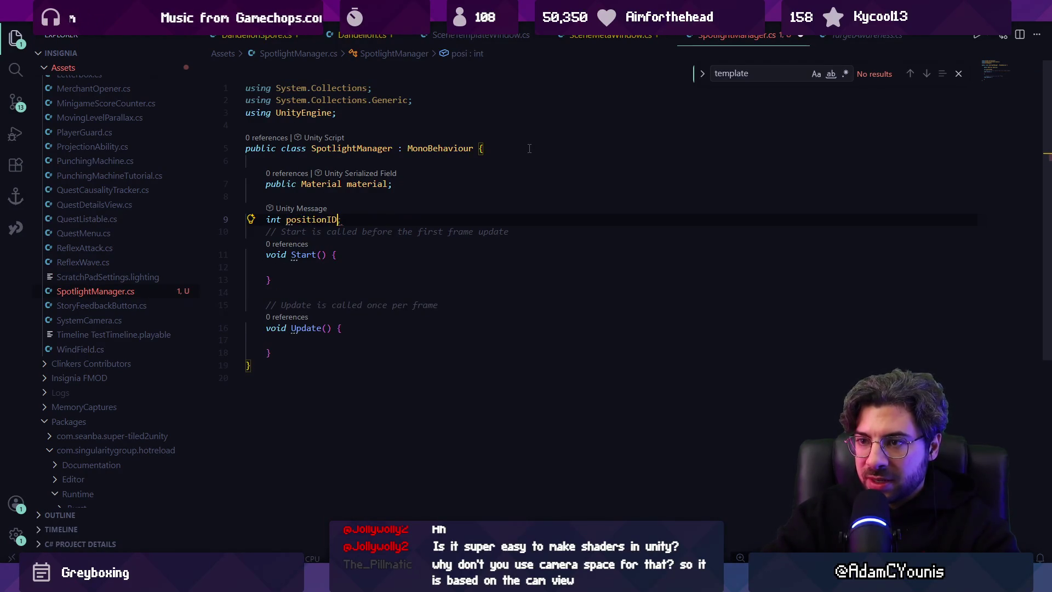
pyautogui.press('Down')
pyautogui.press('Down')
pyautogui.press('Down')
pyautogui.press('Tab')
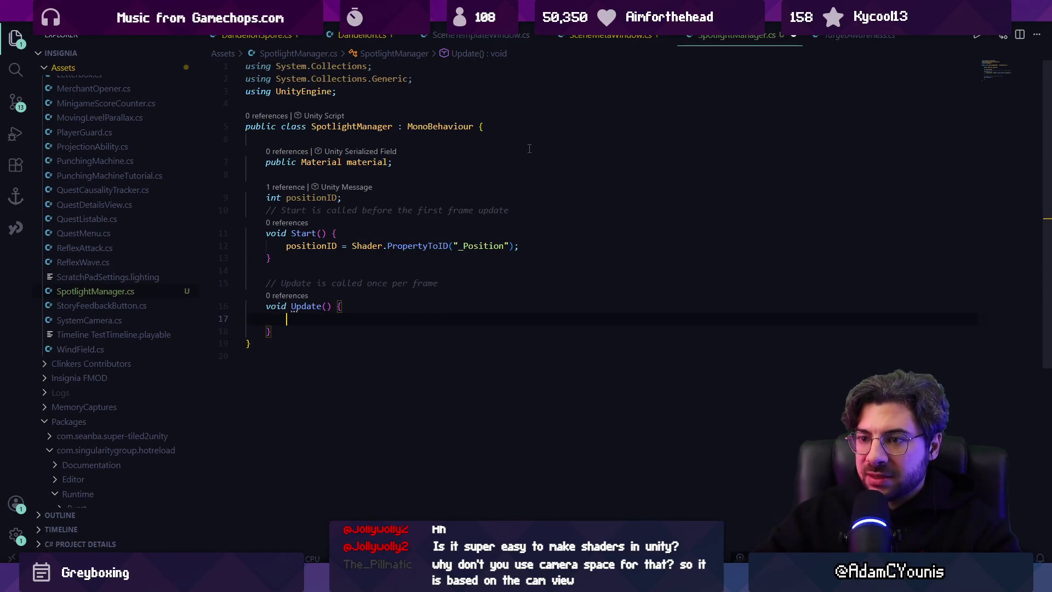
# - In Update, call material.SetVector on _Position with Engine.playerCharacter.position
pyautogui.press('Tab')
pyautogui.hotkey('ctrl', 'Left')
pyautogui.hotkey('ctrl', 'Left')
pyautogui.hotkey('ctrl', 'Left')
pyautogui.press('Up')
pyautogui.press('Up')
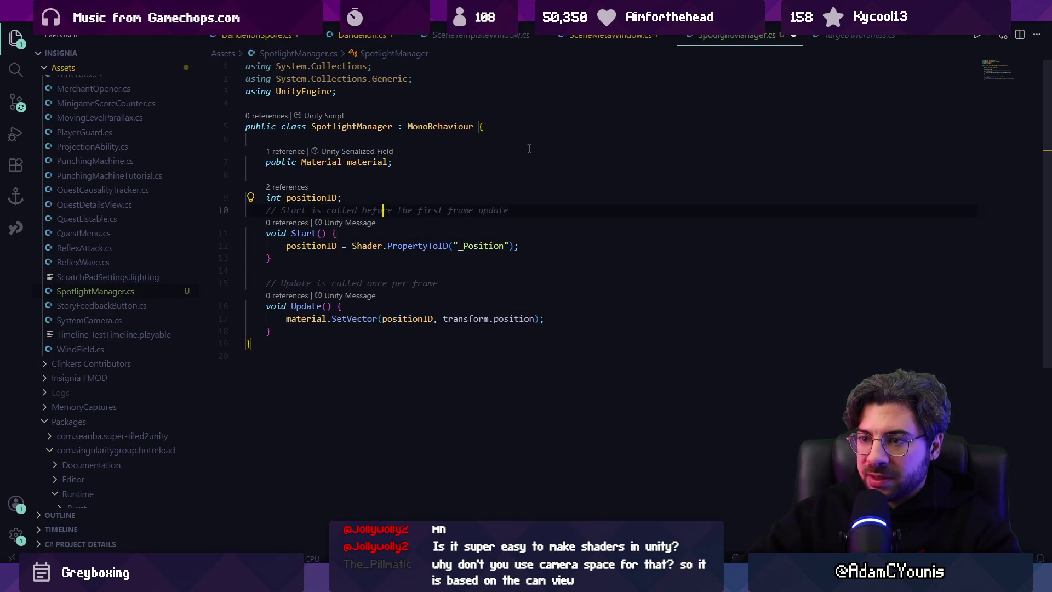
pyautogui.press('Down')
pyautogui.press('Down')
pyautogui.hotkey('ctrl', 'Right')
pyautogui.hotkey('ctrl', 'Right')
pyautogui.hotkey('ctrl', 'shift', 'Right')
pyautogui.hotkey('ctrl', 'shift', 'Right')
pyautogui.hotkey('ctrl', 'shift', 'Right')
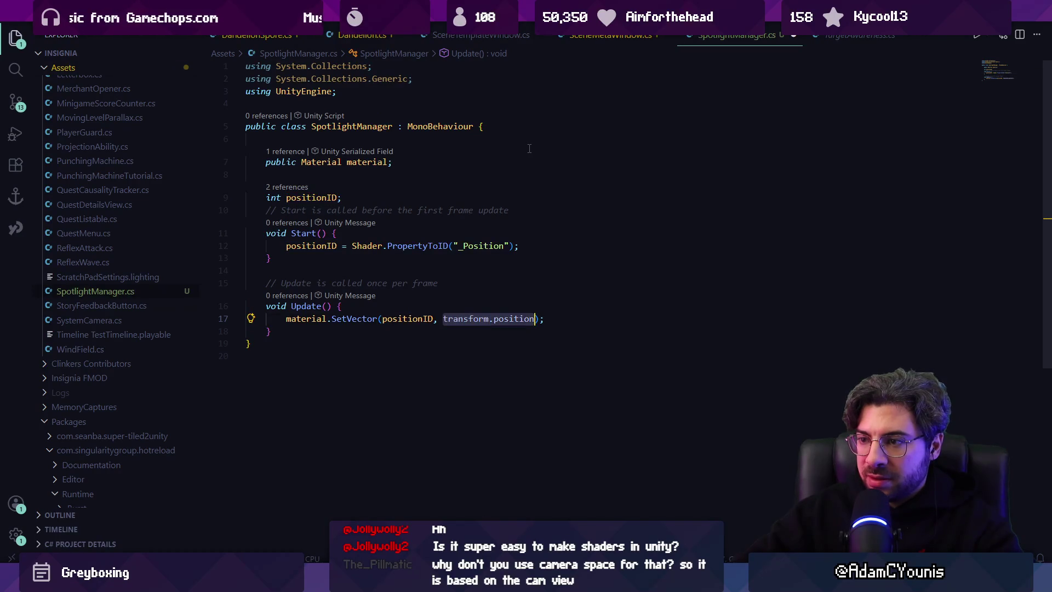
pyautogui.write('Engine.pla')
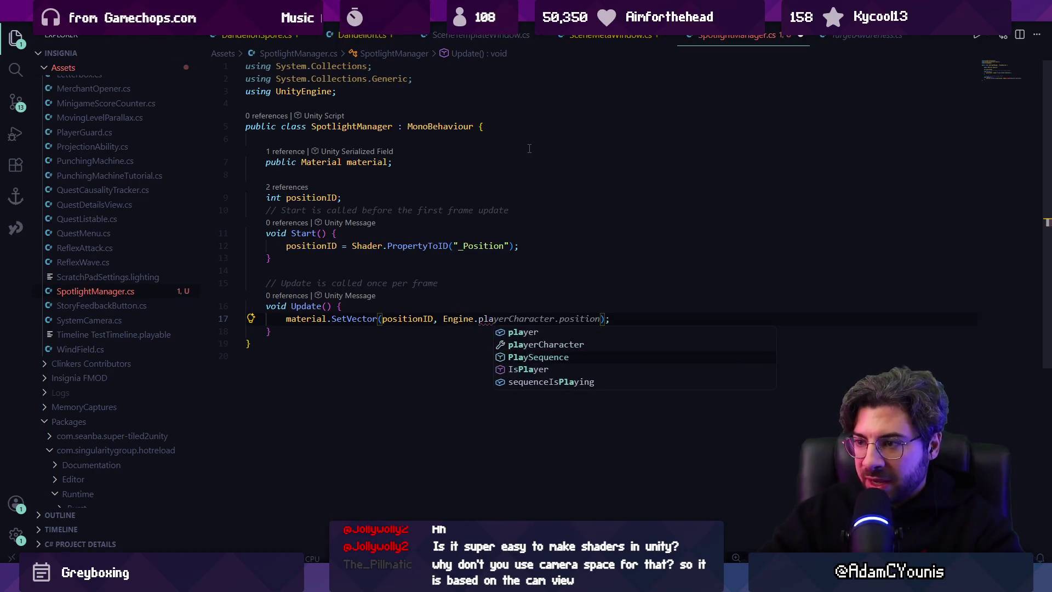
pyautogui.press('Return')
pyautogui.hotkey('ctrl', 'z')
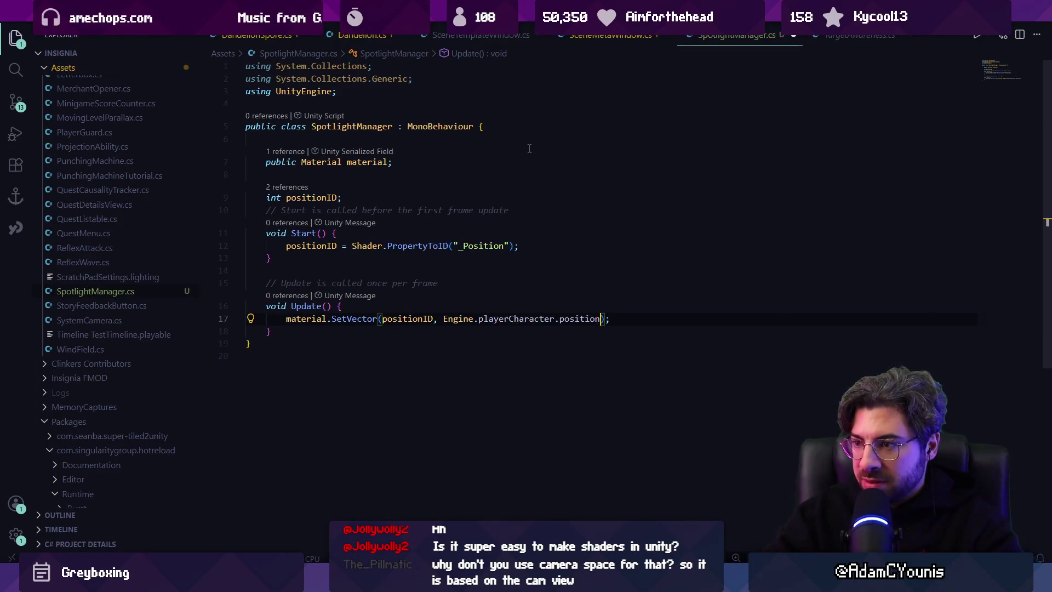
pyautogui.hotkey('alt', 'Tab')
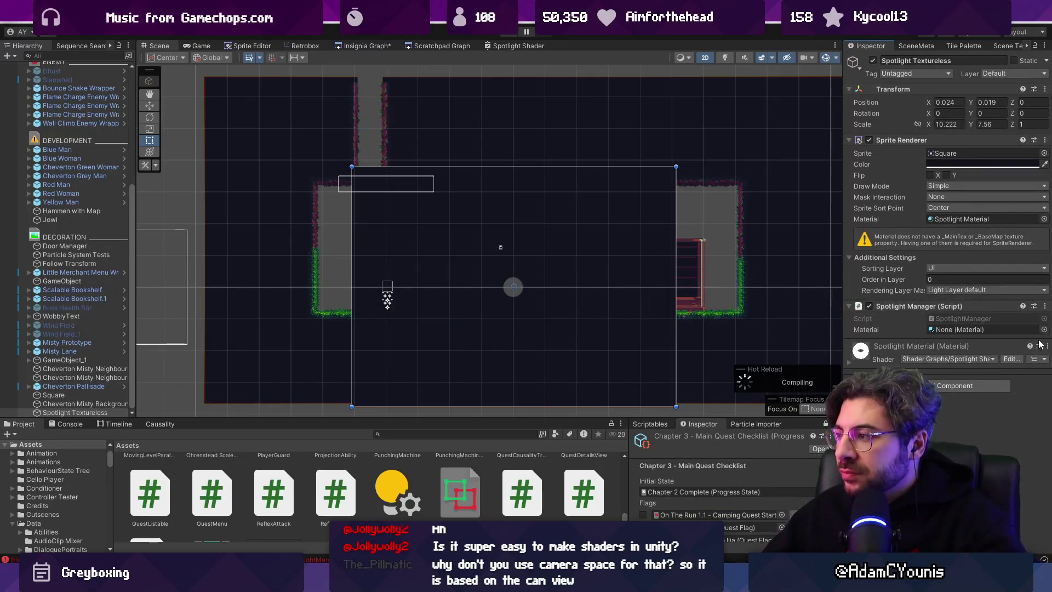
# - Assign Spotlight Material to the Spotlight Manager's Material slot
pyautogui.click(1044, 329)
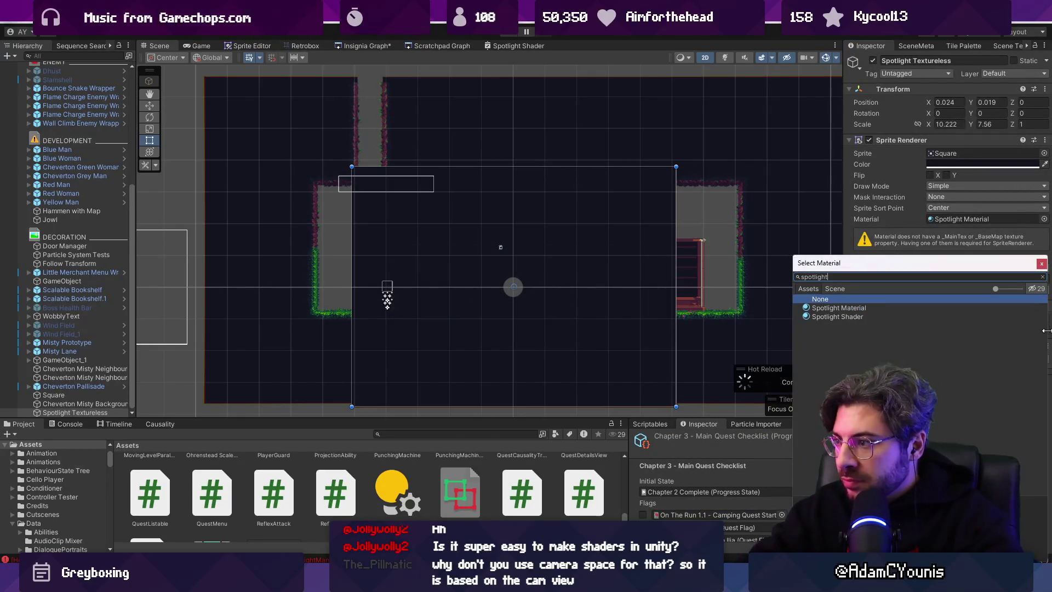
pyautogui.press('Down')
pyautogui.press('Return')
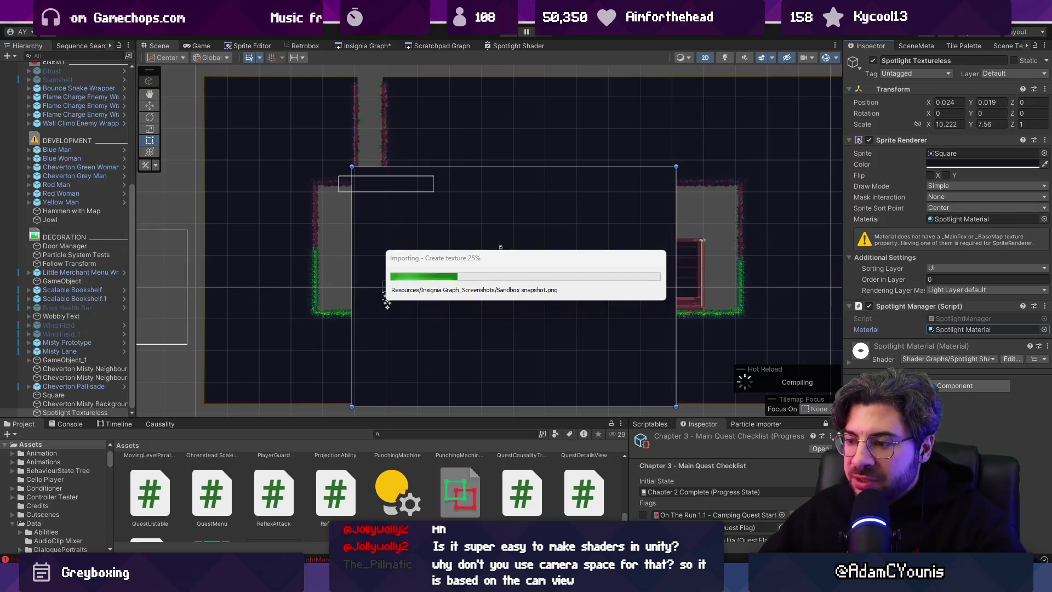
# - Test-run the game in play mode, then stop it and return to the scene
pyautogui.hotkey('alt', 'Tab')
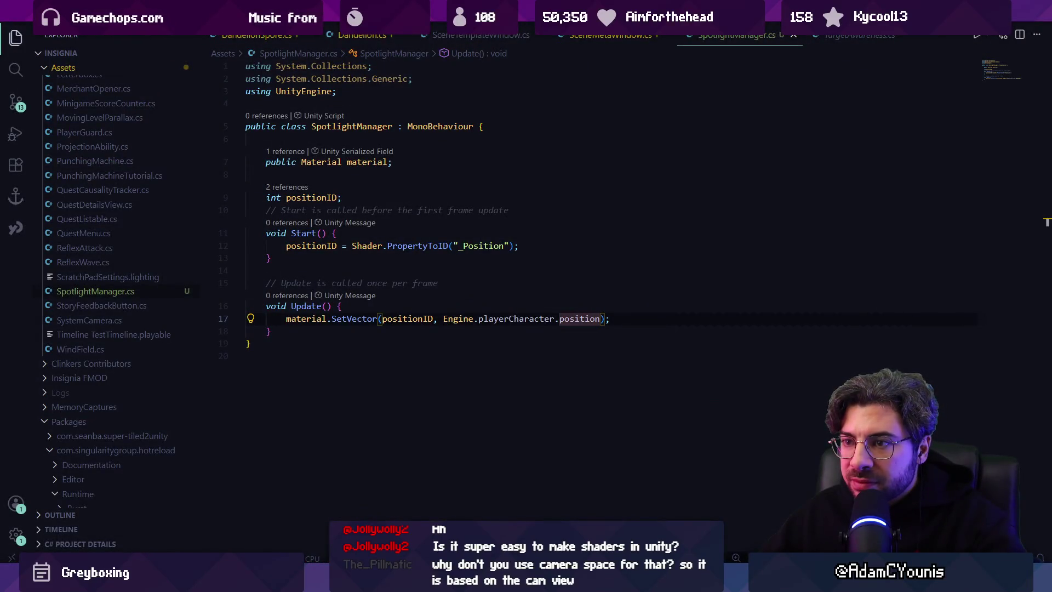
pyautogui.hotkey('alt', 'Tab')
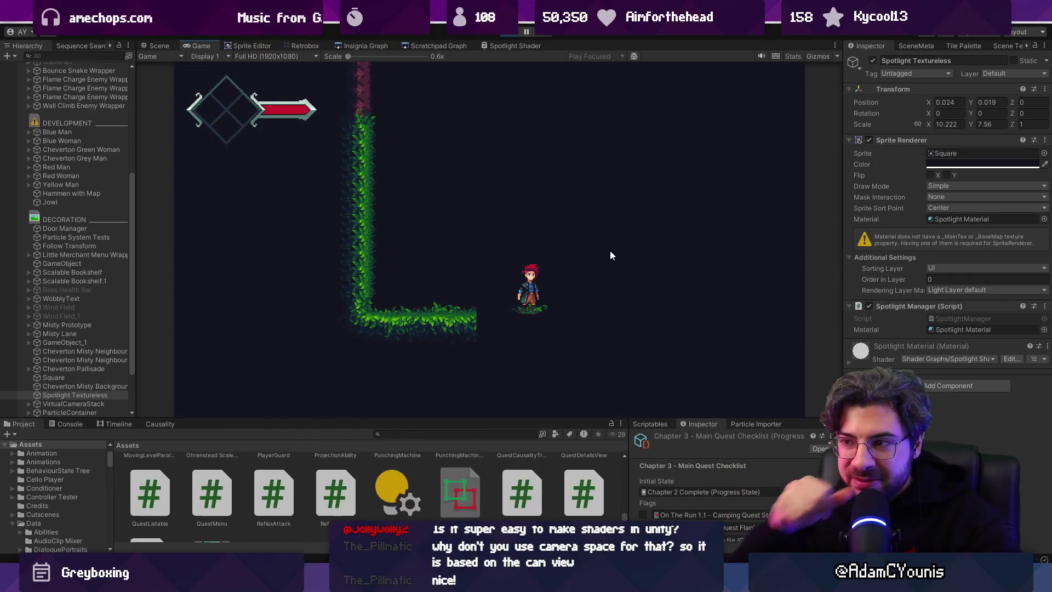
pyautogui.click(505, 35)
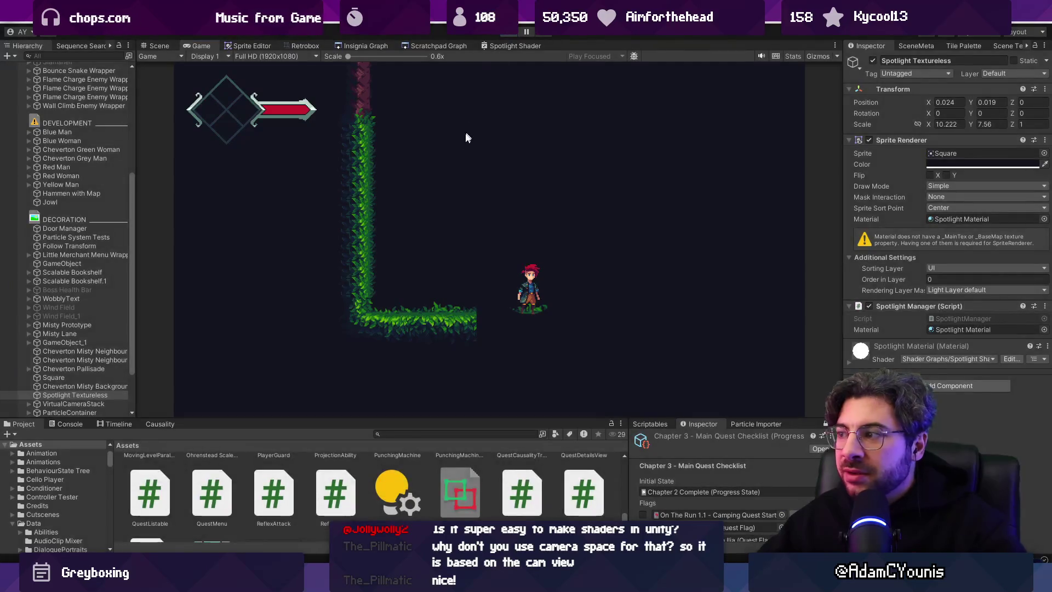
pyautogui.scroll(4, 73, 71)
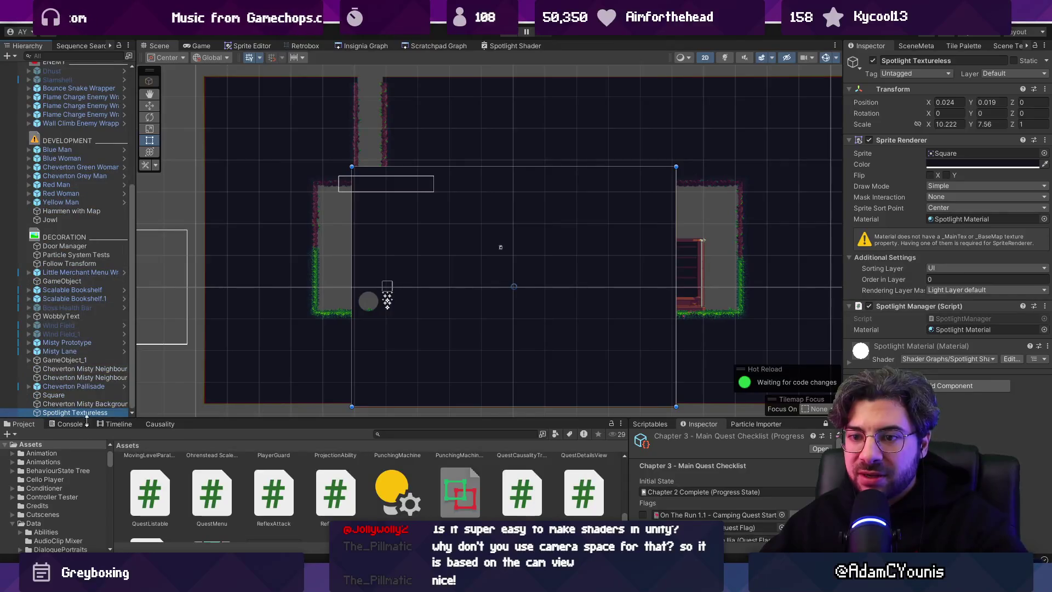
pyautogui.scroll(8, 69, 228)
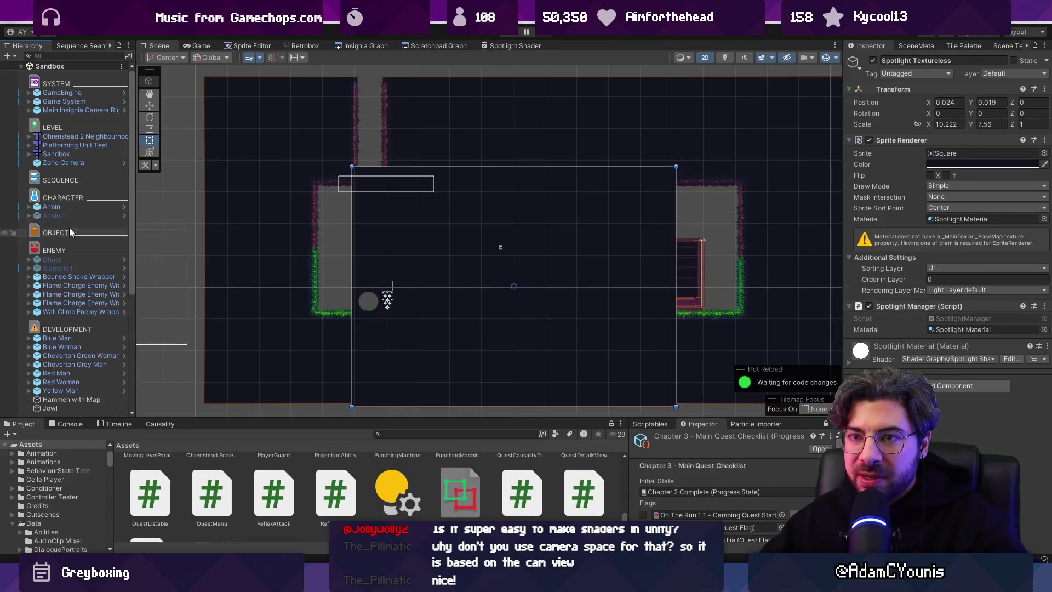
# - Open the Main Insignia Camera Rig prefab and paste Spotlight Textureless as its last child
pyautogui.click(98, 110)
pyautogui.click(124, 110)
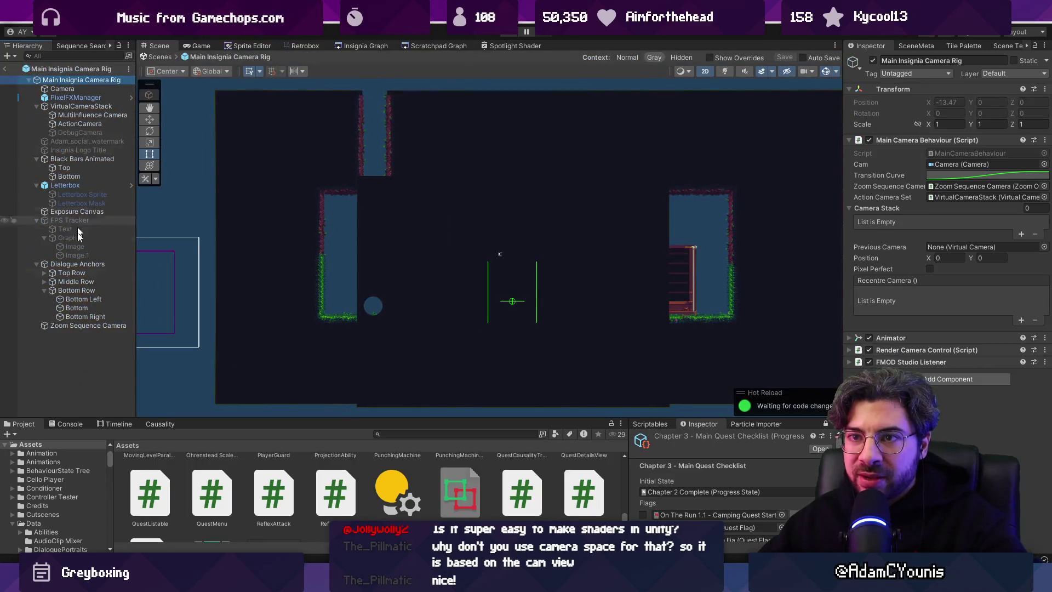
pyautogui.click(36, 106)
pyautogui.click(36, 132)
pyautogui.click(37, 141)
pyautogui.click(36, 158)
pyautogui.click(36, 167)
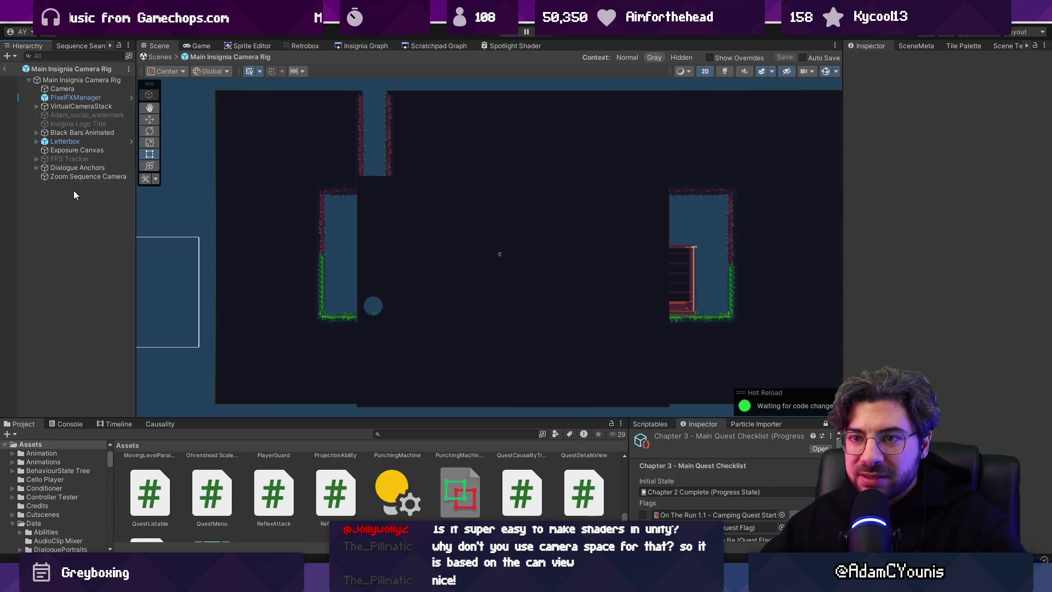
pyautogui.hotkey('ctrl', 'v')
pyautogui.moveTo(84, 193); pyautogui.dragTo(86, 193)
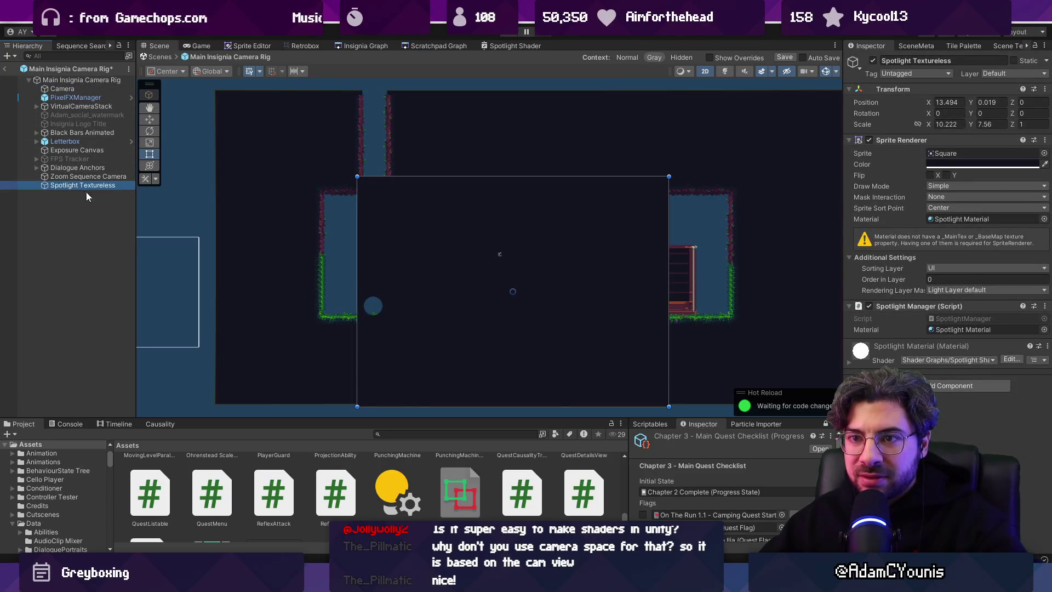
# - Set the spotlight square's Position to 0, 0, 0 and Scale to 6.4 by 3.6
pyautogui.click(944, 102)
pyautogui.write('0')
pyautogui.press('Tab')
pyautogui.write('0')
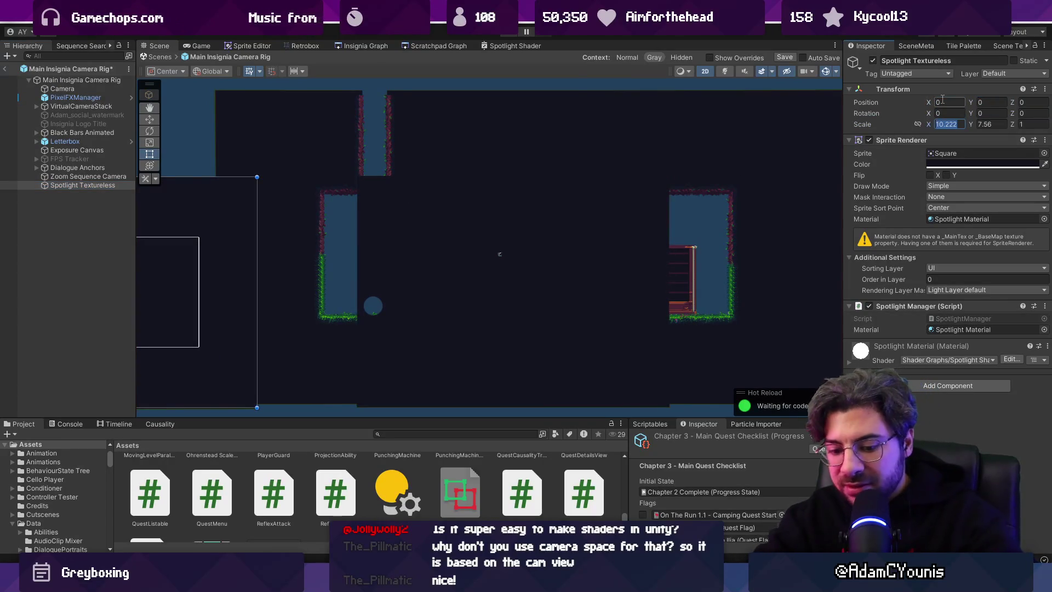
pyautogui.write('64')
pyautogui.press('BackSpace')
pyautogui.press('BackSpace')
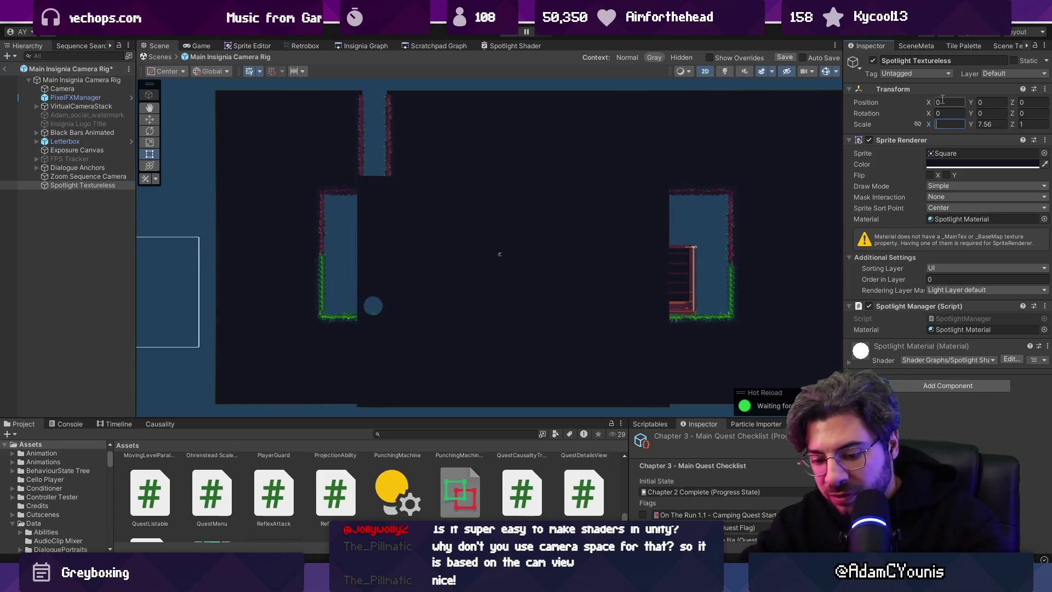
pyautogui.write('6.4')
pyautogui.press('Tab')
pyautogui.write('3.6')
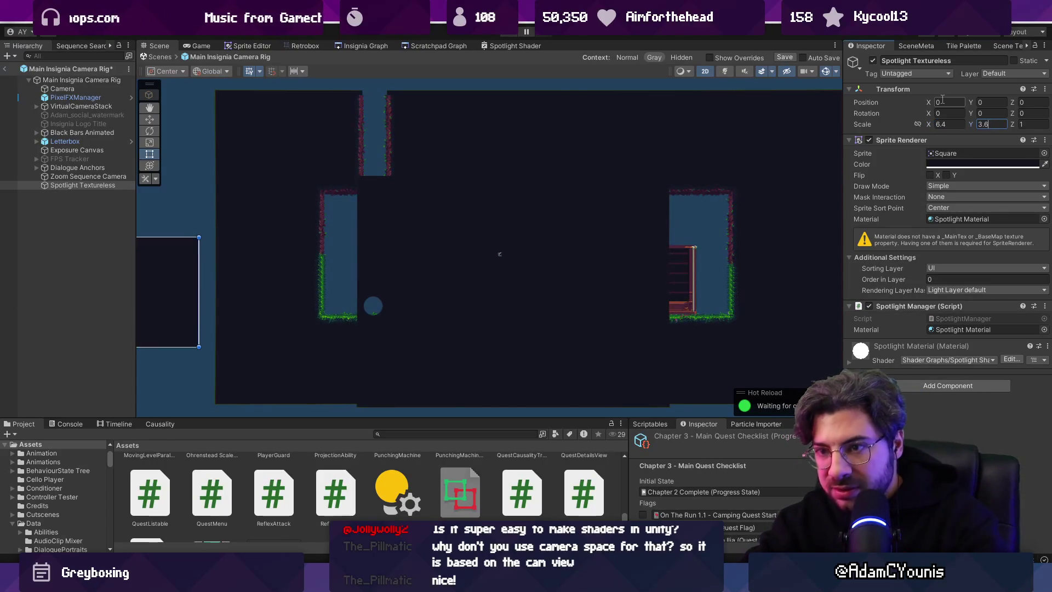
pyautogui.click(731, 172)
pyautogui.press('f')
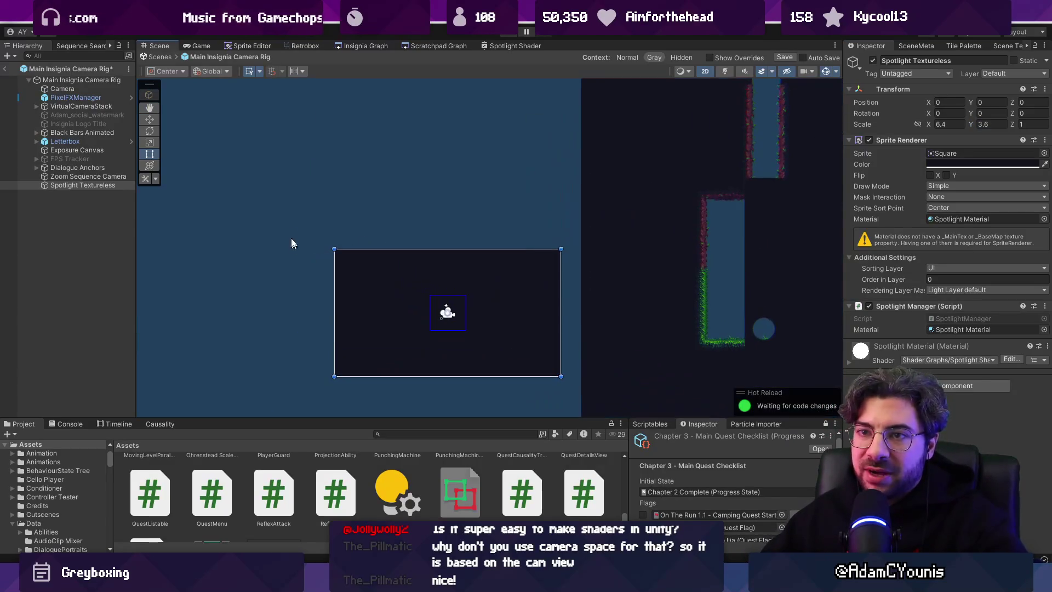
# - Compare the rig's Camera settings with the square, then exit prefab mode to the Sandbox scene
pyautogui.click(91, 90)
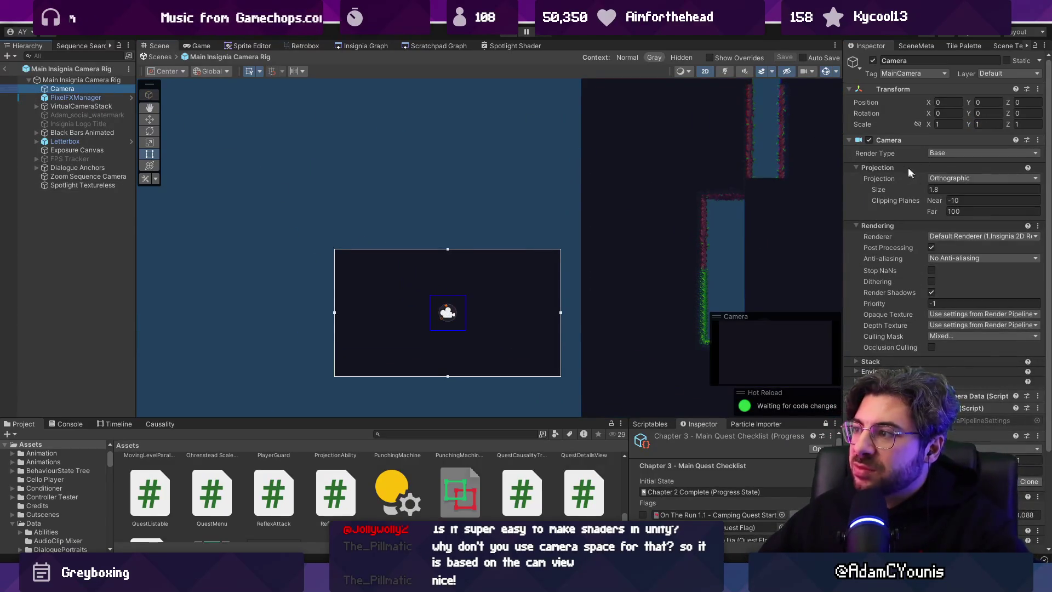
pyautogui.click(114, 186)
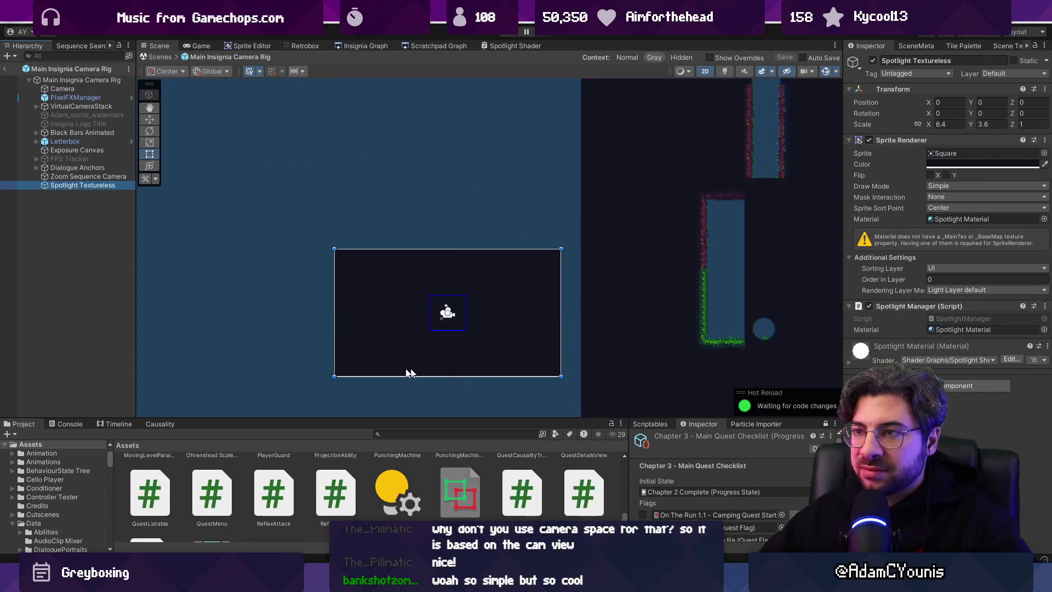
pyautogui.click(71, 85)
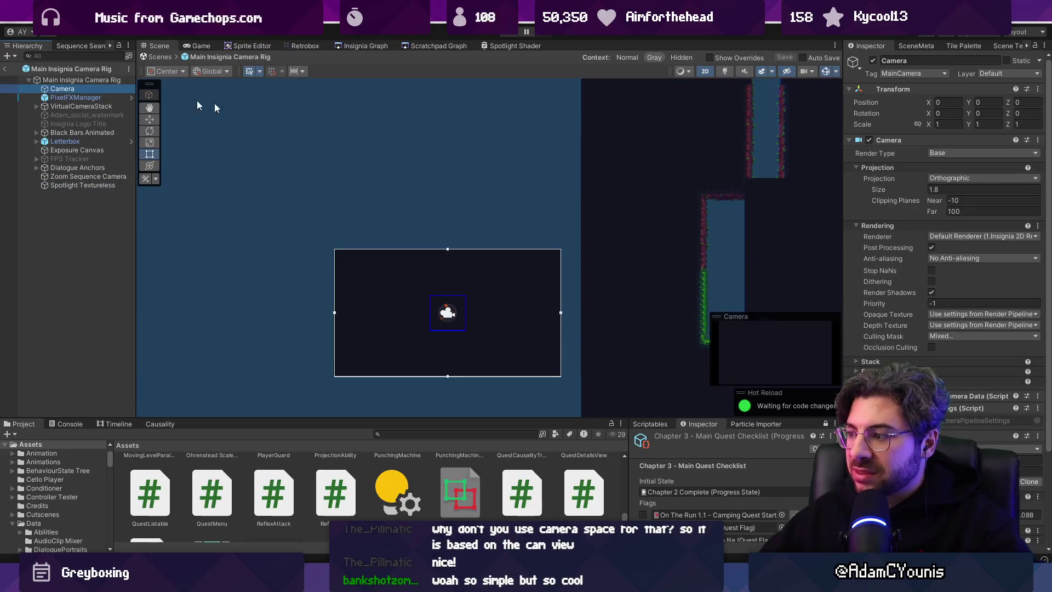
pyautogui.scroll(-5, 957, 263)
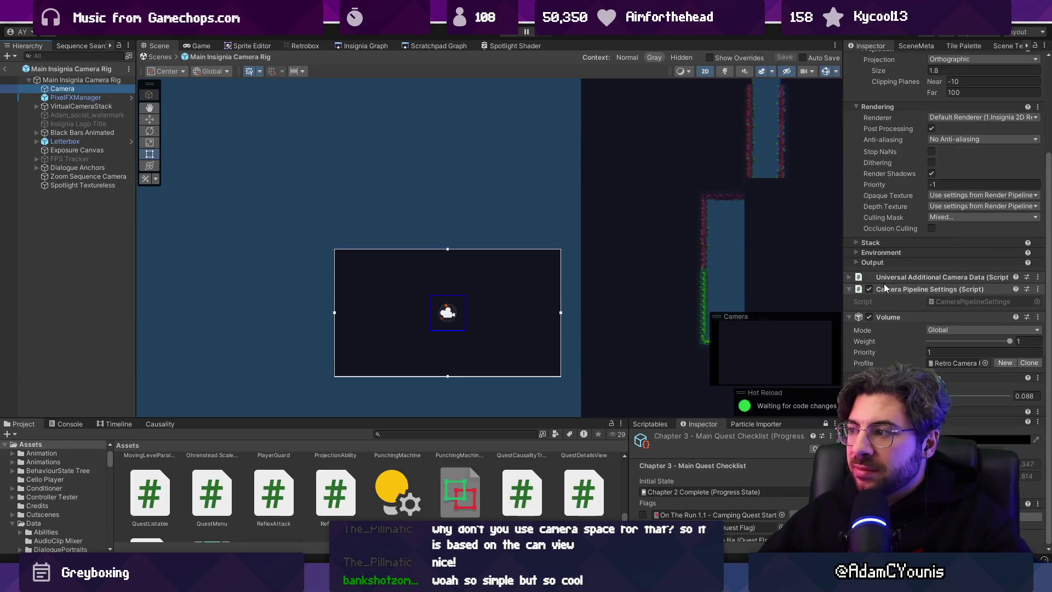
pyautogui.scroll(5, 883, 284)
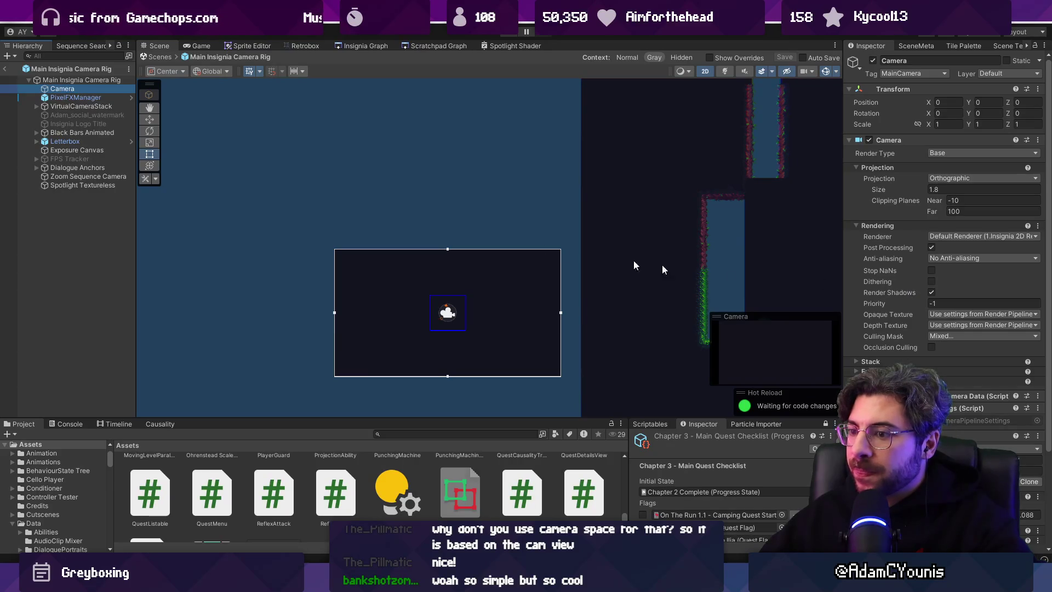
pyautogui.click(159, 57)
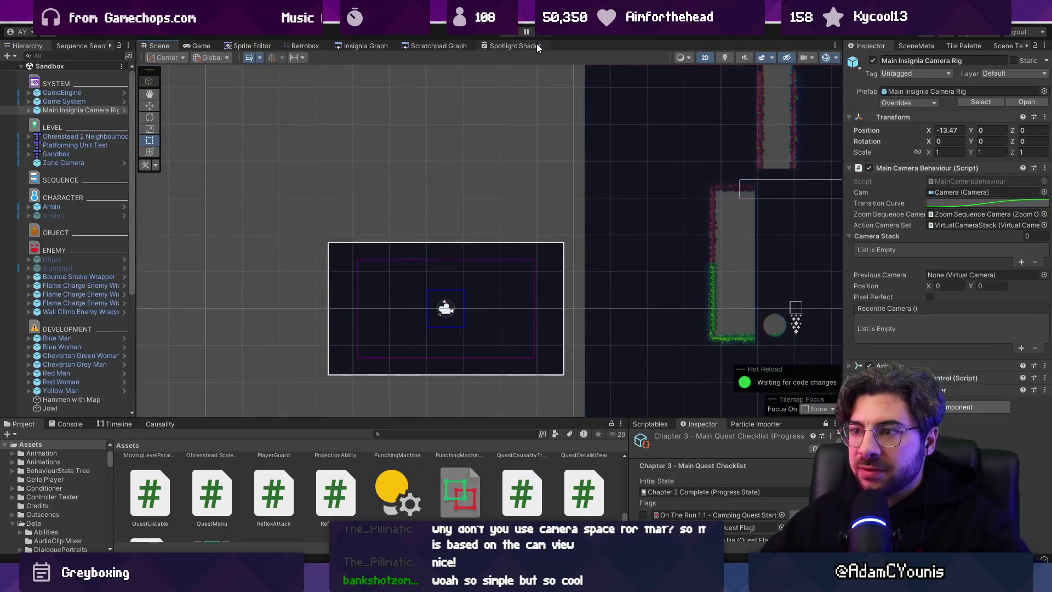
# - Delete the scene's standalone Spotlight Textureless square and playtest with the camera-attached spotlight
pyautogui.click(489, 189)
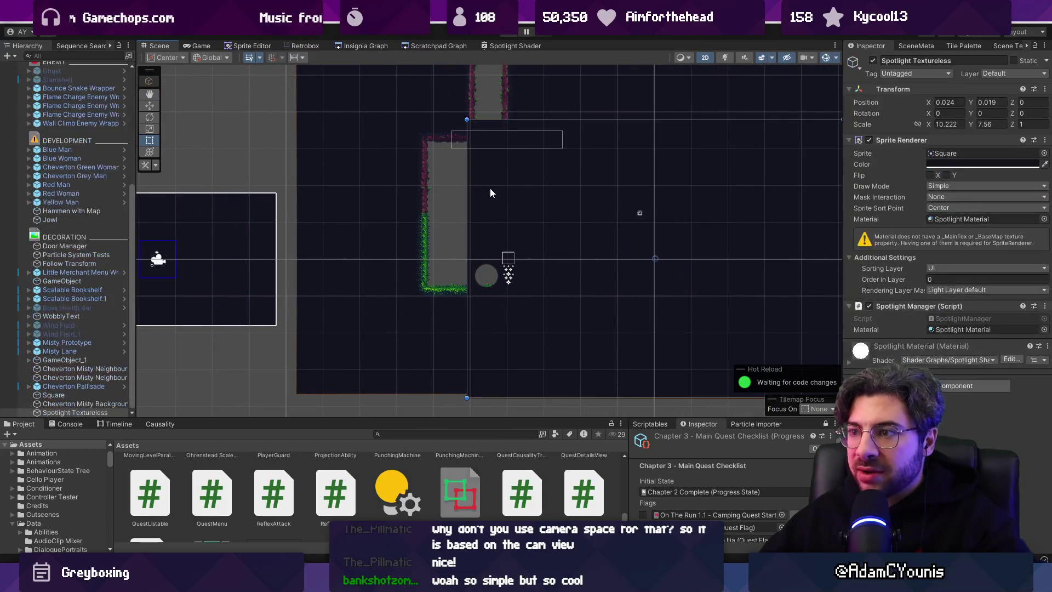
pyautogui.hotkey('ctrl', 'p')
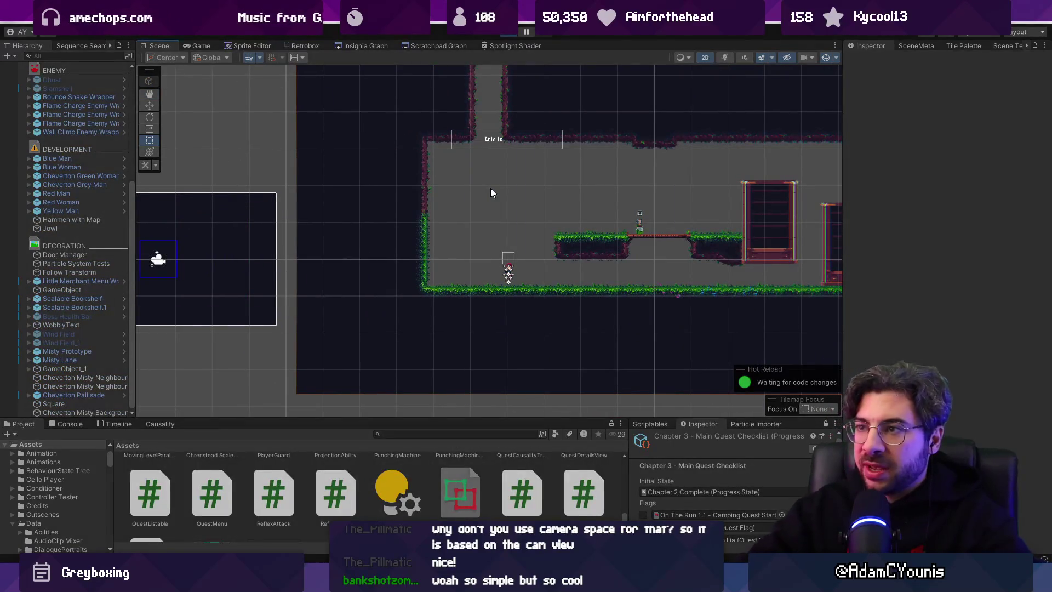
pyautogui.press('Left')
pyautogui.press('space')
pyautogui.press('x')
pyautogui.press('Right')
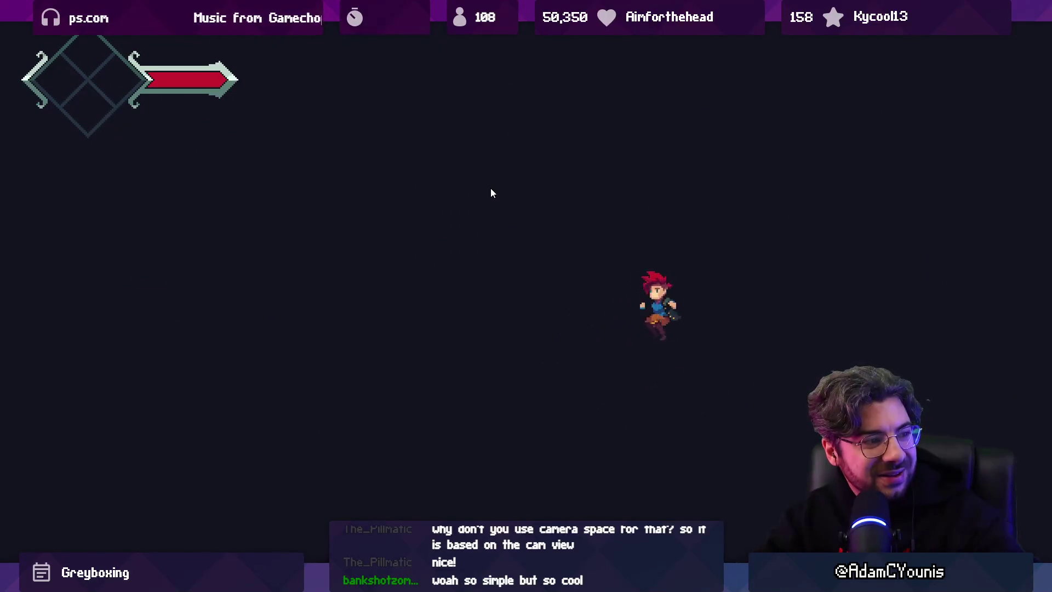
pyautogui.press('Left')
pyautogui.press('x')
pyautogui.press('Right')
pyautogui.hotkey('shift', 'space')
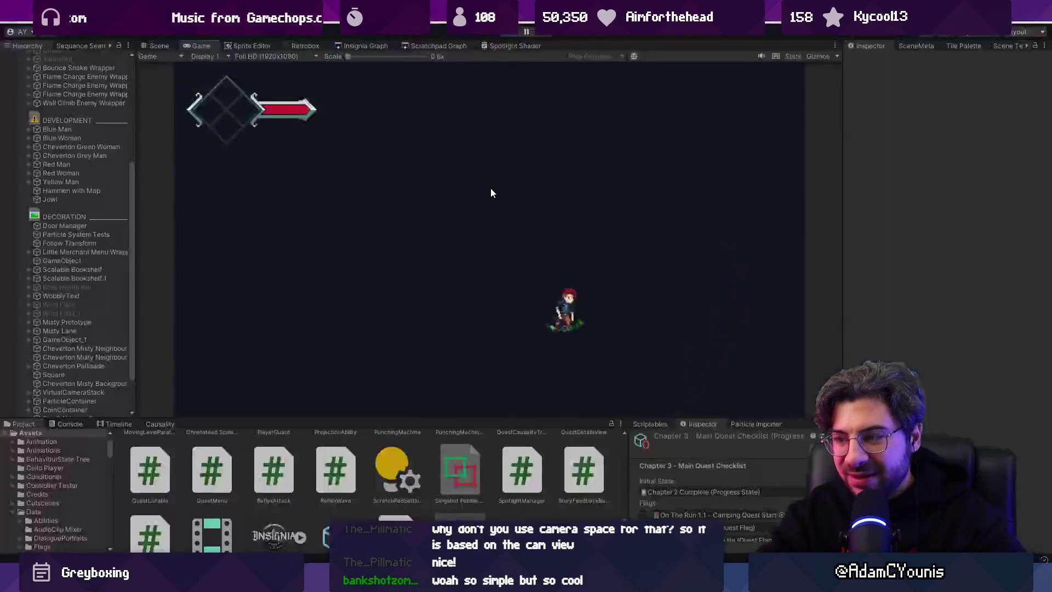
pyautogui.hotkey('ctrl', 'p')
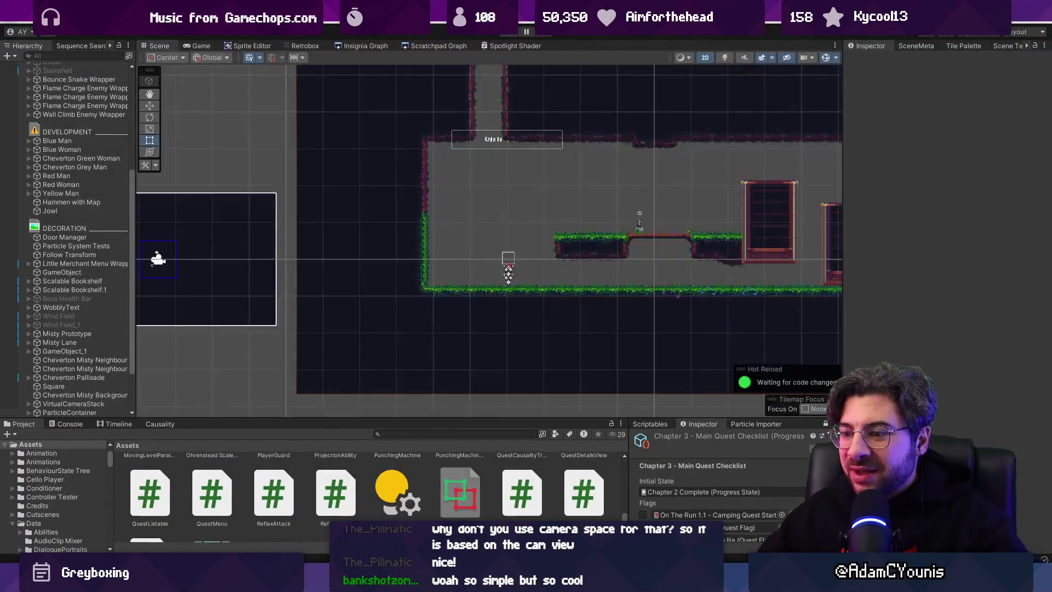
# - Return to SpotlightManager.cs in VS Code with the cursor at the end of the Update line
pyautogui.hotkey('alt', 'Tab')
pyautogui.click(409, 319)
pyautogui.click(436, 332)
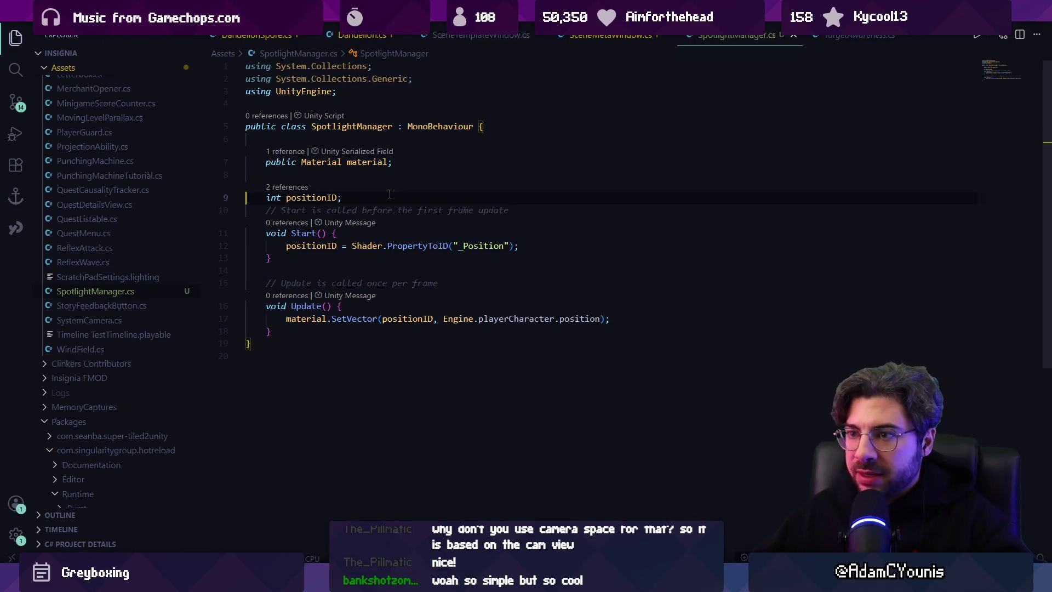
# - Add a Range attribute line above the time field to limit it to 0–1
pyautogui.press('Return')
pyautogui.press('Return')
pyautogui.write('public float time')
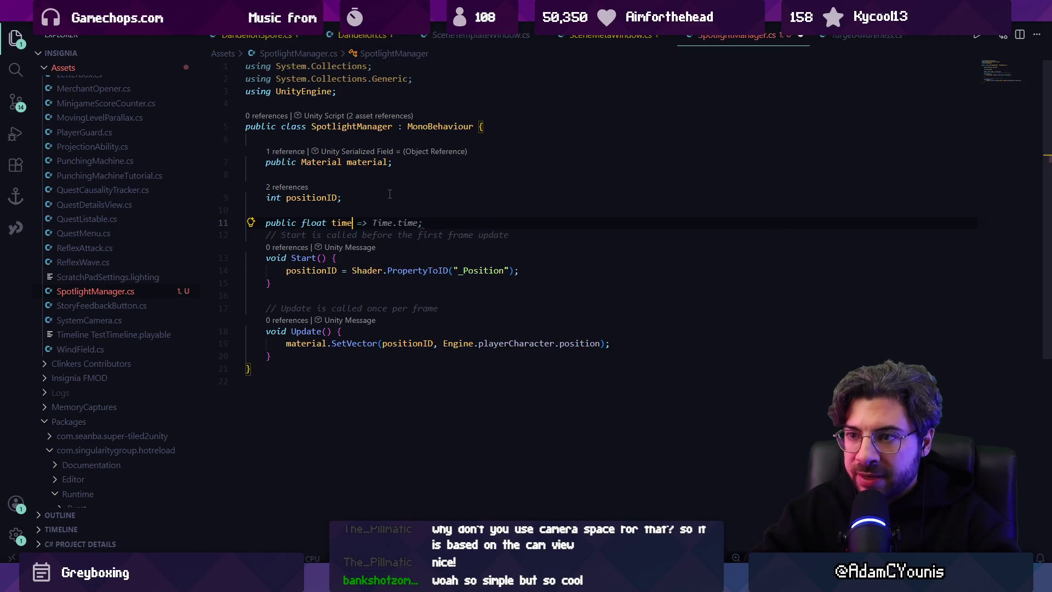
pyautogui.press('Right')
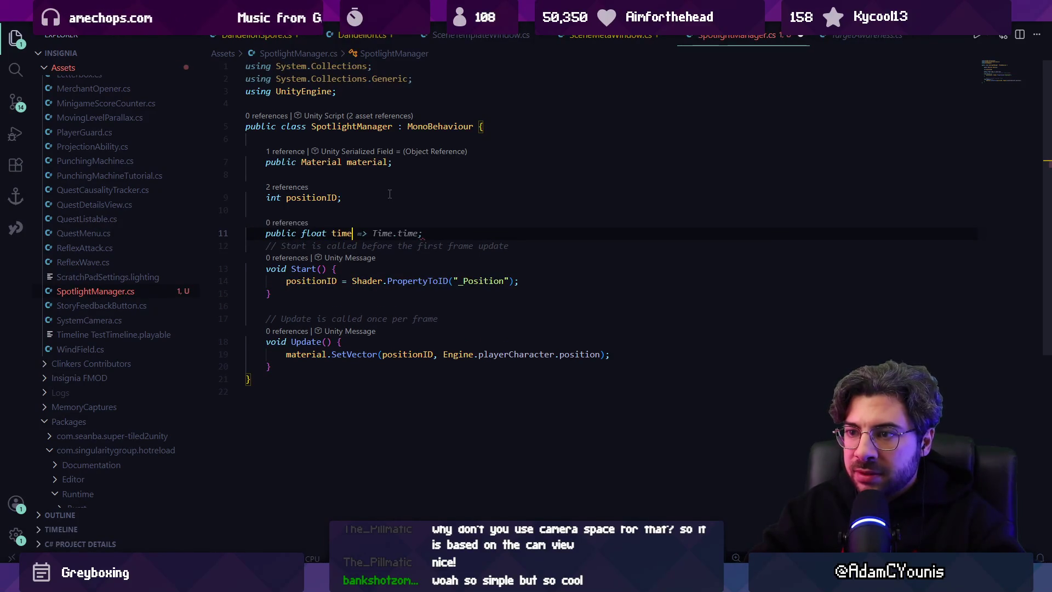
pyautogui.write(';')
pyautogui.press('Return')
pyautogui.write("'")
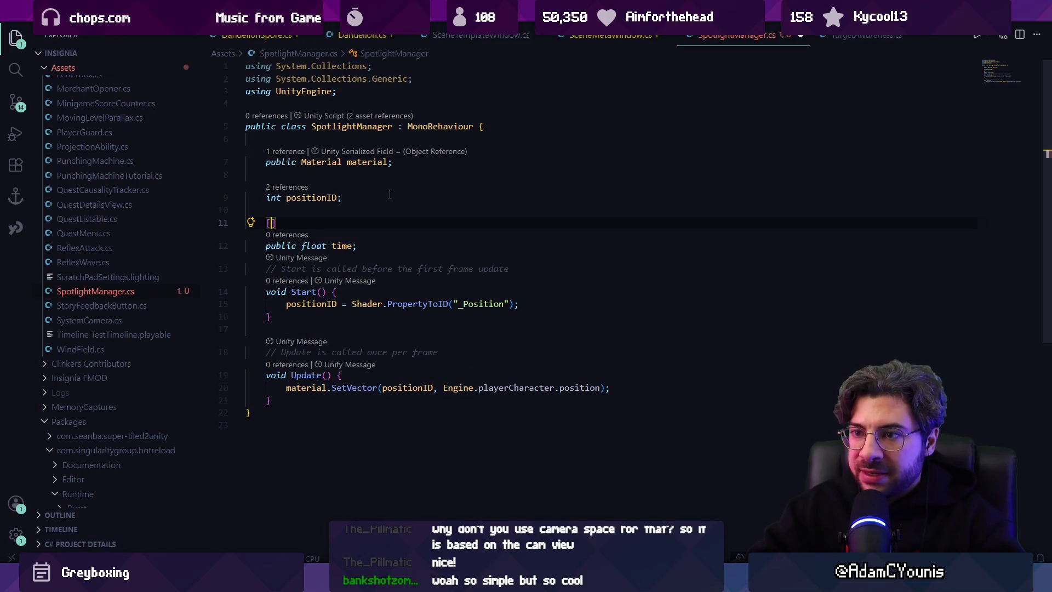
pyautogui.write('Range(0, 1')
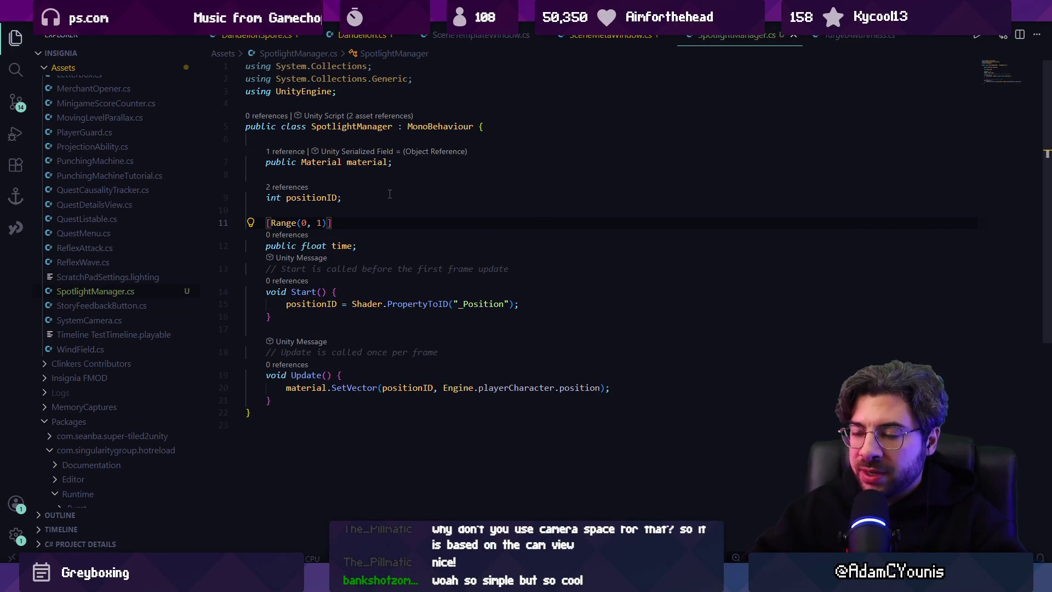
# - Declare 'public AnimationCurve inCurve;' below the time field and save
pyautogui.click(422, 245)
pyautogui.press('Return')
pyautogui.write('puyb')
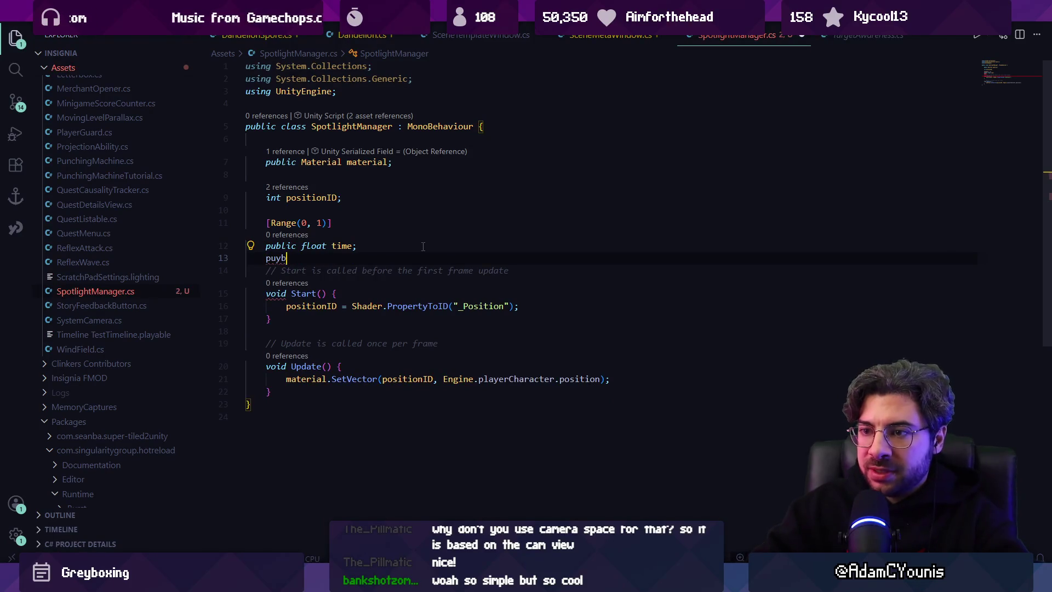
pyautogui.write('lic ANimatgi')
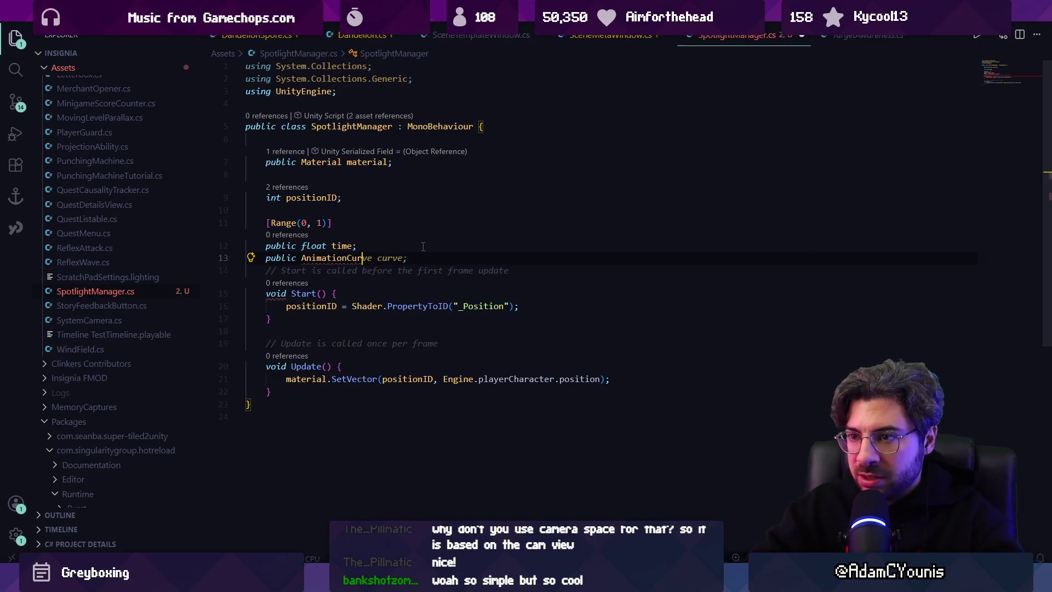
pyautogui.write('ve curve;')
pyautogui.press('Tab')
pyautogui.hotkey('ctrl', 's')
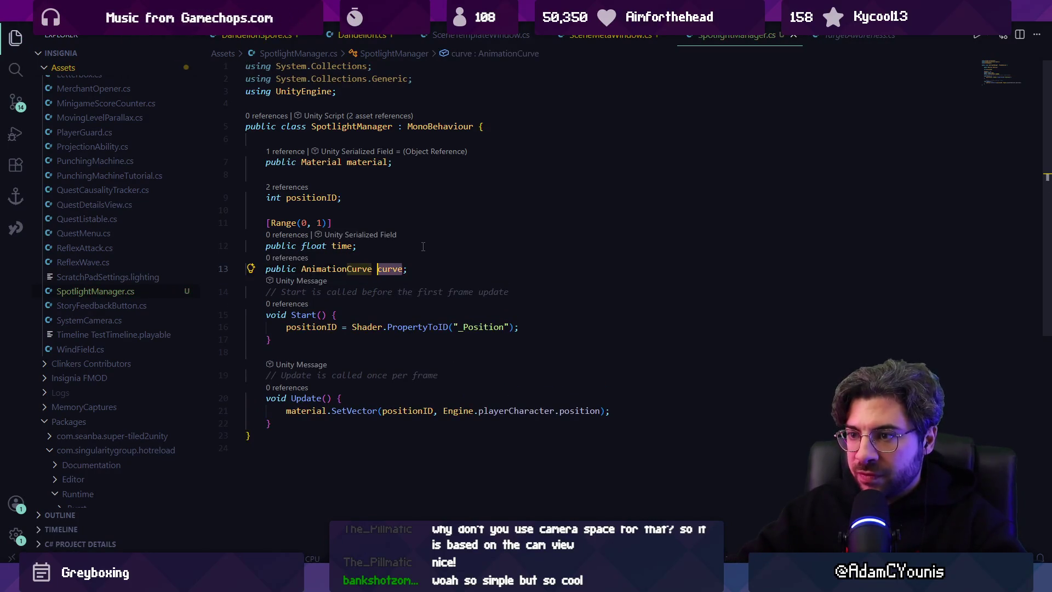
pyautogui.write('inC')
# - Duplicate that line as 'public AnimationCurve outCurve;' and save the script
pyautogui.press('Down')
pyautogui.press('Home')
pyautogui.press('Home')
pyautogui.press('Return')
pyautogui.hotkey('ctrl', 'v')
pyautogui.hotkey('ctrl', 'shift', 'Left')
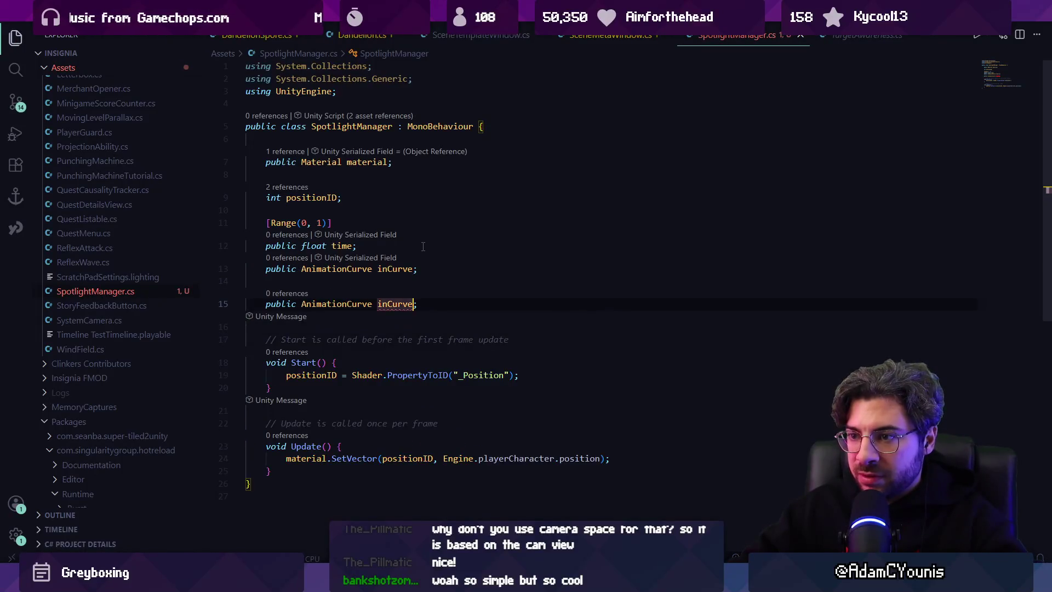
pyautogui.write('o')
pyautogui.press('Tab')
pyautogui.hotkey('ctrl', 's')
# - Below positionID, start declaring an int radiusID field
pyautogui.hotkey('ctrl', 'f')
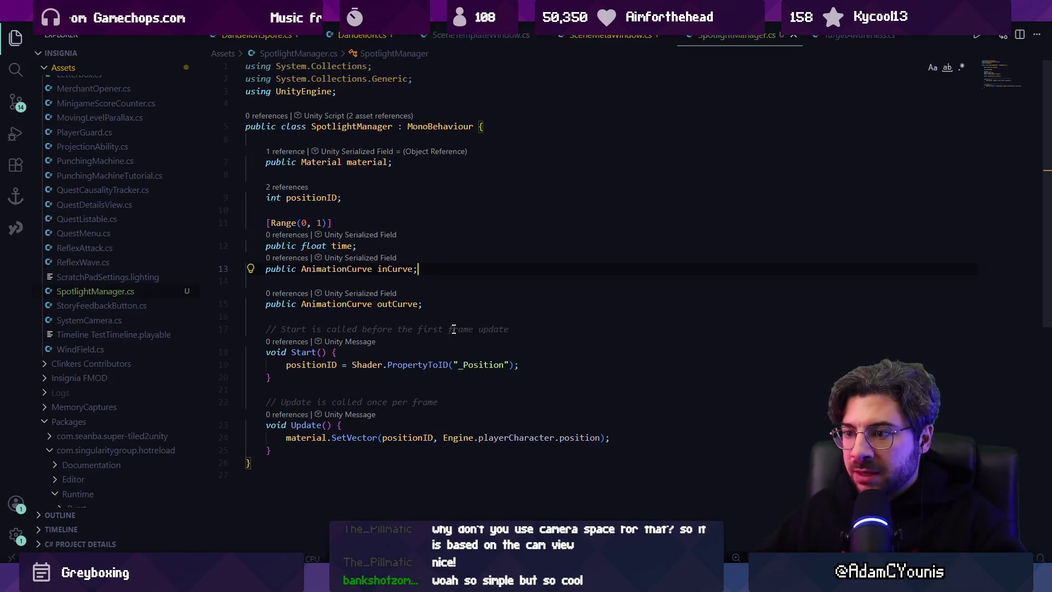
pyautogui.scroll(-3, 454, 329)
pyautogui.click(654, 299)
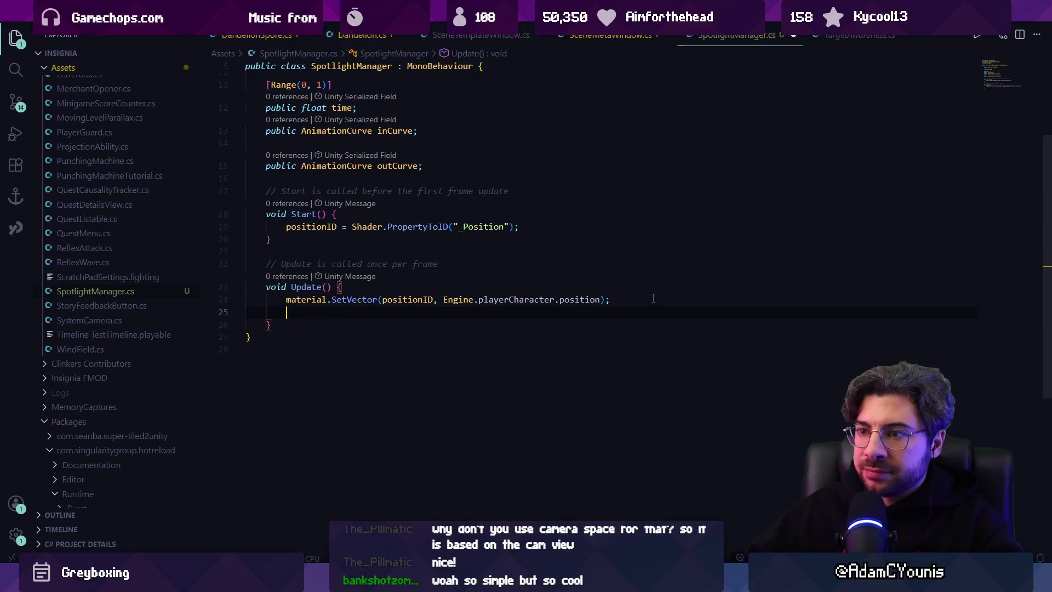
pyautogui.scroll(3, 436, 299)
pyautogui.click(437, 299)
pyautogui.click(472, 209)
pyautogui.press('Return')
pyautogui.press('Return')
pyautogui.press('Up')
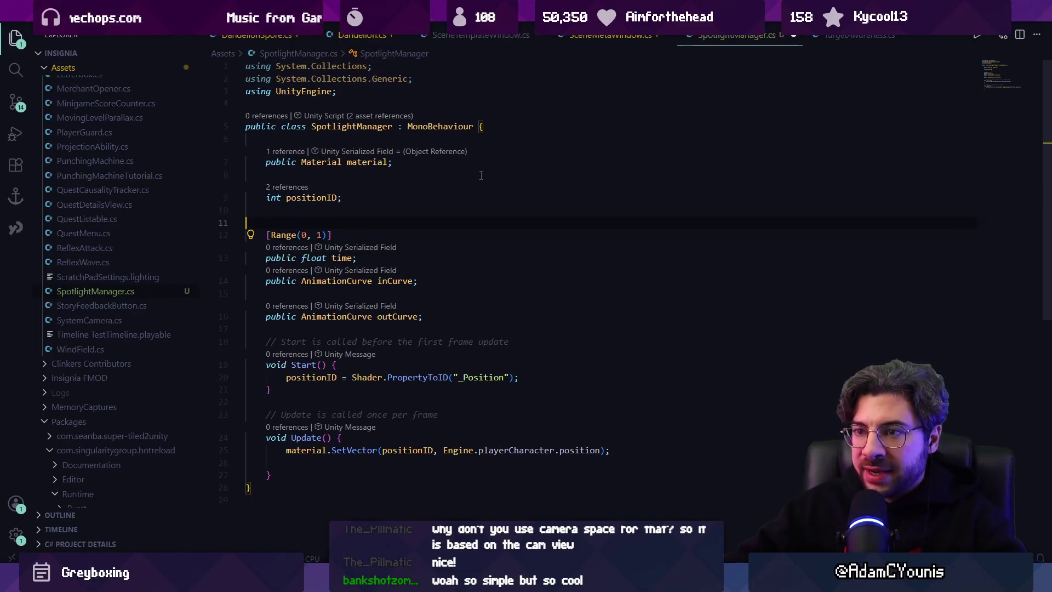
pyautogui.write('int rad')
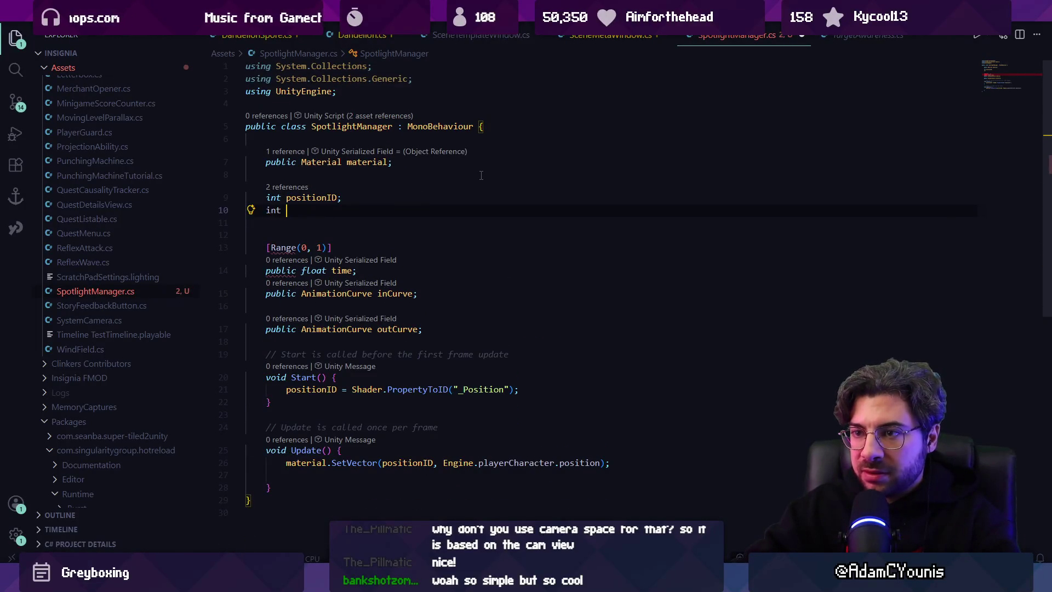
pyautogui.press('Tab')
# - In Start, set radiusID = Shader.PropertyToID("_Radius")
pyautogui.click(531, 324)
pyautogui.scroll(-2, 533, 321)
pyautogui.click(552, 310)
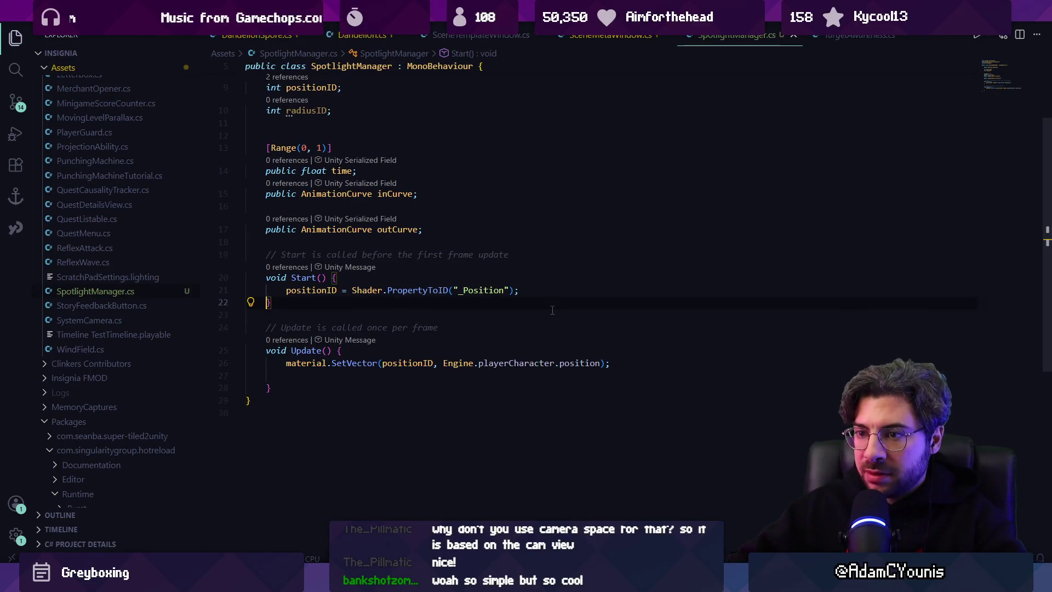
pyautogui.press('Return')
pyautogui.press('Tab')
# - Add a material.SetFloat line for radiusID in Update
pyautogui.click(609, 401)
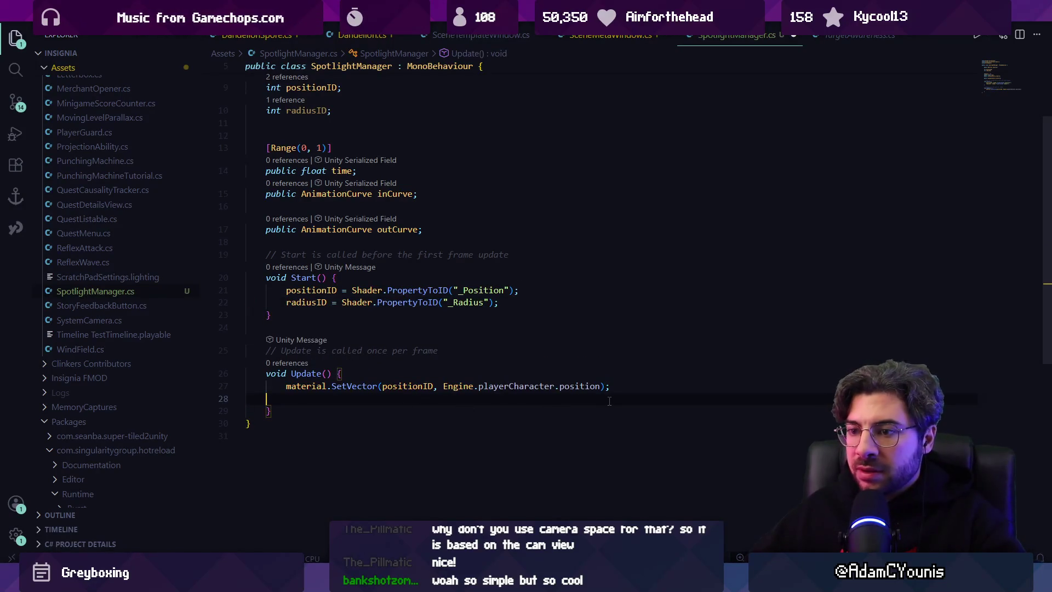
pyautogui.write('matierla')
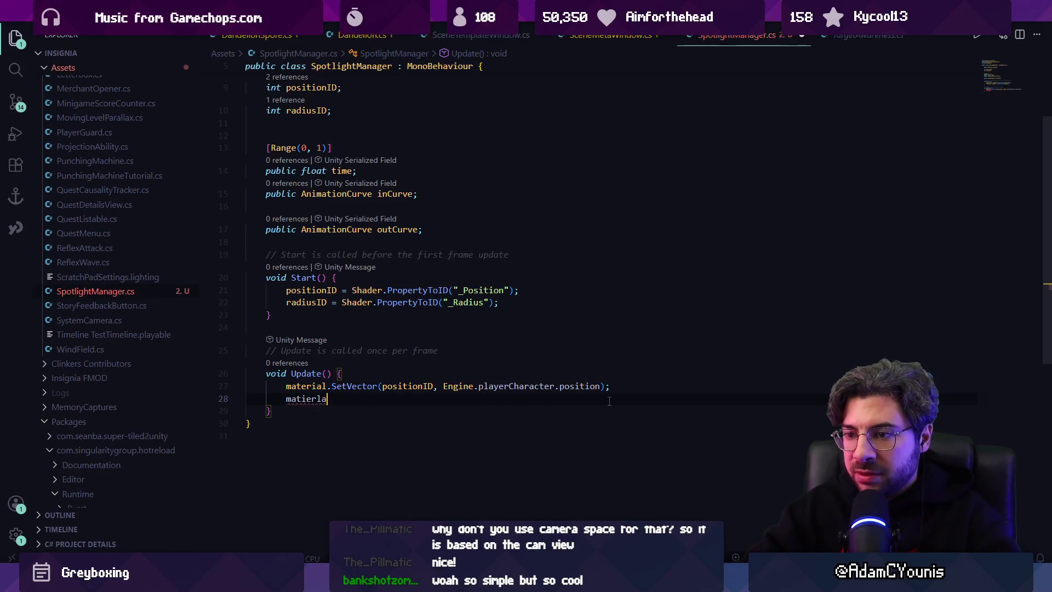
pyautogui.write('r')
pyautogui.press('Tab')
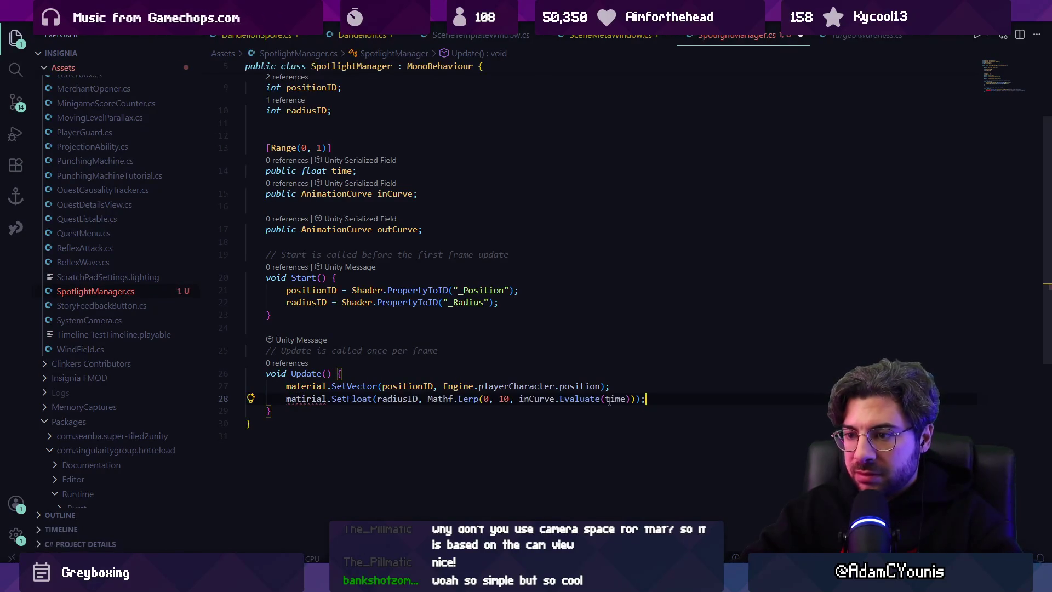
pyautogui.write('material')
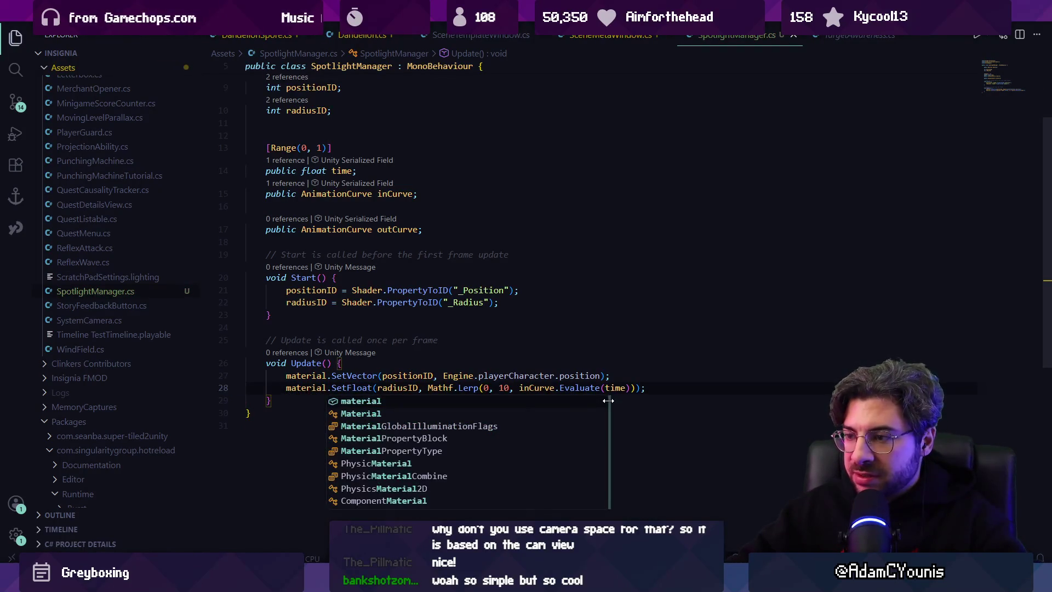
# - Remove the Mathf.Lerp wrapper so Update sets radiusID to inCurve.Evaluate(time)
pyautogui.press('Escape')
pyautogui.hotkey('ctrl', 'Right')
pyautogui.hotkey('ctrl', 'Right')
pyautogui.hotkey('ctrl', 'shift', 'Right')
pyautogui.hotkey('ctrl', 'shift', 'Right')
pyautogui.hotkey('ctrl', 'shift', 'Right')
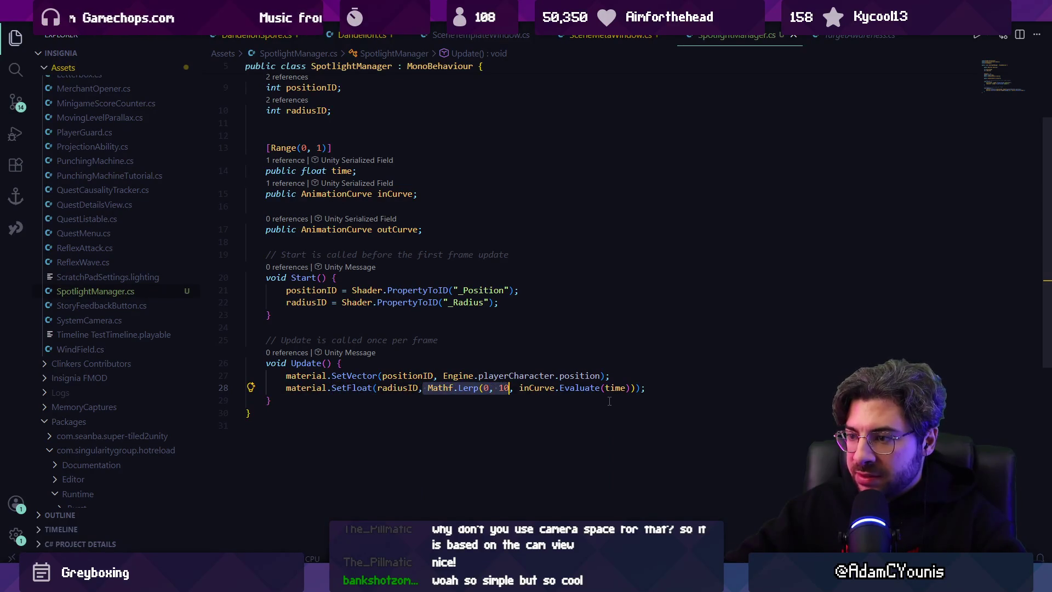
pyautogui.press('BackSpace')
pyautogui.press('End')
pyautogui.press('Left')
pyautogui.press('BackSpace')
pyautogui.press('Left')
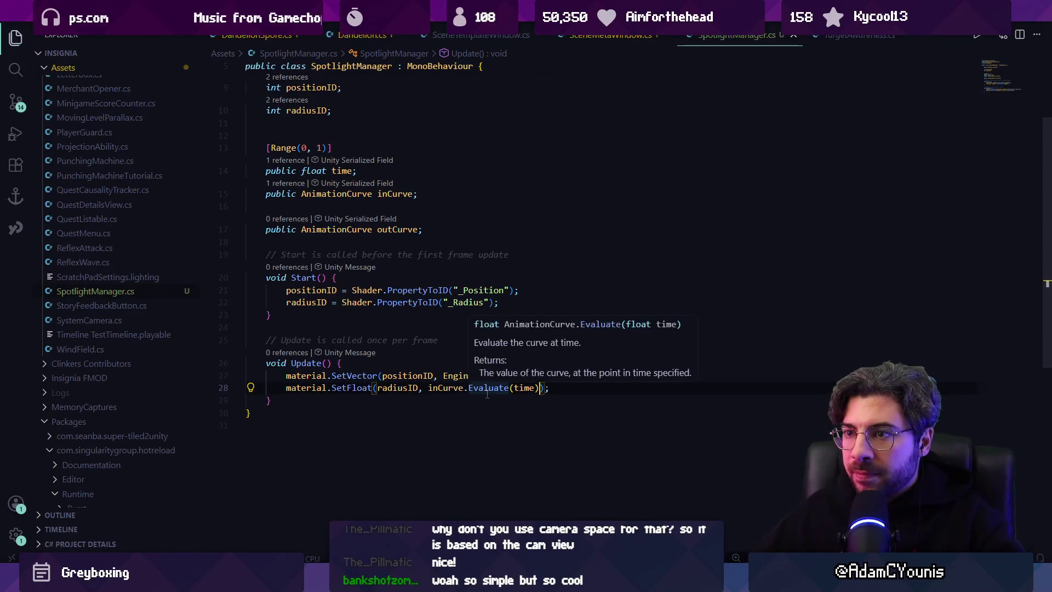
pyautogui.moveTo(442, 394)
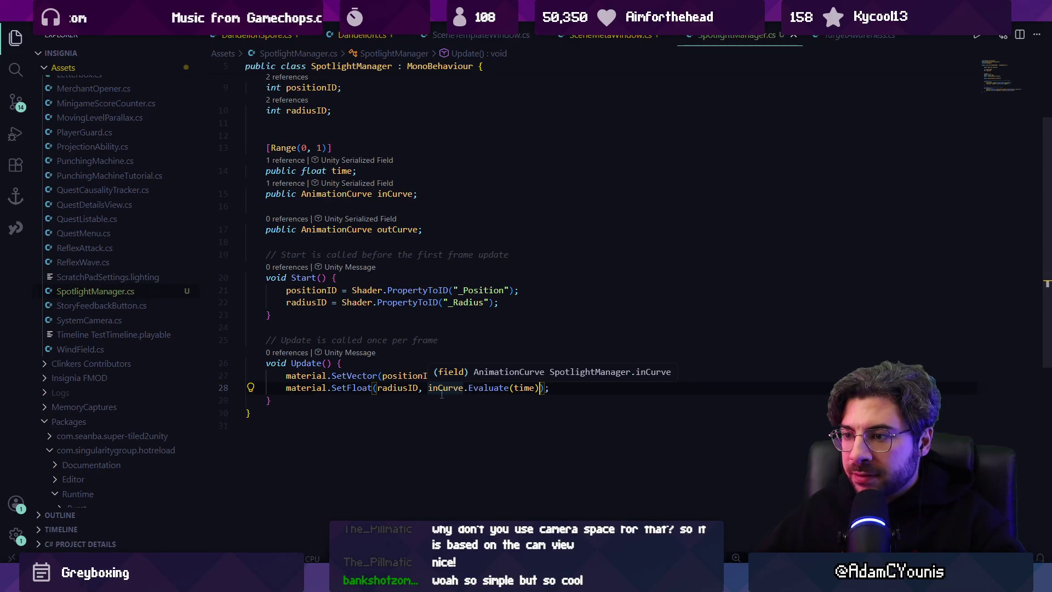
pyautogui.hotkey('alt', 'Tab')
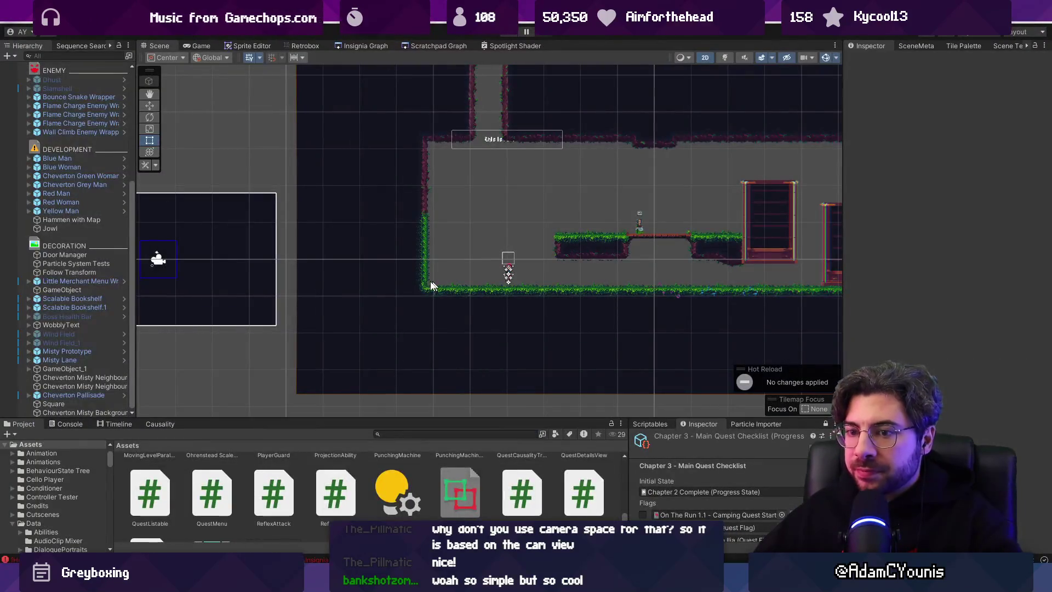
# - In the Main Insignia Camera Rig prefab, select Spotlight Textureless and open its Spotlight Manager curve after recompiling
pyautogui.scroll(5, 110, 143)
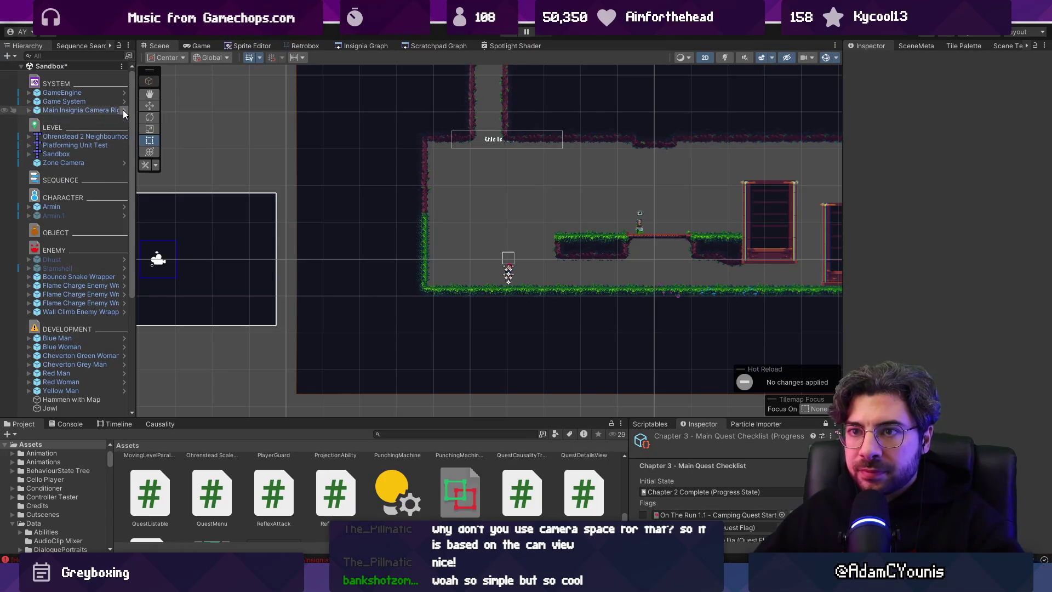
pyautogui.click(123, 110)
pyautogui.click(103, 186)
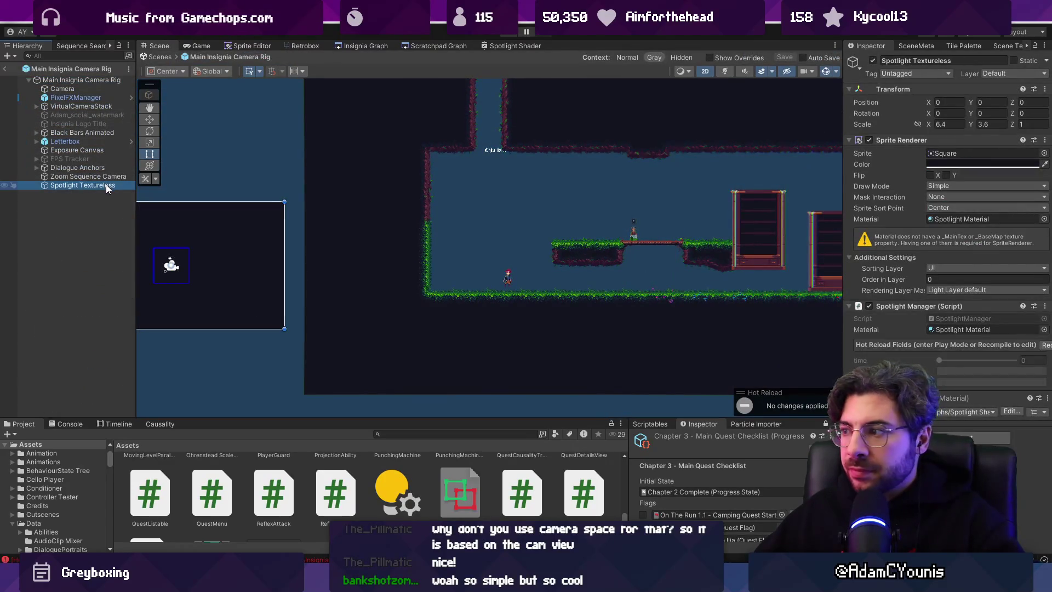
pyautogui.doubleClick(106, 184)
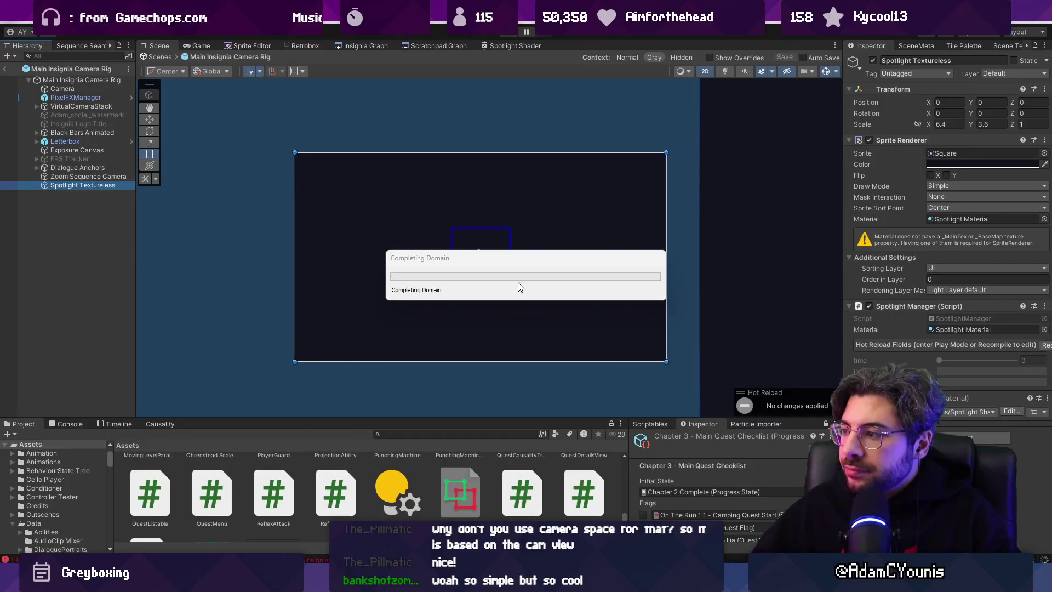
pyautogui.hotkey('alt', 'Tab')
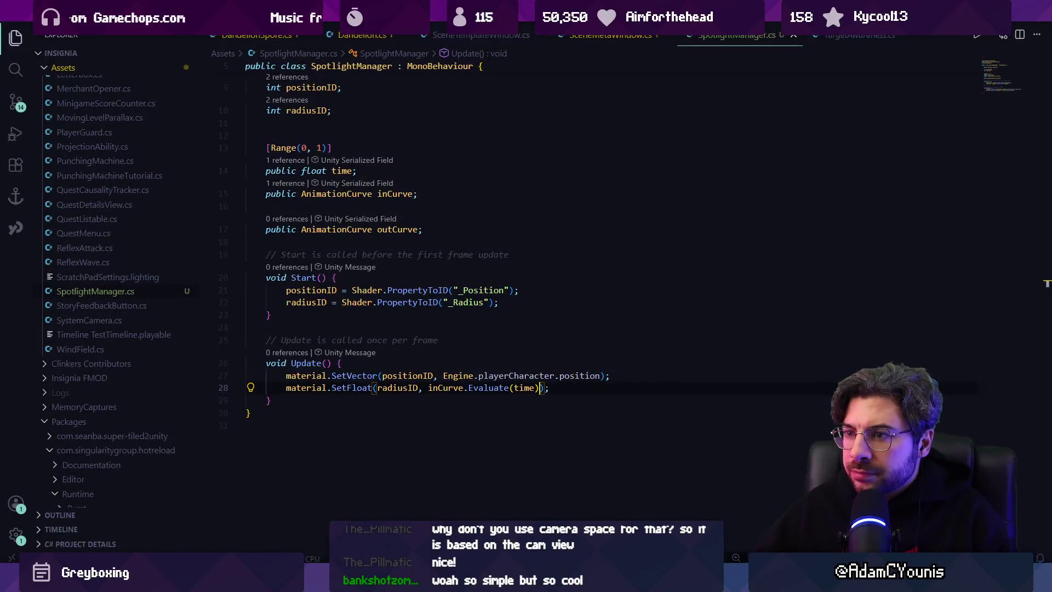
pyautogui.hotkey('alt', 'Tab')
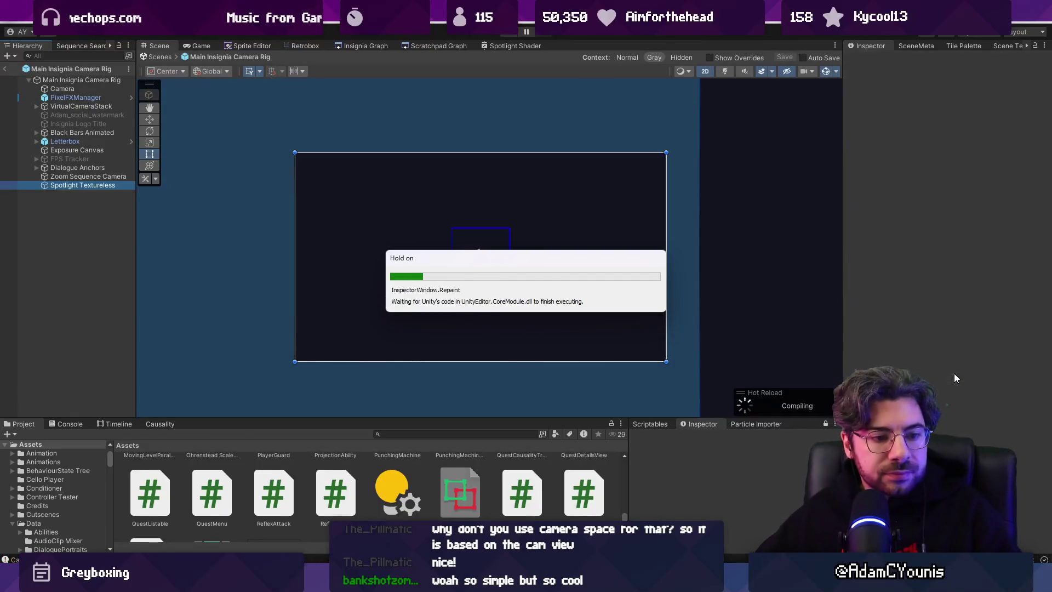
pyautogui.click(952, 353)
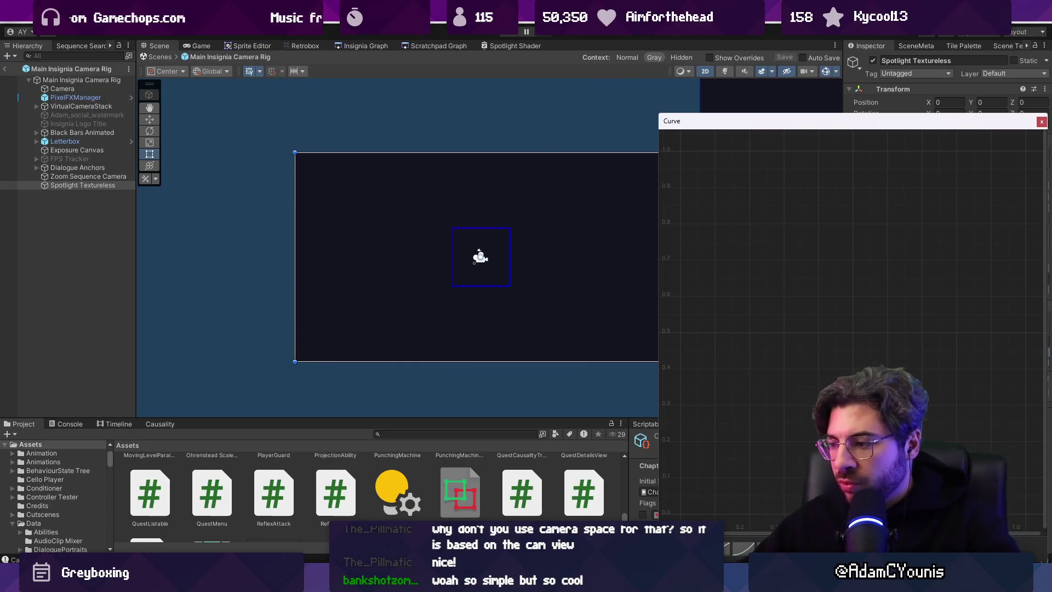
# - Give the empty curve a default line, raising the start key to 1 and lowering the end key near 0
pyautogui.click(732, 548)
pyautogui.moveTo(683, 515)
pyautogui.mouseDown()
pyautogui.moveTo(707, 317)
pyautogui.moveTo(676, 159)
pyautogui.mouseUp()
pyautogui.moveTo(1016, 154)
pyautogui.mouseDown()
pyautogui.moveTo(1026, 174)
pyautogui.moveTo(1032, 521)
pyautogui.moveTo(1007, 482)
pyautogui.moveTo(936, 470)
pyautogui.mouseUp()
pyautogui.rightClick(935, 470)
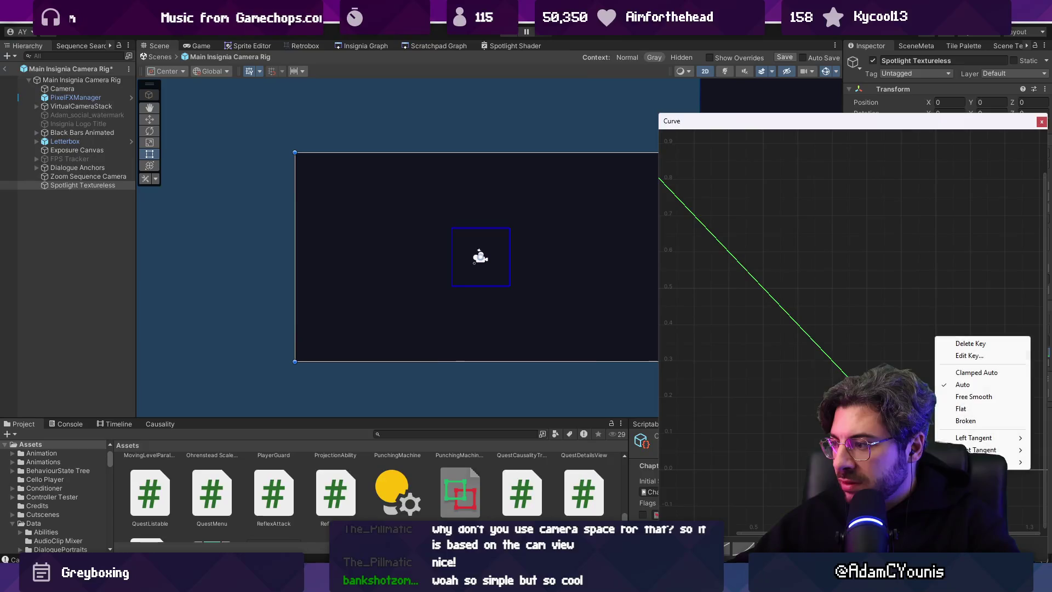
pyautogui.press('Escape')
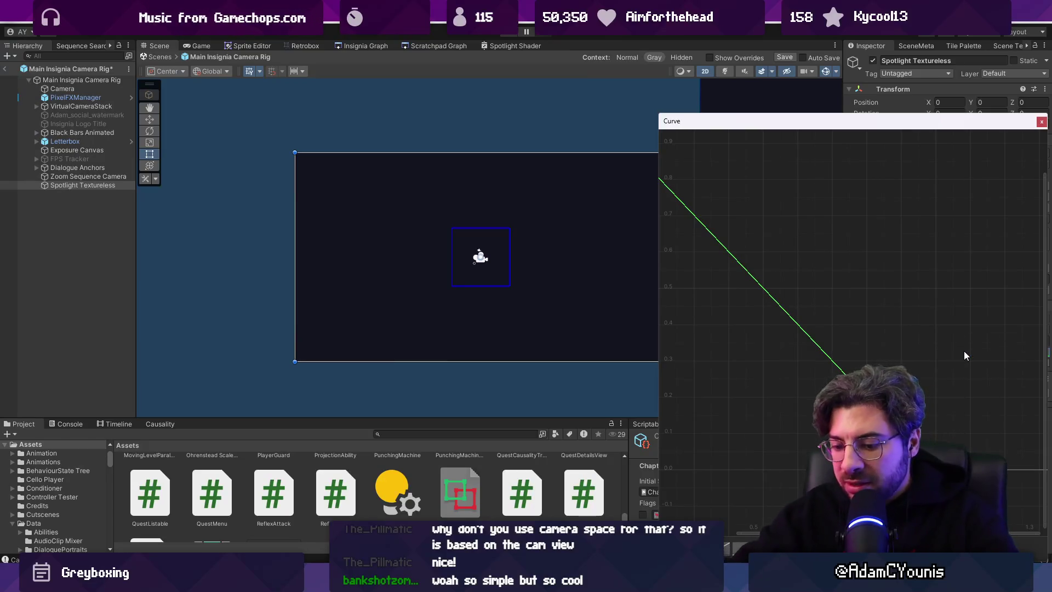
pyautogui.moveTo(690, 164); pyautogui.dragTo(877, 318)
pyautogui.moveTo(751, 235); pyautogui.dragTo(791, 269)
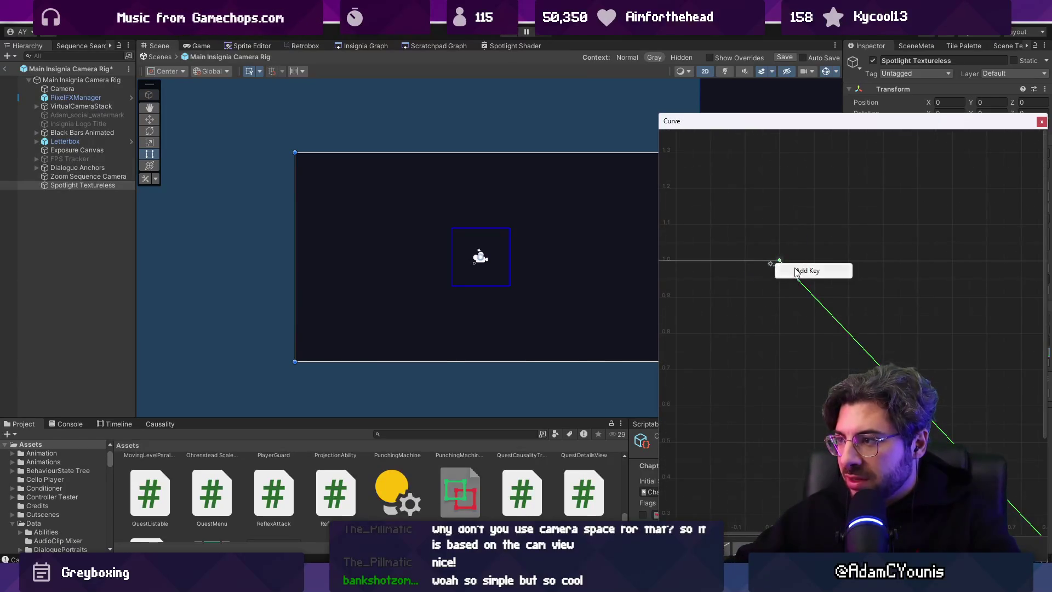
pyautogui.press('Delete')
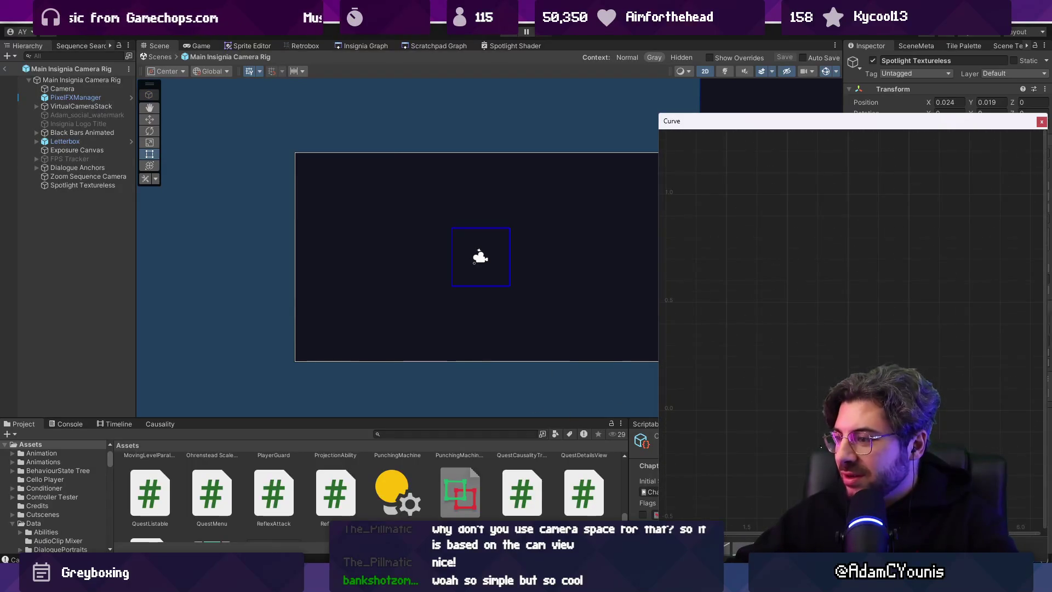
pyautogui.hotkey('ctrl', 'z')
pyautogui.hotkey('ctrl', 'z')
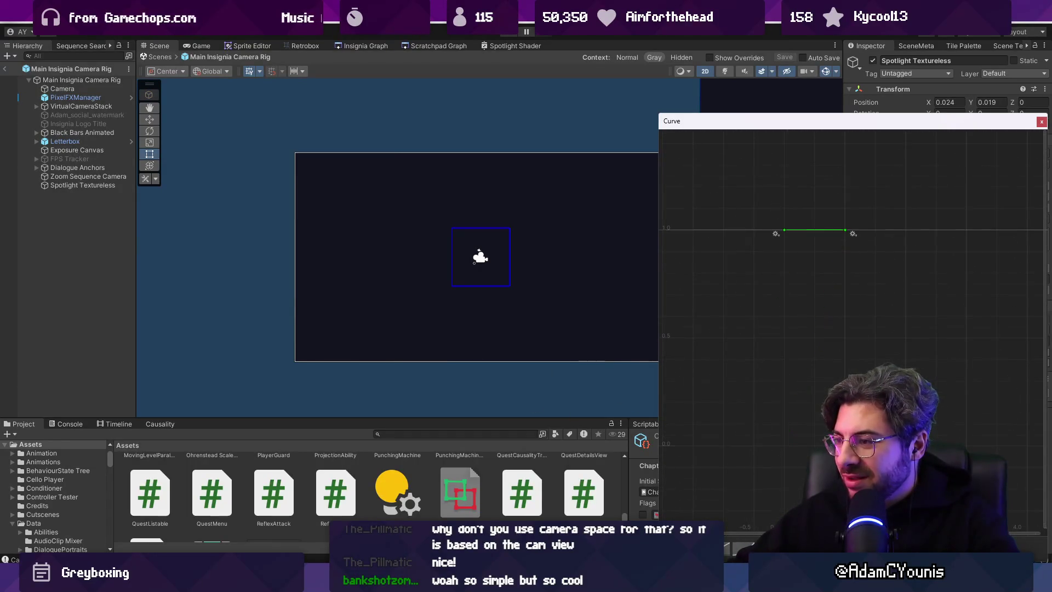
# - Set the end key's value to exactly 0 via Edit Key and frame the curve
pyautogui.rightClick(856, 229)
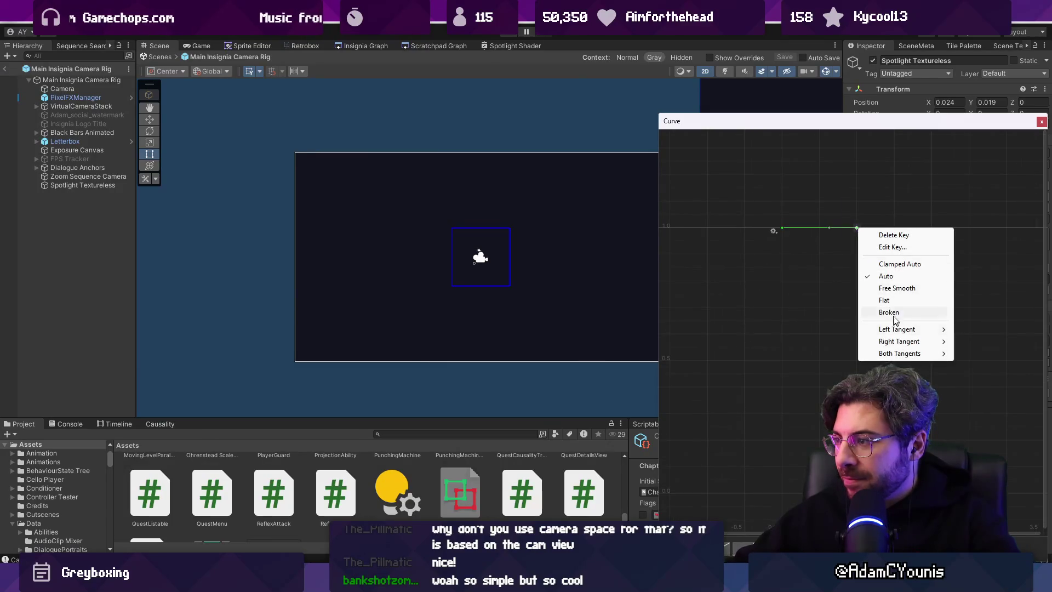
pyautogui.click(899, 248)
pyautogui.write('0')
pyautogui.press('Return')
pyautogui.scroll(5, 839, 334)
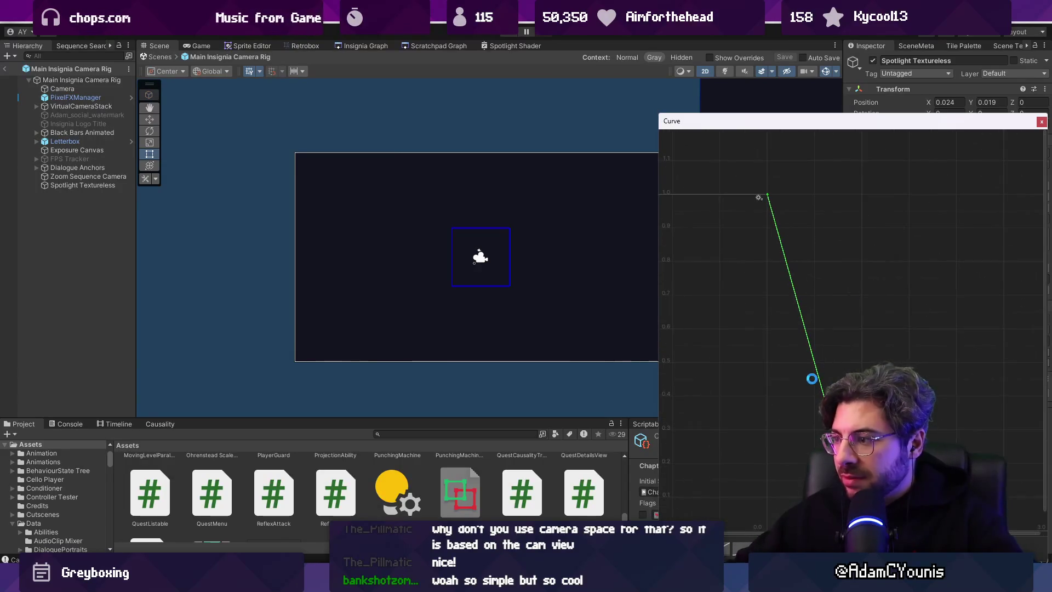
pyautogui.scroll(-5, 785, 431)
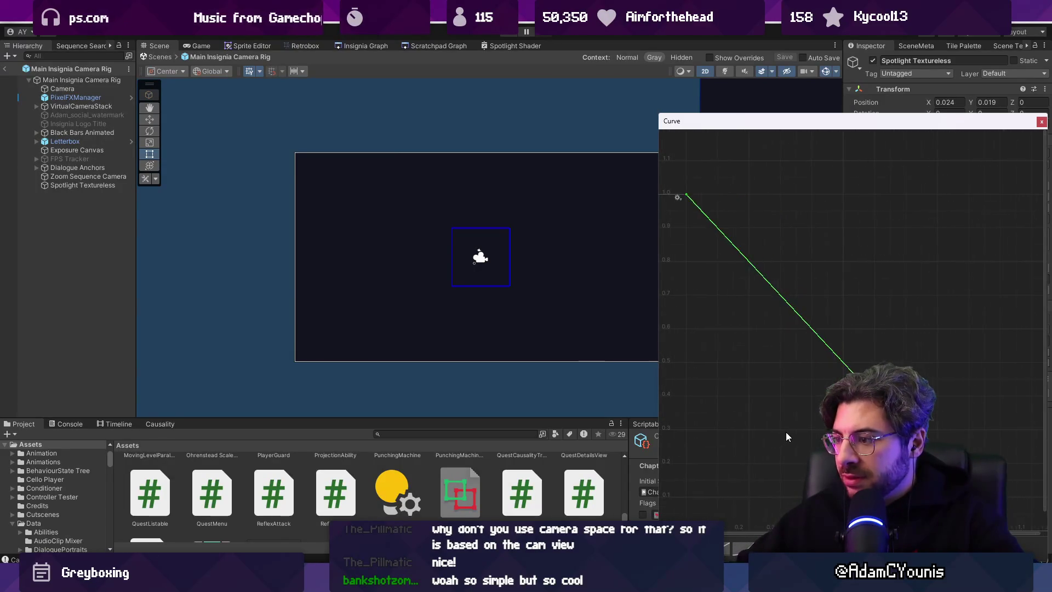
pyautogui.press('f')
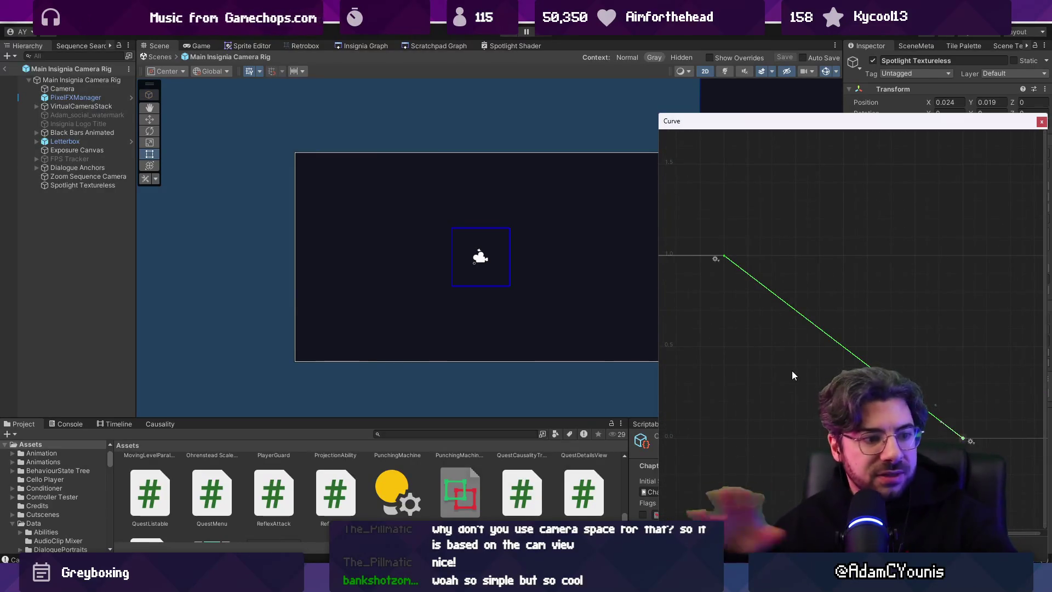
# - Make both keys' tangents Broken and bend the line into an easing 1-to-0 curve
pyautogui.click(723, 257)
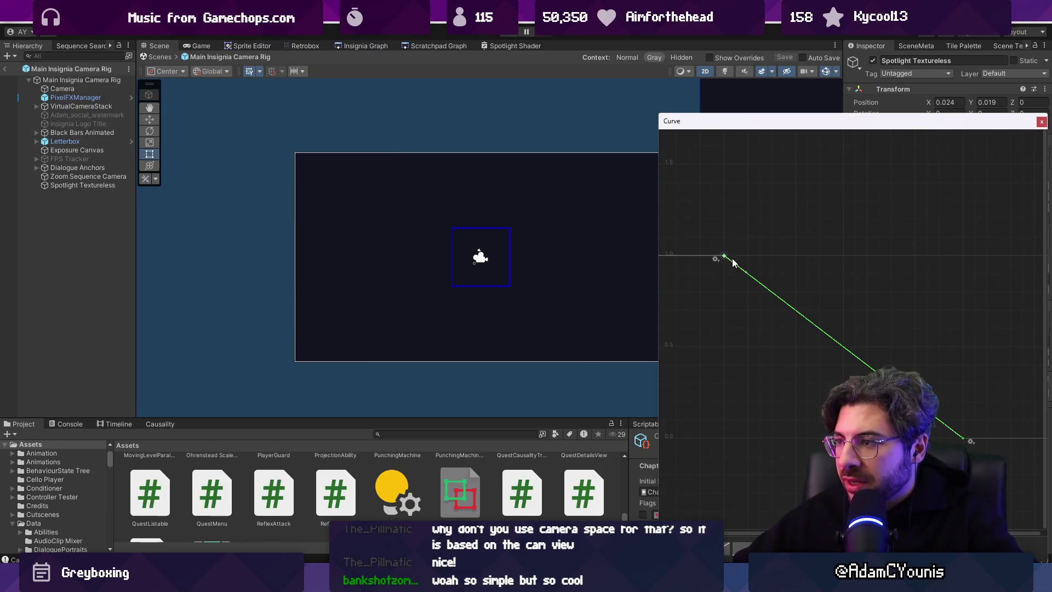
pyautogui.moveTo(710, 236)
pyautogui.mouseDown()
pyautogui.moveTo(1044, 485)
pyautogui.moveTo(991, 483)
pyautogui.mouseUp()
pyautogui.rightClick(968, 448)
pyautogui.click(987, 387)
pyautogui.rightClick(980, 451)
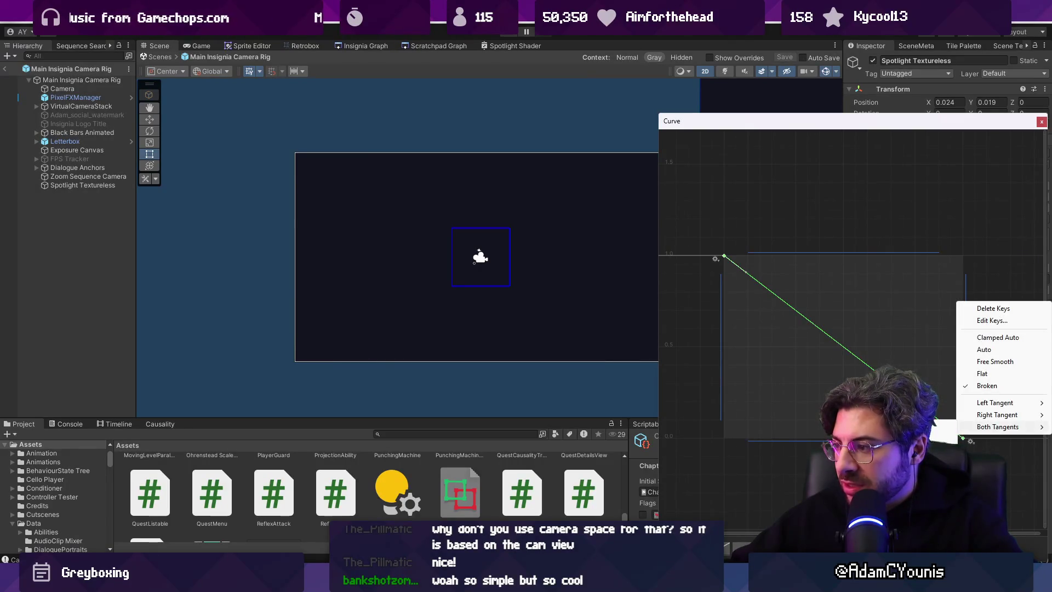
pyautogui.press('Escape')
pyautogui.click(757, 209)
pyautogui.moveTo(798, 317)
pyautogui.mouseDown()
pyautogui.moveTo(768, 357)
pyautogui.moveTo(766, 413)
pyautogui.mouseUp()
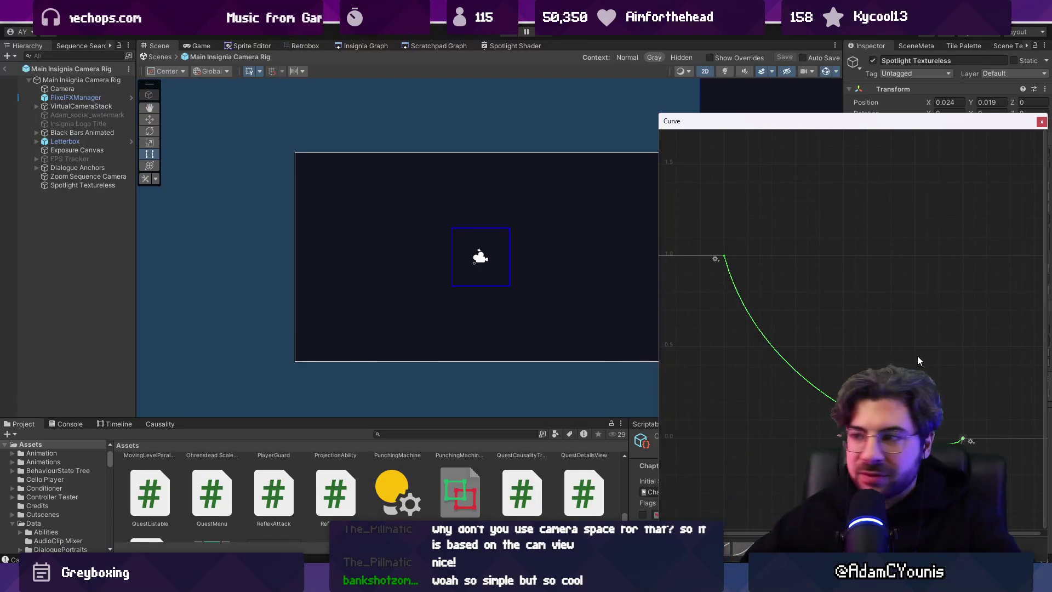
pyautogui.scroll(3, 967, 441)
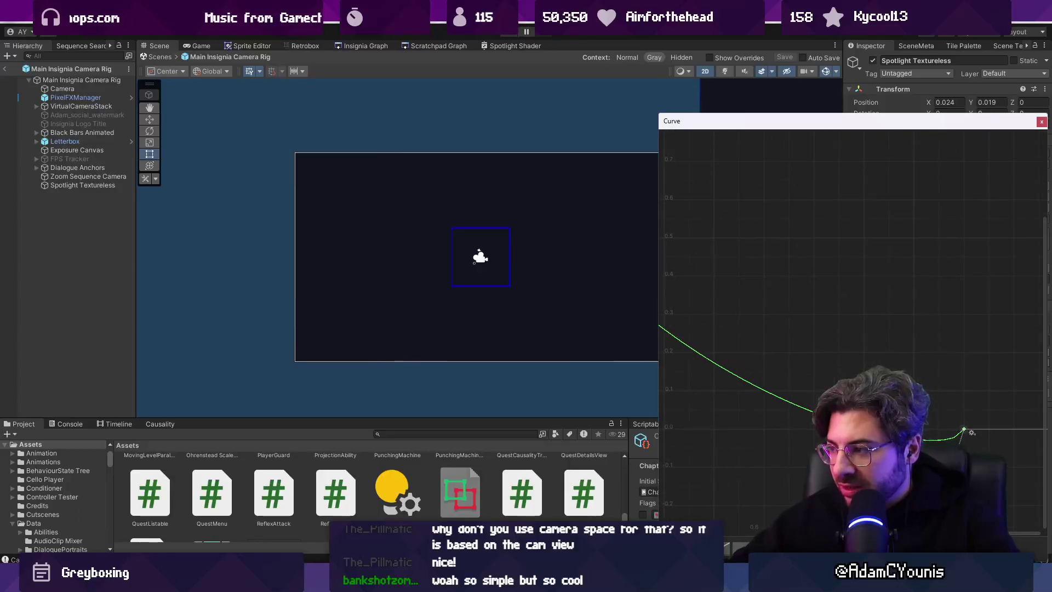
pyautogui.scroll(-5, 701, 277)
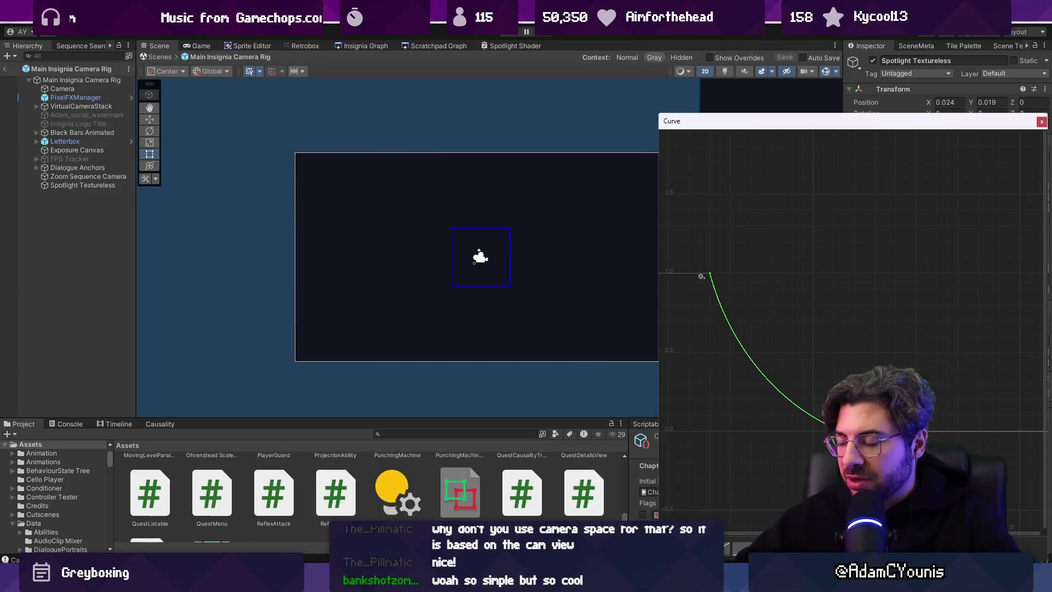
pyautogui.click(1041, 121)
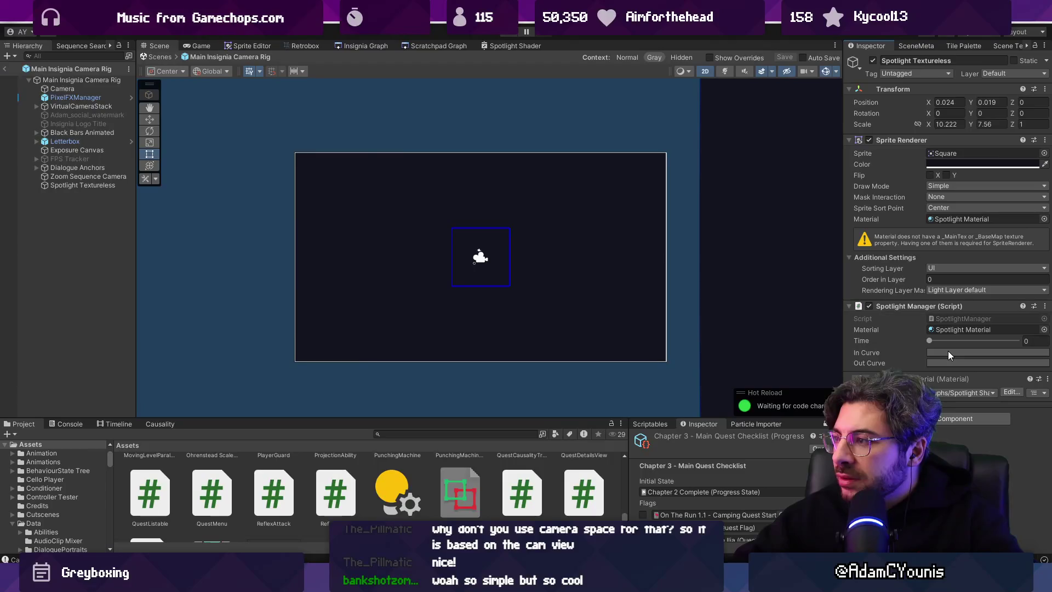
pyautogui.click(928, 355)
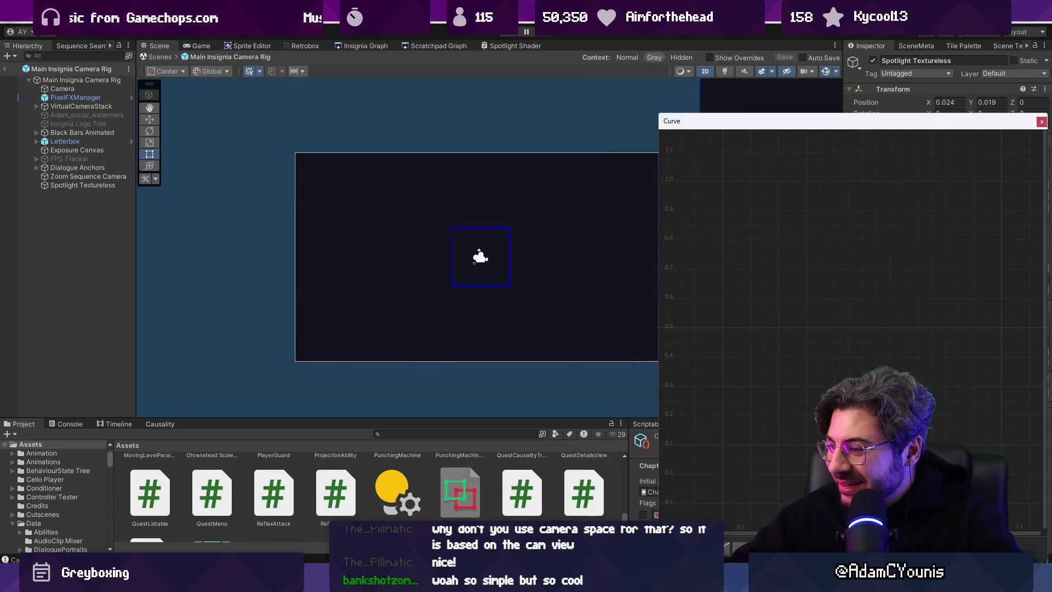
# - Pull the In Curve's end key down and set its value to 0 via Edit Key
pyautogui.moveTo(1003, 181)
pyautogui.mouseDown()
pyautogui.moveTo(997, 370)
pyautogui.moveTo(1008, 481)
pyautogui.mouseUp()
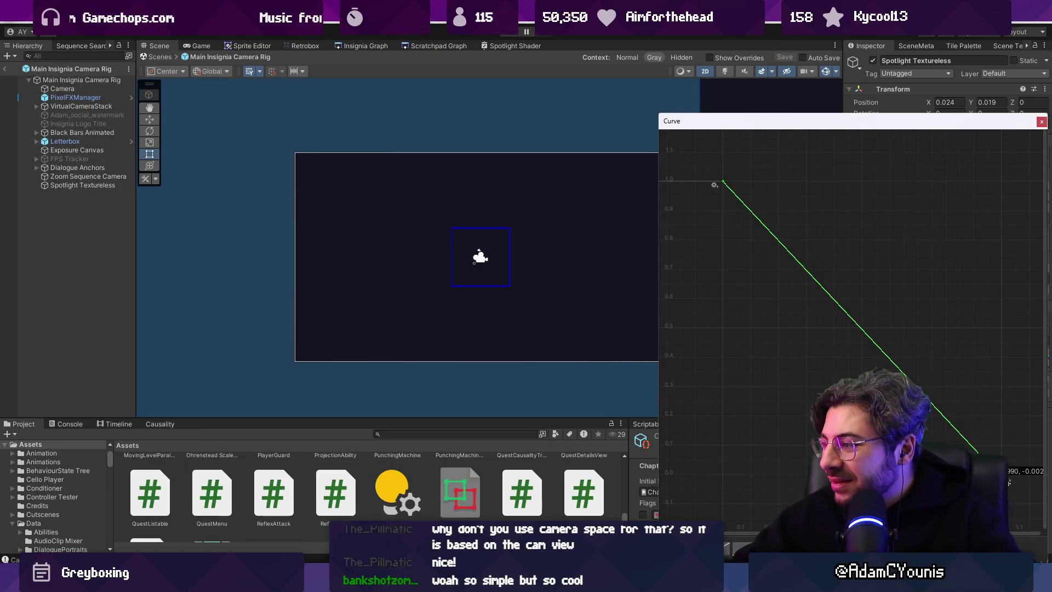
pyautogui.rightClick(1010, 481)
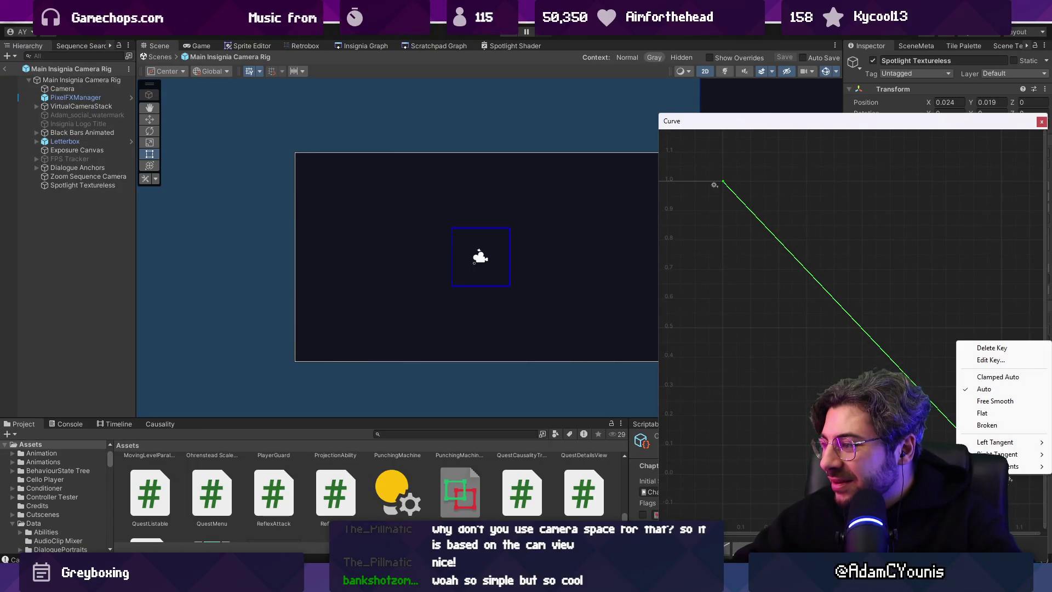
pyautogui.click(996, 362)
pyautogui.press('Return')
# - Break the keys' tangents and drag the handles into a steep concave drop from 1 to 0
pyautogui.moveTo(704, 159)
pyautogui.mouseDown()
pyautogui.moveTo(892, 348)
pyautogui.moveTo(1039, 526)
pyautogui.mouseUp()
pyautogui.rightClick(1010, 475)
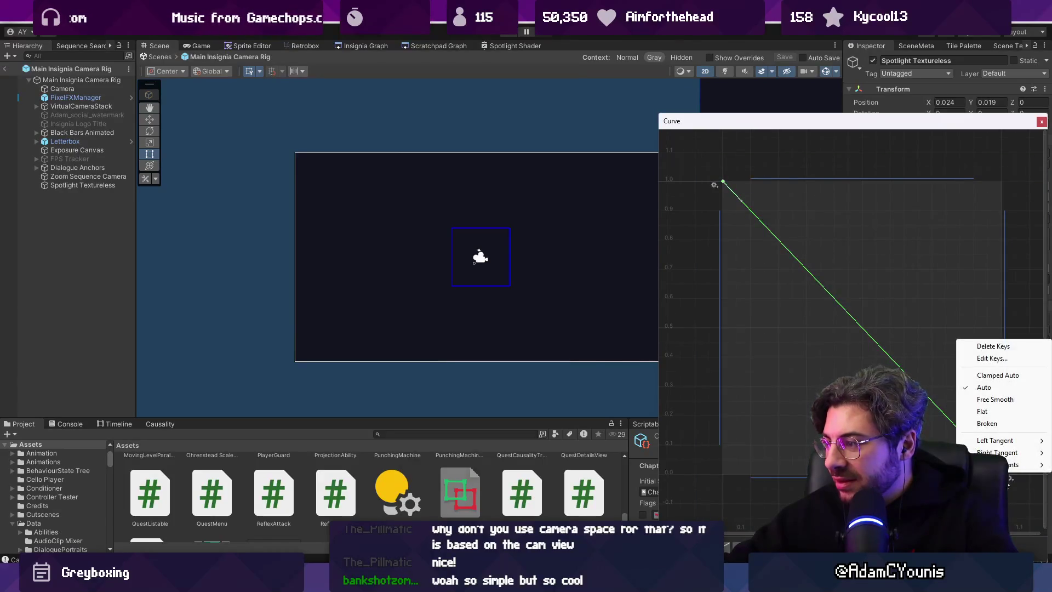
pyautogui.rightClick(1010, 477)
pyautogui.rightClick(1008, 487)
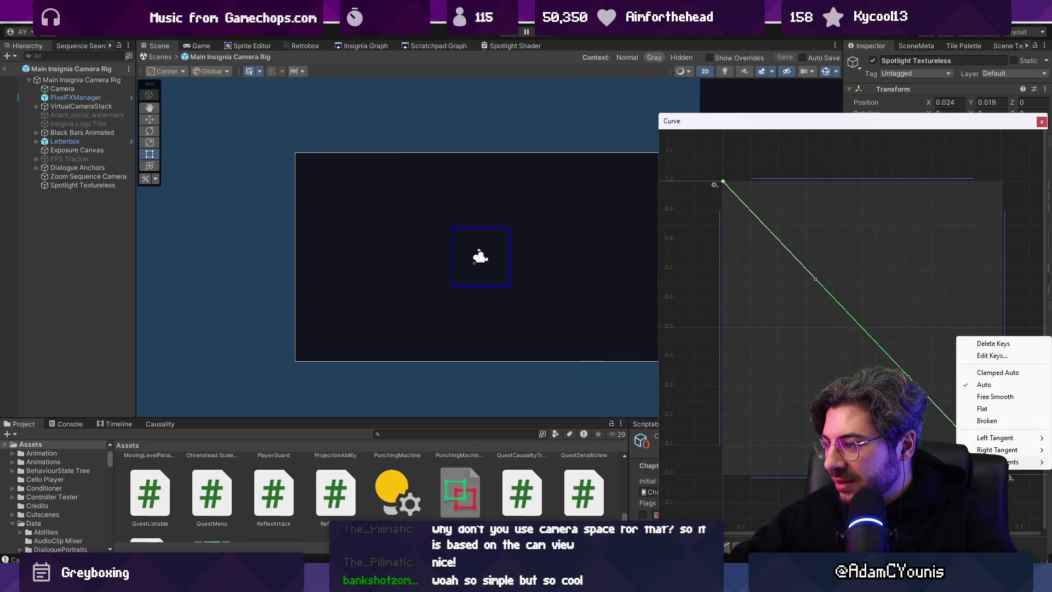
pyautogui.click(851, 280)
pyautogui.click(721, 153)
pyautogui.moveTo(813, 326); pyautogui.dragTo(800, 476)
pyautogui.moveTo(960, 440); pyautogui.dragTo(929, 482)
pyautogui.press('a')
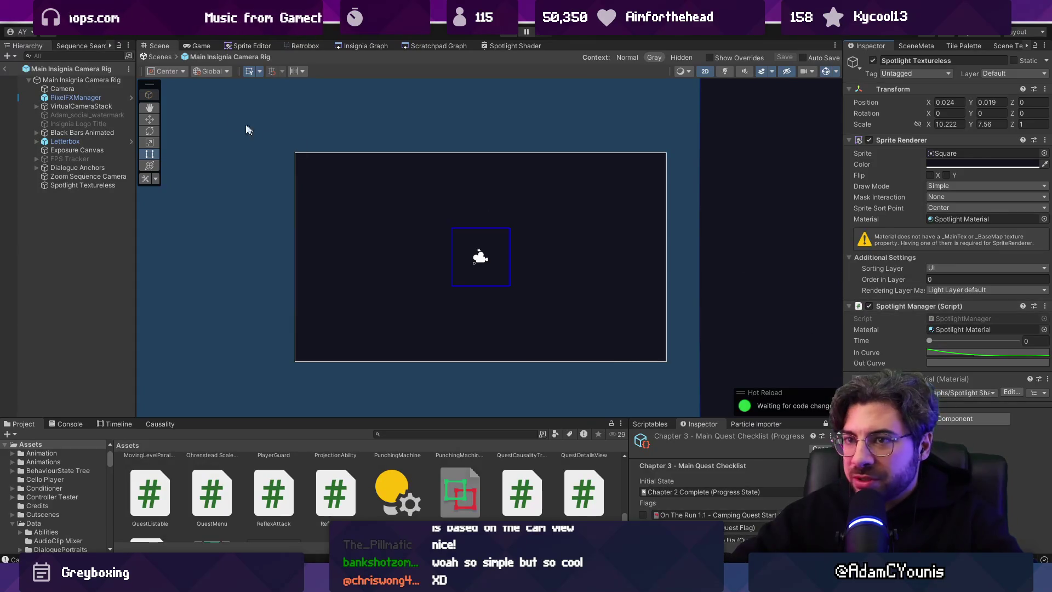
# - Exit prefab mode and declare 'float wideRadius;' and 'float subjectRadius;' below outCurve
pyautogui.click(163, 57)
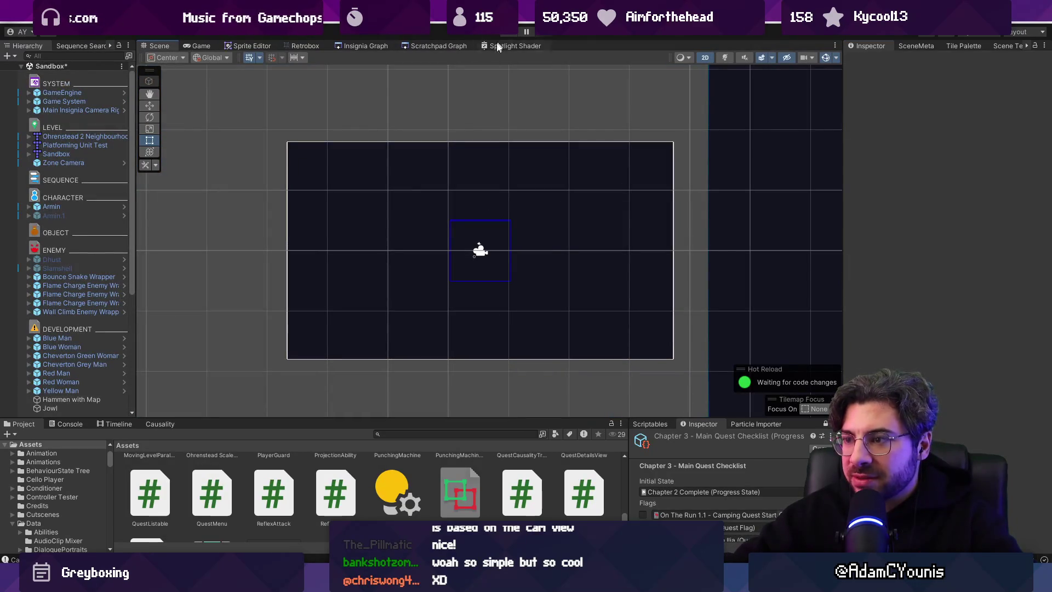
pyautogui.hotkey('alt', 'Tab')
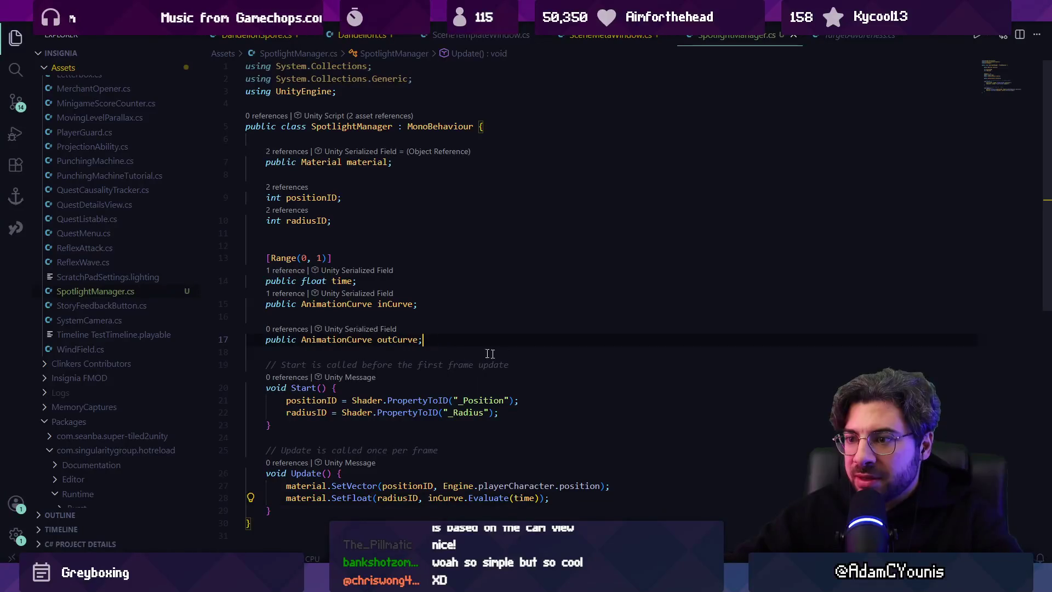
pyautogui.press('Return')
pyautogui.press('Return')
pyautogui.write('float startTime;')
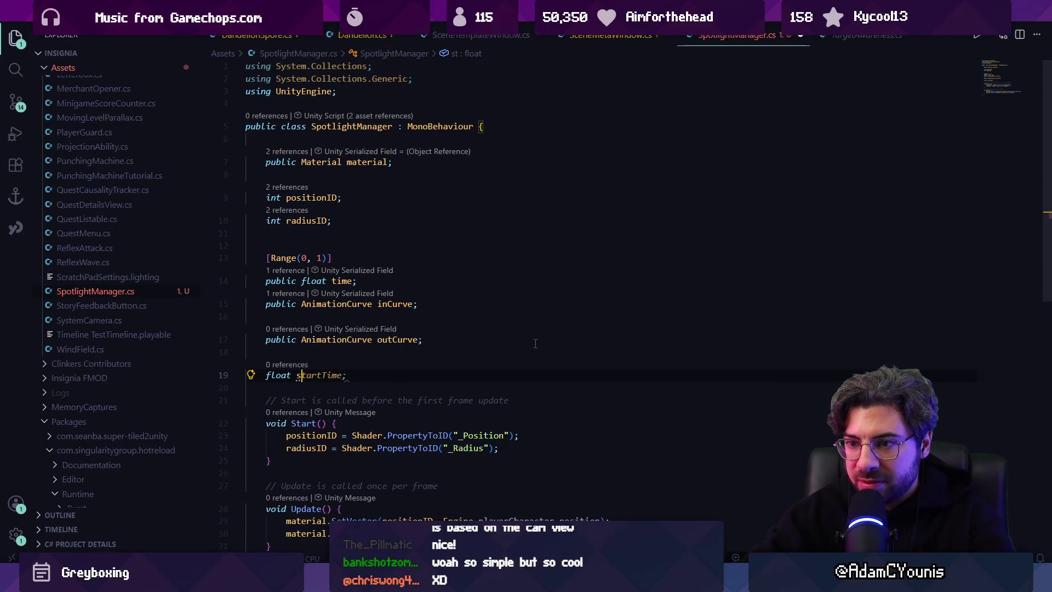
pyautogui.press('BackSpace')
pyautogui.write('Radius')
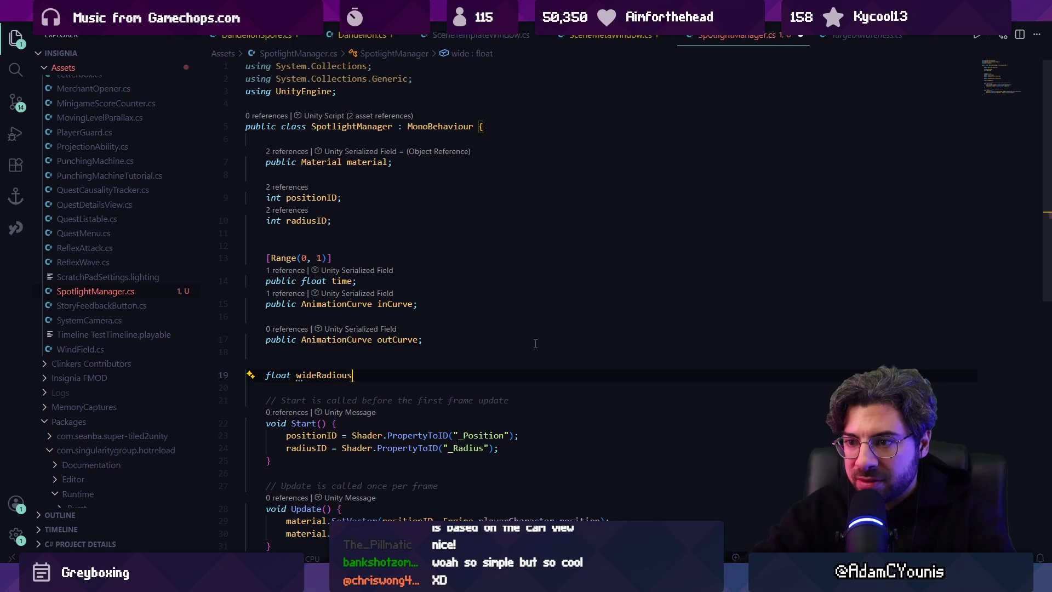
pyautogui.write(';')
pyautogui.press('Return')
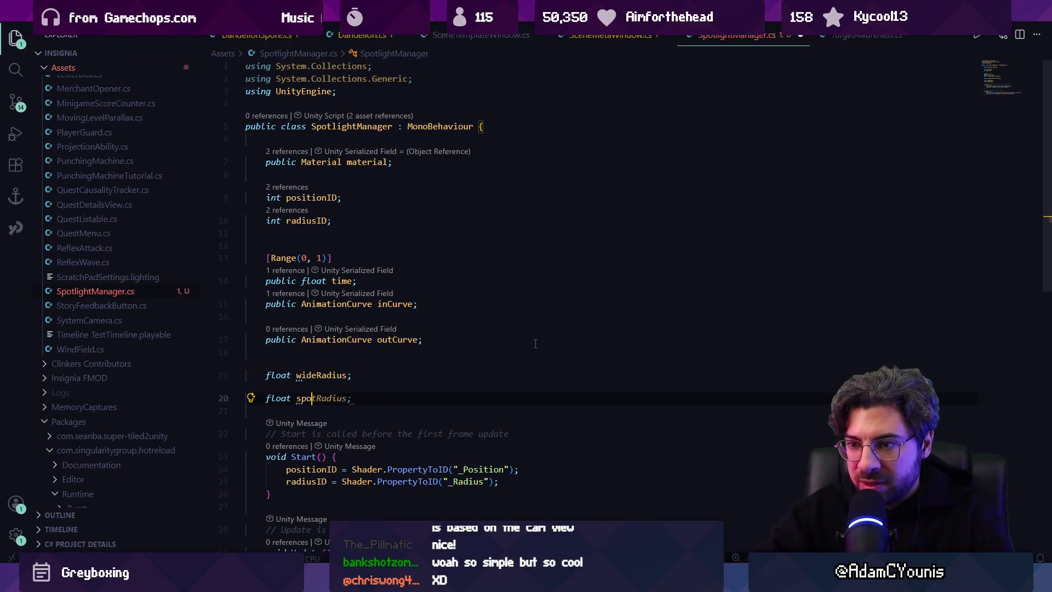
pyautogui.press('BackSpace')
pyautogui.press('BackSpace')
pyautogui.press('BackSpace')
pyautogui.write('ubjec')
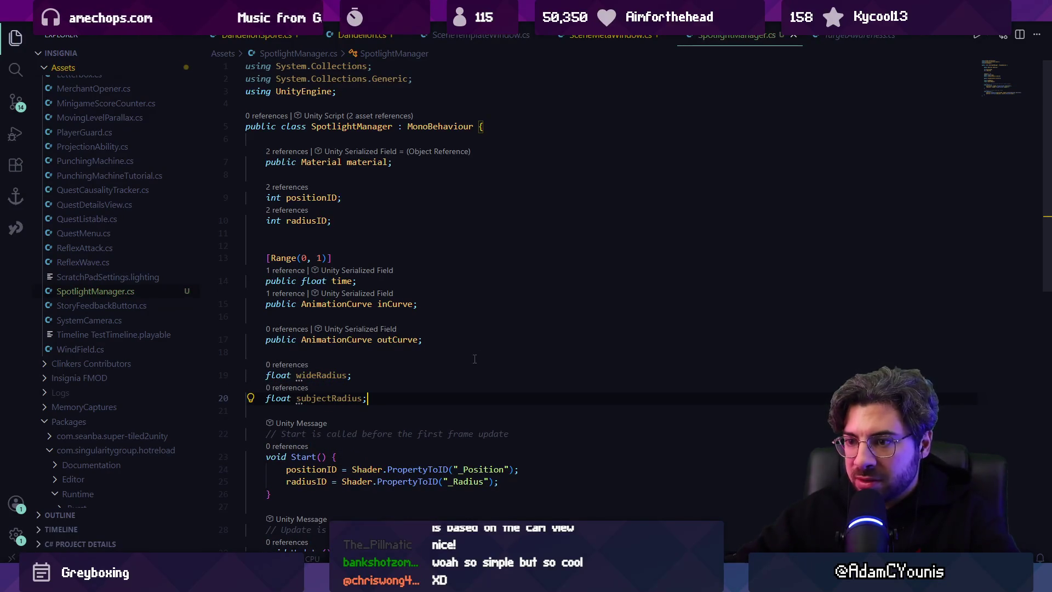
pyautogui.scroll(-3, 447, 371)
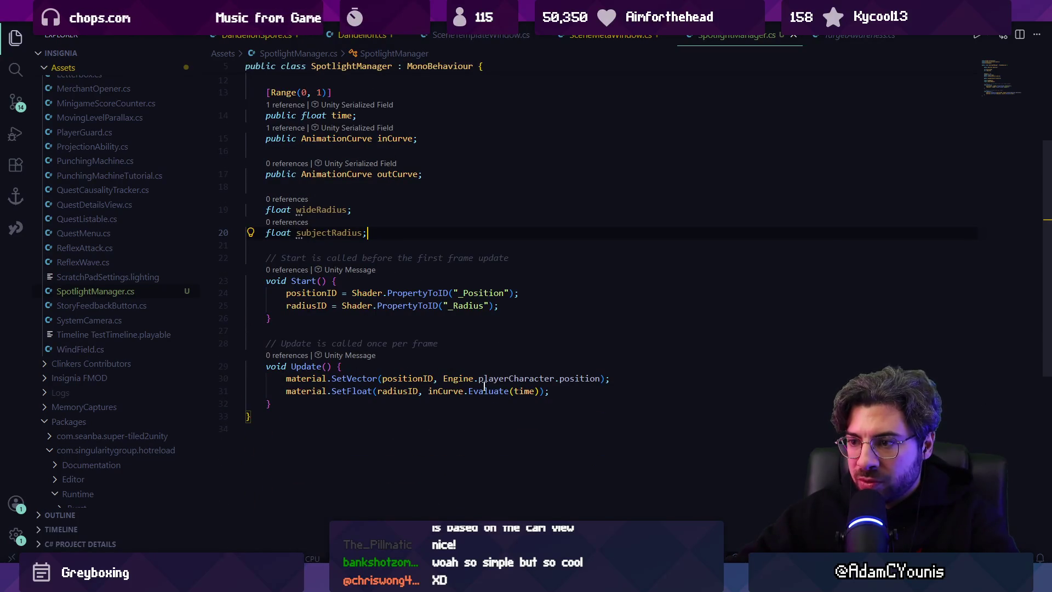
# - Replace the radius Lerp argument with a variable r, declared as float r on the line above
pyautogui.moveTo(493, 390)
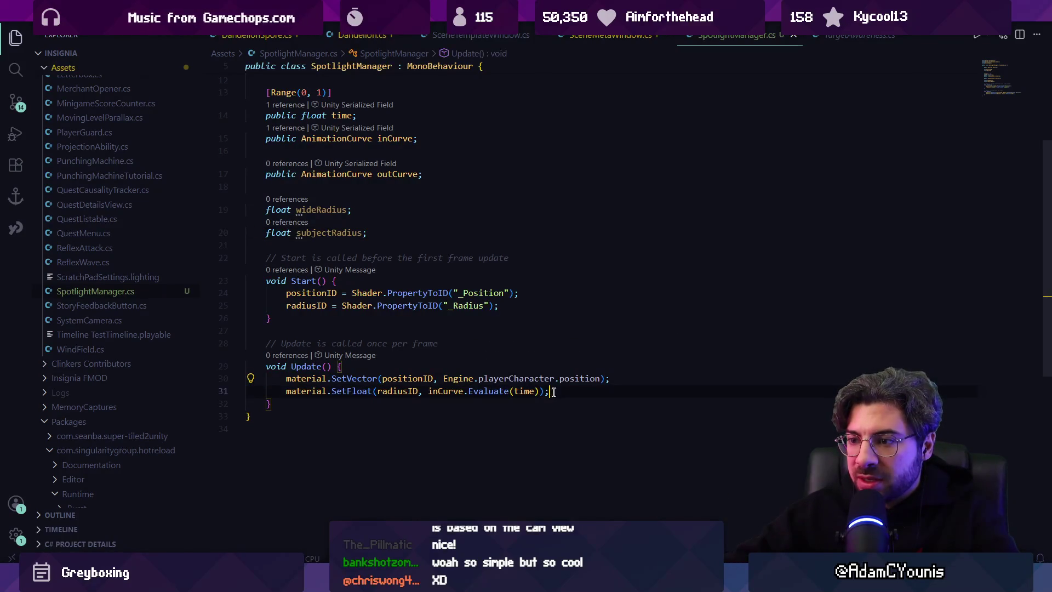
pyautogui.hotkey('ctrl', 'v')
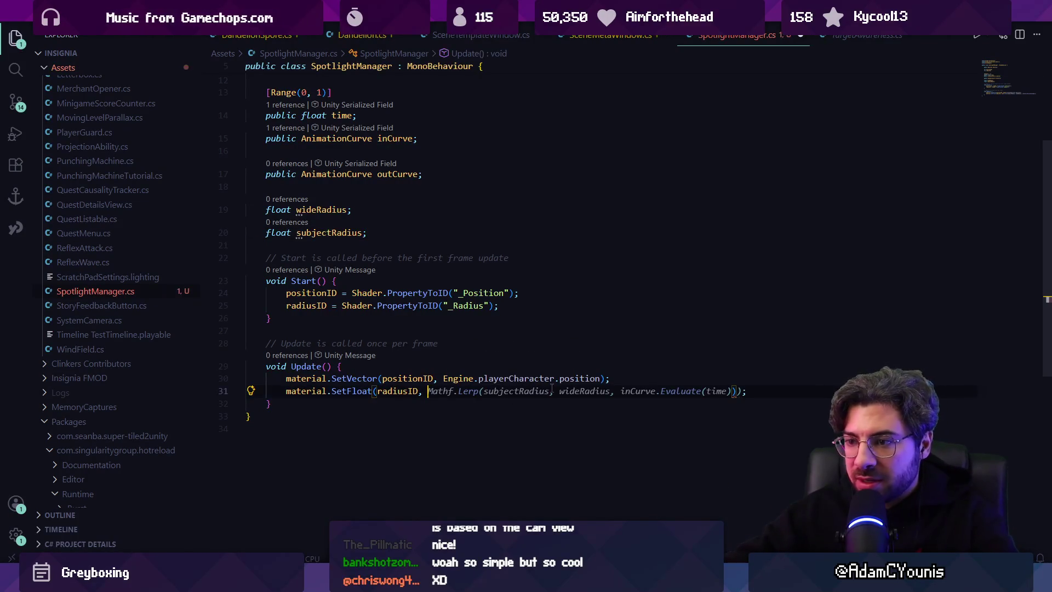
pyautogui.hotkey('ctrl', 'x')
pyautogui.write('r')
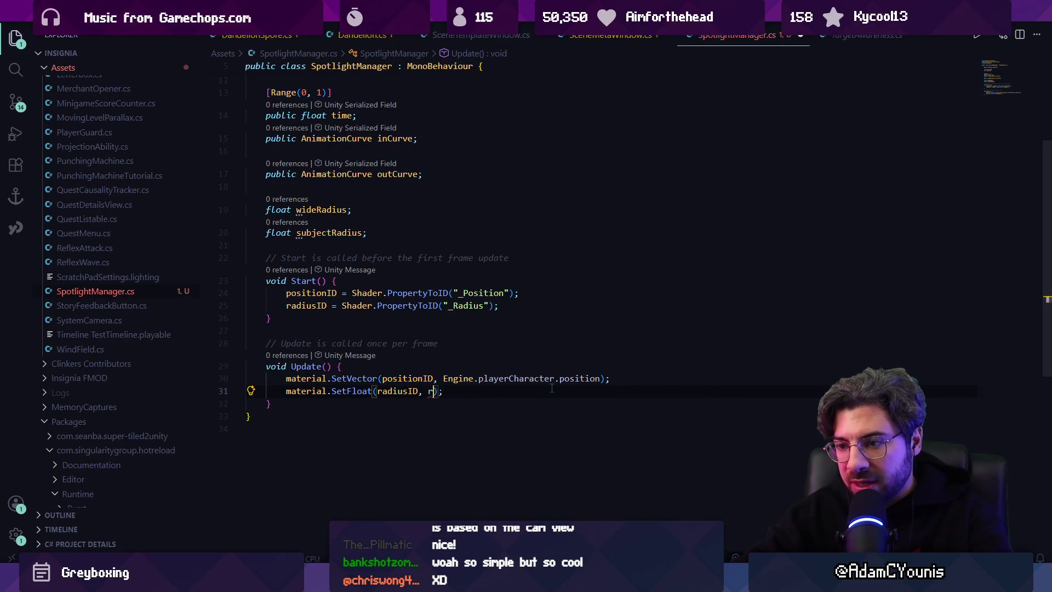
pyautogui.press('Home')
pyautogui.press('Return')
pyautogui.press('Return')
pyautogui.press('Up')
pyautogui.press('Down')
pyautogui.press('End')
pyautogui.press('Left')
pyautogui.press('Left')
pyautogui.press('Left')
pyautogui.write('float')
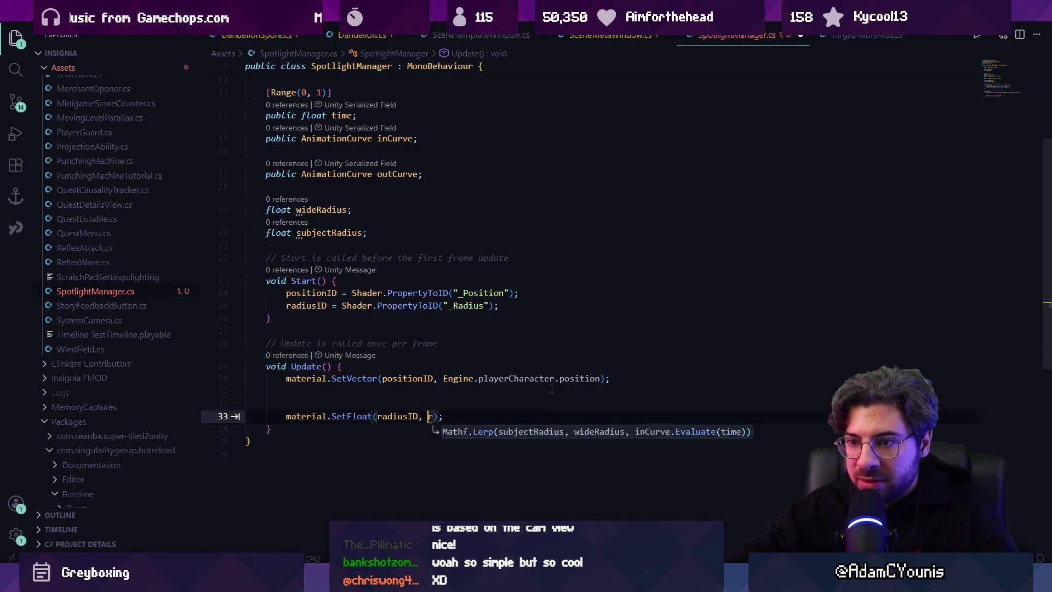
pyautogui.write(' r;')
pyautogui.press('Return')
pyautogui.press('Return')
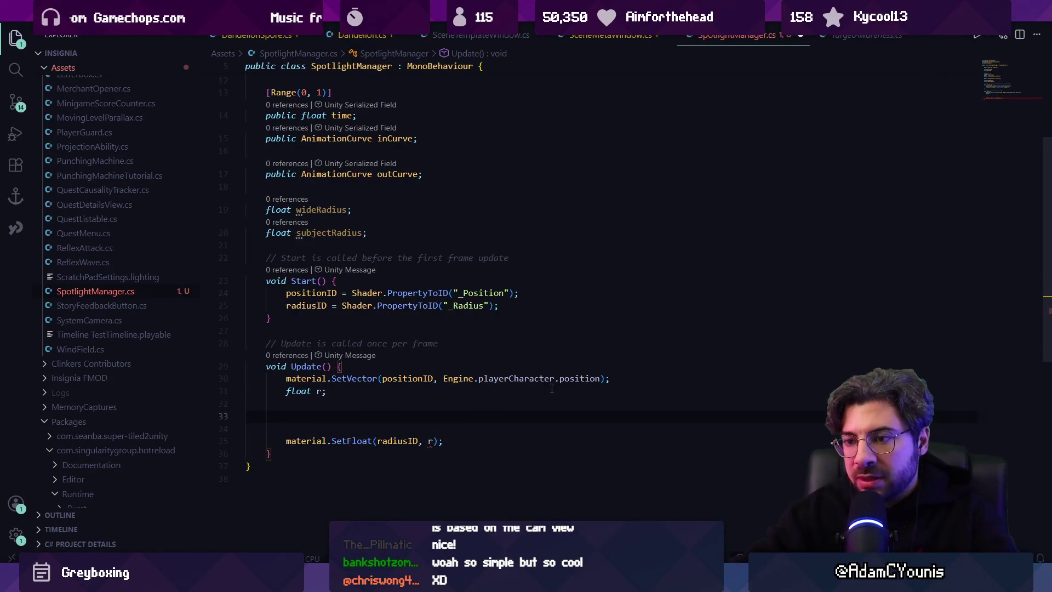
pyautogui.press('BackSpace')
pyautogui.press('BackSpace')
pyautogui.press('BackSpace')
# - Assign r = Helpers.Map(time, 0, 1, wideRadius, subjectRadius), save, and return to Unity
pyautogui.write('H')
pyautogui.press('BackSpace')
pyautogui.press('BackSpace')
pyautogui.write('= Helpe')
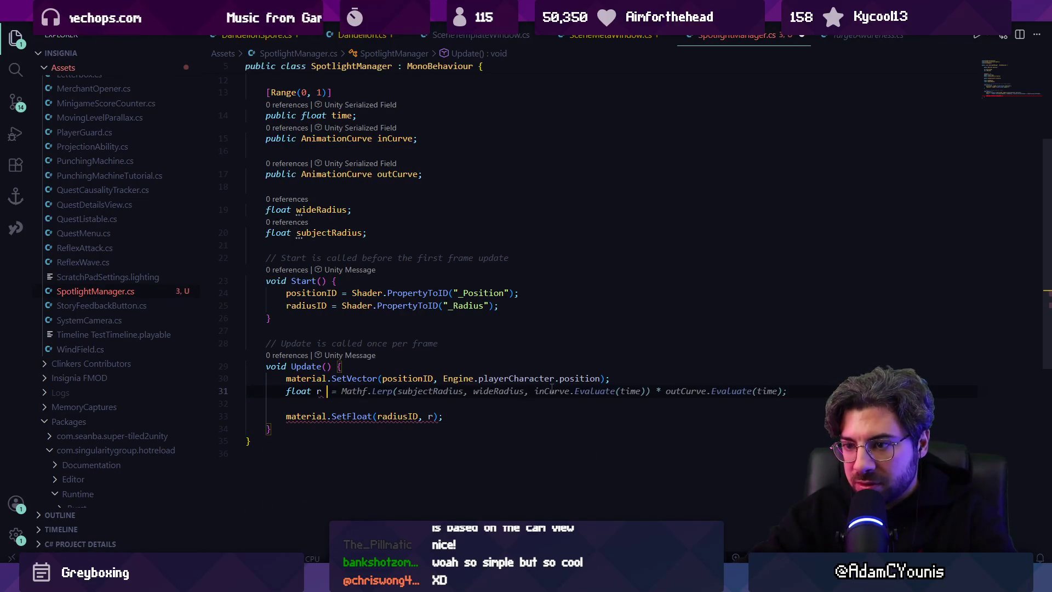
pyautogui.write('rs.Ma')
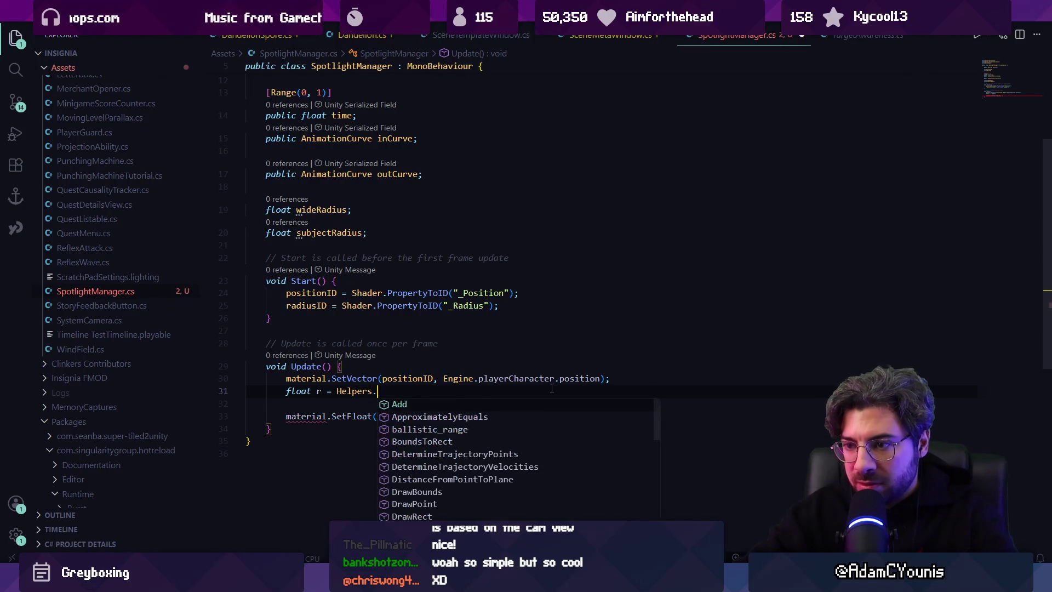
pyautogui.press('Tab')
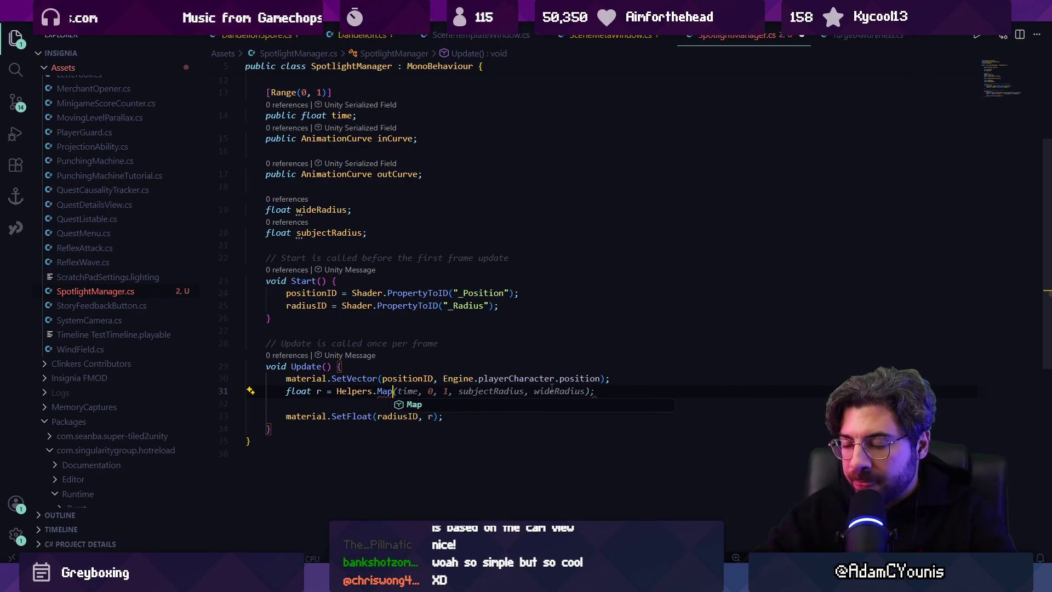
pyautogui.press('Escape')
pyautogui.press('Tab')
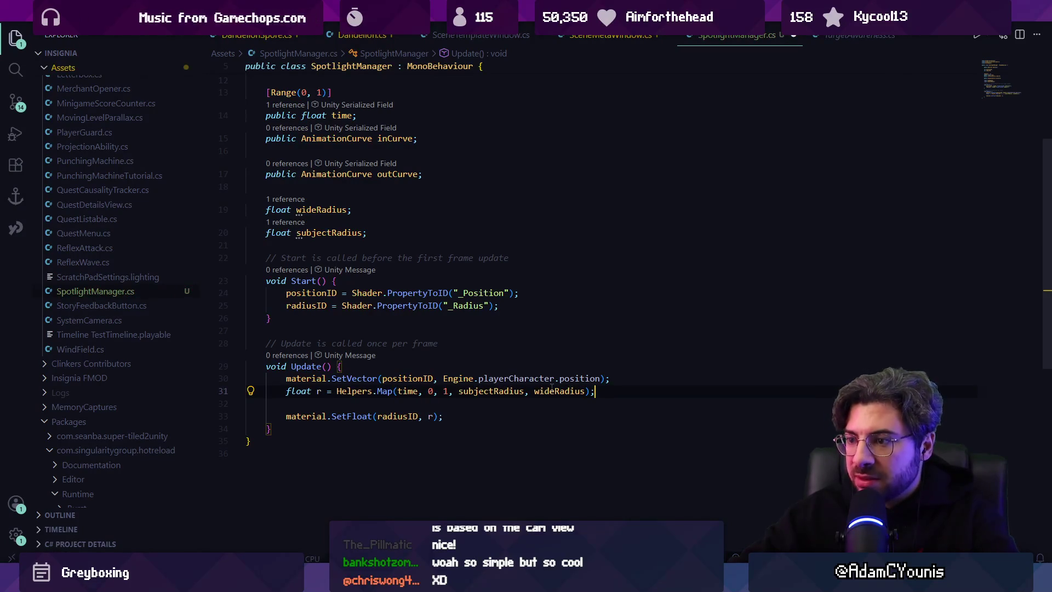
pyautogui.hotkey('ctrl', 'Left')
pyautogui.hotkey('ctrl', 'Left')
pyautogui.hotkey('ctrl', 'Left')
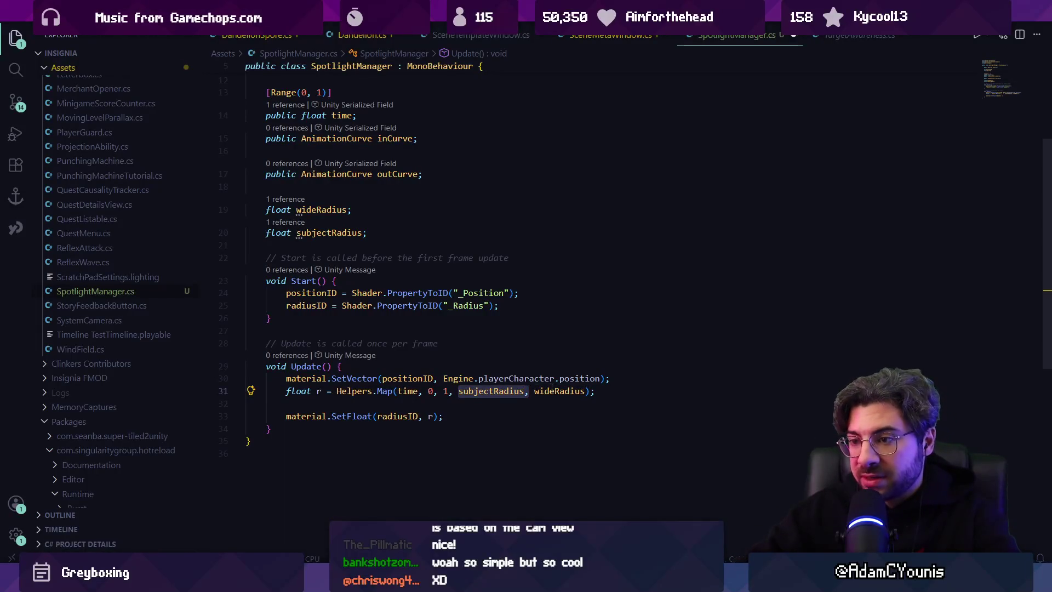
pyautogui.hotkey('ctrl', 'shift', 'Left')
pyautogui.hotkey('ctrl', 'x')
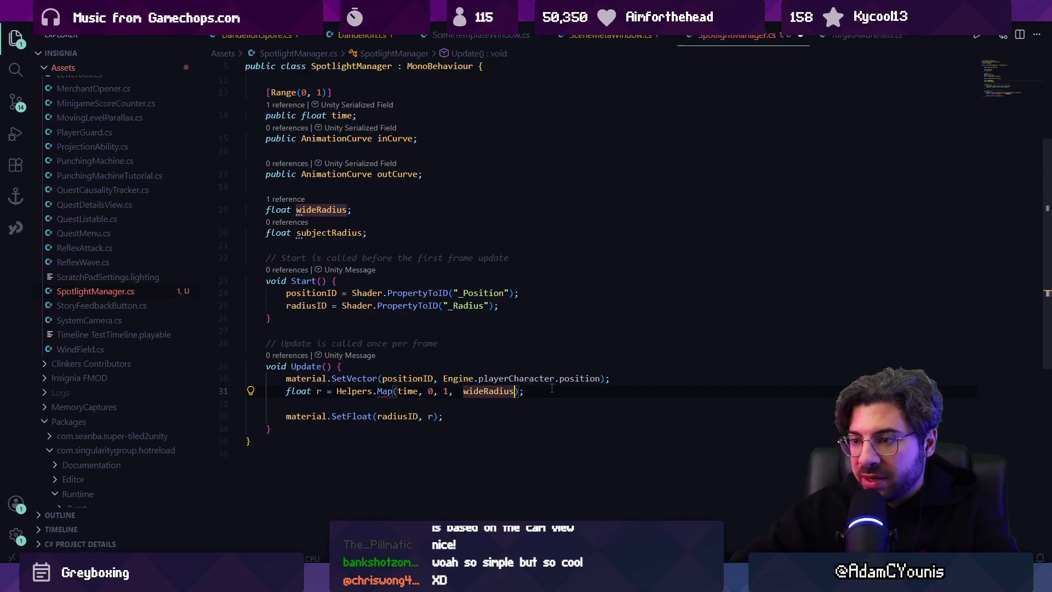
pyautogui.hotkey('ctrl', 'Right')
pyautogui.write(',')
pyautogui.press('Tab')
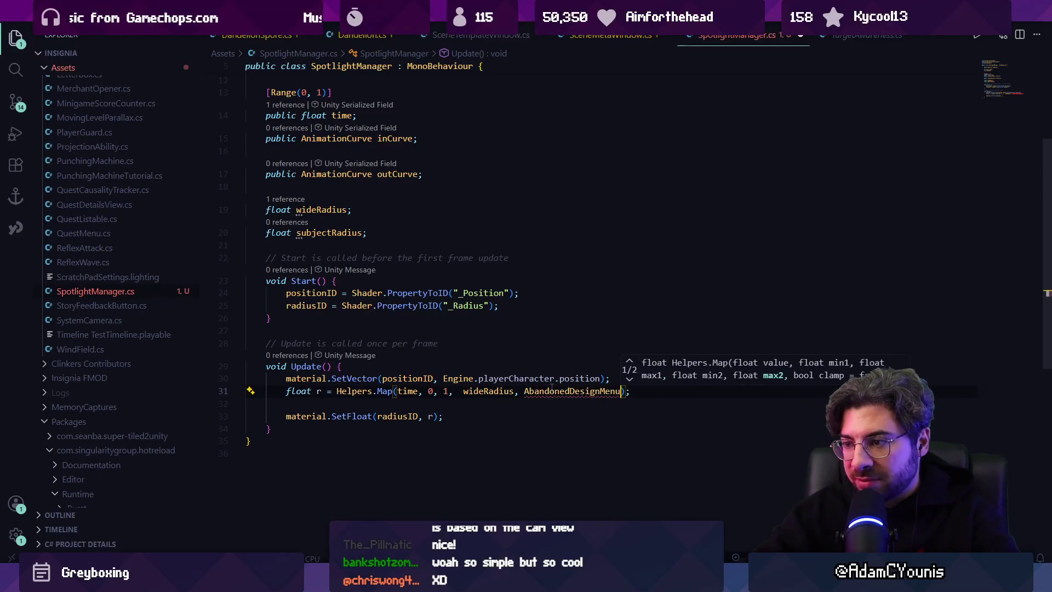
pyautogui.press('Escape')
pyautogui.hotkey('ctrl', 'shift', 'Left')
pyautogui.write('subjectRadiu')
pyautogui.hotkey('ctrl', 's')
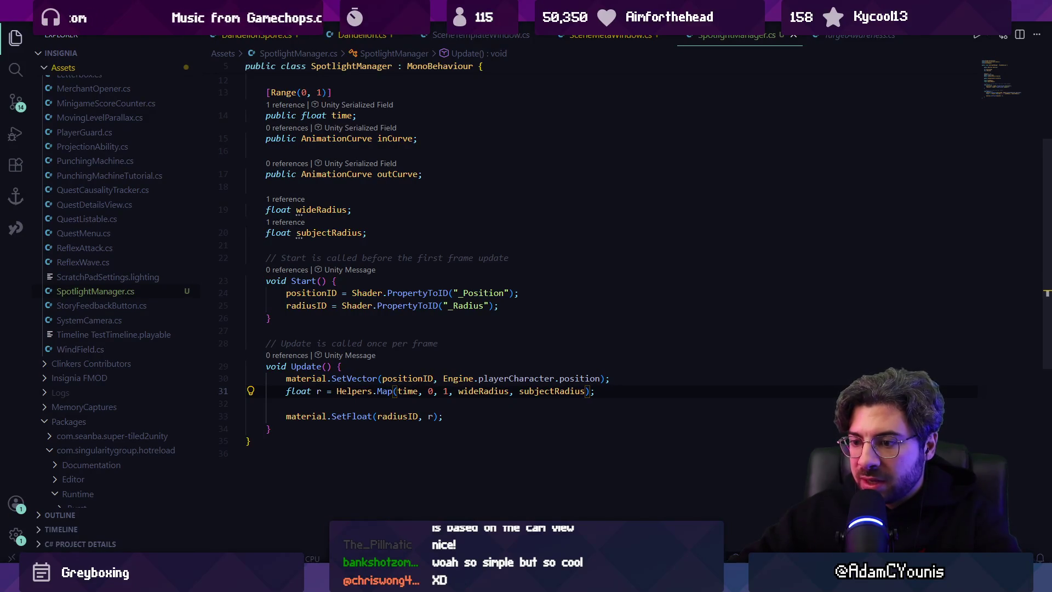
pyautogui.hotkey('alt', 'Tab')
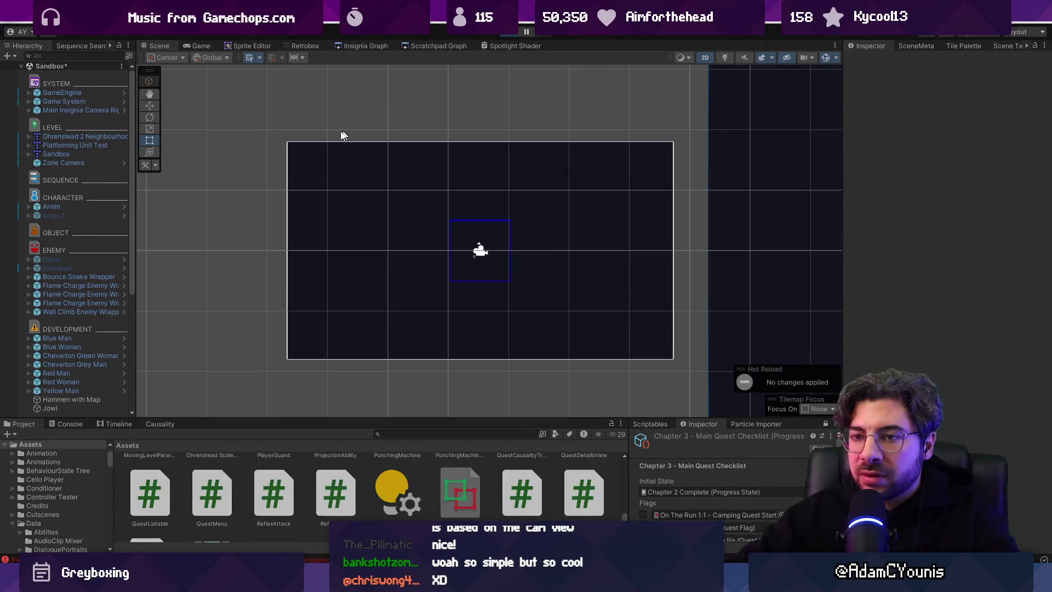
# - Select Spotlight Textureless under Main Insignia Camera Rig and nudge its Time value
pyautogui.click(34, 93)
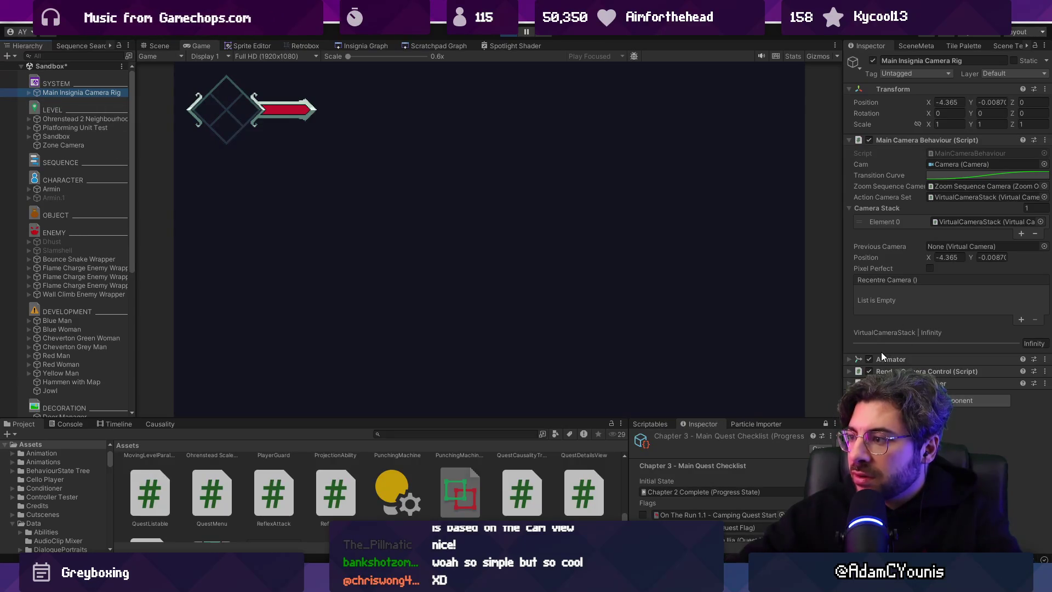
pyautogui.click(29, 93)
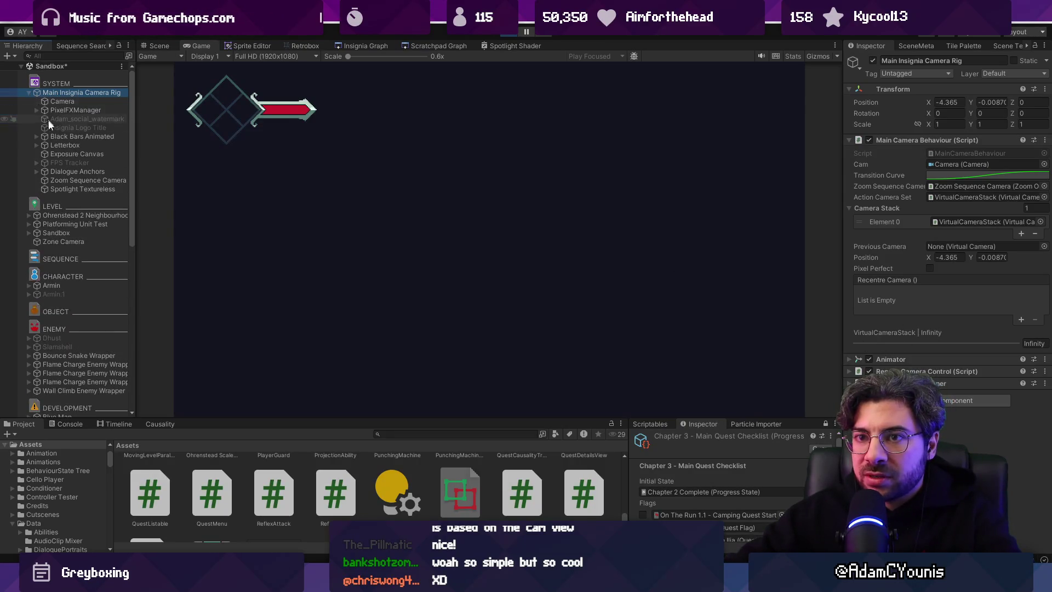
pyautogui.click(73, 188)
pyautogui.click(941, 341)
# - In the camera rig prefab, set the Spotlight Manager's In Curve to a linear ramp
pyautogui.click(510, 31)
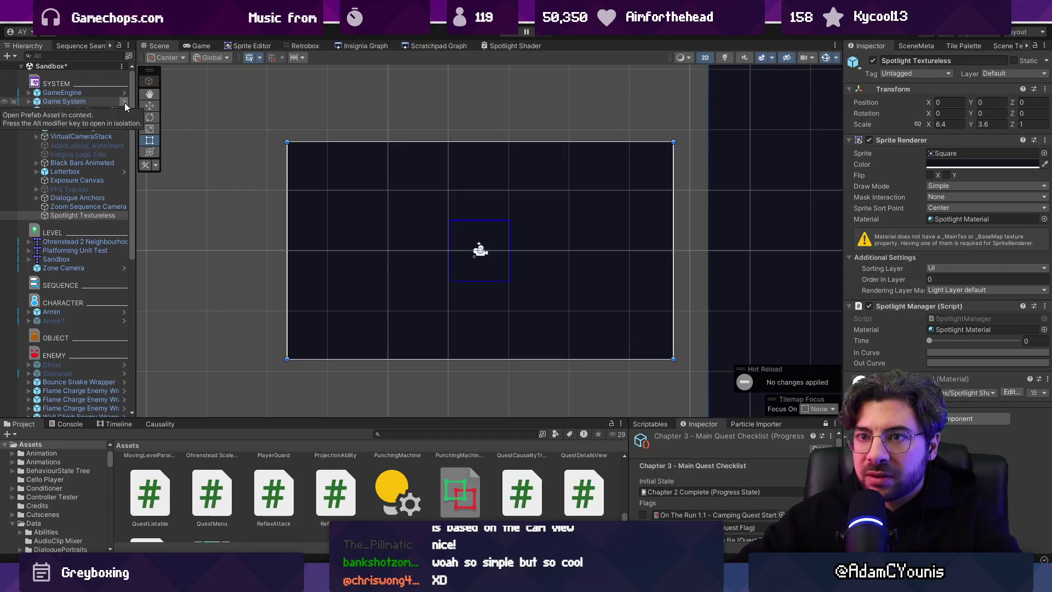
pyautogui.click(126, 113)
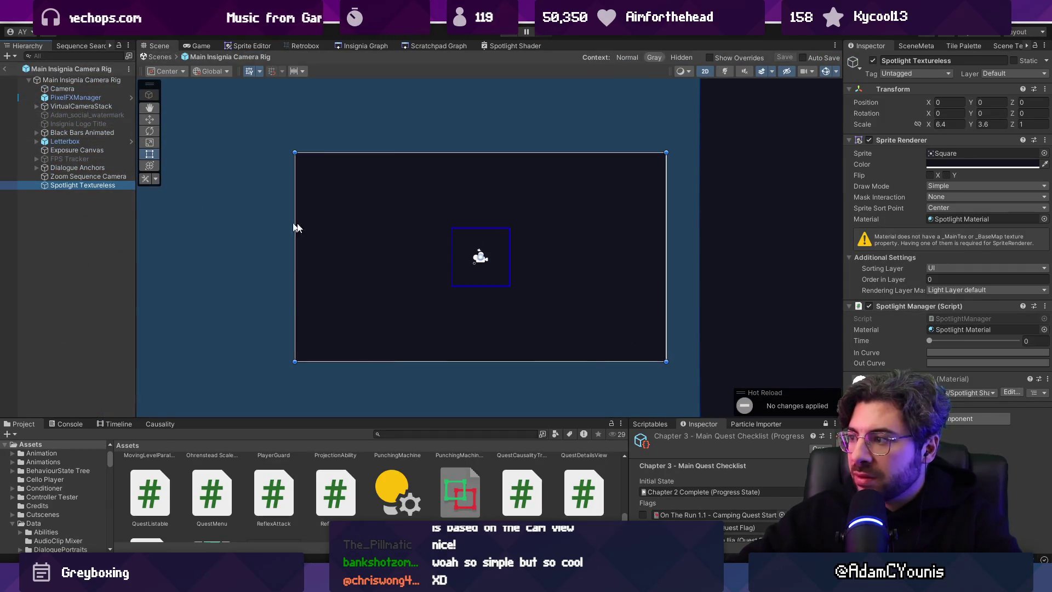
pyautogui.click(949, 348)
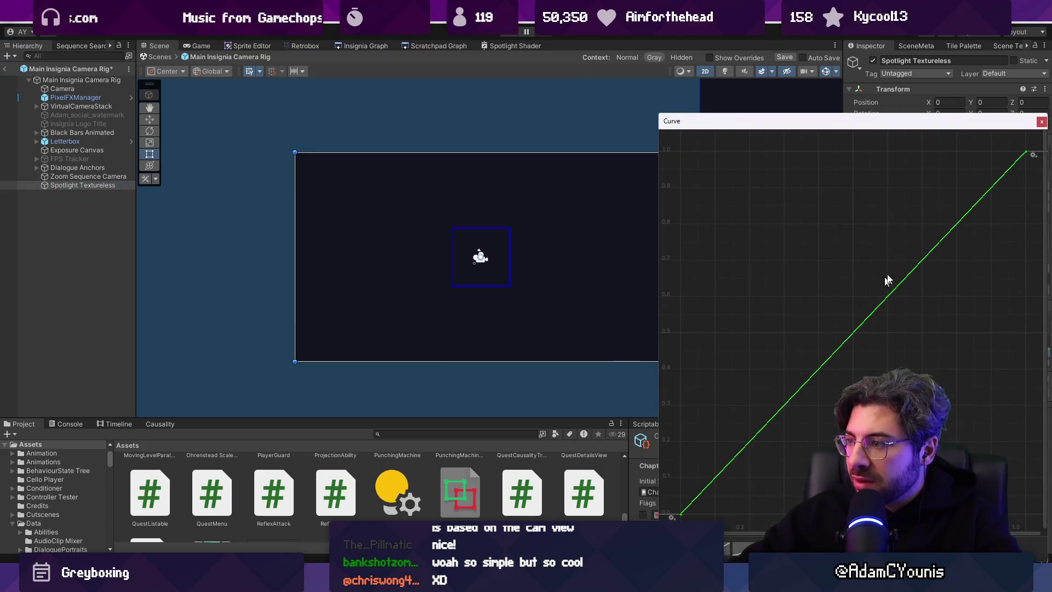
pyautogui.click(1041, 122)
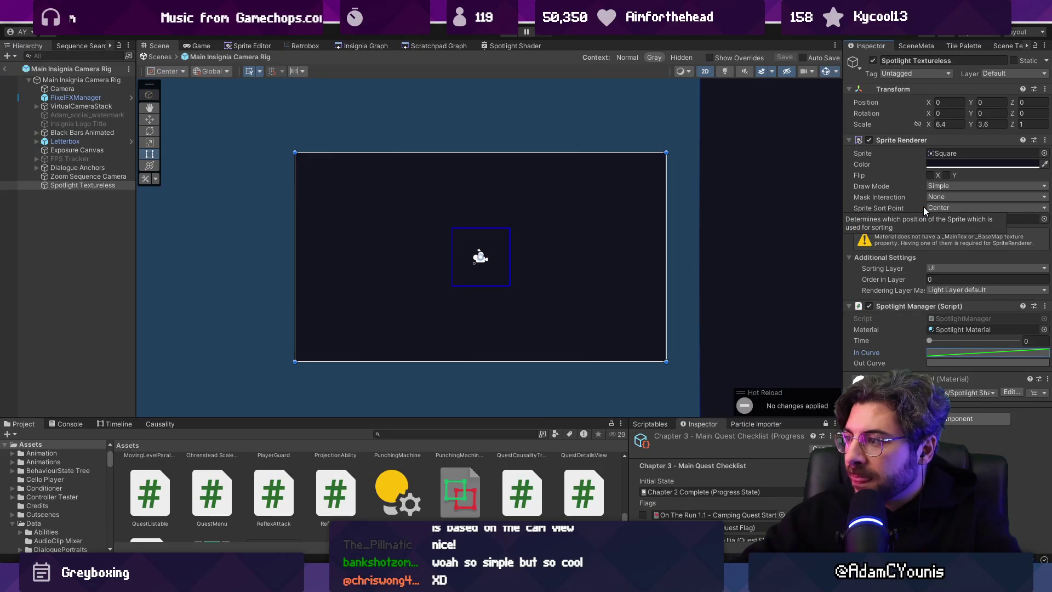
pyautogui.click(165, 57)
# - In play mode, try Time values near 0.5, 0.379 and 0.63, then view the Spotlight Shader graph
pyautogui.click(510, 31)
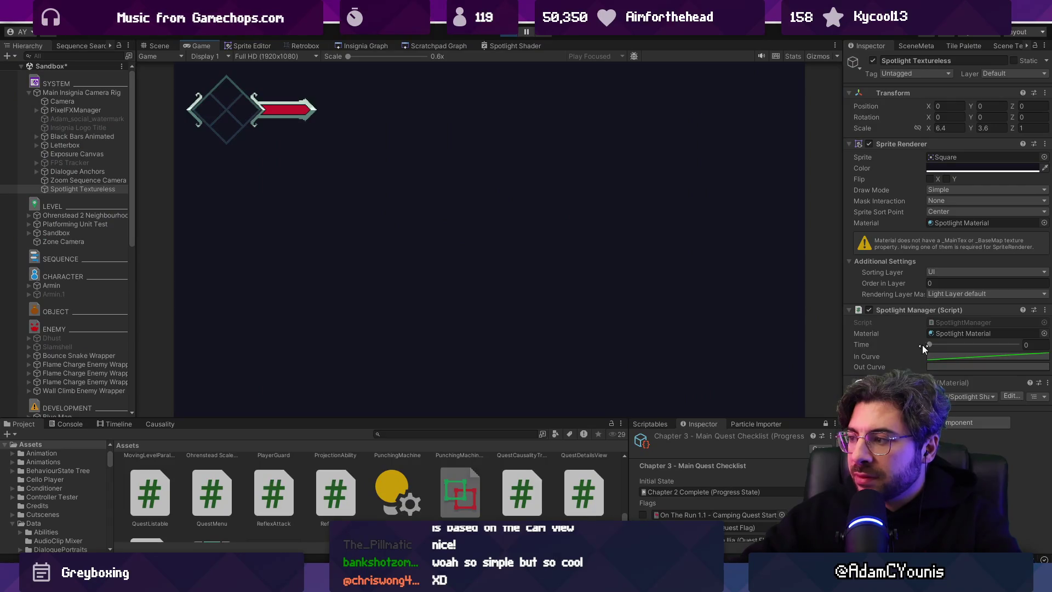
pyautogui.moveTo(934, 345)
pyautogui.mouseDown()
pyautogui.moveTo(996, 345)
pyautogui.moveTo(967, 345)
pyautogui.mouseUp()
pyautogui.click(153, 46)
pyautogui.press('f')
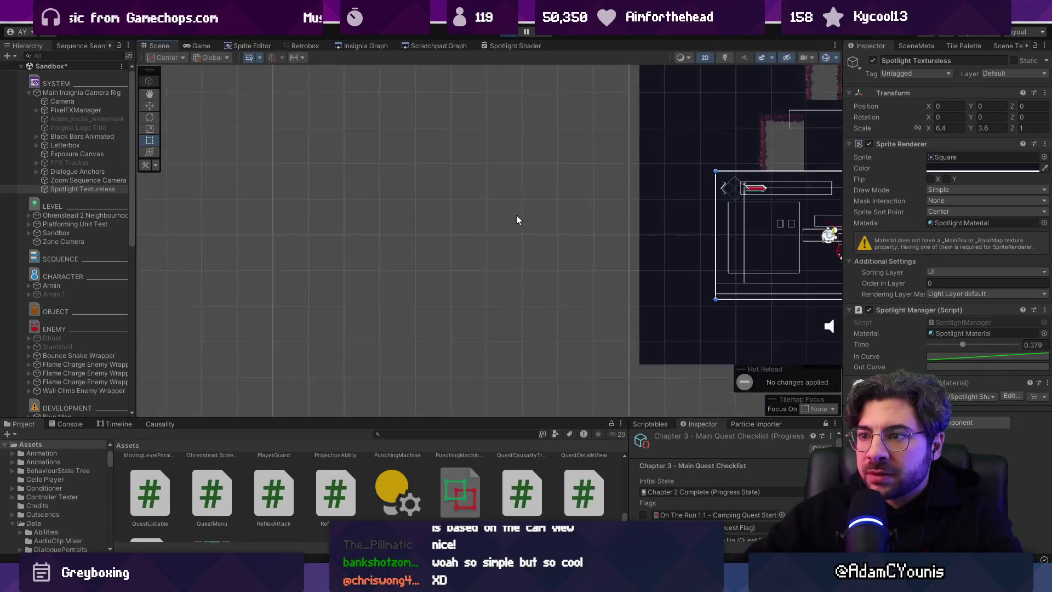
pyautogui.scroll(2, 606, 259)
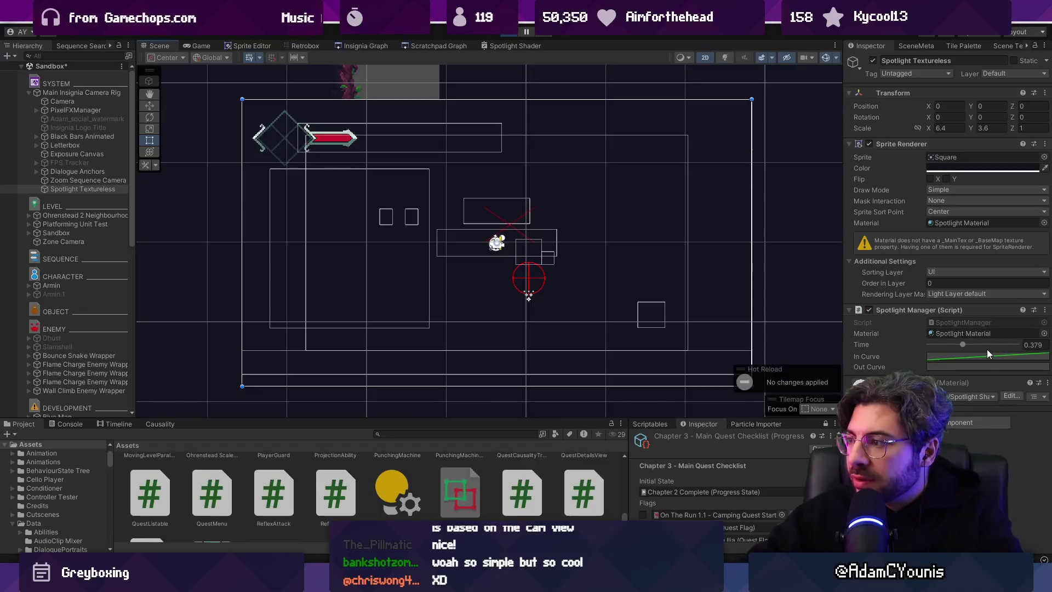
pyautogui.click(985, 345)
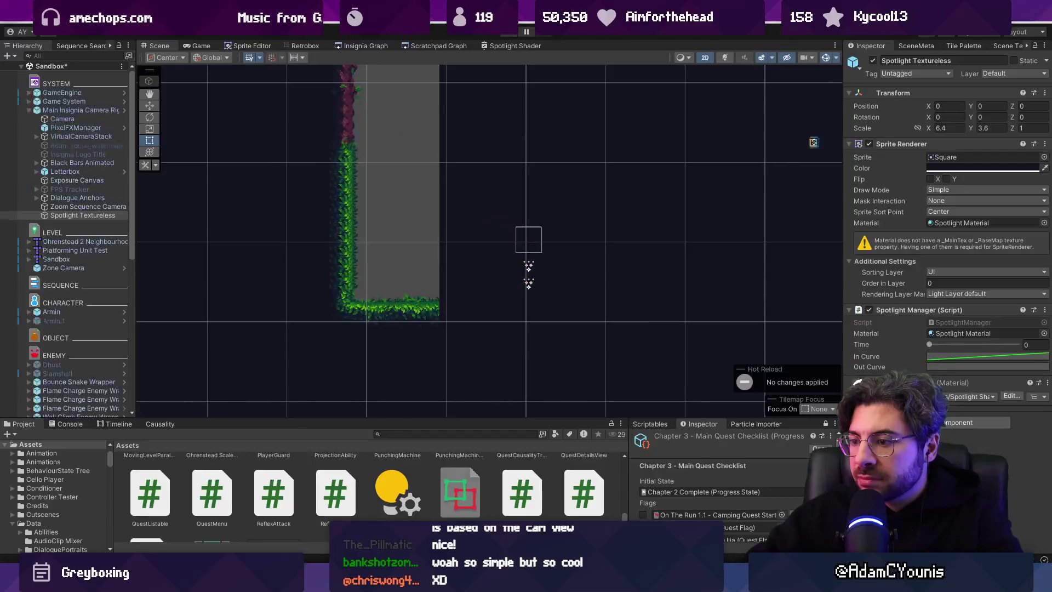
pyautogui.hotkey('alt', 'Tab')
pyautogui.hotkey('alt', 'Tab')
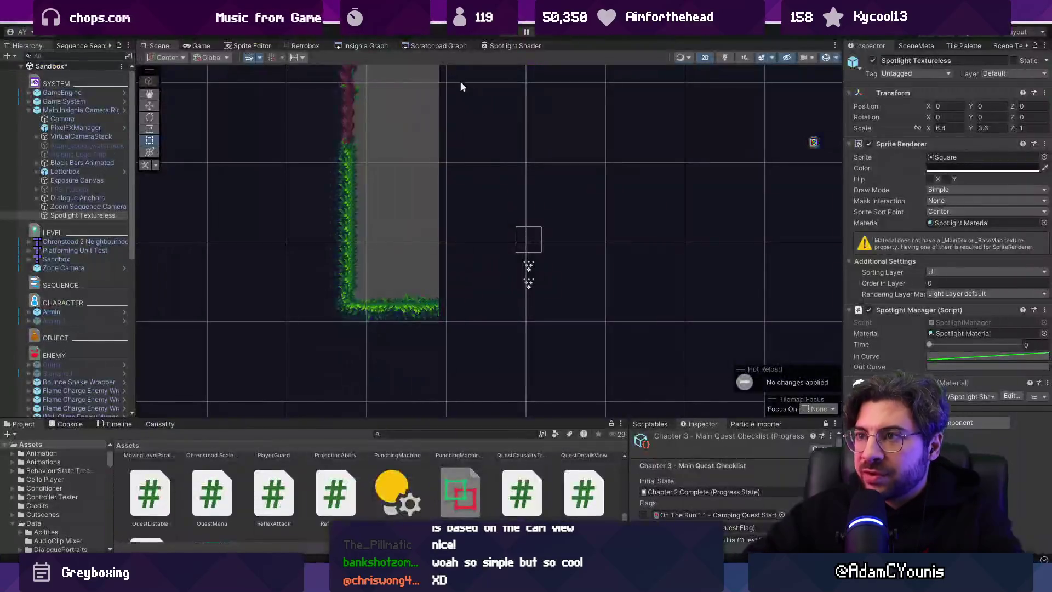
pyautogui.click(498, 45)
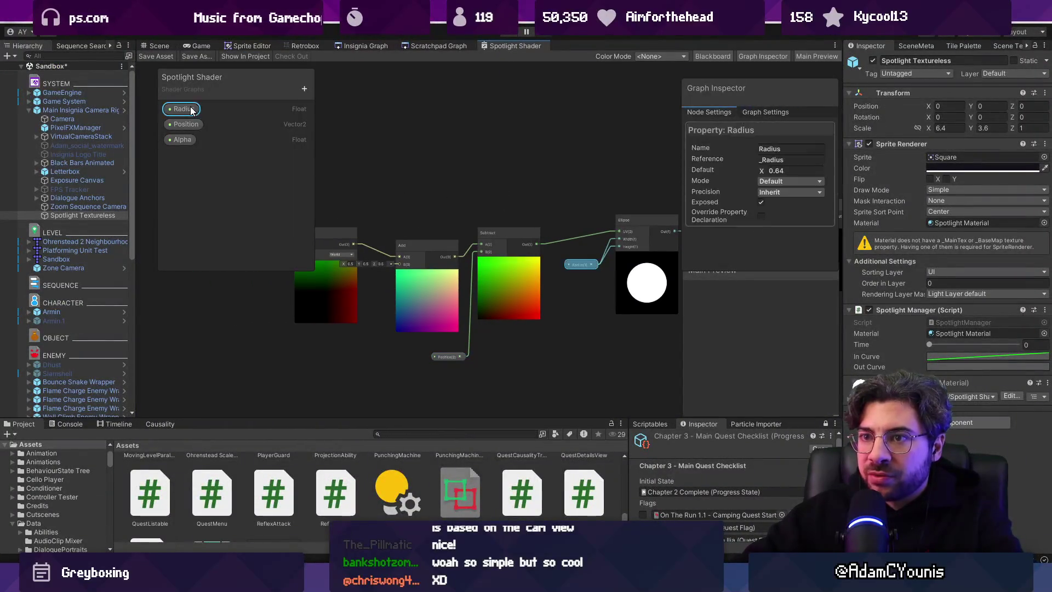
# - Confirm the Radius property's Reference is _Radius in the Graph Inspector
pyautogui.click(782, 161)
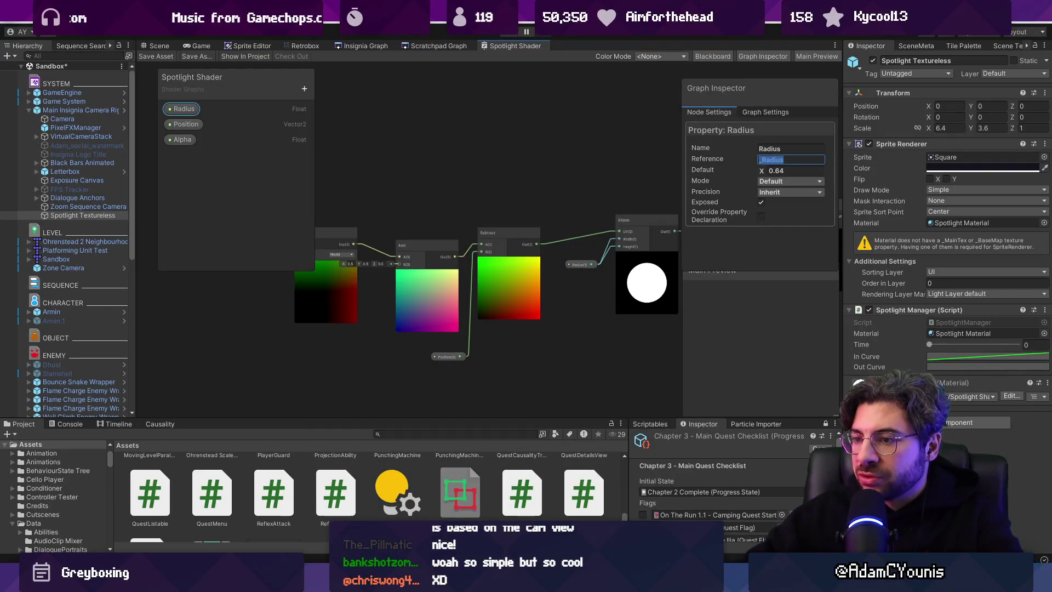
pyautogui.scroll(3, 586, 311)
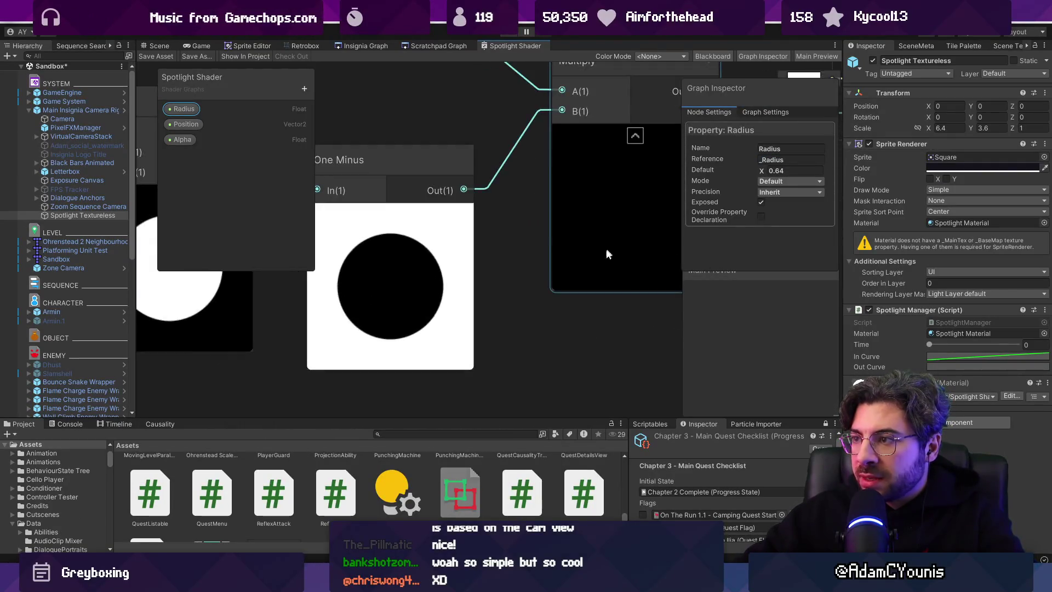
pyautogui.scroll(-4, 606, 248)
pyautogui.scroll(4, 560, 195)
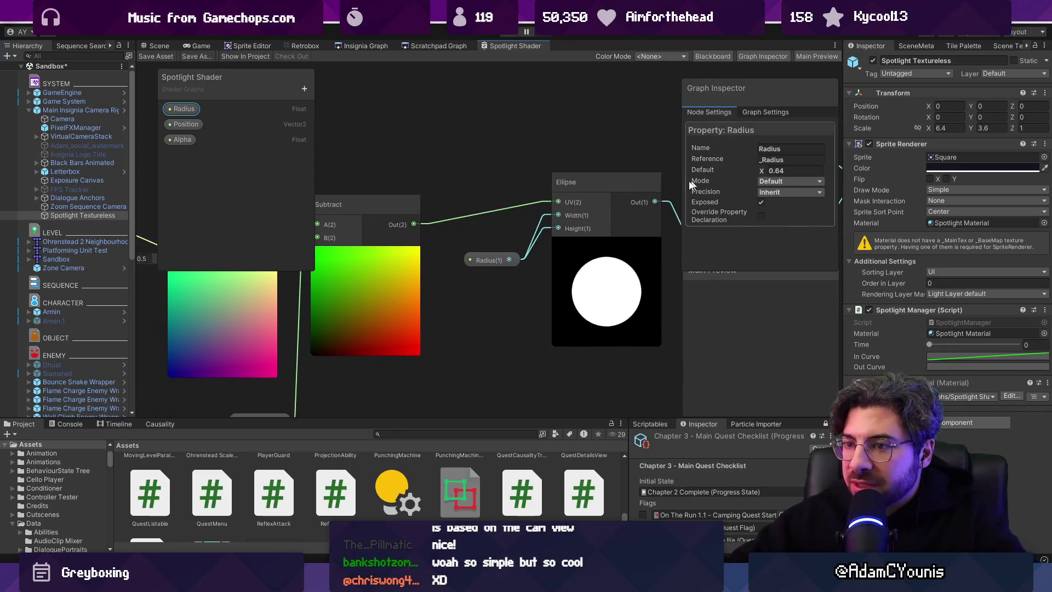
pyautogui.moveTo(488, 261); pyautogui.dragTo(492, 258)
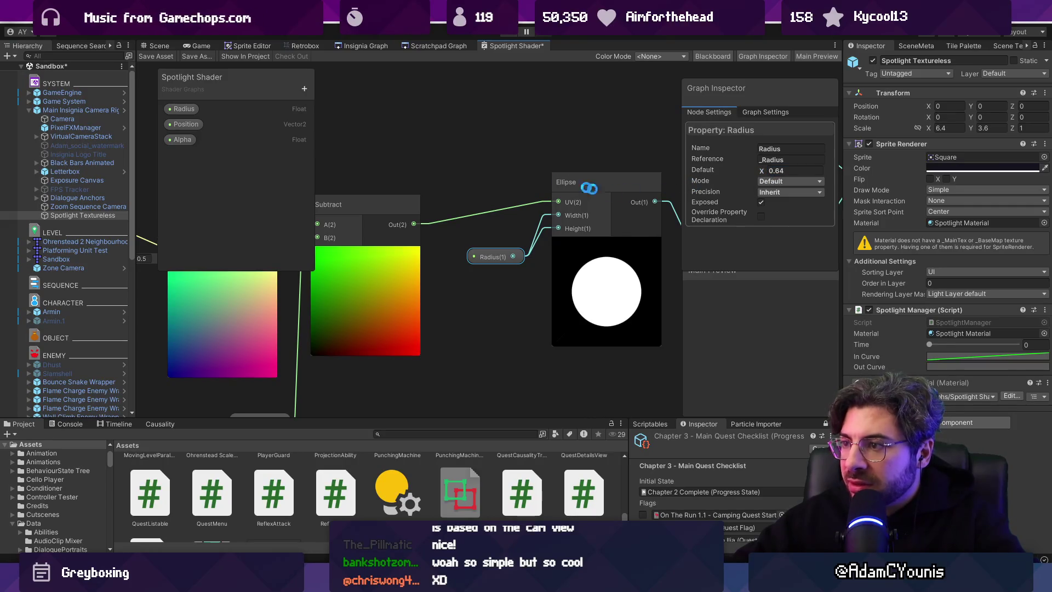
# - Back in the Scene view, locate the spotlight and open the SpotlightManager script
pyautogui.click(159, 45)
pyautogui.scroll(-2, 535, 226)
pyautogui.moveTo(606, 228); pyautogui.dragTo(449, 219)
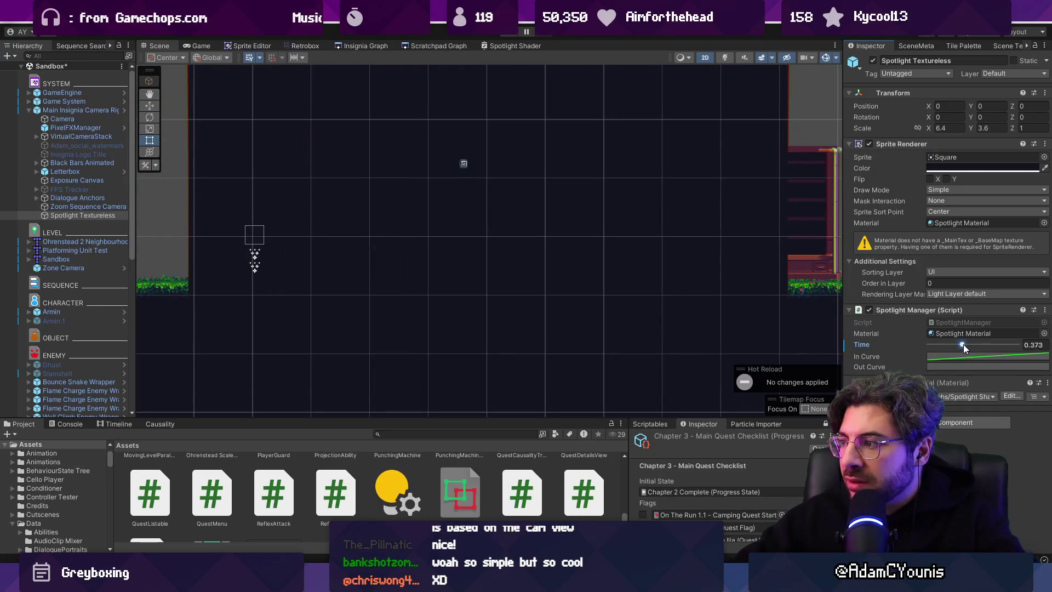
pyautogui.scroll(-2, 519, 225)
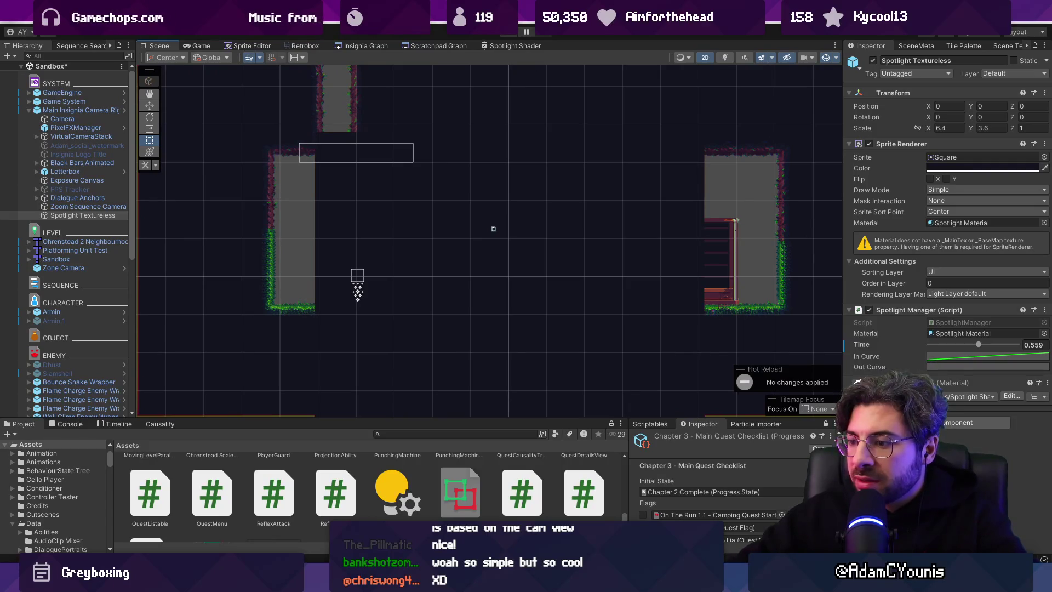
pyautogui.doubleClick(962, 322)
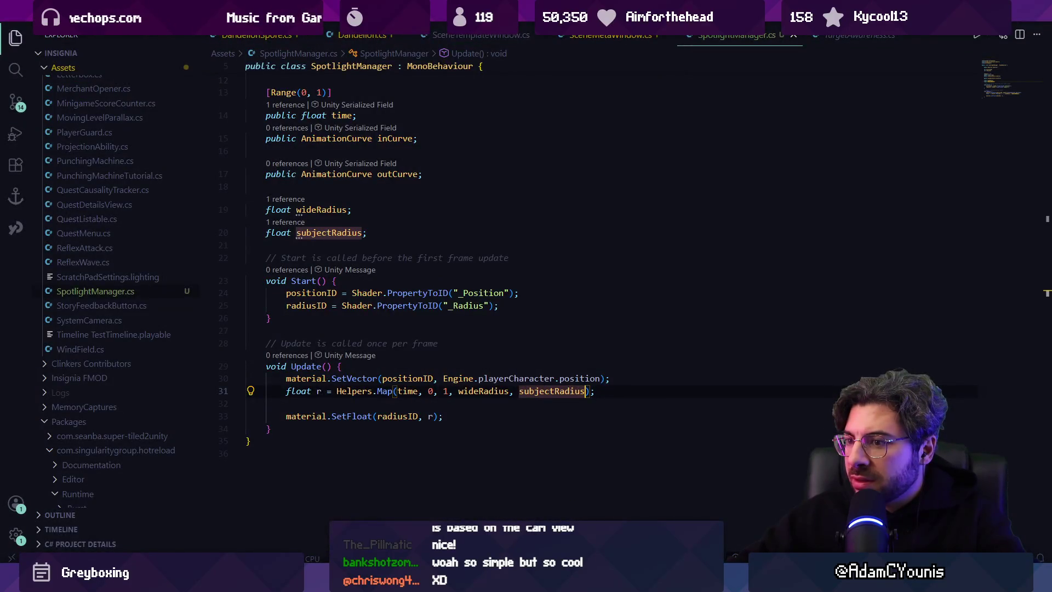
# - Change the Map call's first argument to inCurve.Evaluate(time), save, and return to Unity
pyautogui.click(413, 391)
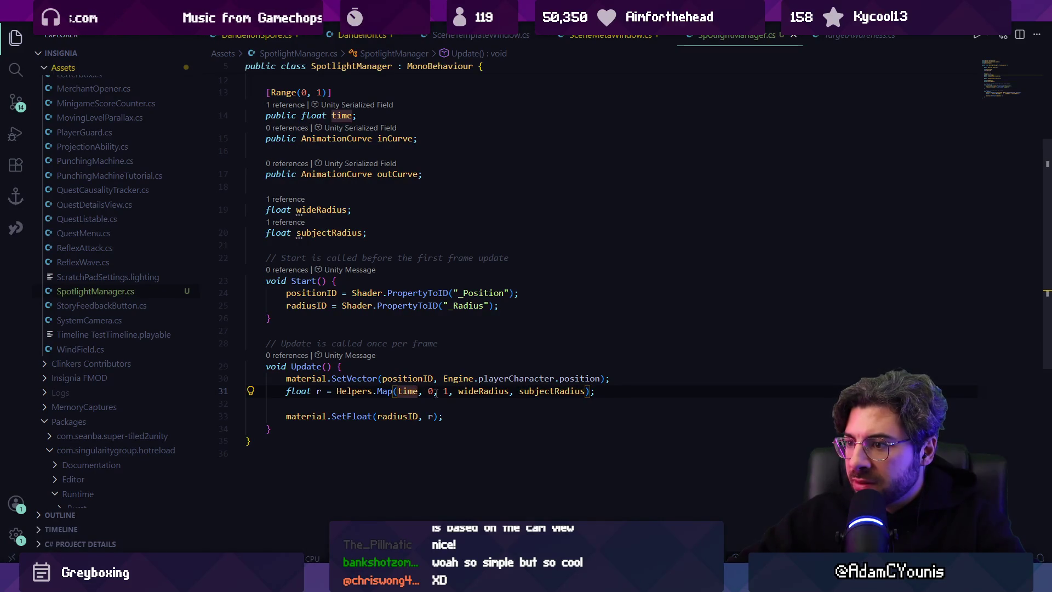
pyautogui.click(460, 391)
pyautogui.click(552, 391)
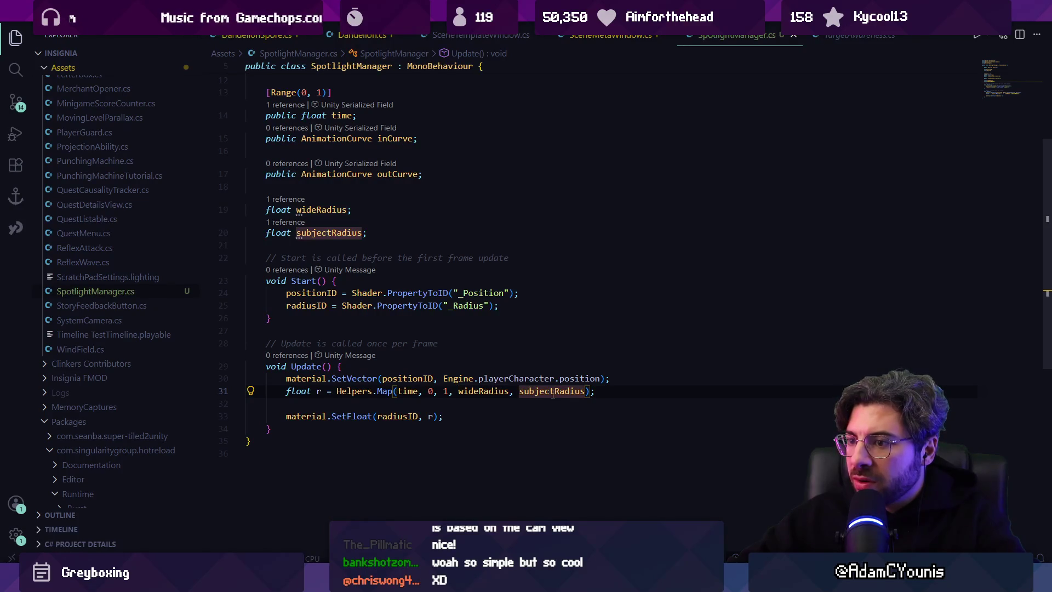
pyautogui.click(586, 391)
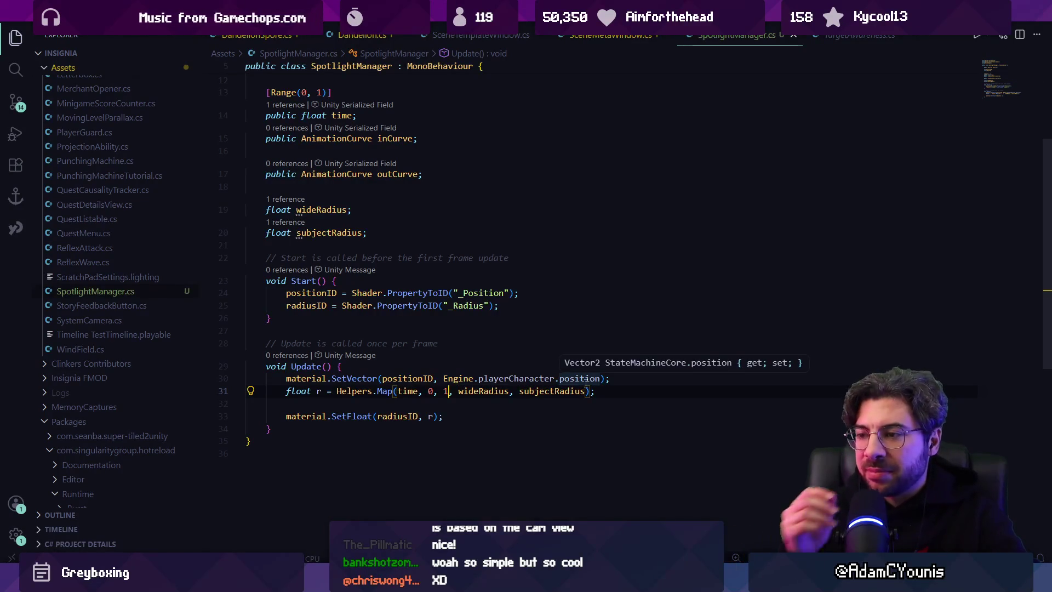
pyautogui.hotkey('ctrl', 'Left')
pyautogui.hotkey('ctrl', 'Left')
pyautogui.hotkey('ctrl', 'Left')
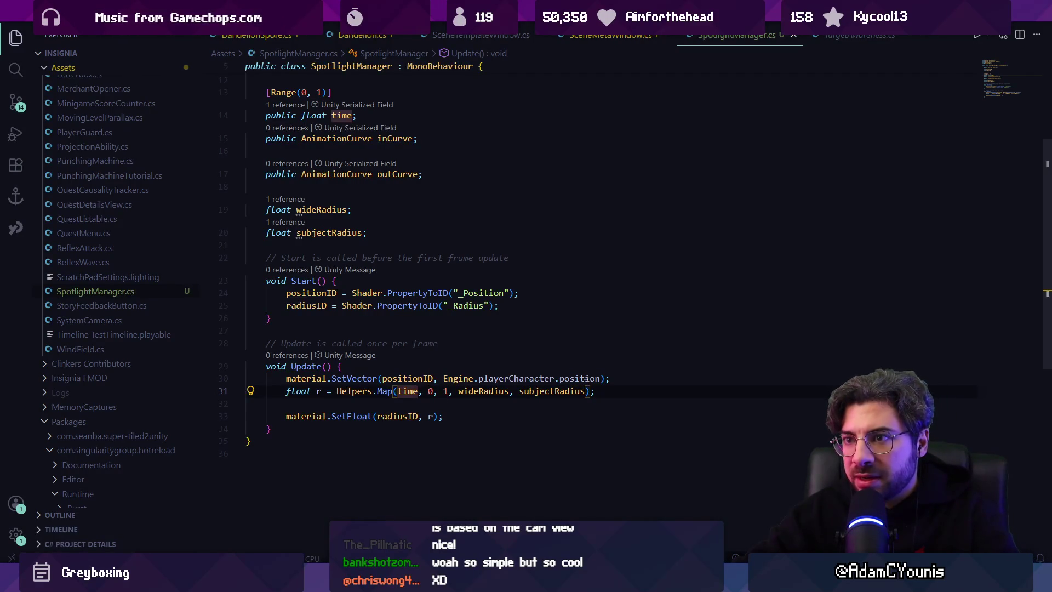
pyautogui.write('inCu')
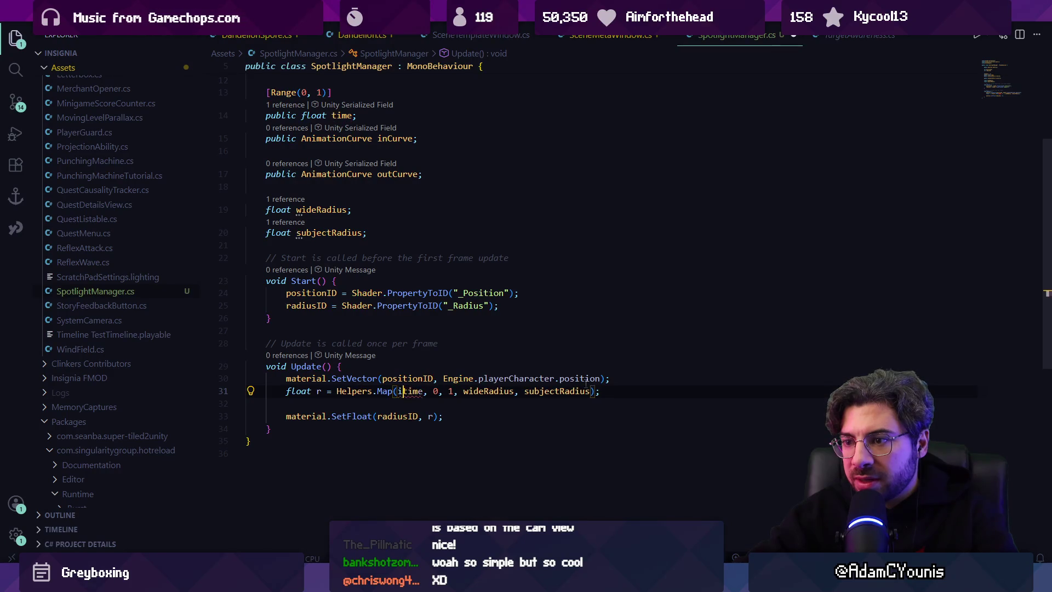
pyautogui.write('rve.Evaluate(')
pyautogui.hotkey('ctrl', 'Right')
pyautogui.write(')')
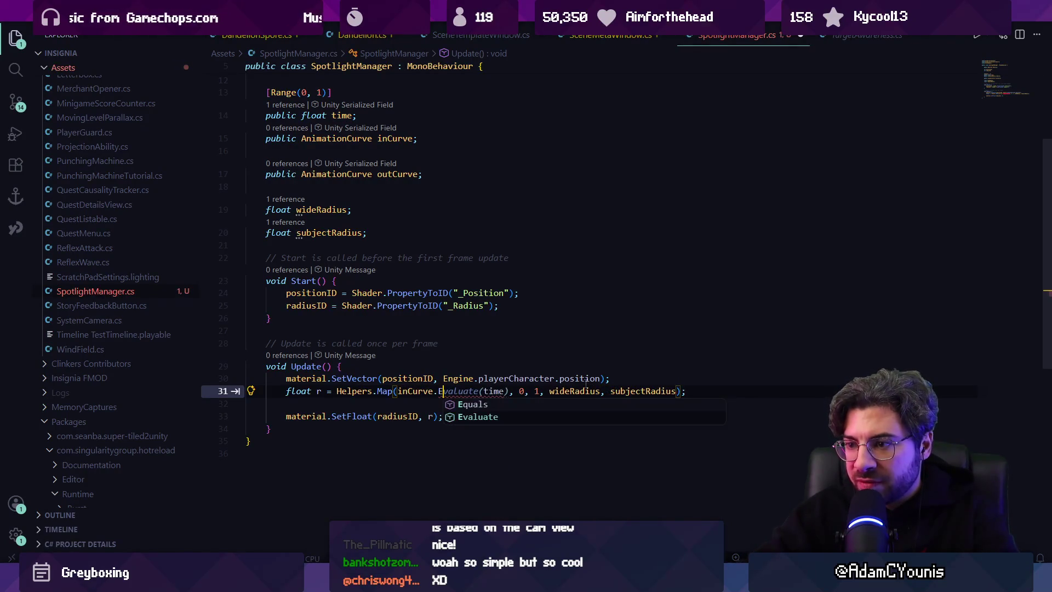
pyautogui.hotkey('ctrl', 's')
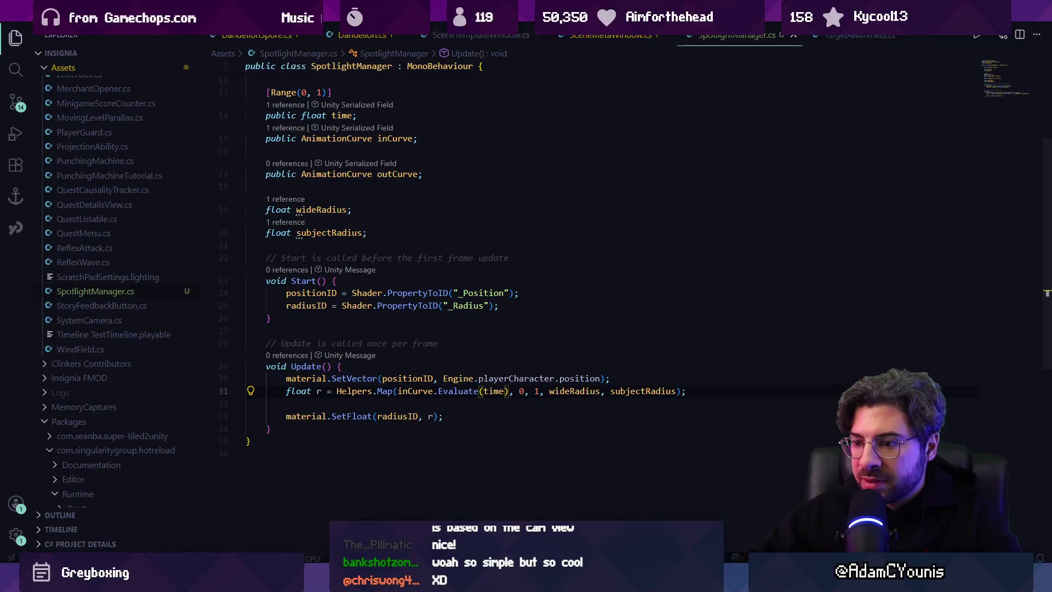
pyautogui.hotkey('alt', 'Tab')
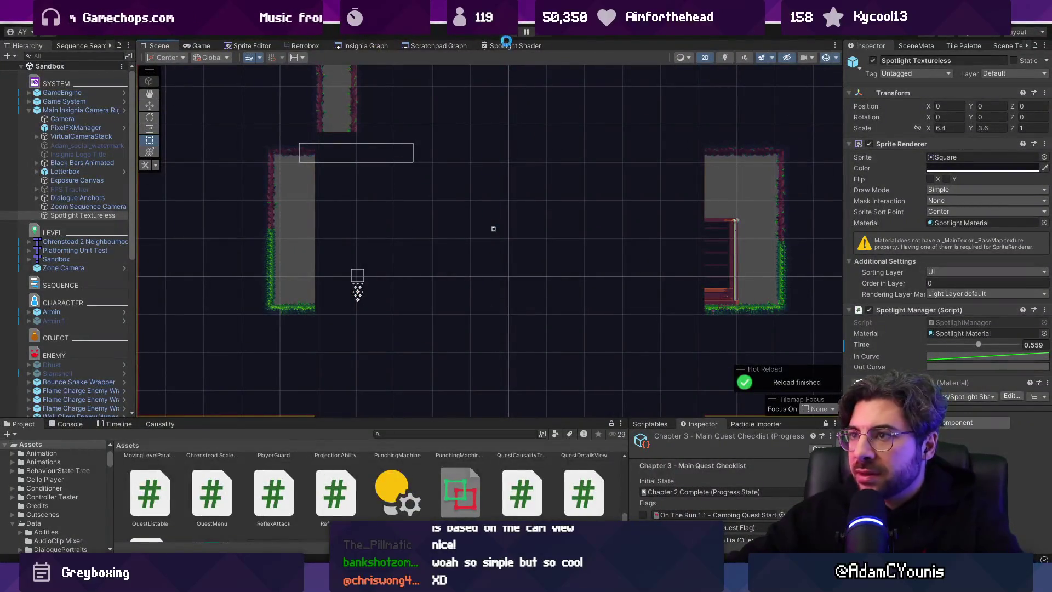
# - In play mode, lower Time to 0.491 and compare the Scene and Game views
pyautogui.click(508, 34)
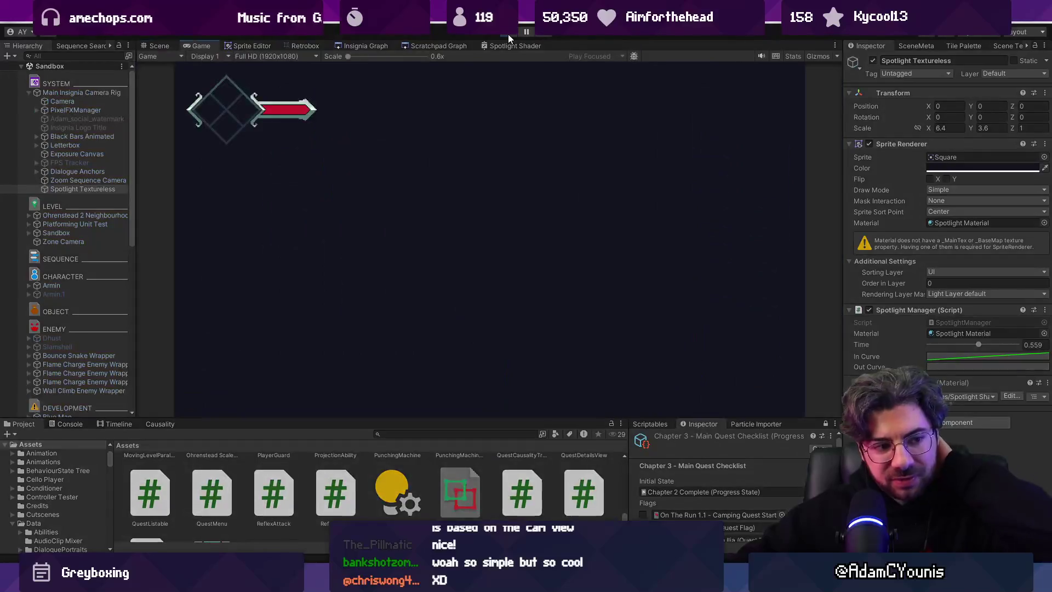
pyautogui.moveTo(978, 344); pyautogui.dragTo(954, 344)
pyautogui.click(160, 45)
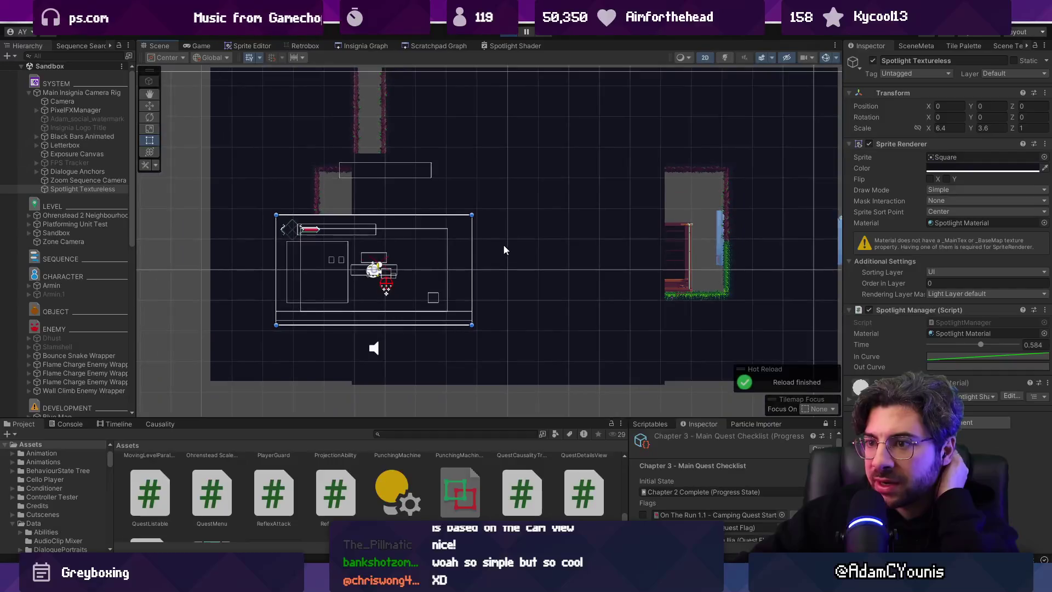
pyautogui.scroll(-1, 474, 257)
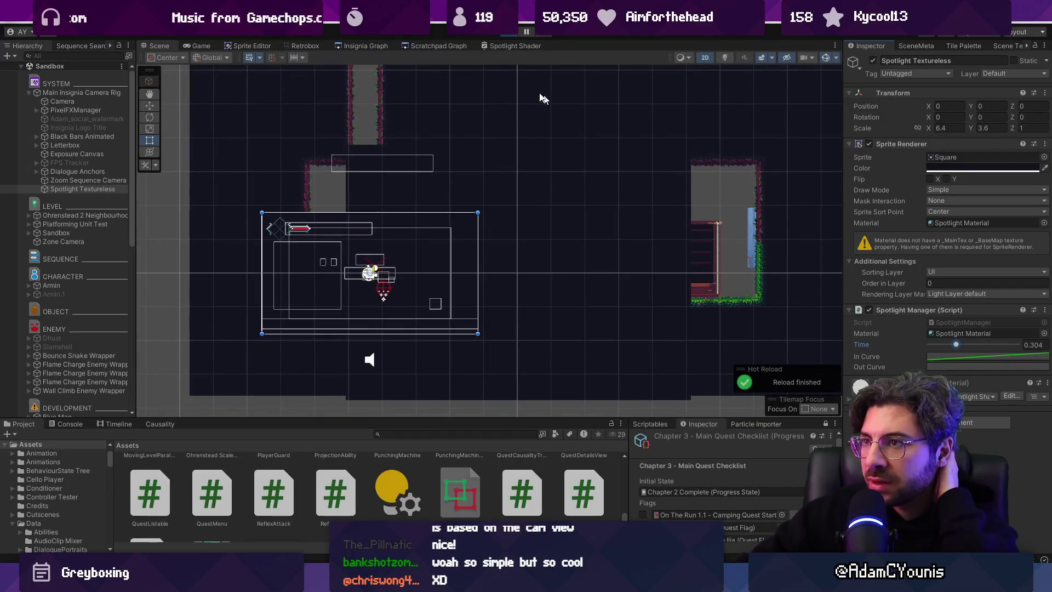
pyautogui.hotkey('ctrl', '2')
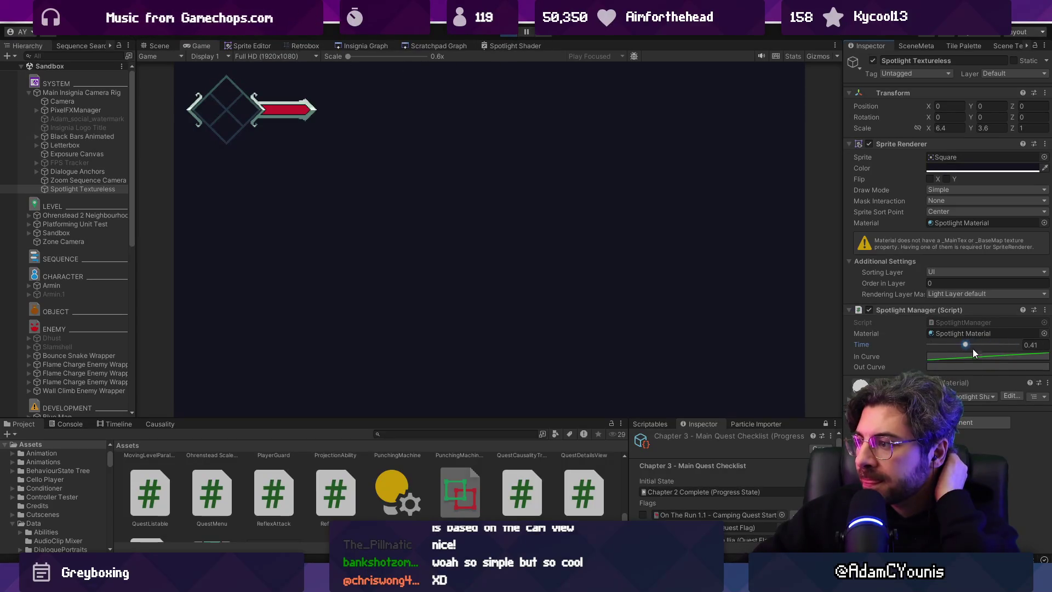
# - Check the In Curve is linear, adjust Time, and go back to the script
pyautogui.click(960, 356)
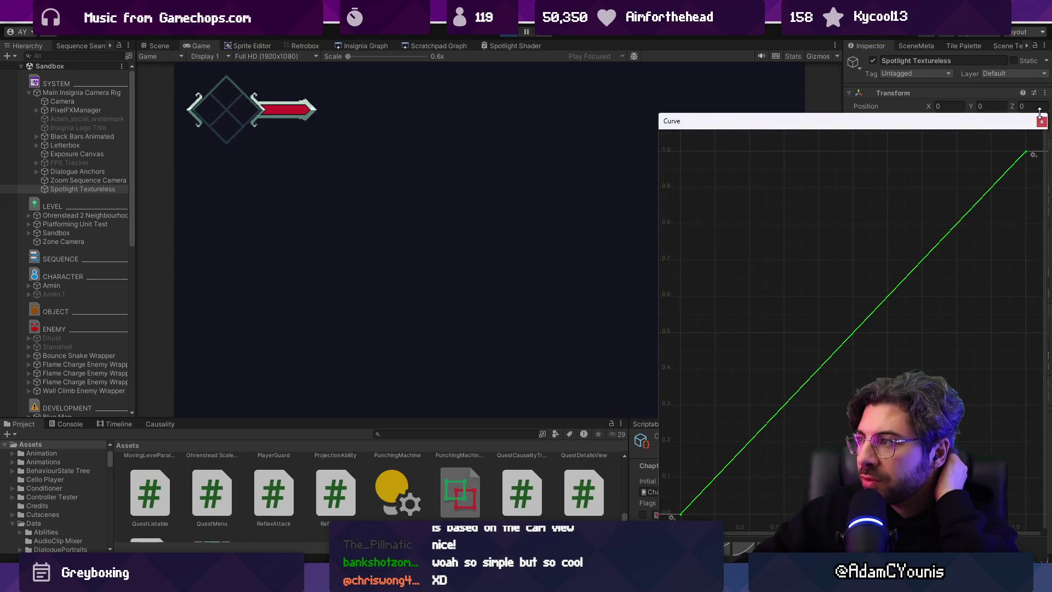
pyautogui.click(966, 349)
pyautogui.moveTo(965, 348); pyautogui.dragTo(973, 345)
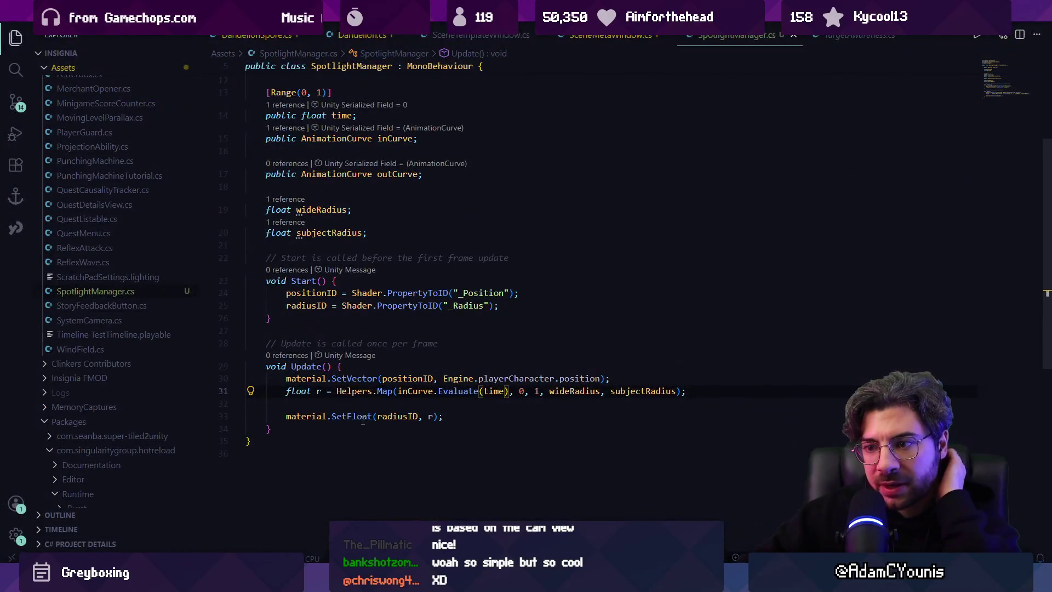
pyautogui.click(405, 416)
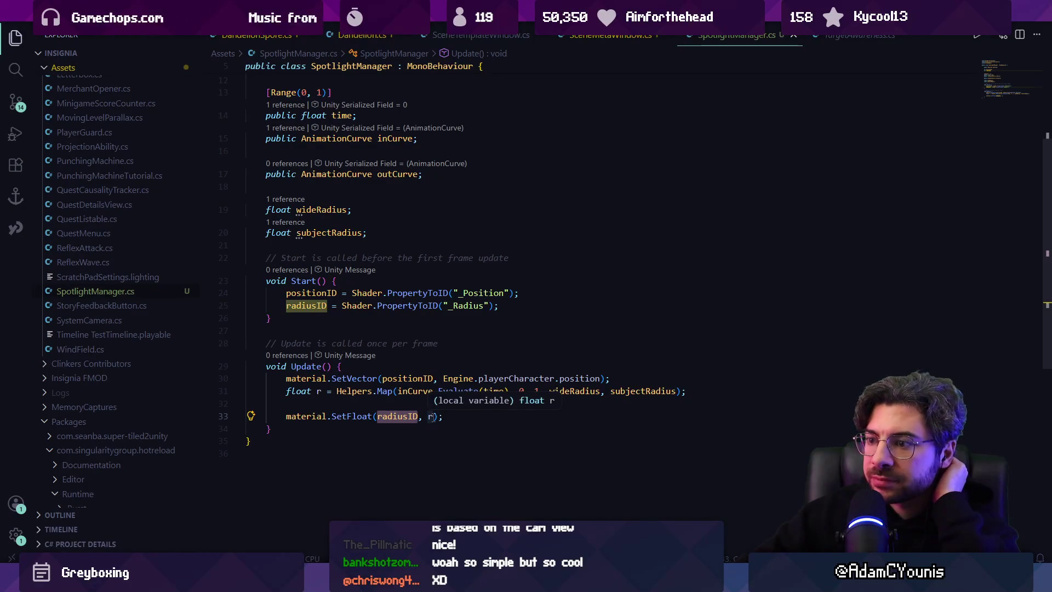
# - Add Debug.Log("time is " + time + " and radius is " + r) on line 32, save, and return to Unity
pyautogui.click(432, 417)
pyautogui.click(471, 404)
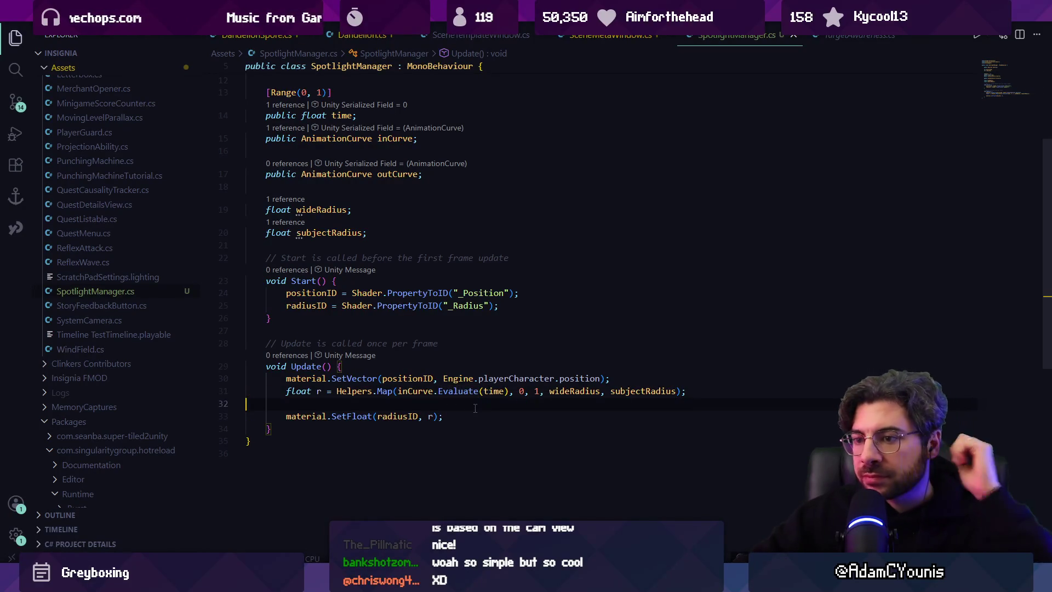
pyautogui.write('dE')
pyautogui.press('BackSpace')
pyautogui.press('BackSpace')
pyautogui.press('BackSpace')
pyautogui.press('BackSpace')
pyautogui.press('BackSpace')
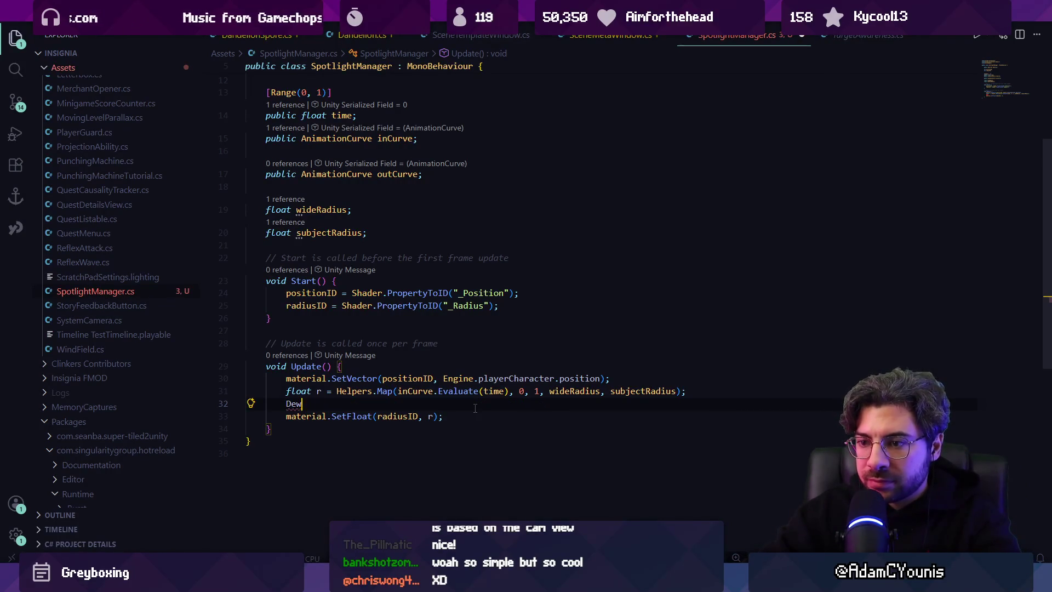
pyautogui.write('g')
pyautogui.hotkey('ctrl', 's')
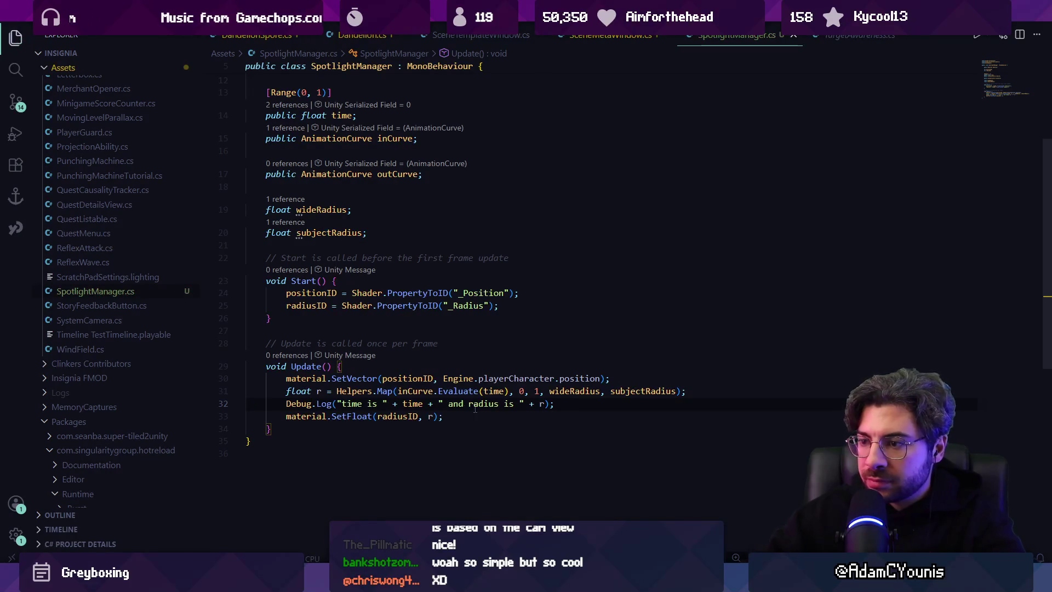
pyautogui.hotkey('alt', 'Tab')
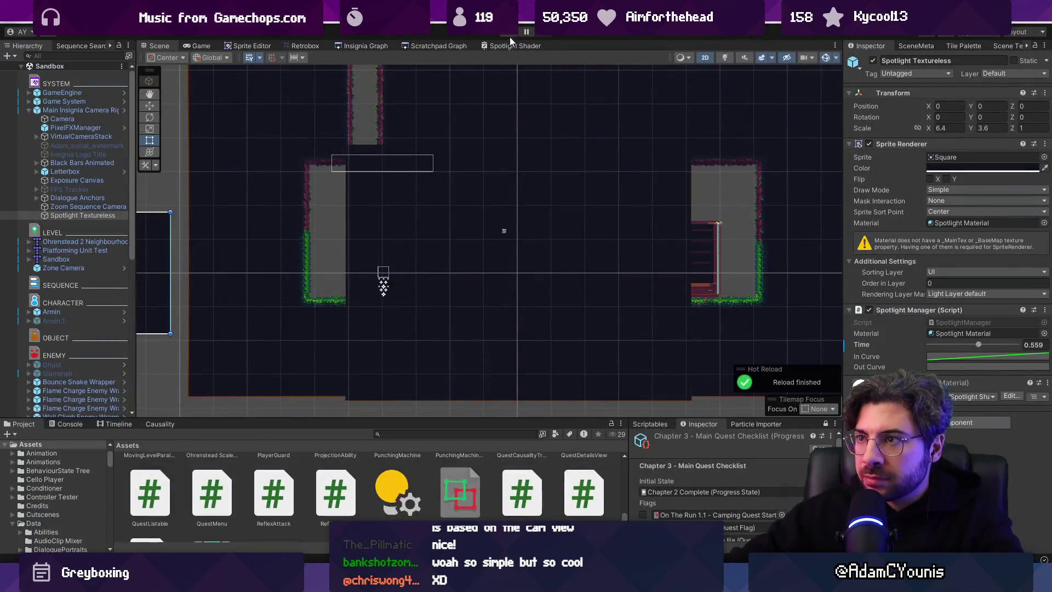
# - Play with the Console open, drag Time to 0.472, and see radius logged as 0
pyautogui.hotkey('ctrl', 'p')
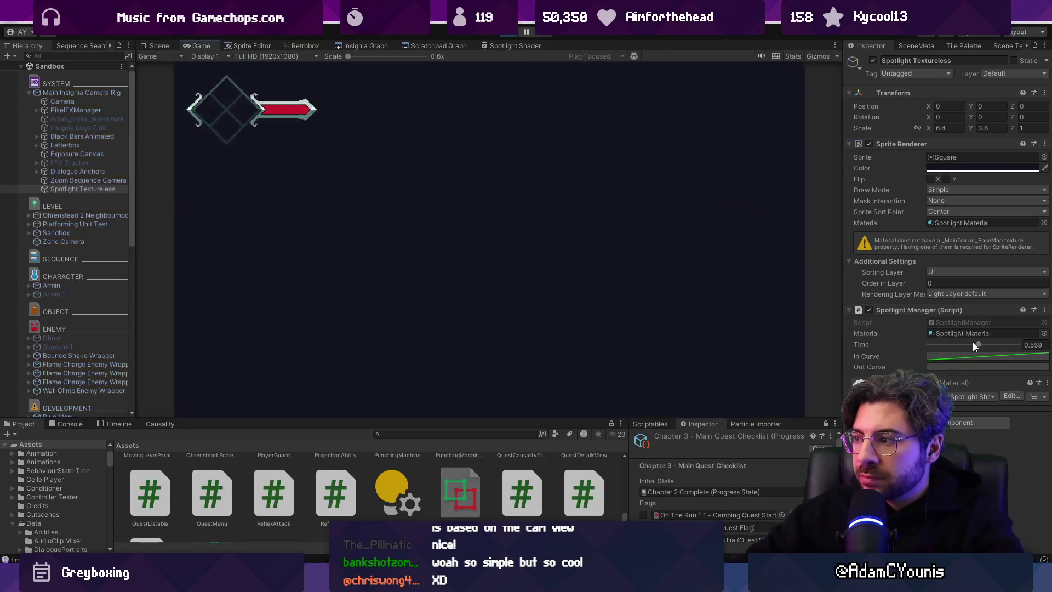
pyautogui.hotkey('ctrl', 'shift', 'c')
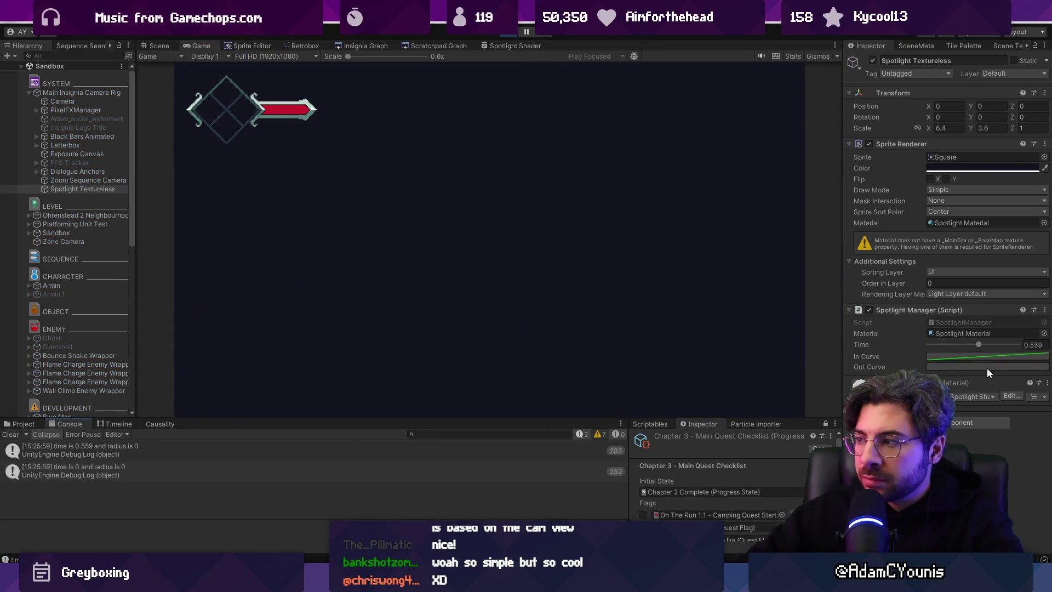
pyautogui.moveTo(980, 344)
pyautogui.mouseDown()
pyautogui.moveTo(931, 344)
pyautogui.moveTo(1005, 343)
pyautogui.moveTo(953, 344)
pyautogui.mouseUp()
pyautogui.hotkey('ctrl', 'p')
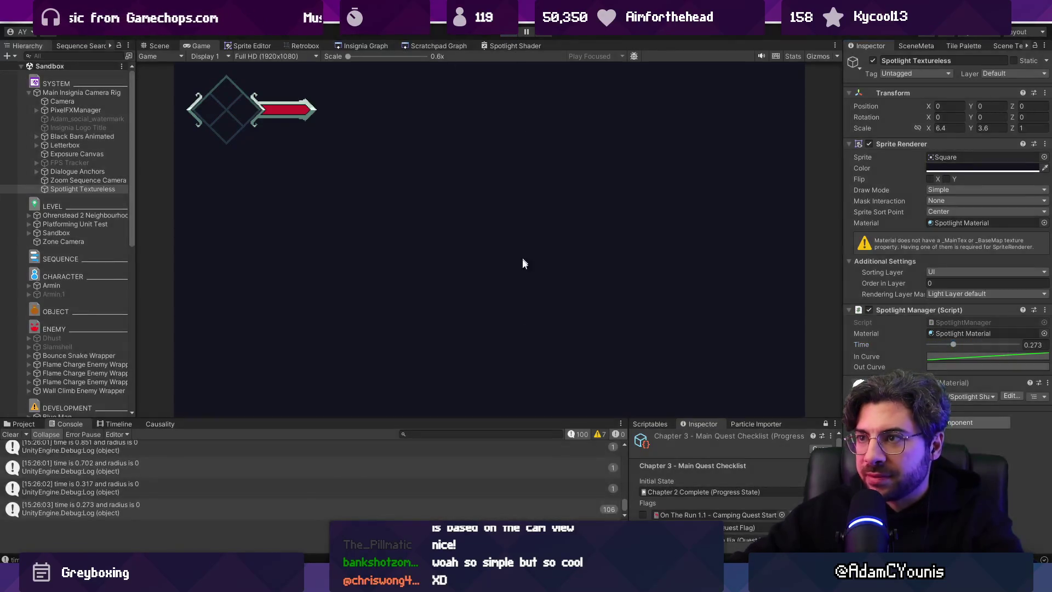
pyautogui.hotkey('alt', 'Tab')
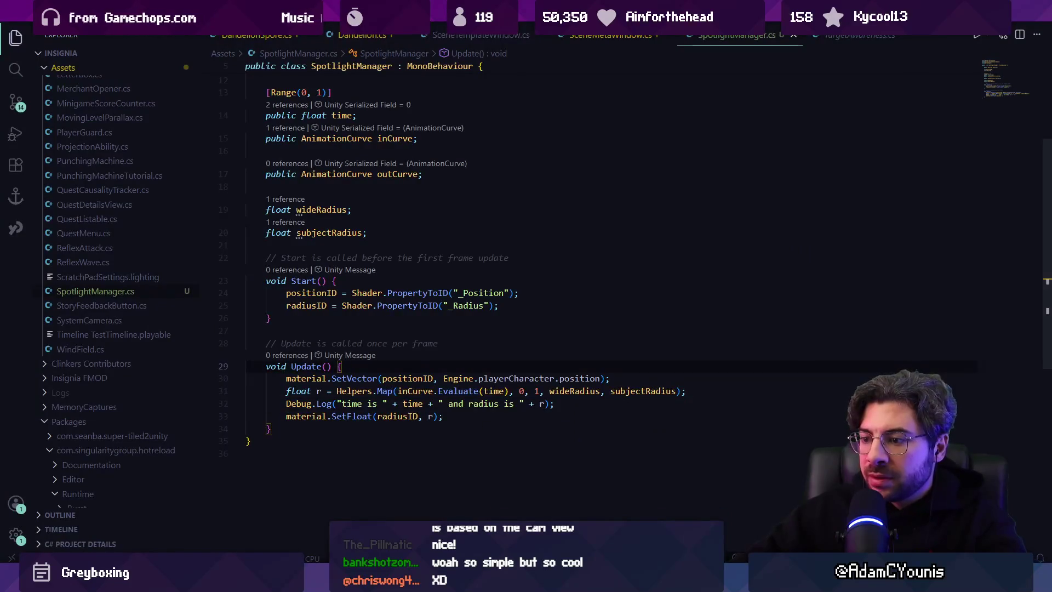
pyautogui.hotkey('alt', 'Tab')
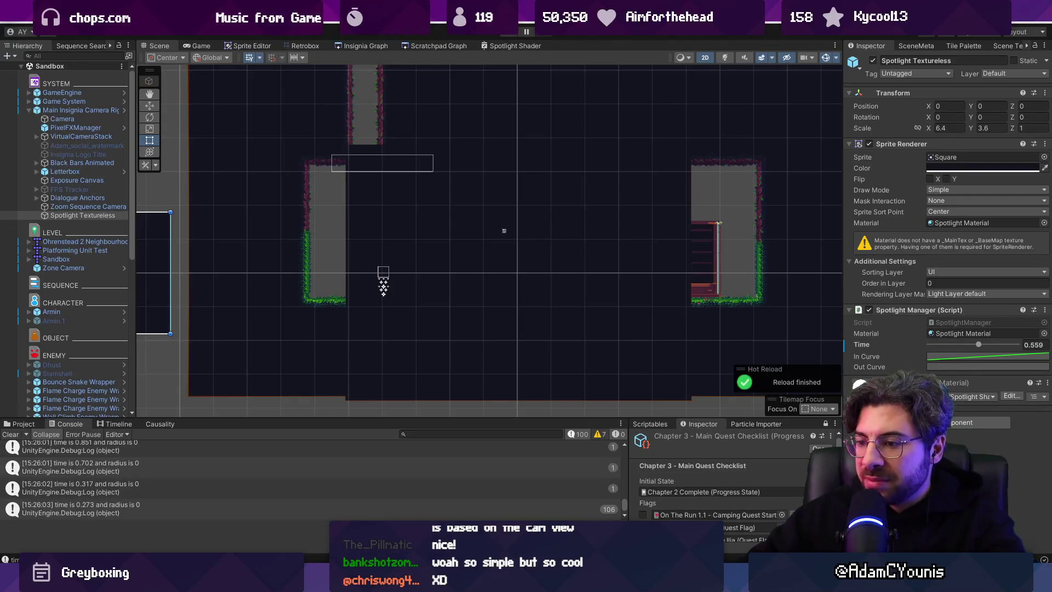
pyautogui.hotkey('alt', 'Tab')
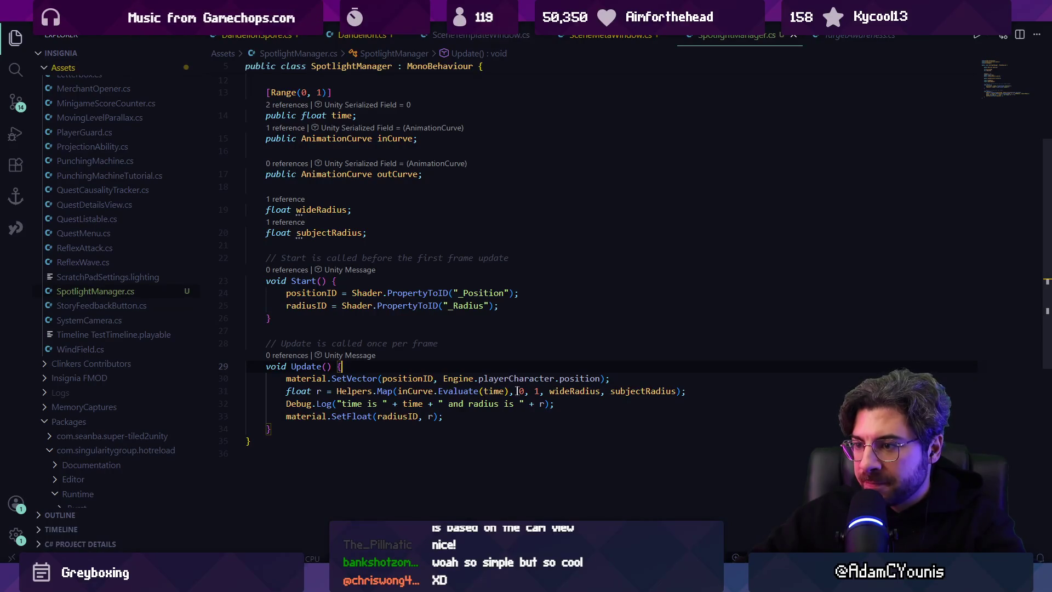
# - Initialise the wideRadius field on line 19 to 5
pyautogui.click(549, 390)
pyautogui.click(641, 390)
pyautogui.click(349, 209)
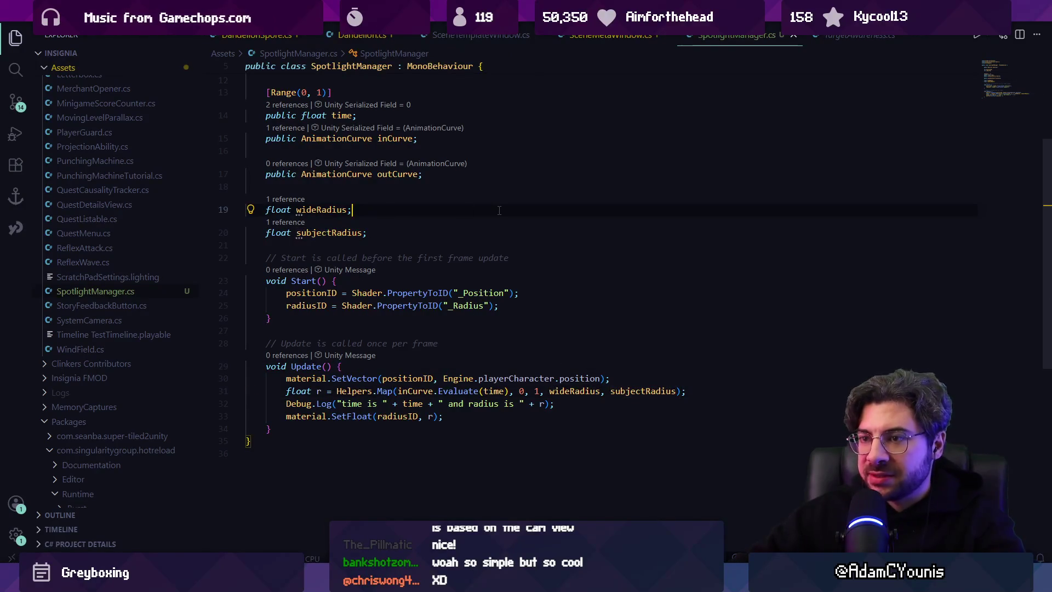
pyautogui.write('= 5')
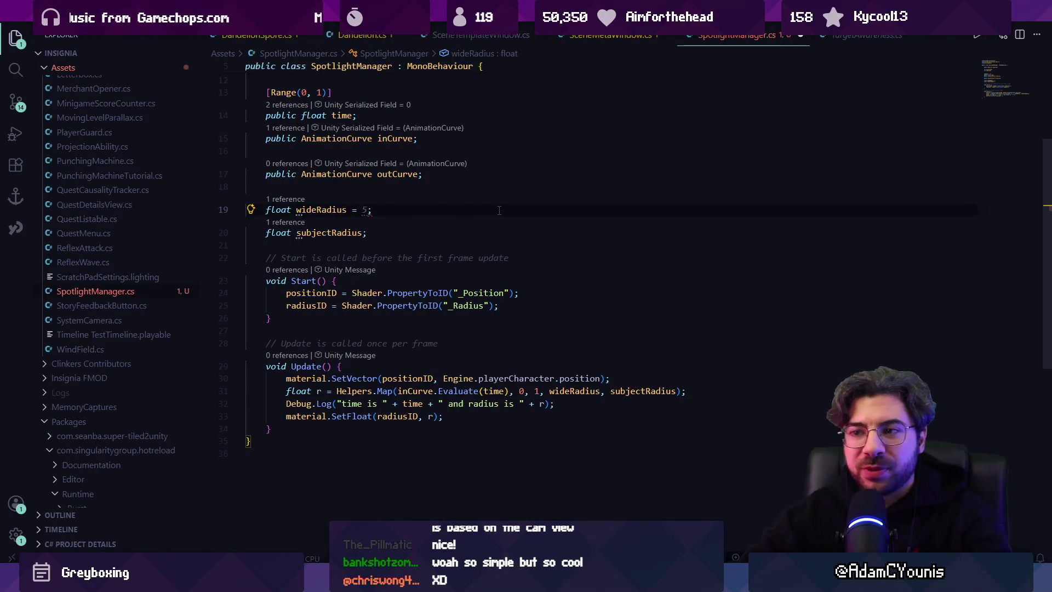
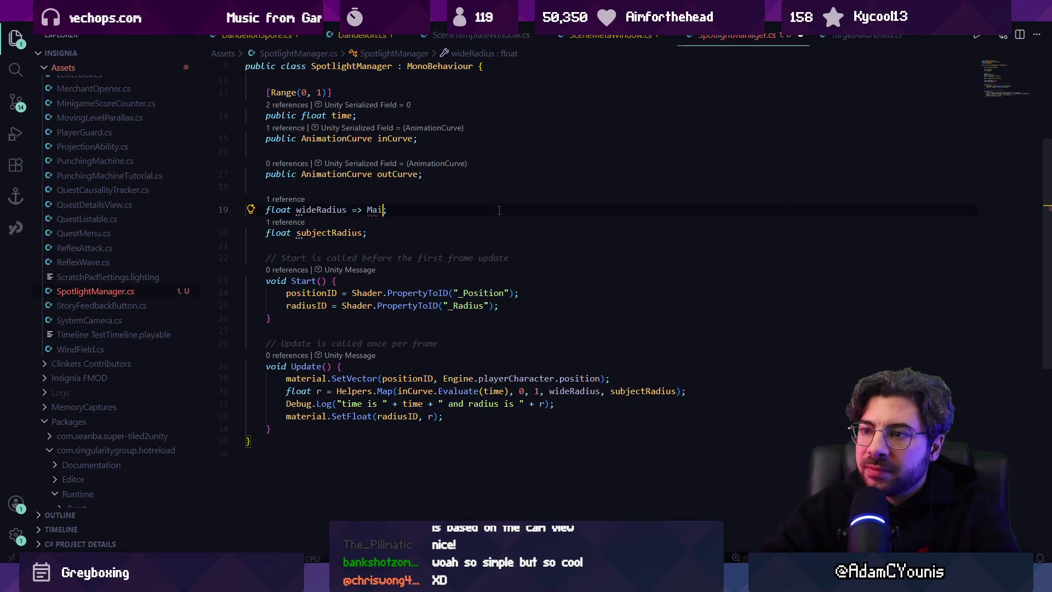
# - Begin wideRadius as 'Engine.activeCamera.' without the orthographicSize * 2 completion, and open the file finder
pyautogui.press('BackSpace')
pyautogui.press('BackSpace')
pyautogui.write('E')
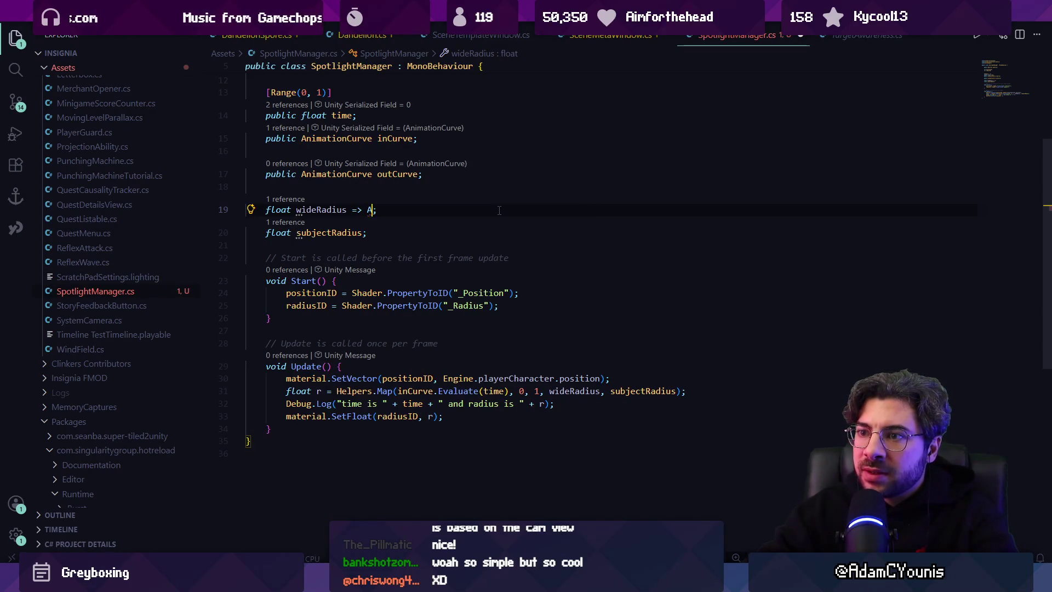
pyautogui.press('Tab')
pyautogui.write('.')
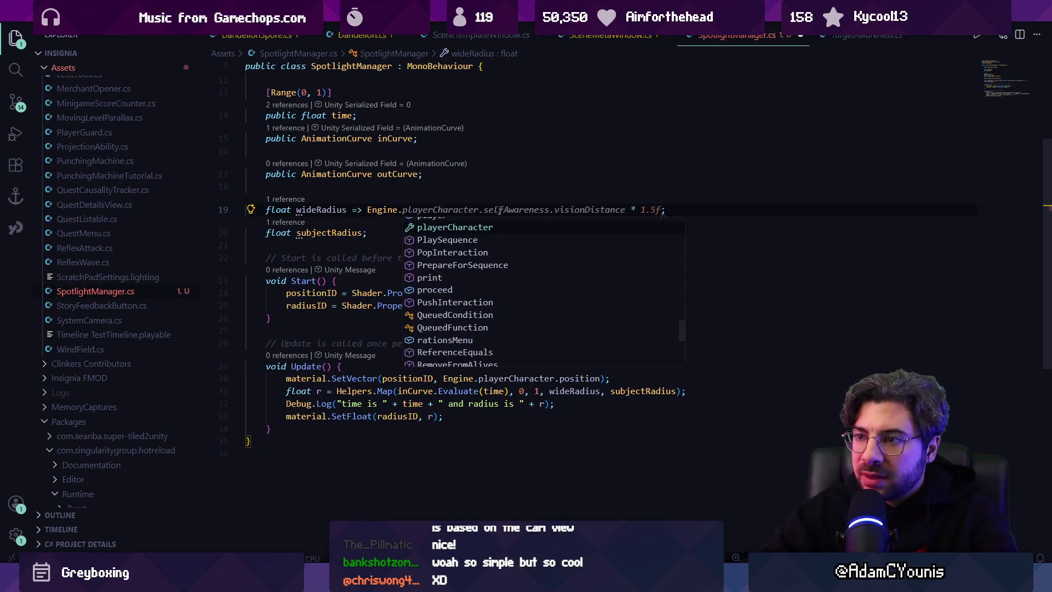
pyautogui.press('Escape')
pyautogui.write('actgive')
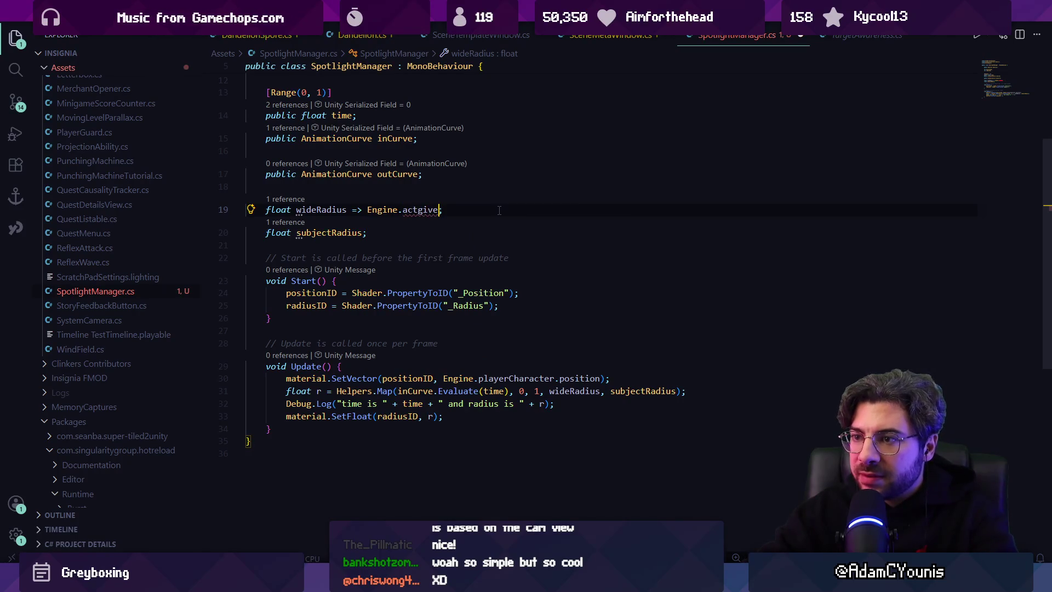
pyautogui.write('a.siz')
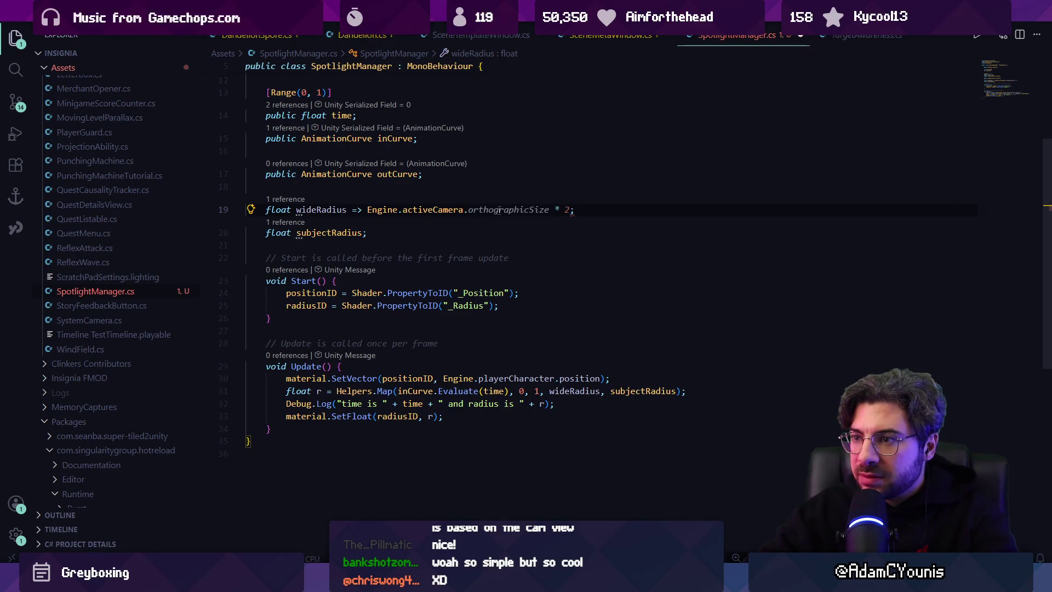
pyautogui.press('Tab')
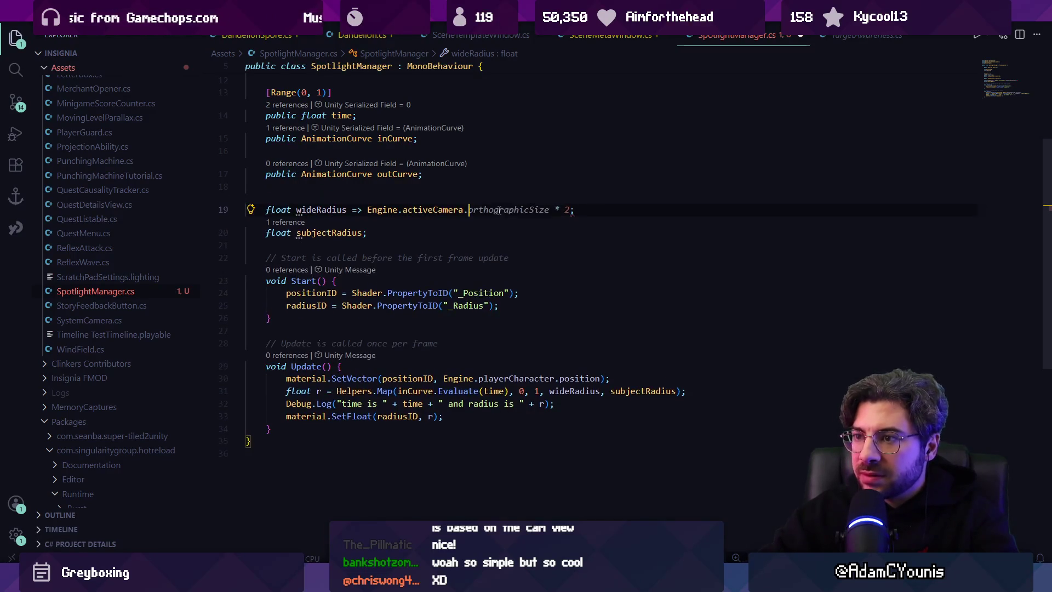
pyautogui.hotkey('ctrl', 'z')
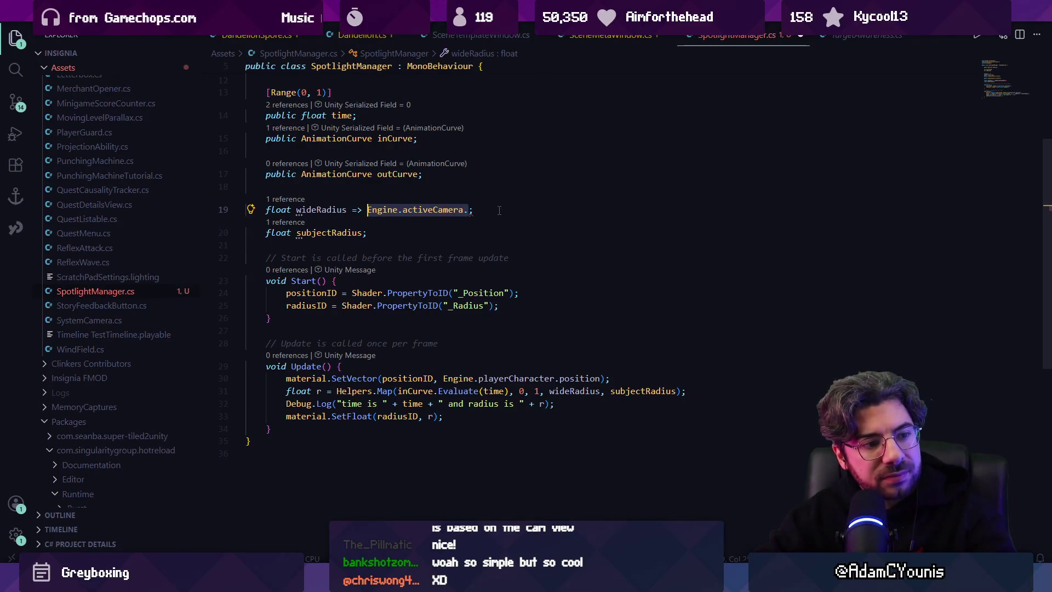
pyautogui.hotkey('ctrl', 'p')
# - Look up sceneOrthoSize in VirtualCamera.cs by searching 'size', then return to SpotlightManager.cs
pyautogui.write('virtualcam')
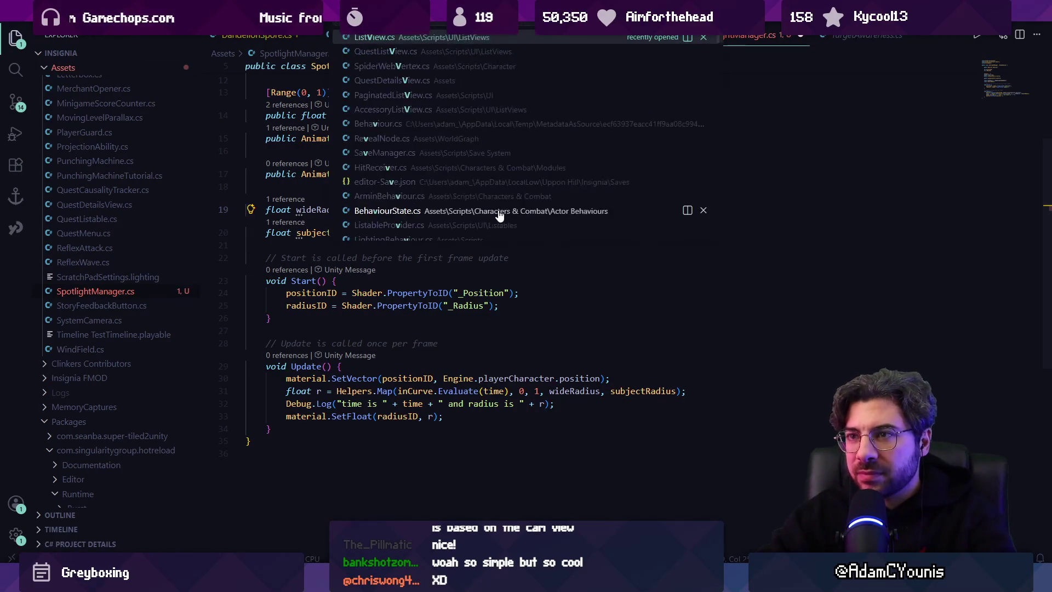
pyautogui.press('Return')
pyautogui.hotkey('ctrl', 'f')
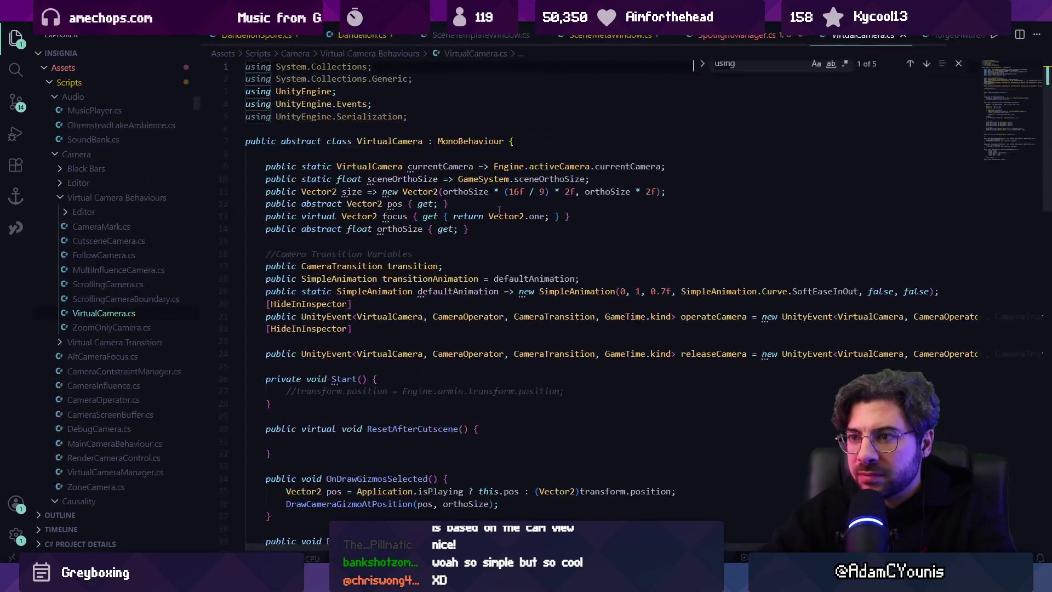
pyautogui.write('size')
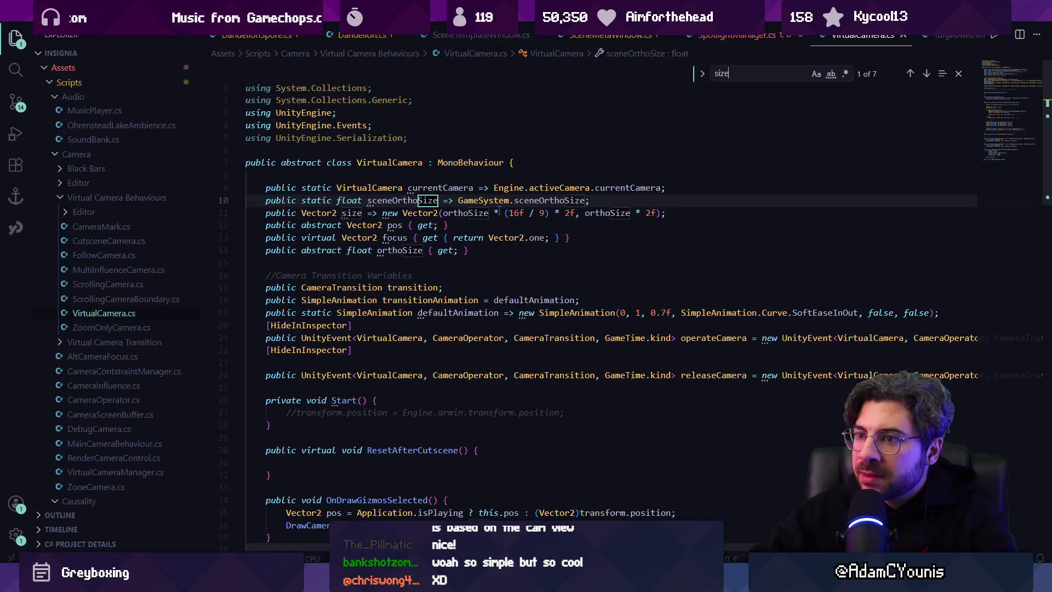
pyautogui.press('Escape')
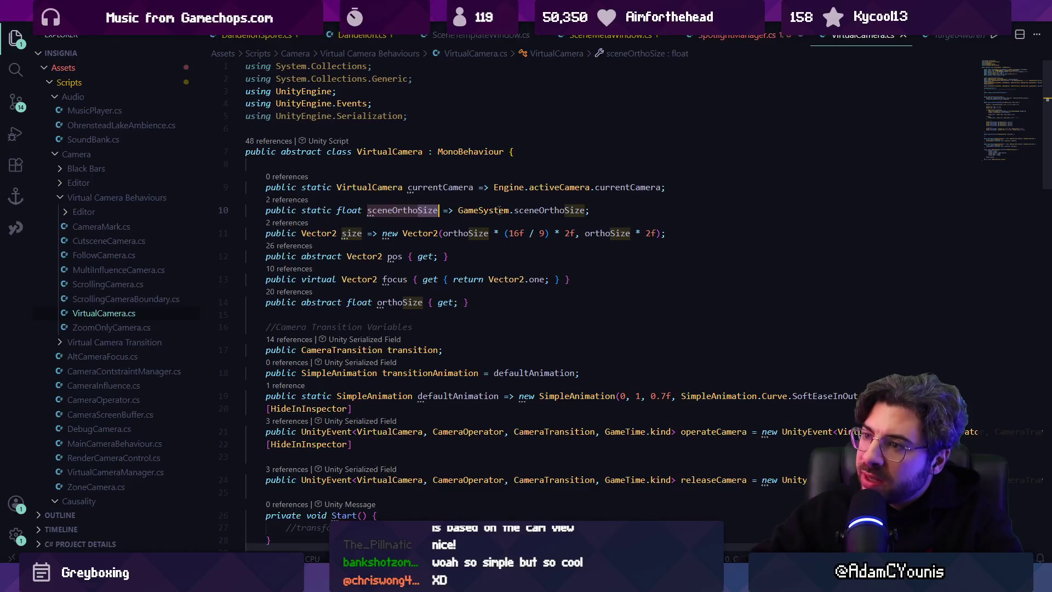
pyautogui.hotkey('alt', 'Left')
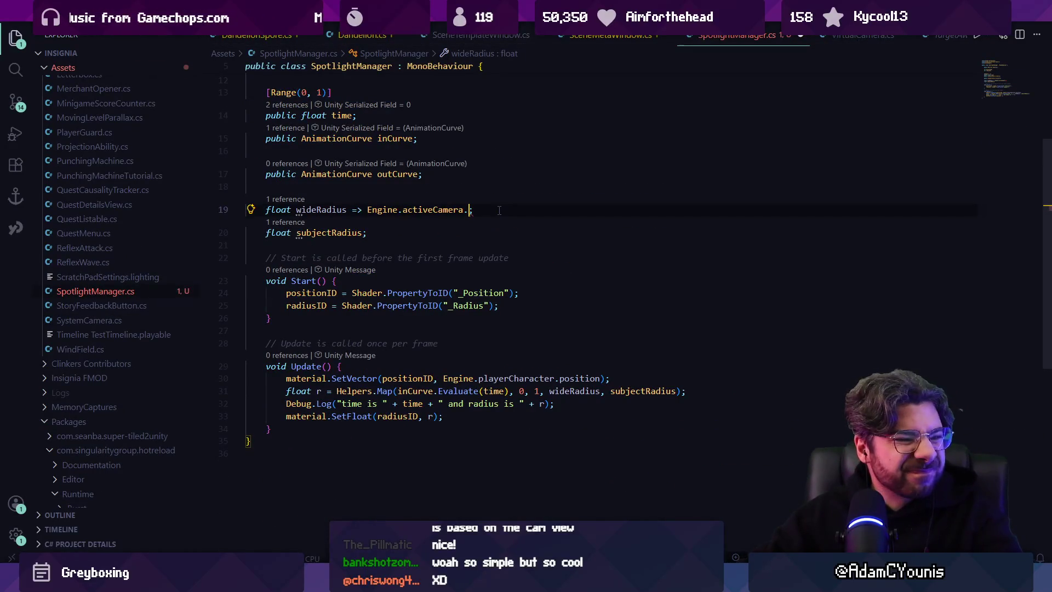
# - Replace the camera expression on line 19 so wideRadius is 5f
pyautogui.hotkey('shift', 'alt', 'Right')
pyautogui.hotkey('shift', 'alt', 'Right')
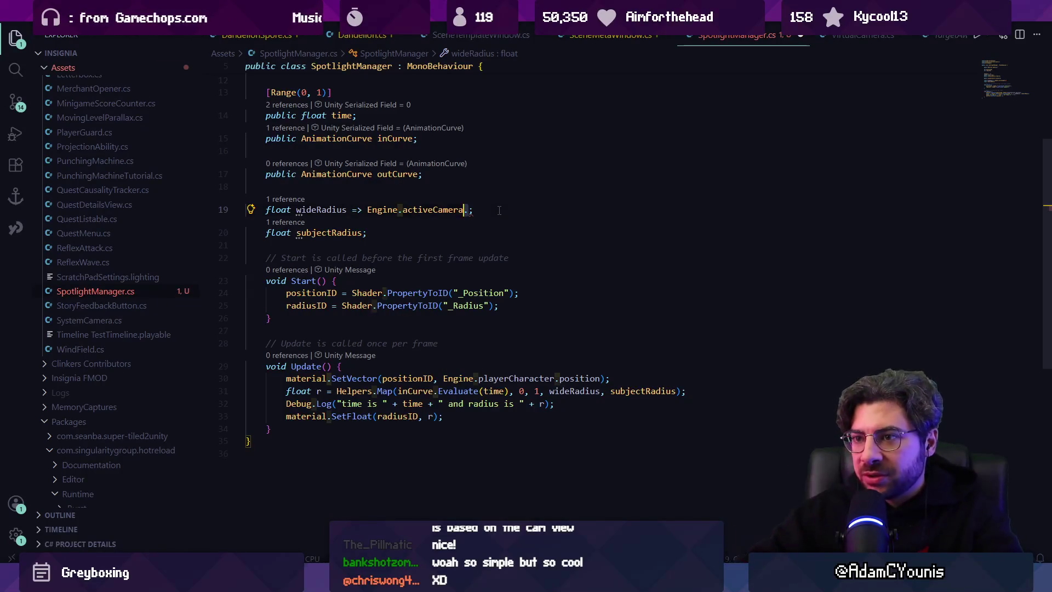
pyautogui.press('BackSpace')
pyautogui.press('BackSpace')
pyautogui.press('BackSpace')
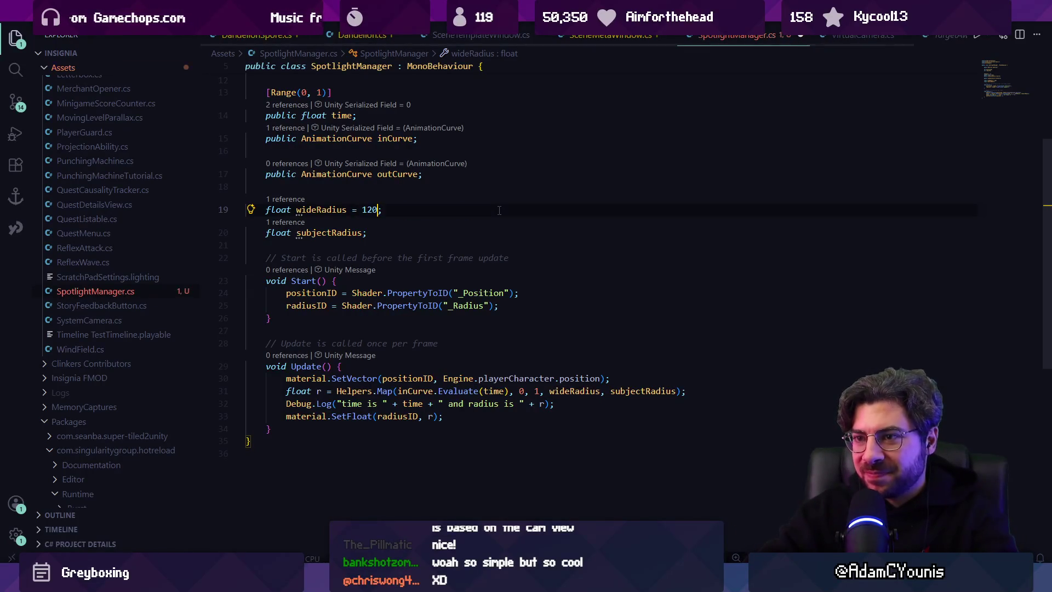
pyautogui.write('0')
pyautogui.hotkey('ctrl', 's')
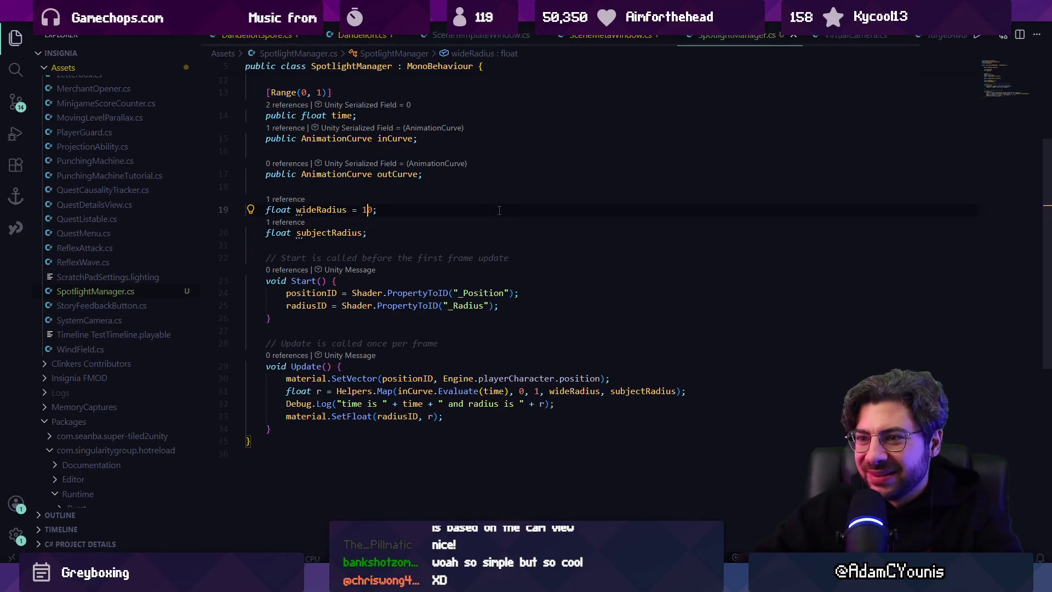
pyautogui.press('BackSpace')
pyautogui.press('BackSpace')
pyautogui.write('5f')
# - Assign subjectRadius a value of 0.64f on the next line
pyautogui.press('Down')
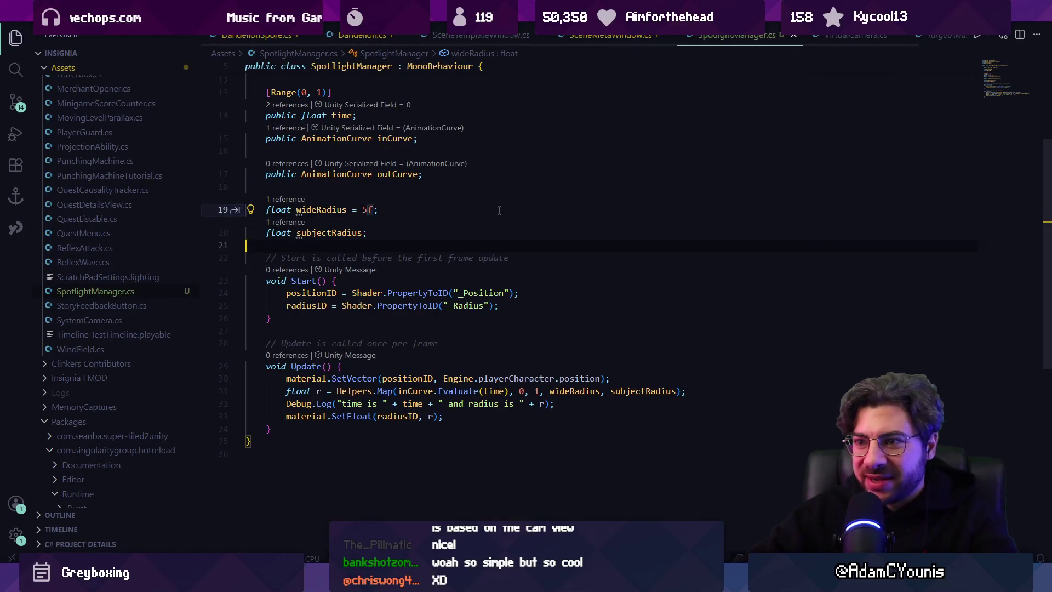
pyautogui.press('Down')
pyautogui.press('Left')
pyautogui.write('= 0.32')
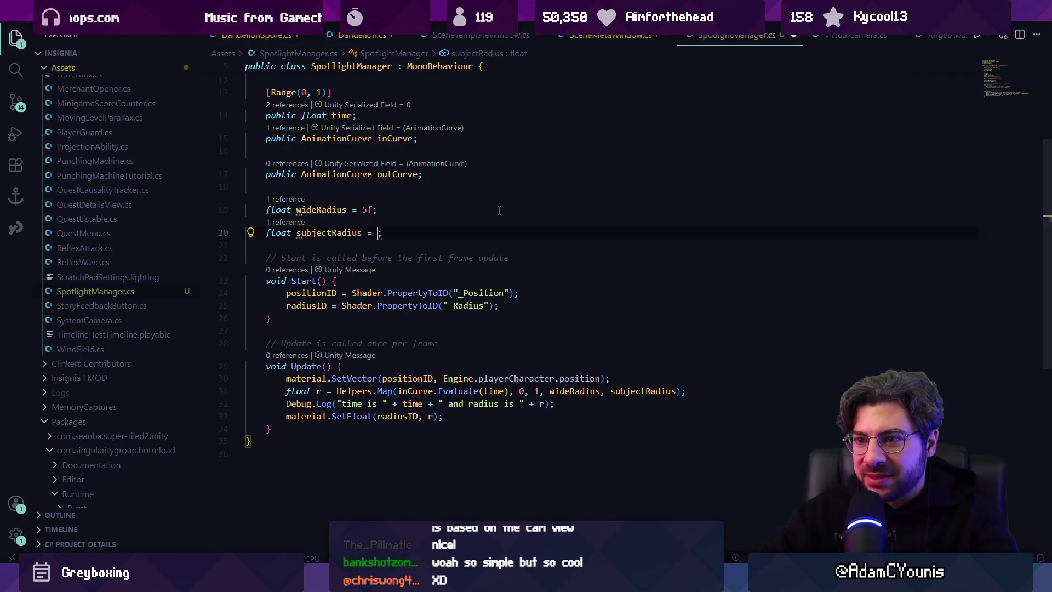
pyautogui.write('f')
pyautogui.press('Left')
pyautogui.press('Left')
pyautogui.press('Left')
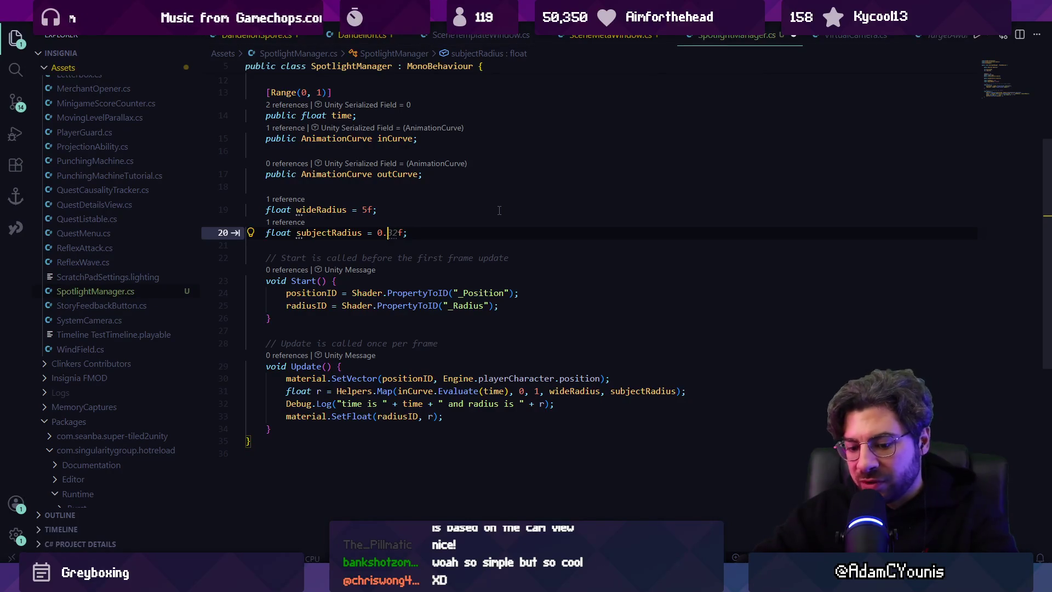
pyautogui.write('64')
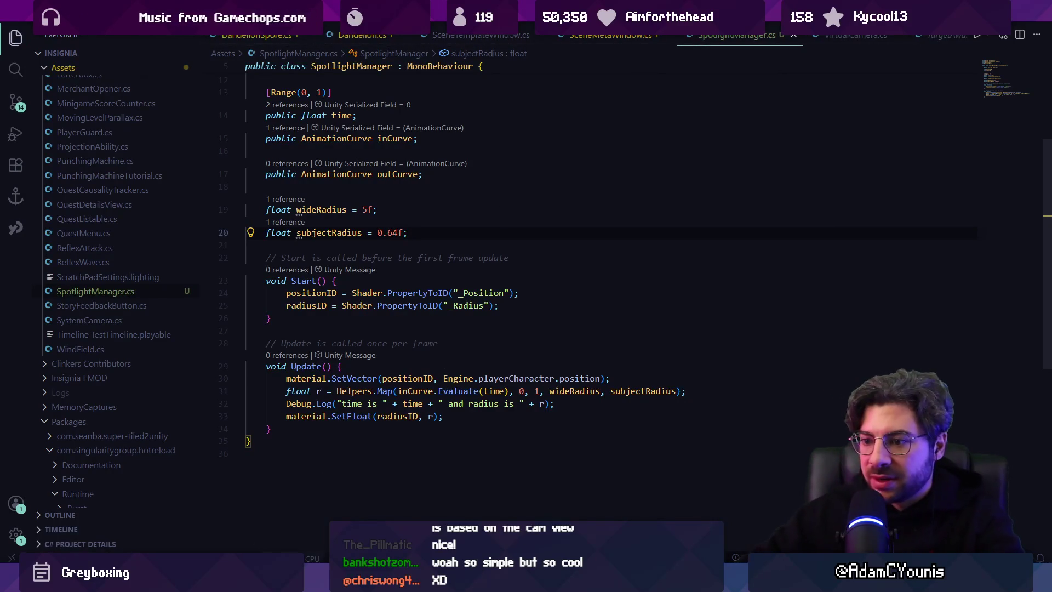
pyautogui.hotkey('alt', 'Tab')
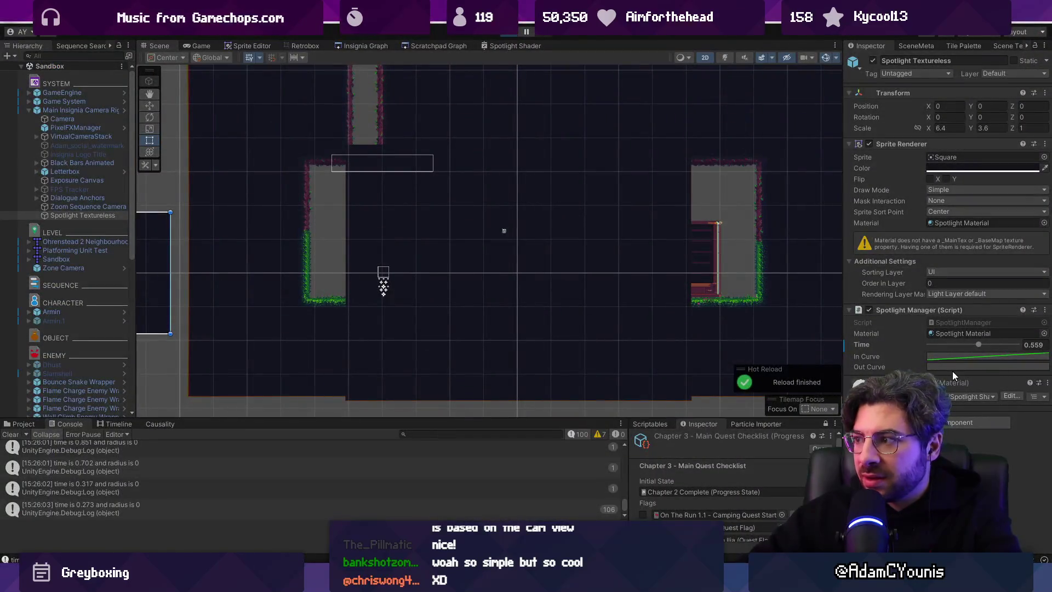
# - Playtest the scene, scrubbing the spotlight's Time value, then stop play mode
pyautogui.hotkey('ctrl', 'p')
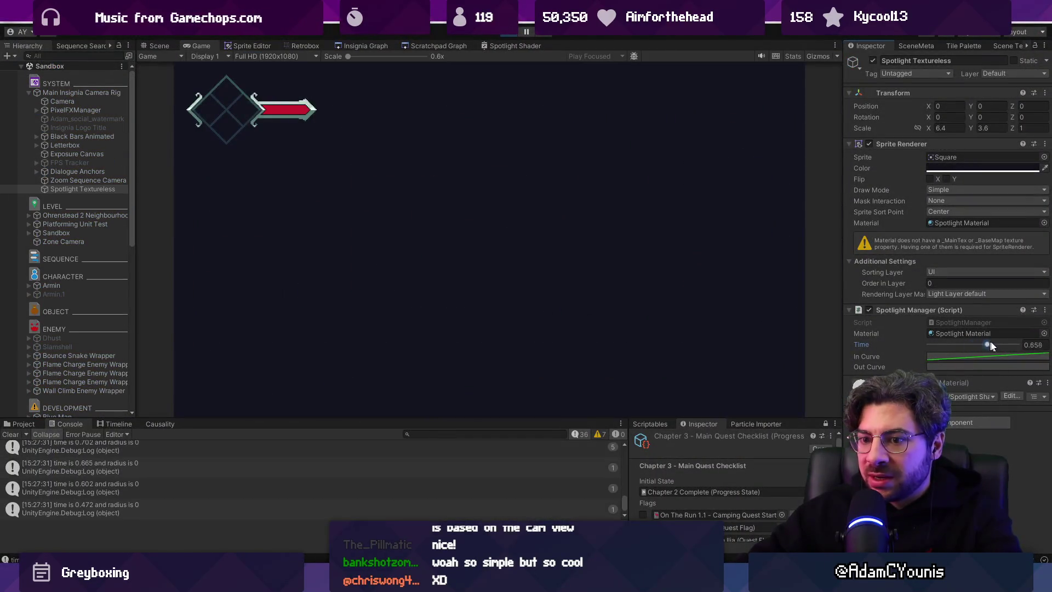
pyautogui.click(510, 33)
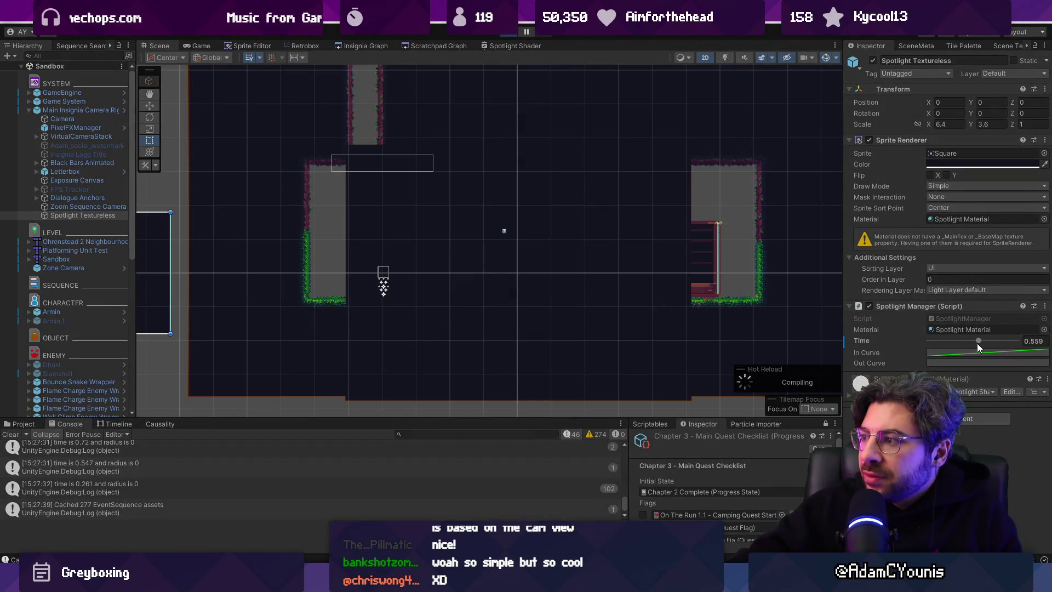
pyautogui.moveTo(977, 341)
pyautogui.mouseDown()
pyautogui.moveTo(961, 341)
pyautogui.moveTo(1022, 339)
pyautogui.moveTo(892, 344)
pyautogui.moveTo(1030, 344)
pyautogui.mouseUp()
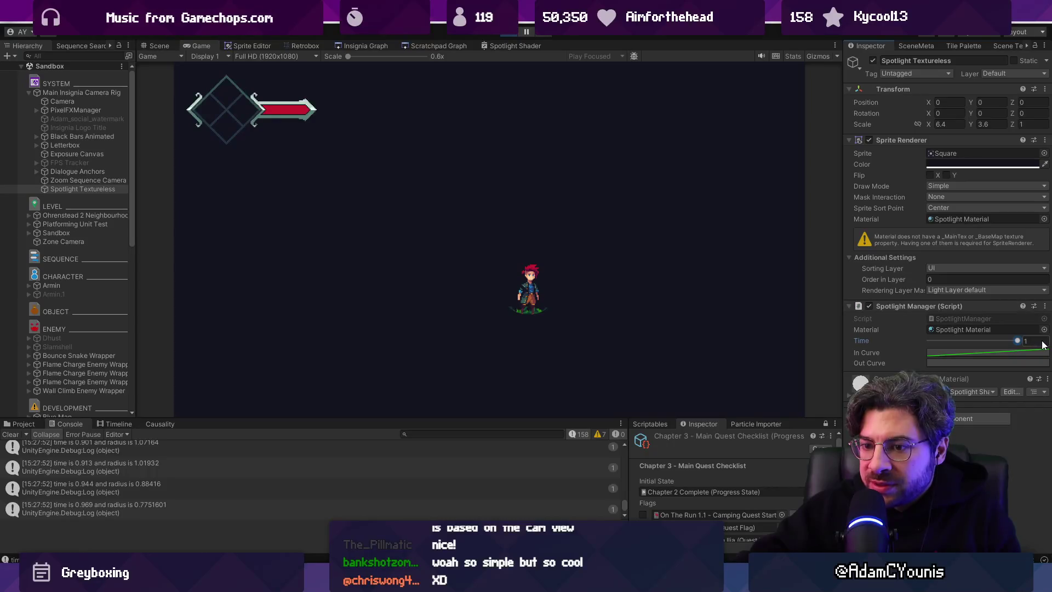
pyautogui.hotkey('ctrl', 'p')
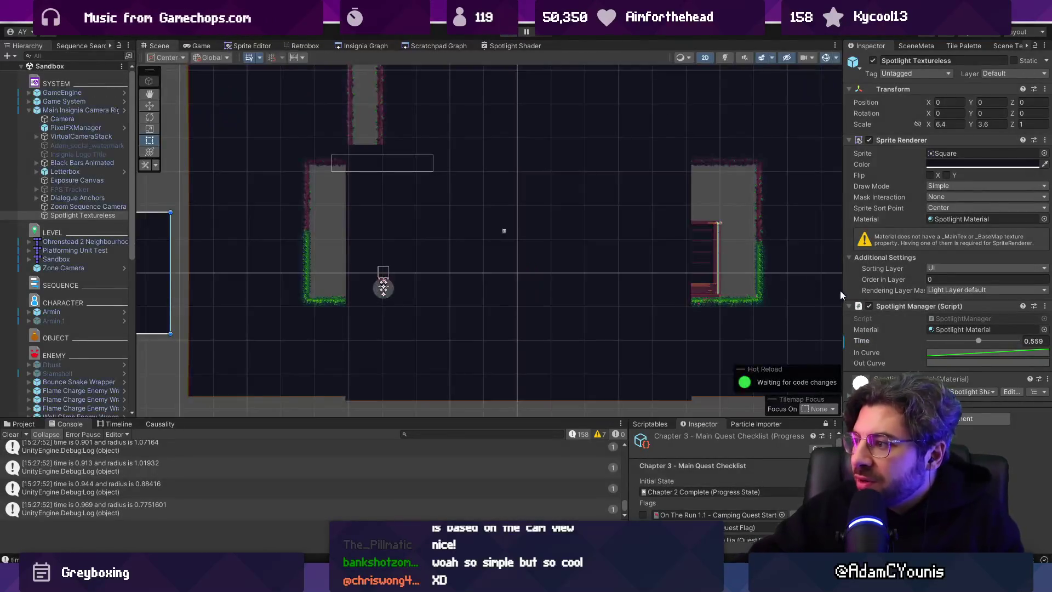
# - Delete the Debug.Log line from SpotlightManager's Update and check the _Radius property ID
pyautogui.doubleClick(130, 499)
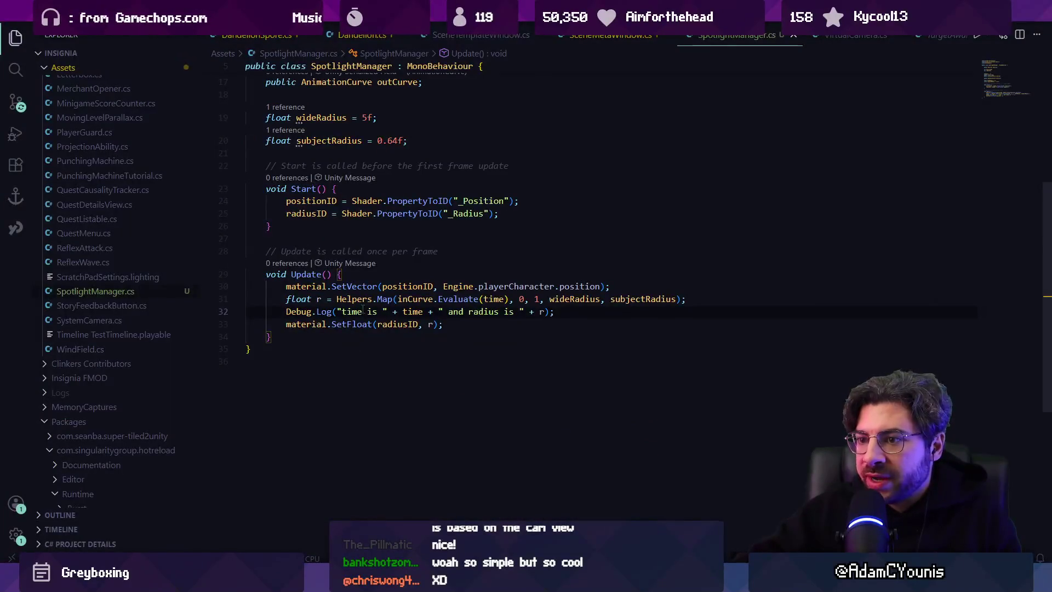
pyautogui.tripleClick(362, 310)
pyautogui.press('BackSpace')
pyautogui.click(393, 311)
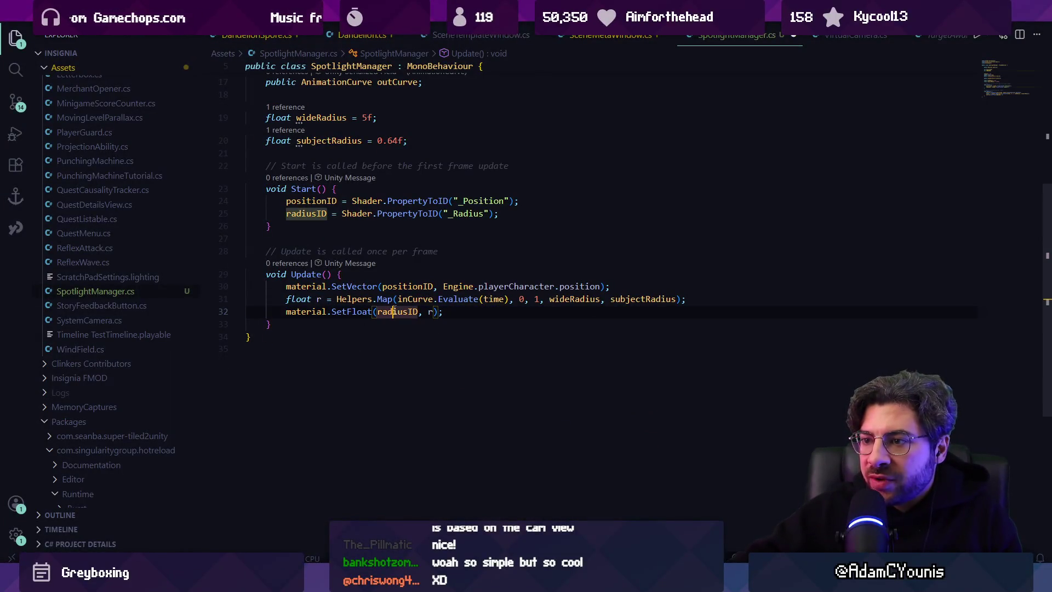
pyautogui.click(463, 213)
pyautogui.hotkey('alt', 'Tab')
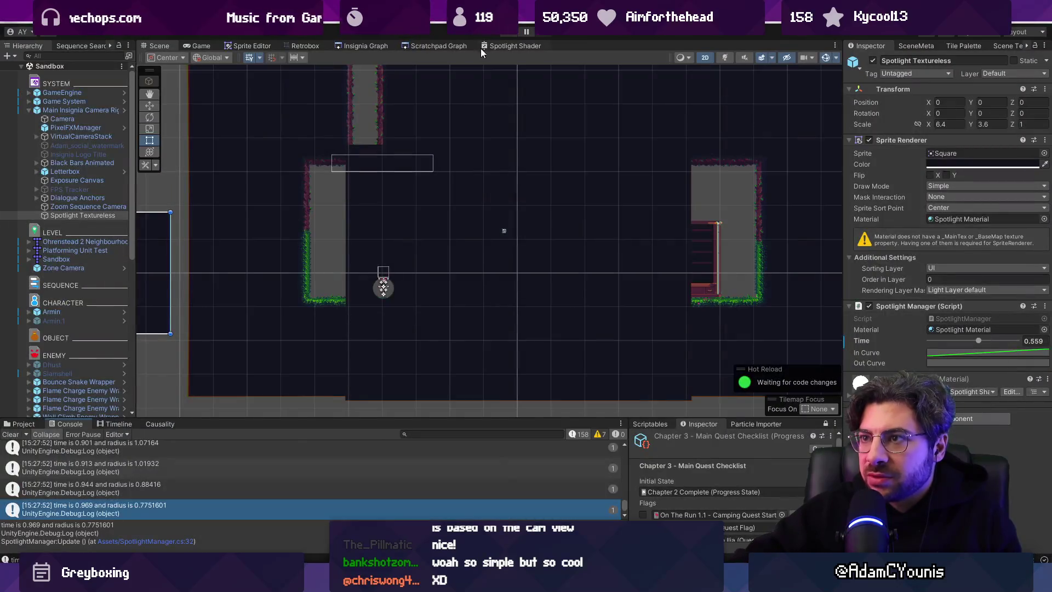
pyautogui.click(499, 45)
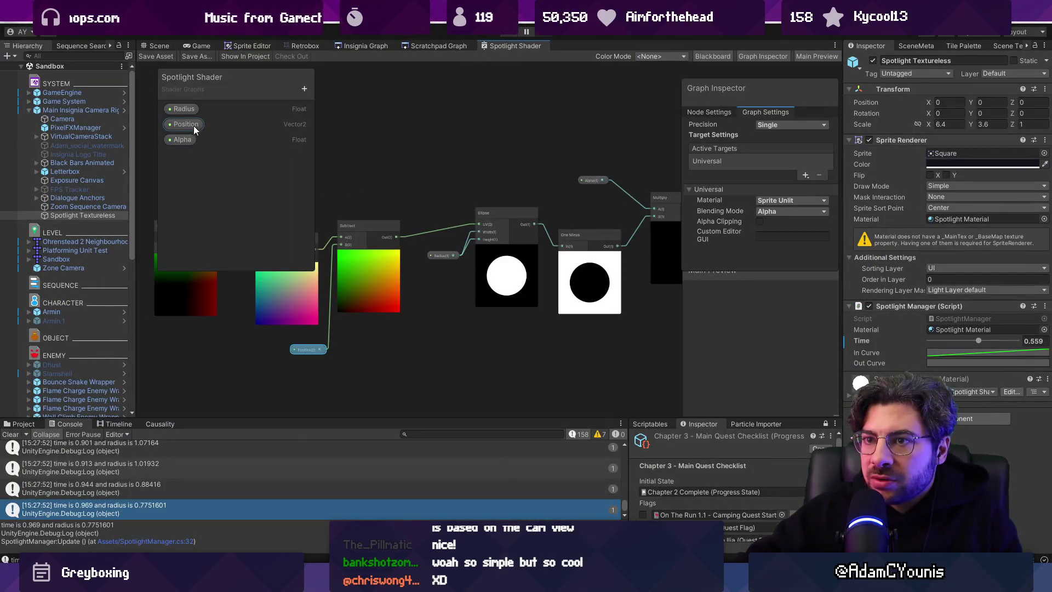
# - Set the shader graph's Radius default to 0.64, save it, and return to the Scene view
pyautogui.click(184, 109)
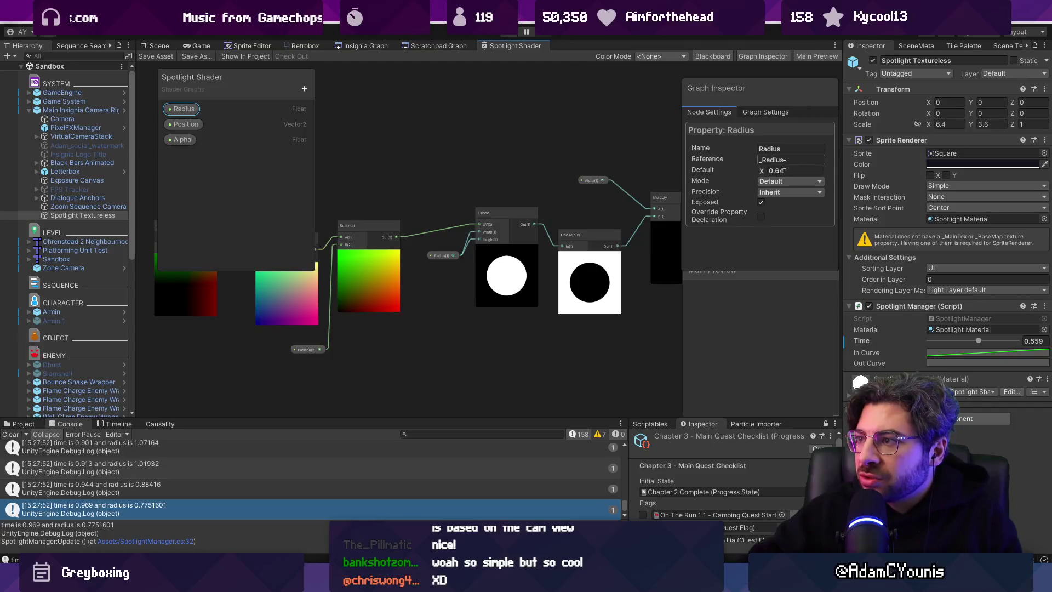
pyautogui.scroll(3, 647, 262)
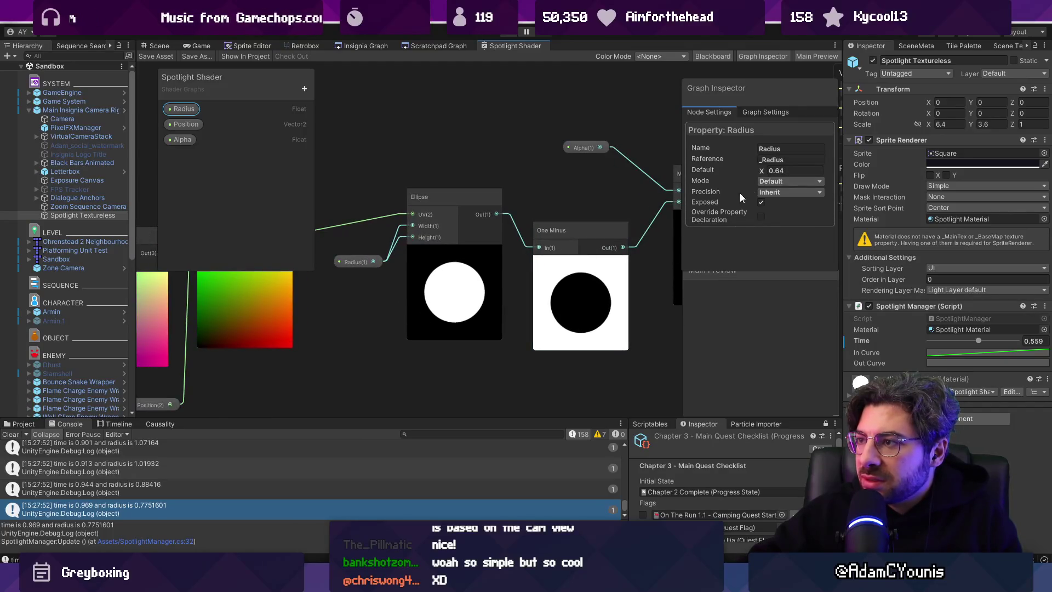
pyautogui.moveTo(760, 174); pyautogui.dragTo(766, 174)
pyautogui.press('BackSpace')
pyautogui.press('BackSpace')
pyautogui.write('64')
pyautogui.press('Return')
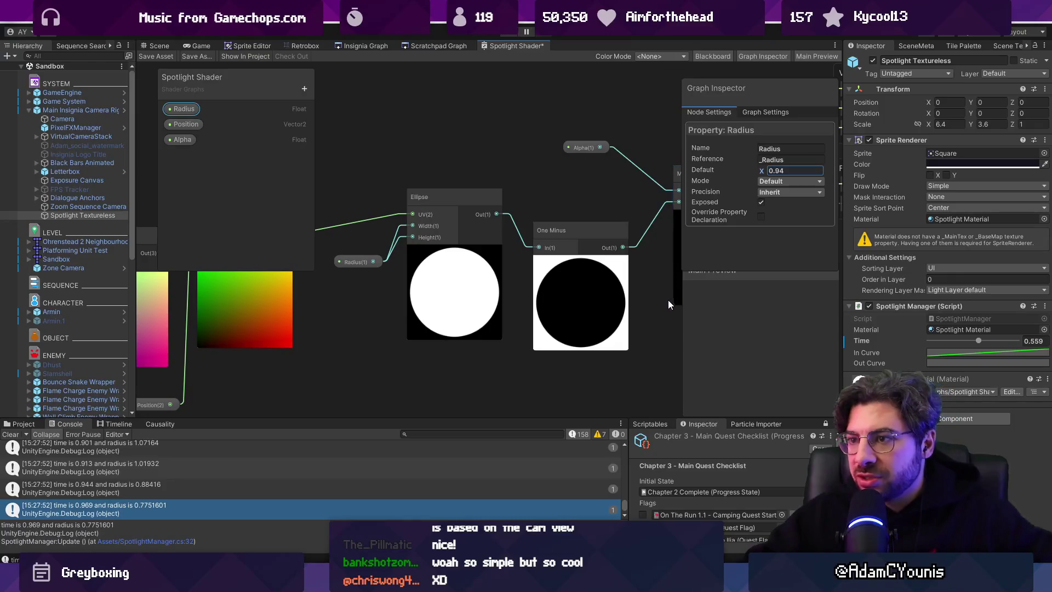
pyautogui.hotkey('ctrl', 's')
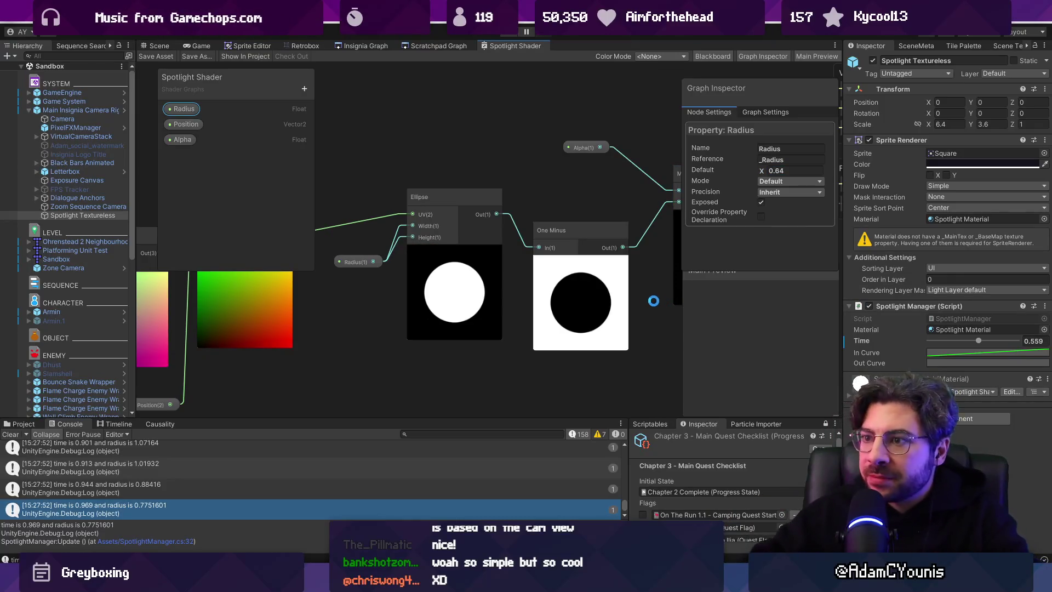
pyautogui.moveTo(610, 296)
pyautogui.mouseDown()
pyautogui.moveTo(663, 330)
pyautogui.moveTo(616, 313)
pyautogui.mouseUp()
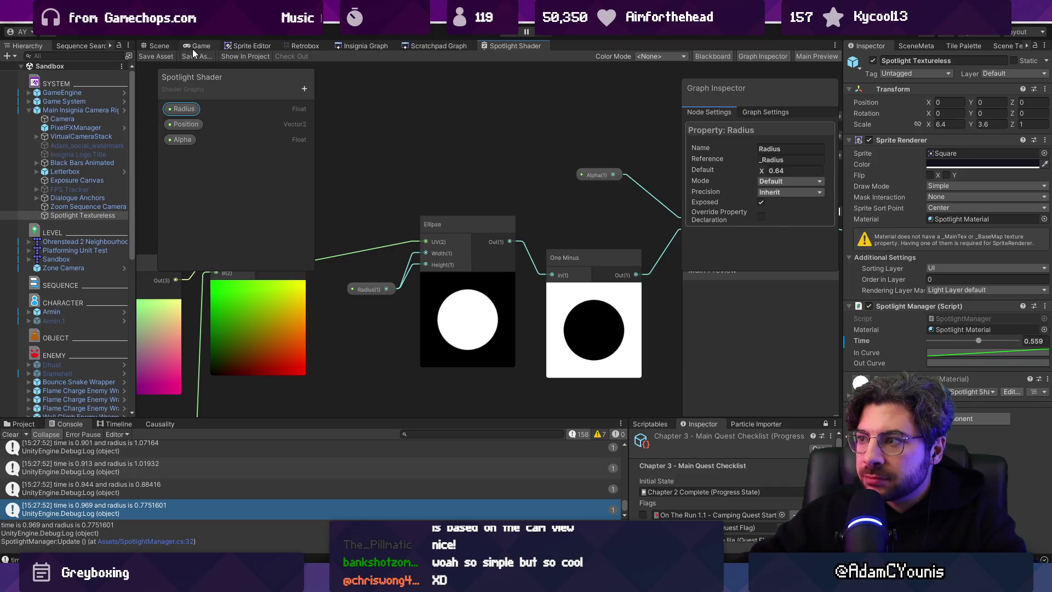
pyautogui.click(165, 46)
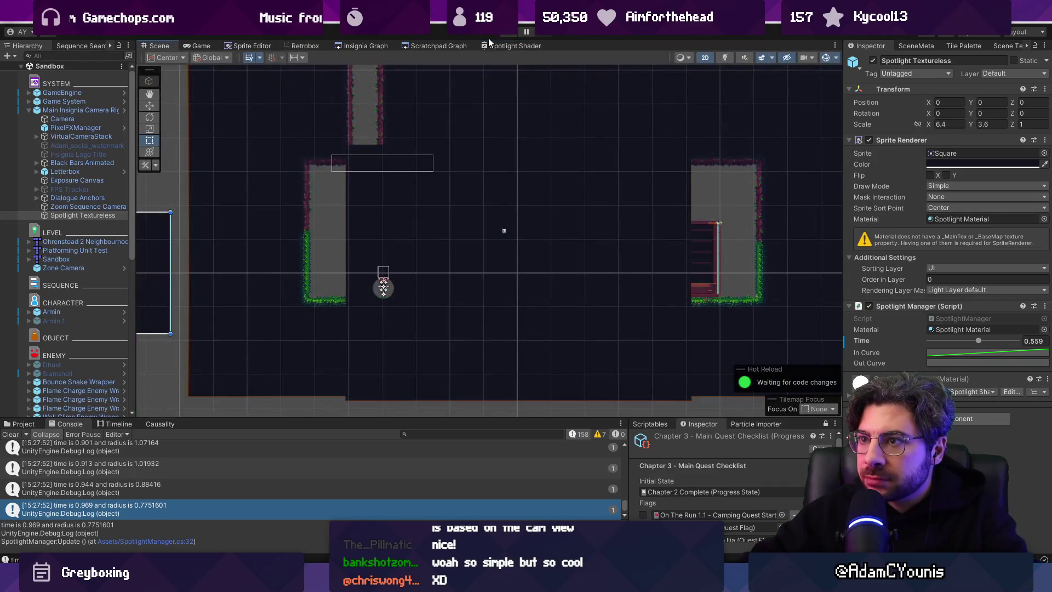
# - Start play mode, scrub the spotlight Time back to 0.559, and inspect the material values
pyautogui.hotkey('ctrl', 'p')
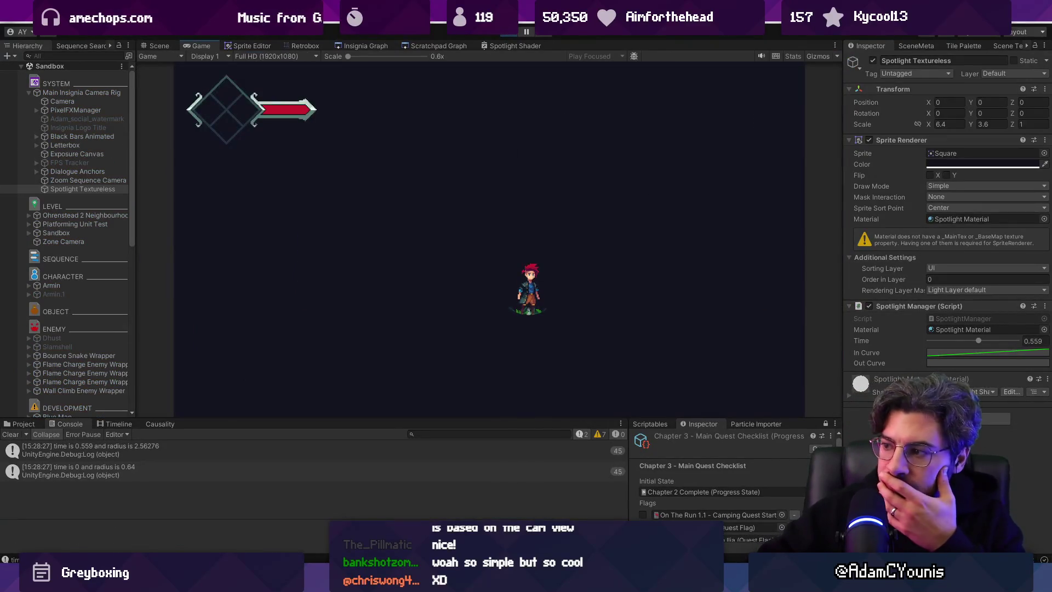
pyautogui.moveTo(996, 340)
pyautogui.mouseDown()
pyautogui.moveTo(961, 341)
pyautogui.moveTo(978, 341)
pyautogui.mouseUp()
pyautogui.scroll(-5, 951, 218)
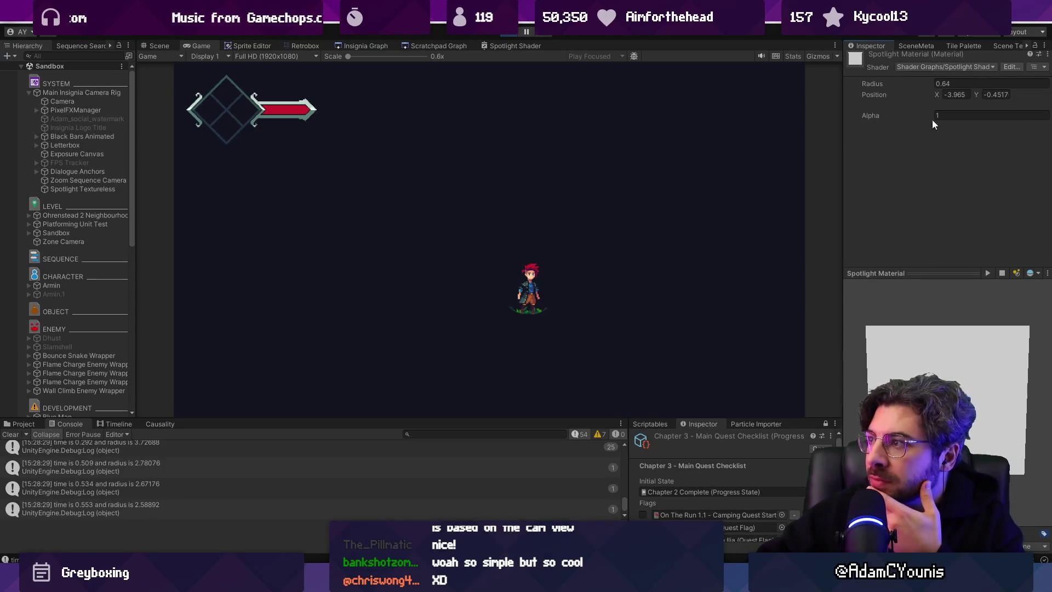
pyautogui.click(932, 84)
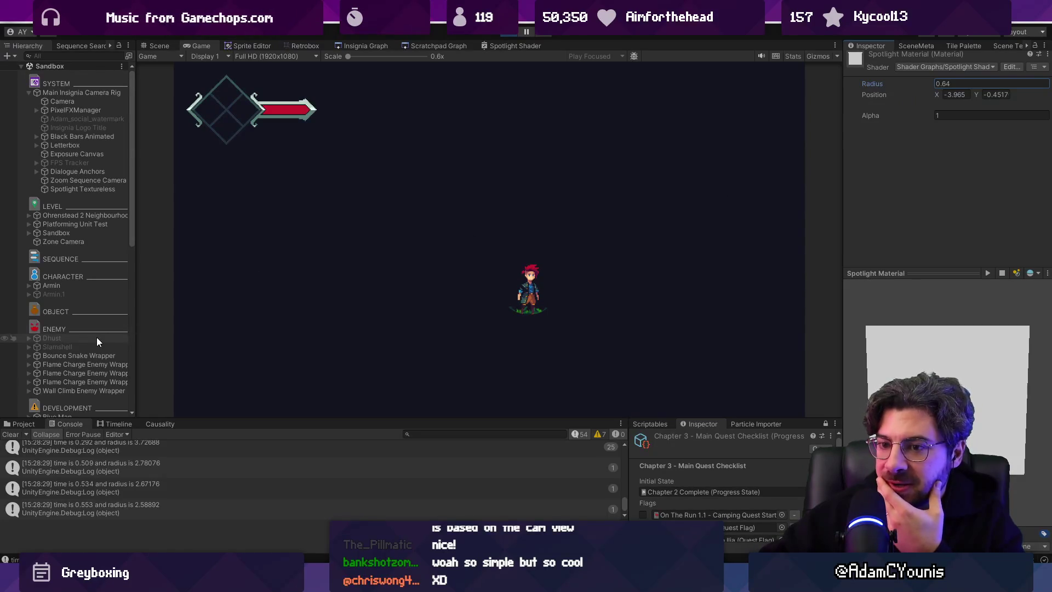
pyautogui.scroll(-8, 96, 337)
pyautogui.scroll(-4, 95, 344)
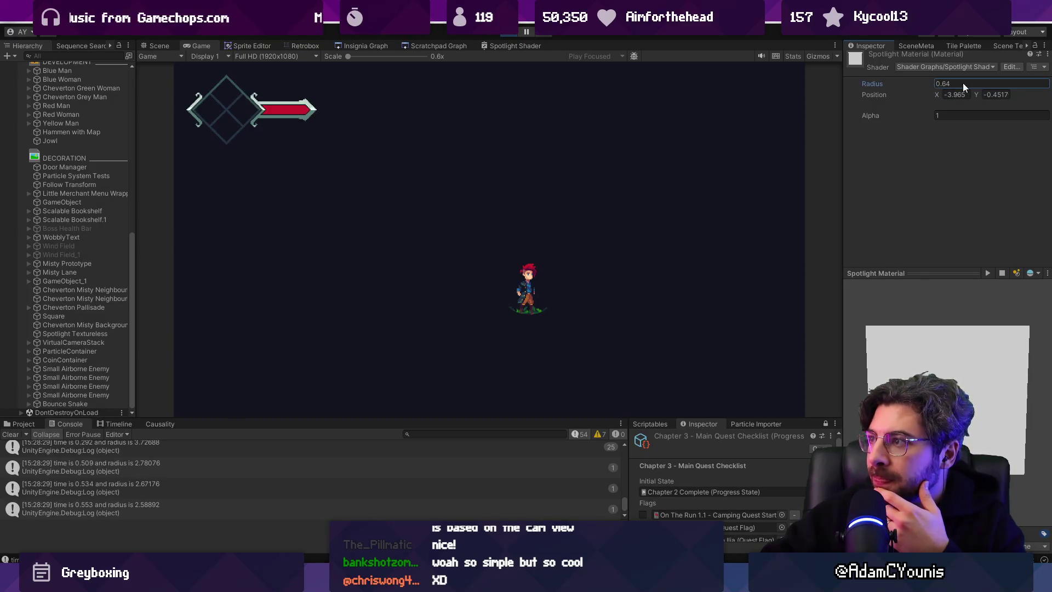
pyautogui.click(938, 93)
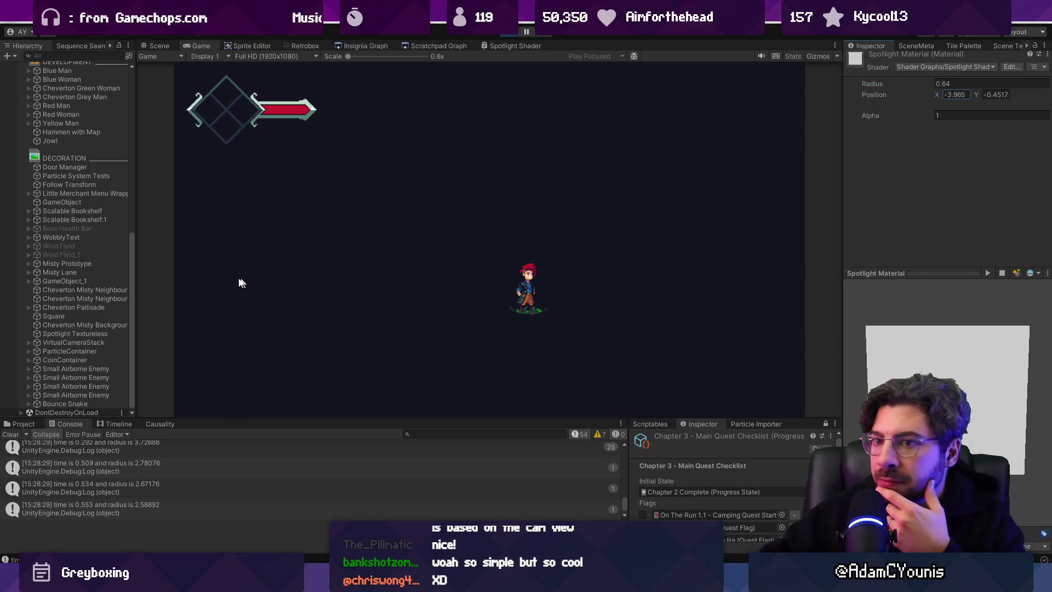
pyautogui.scroll(12, 101, 260)
# - Disable the Spotlight Manager script and scrub Spotlight Material's Alpha up to 1.63
pyautogui.click(85, 189)
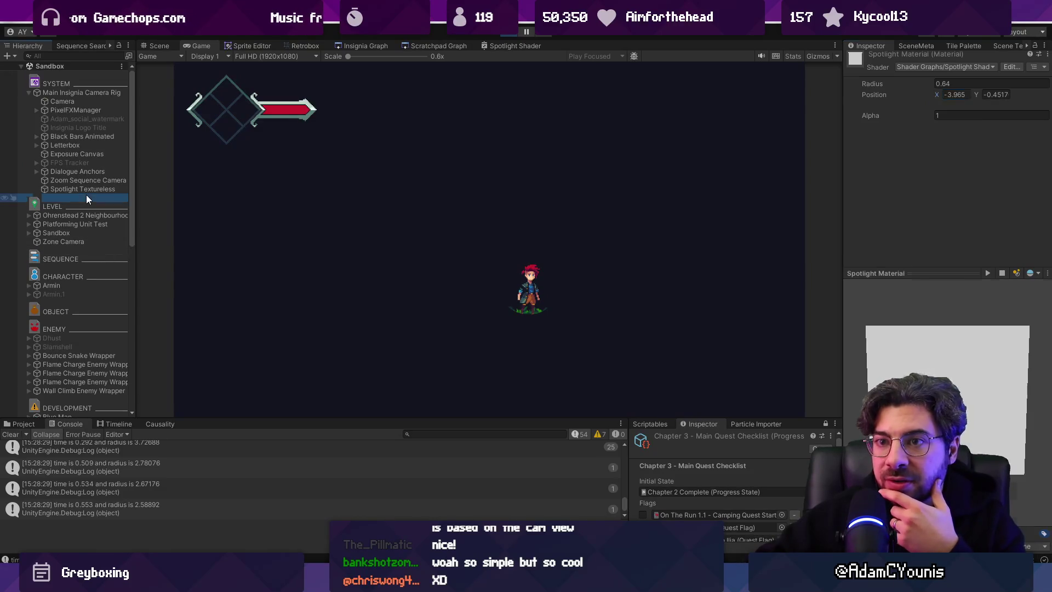
pyautogui.click(869, 306)
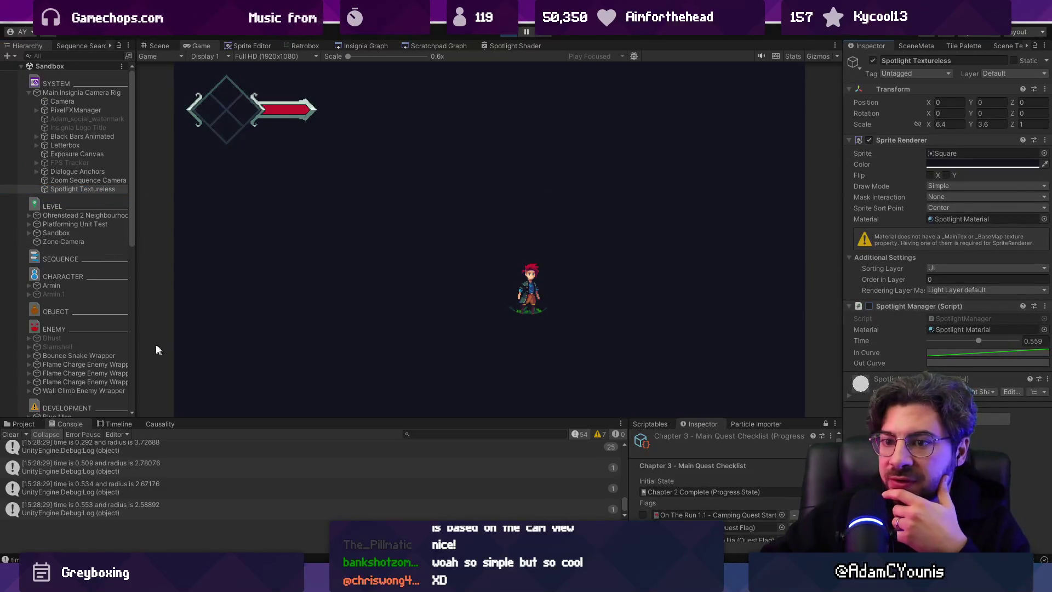
pyautogui.scroll(-10, 90, 353)
pyautogui.scroll(10, 88, 366)
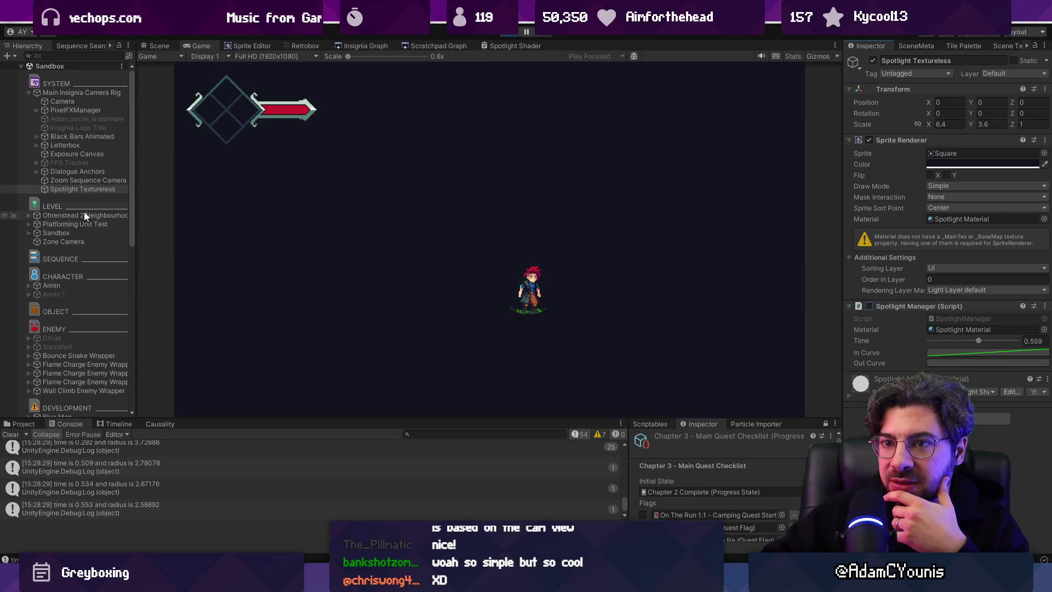
pyautogui.doubleClick(962, 219)
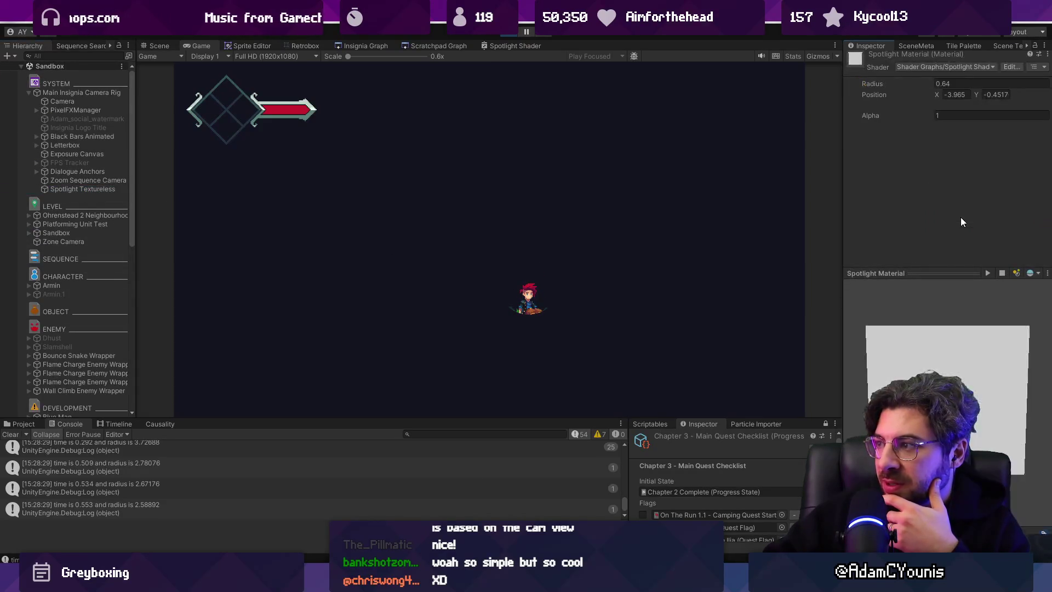
pyautogui.click(935, 83)
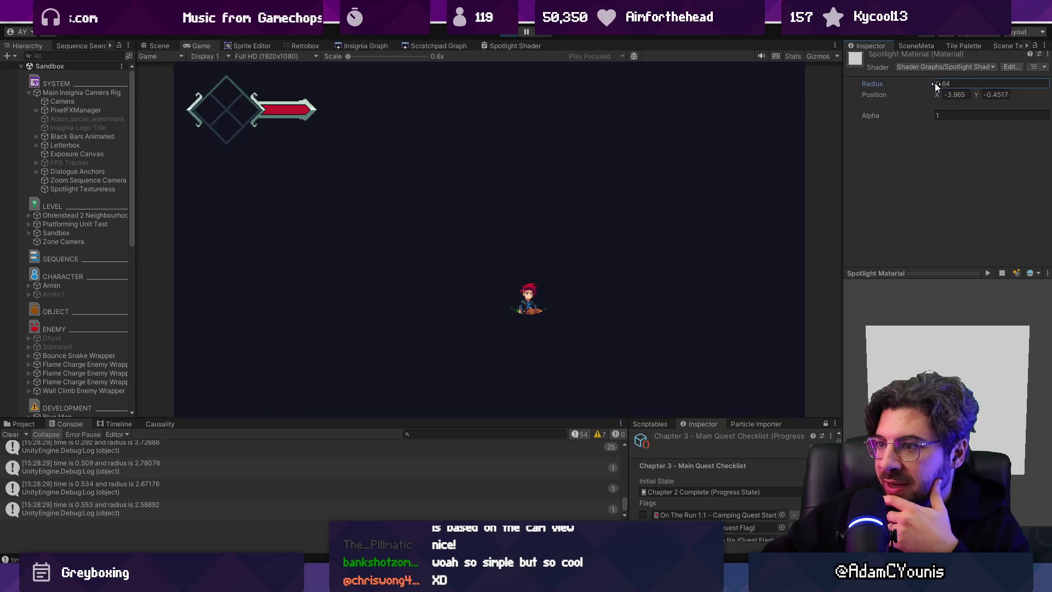
pyautogui.moveTo(927, 114)
pyautogui.mouseDown()
pyautogui.moveTo(914, 114)
pyautogui.moveTo(936, 114)
pyautogui.mouseUp()
pyautogui.click(938, 94)
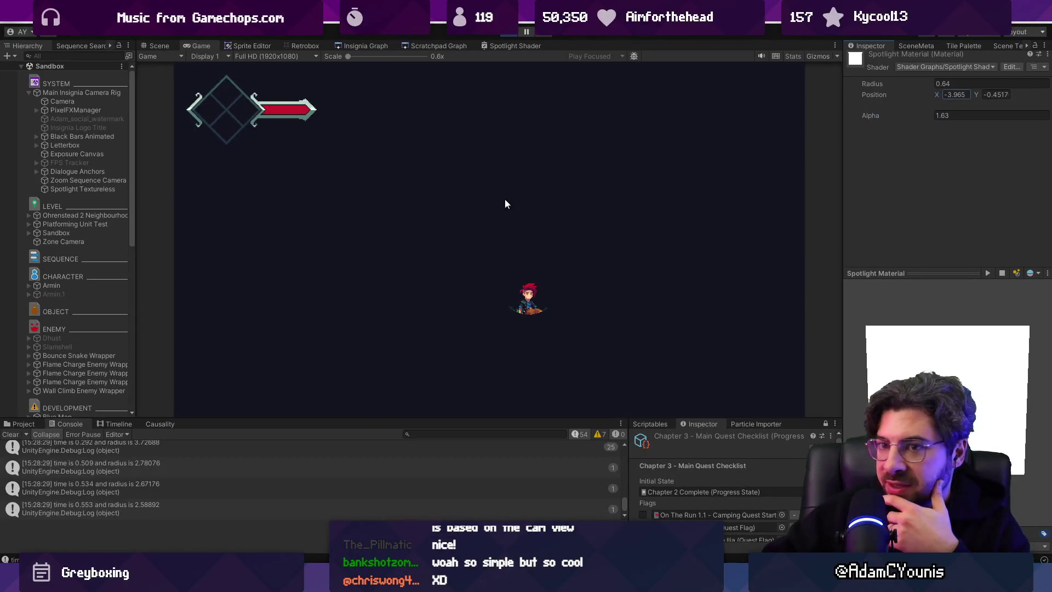
# - Remove the Spotlight Manager component, set the material Alpha to 0.91, and stop playing
pyautogui.click(97, 189)
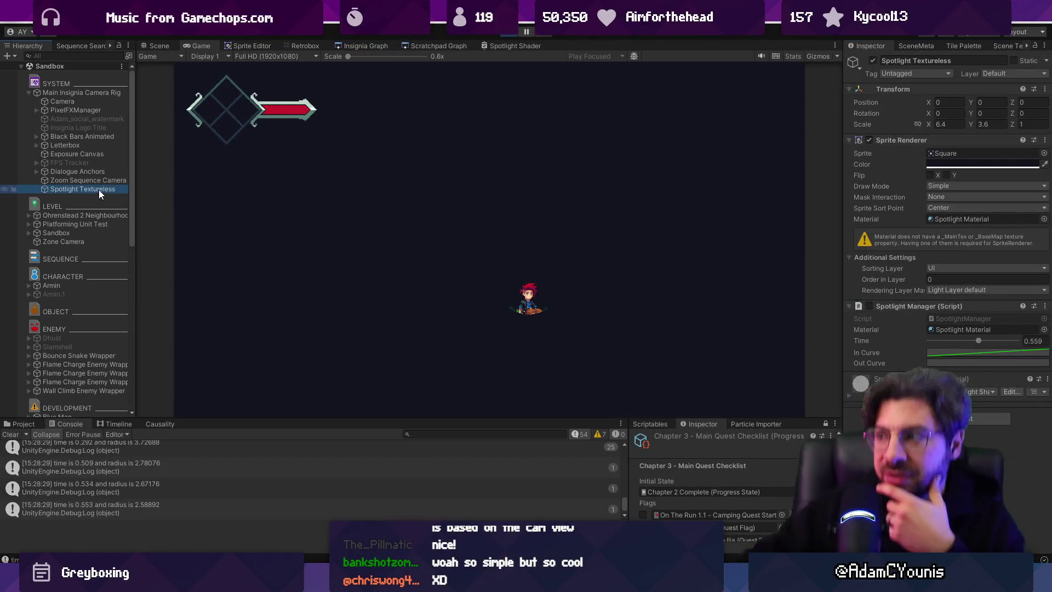
pyautogui.rightClick(895, 304)
pyautogui.click(931, 328)
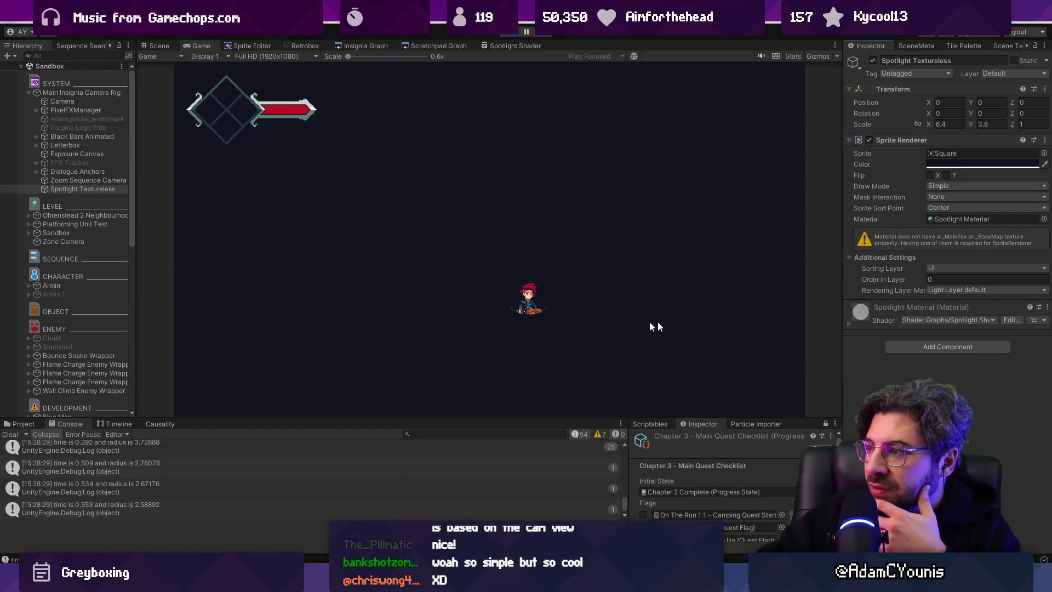
pyautogui.click(106, 191)
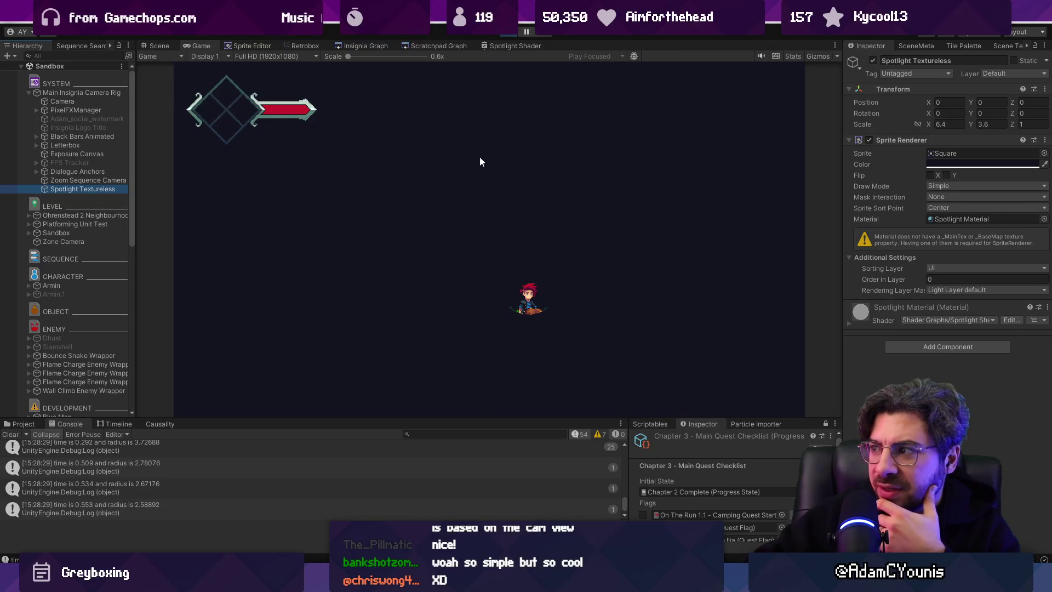
pyautogui.doubleClick(948, 219)
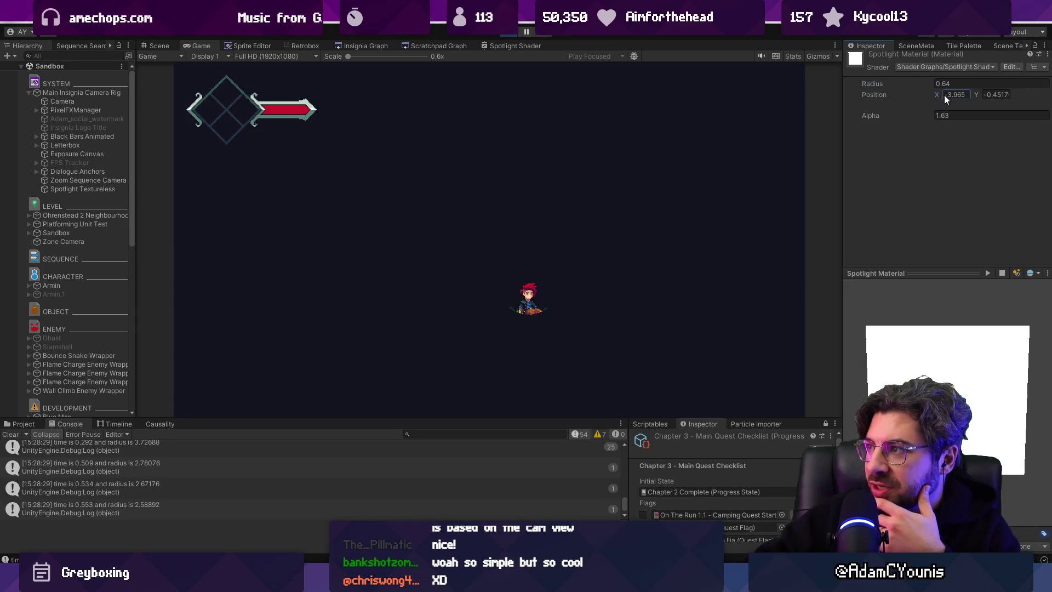
pyautogui.click(939, 116)
pyautogui.write('0.91')
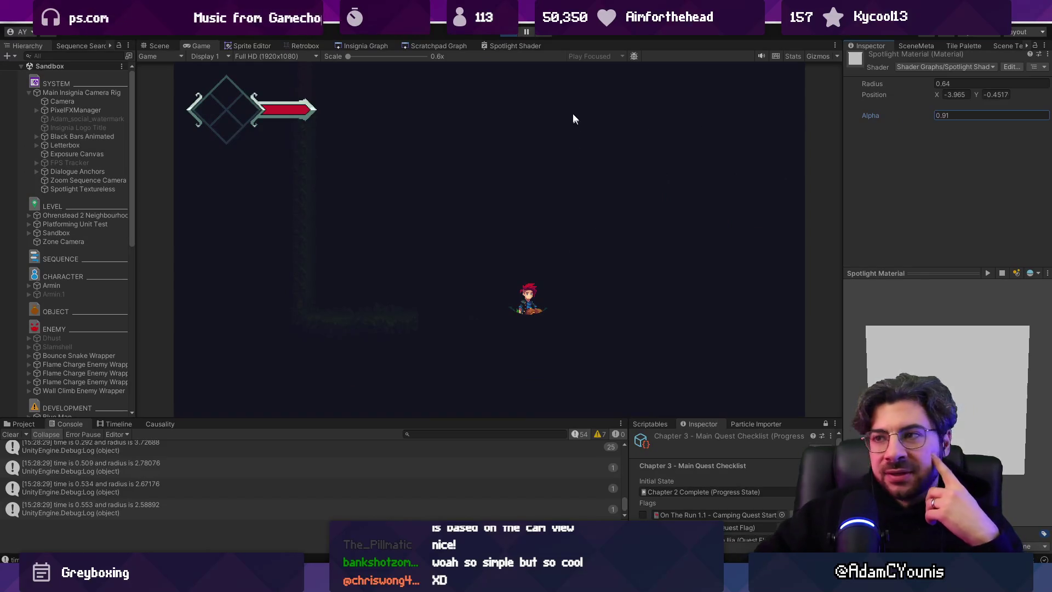
pyautogui.click(511, 33)
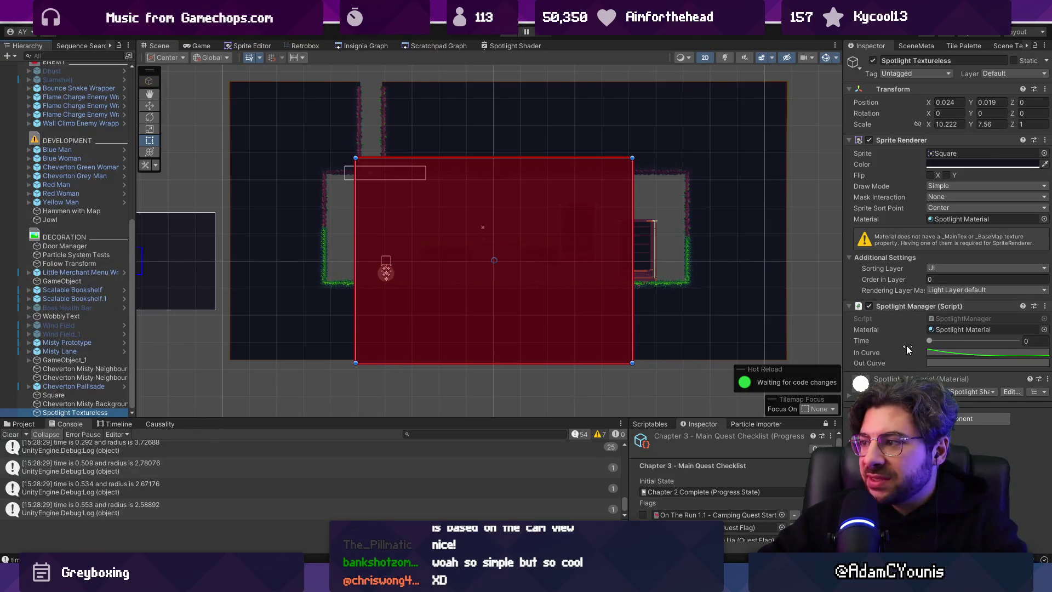
# - Check Spotlight Textureless in the Main Insignia Camera Rig prefab, then delete the scene's duplicate
pyautogui.rightClick(892, 356)
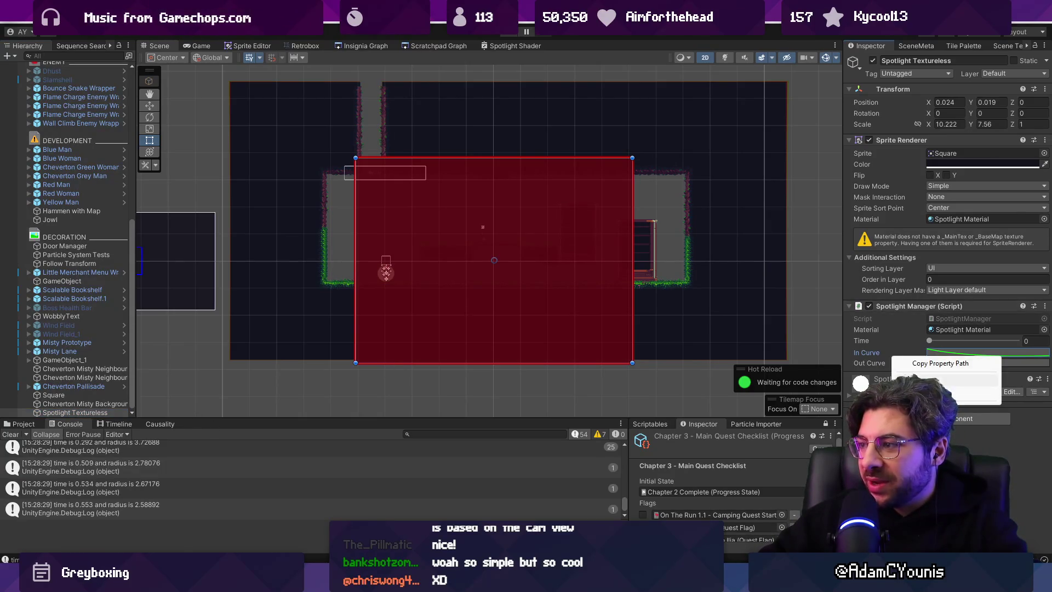
pyautogui.click(123, 113)
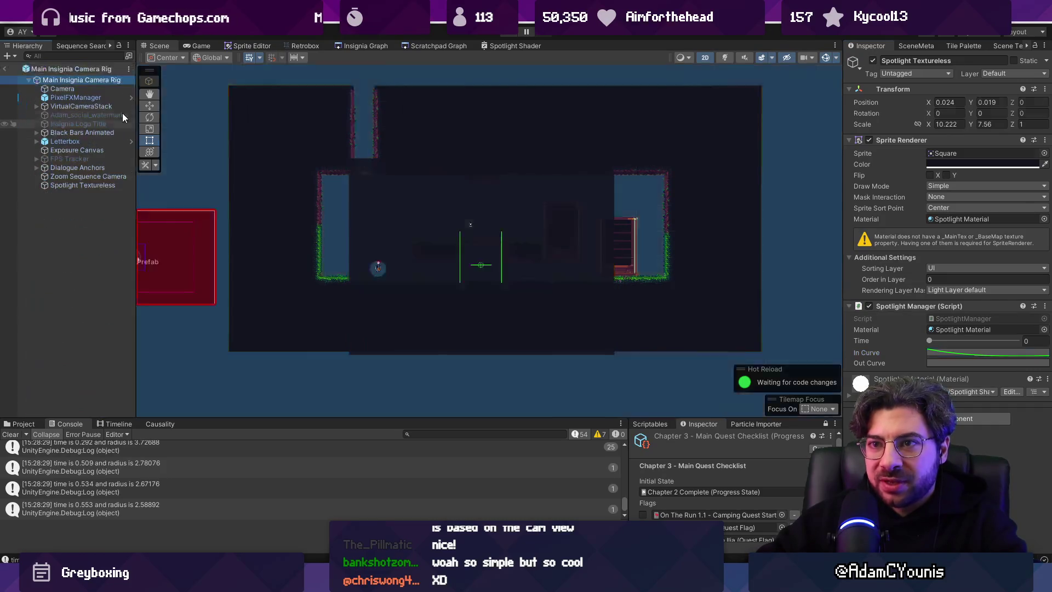
pyautogui.click(97, 187)
pyautogui.rightClick(876, 354)
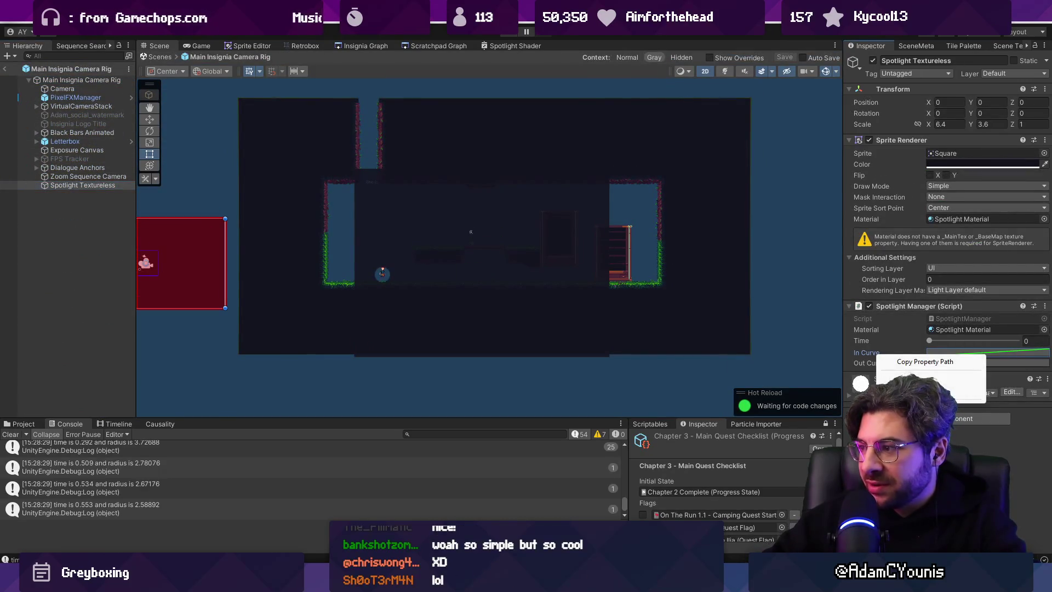
pyautogui.click(925, 362)
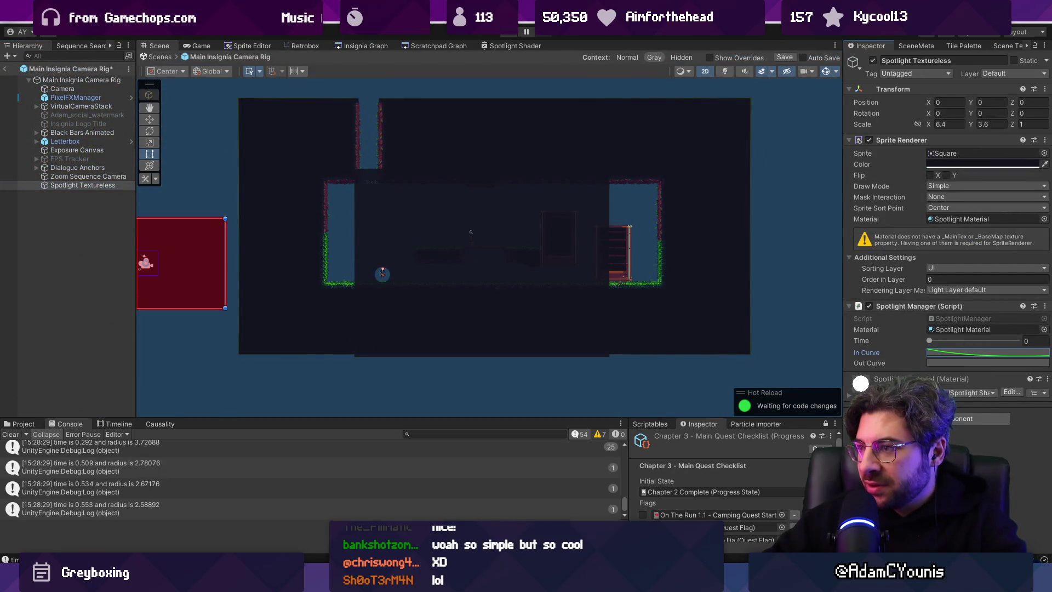
pyautogui.click(155, 57)
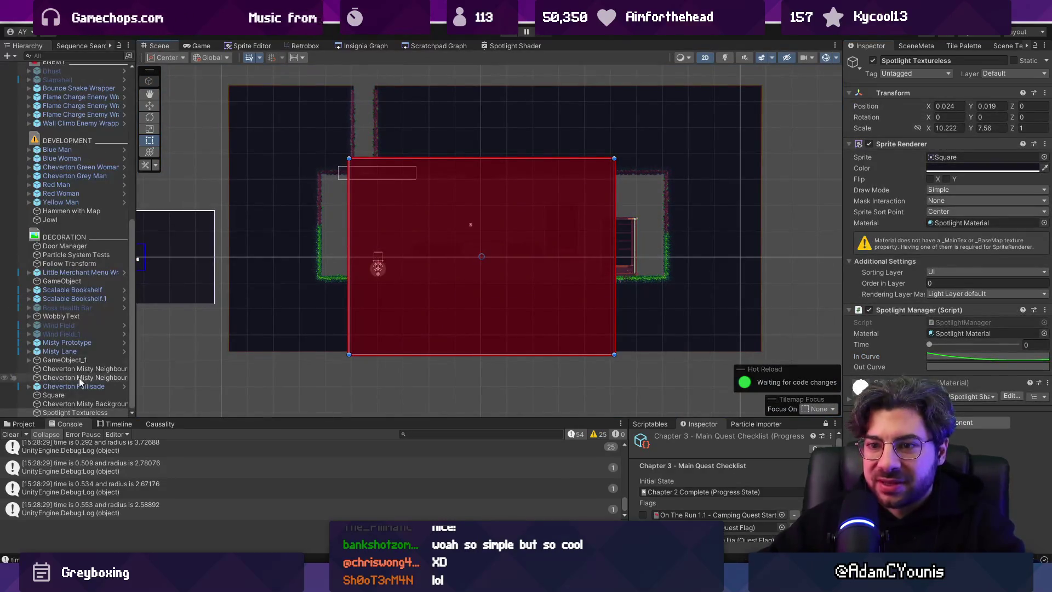
pyautogui.press('Delete')
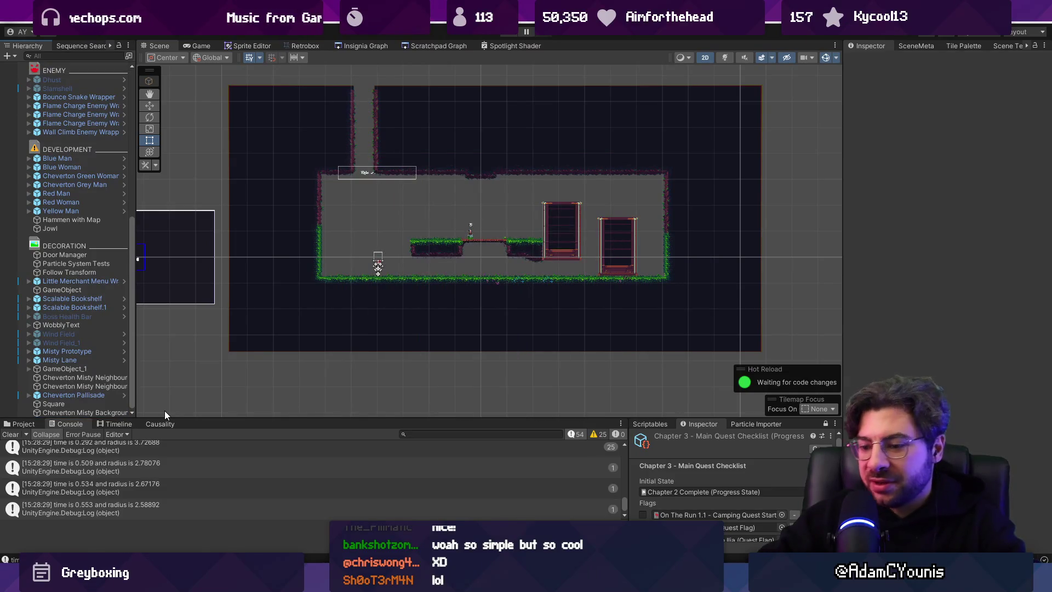
# - Play the scene and sweep the Spotlight Manager Time from 1 down to 0
pyautogui.hotkey('shift', 'space')
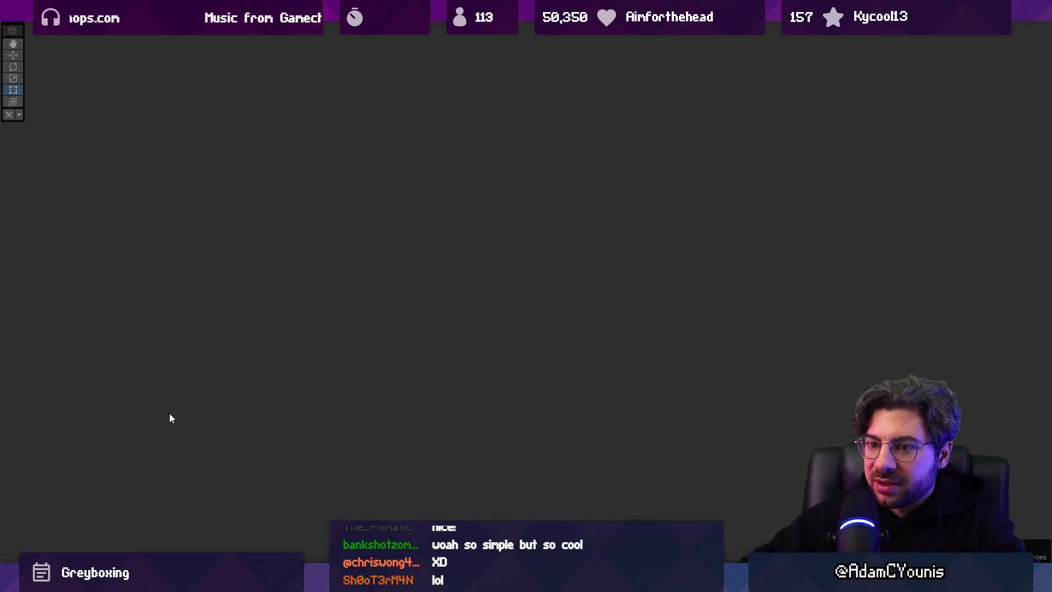
pyautogui.hotkey('ctrl', 'p')
pyautogui.hotkey('shift', 'space')
pyautogui.hotkey('shift', 'space')
pyautogui.click(78, 189)
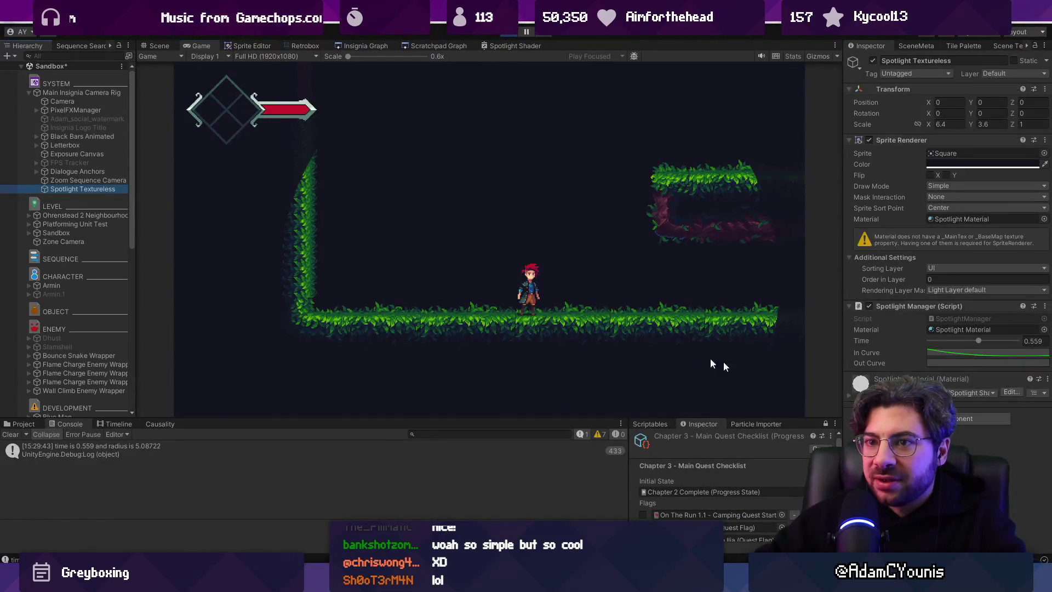
pyautogui.moveTo(979, 340)
pyautogui.mouseDown()
pyautogui.moveTo(928, 338)
pyautogui.moveTo(1039, 340)
pyautogui.mouseUp()
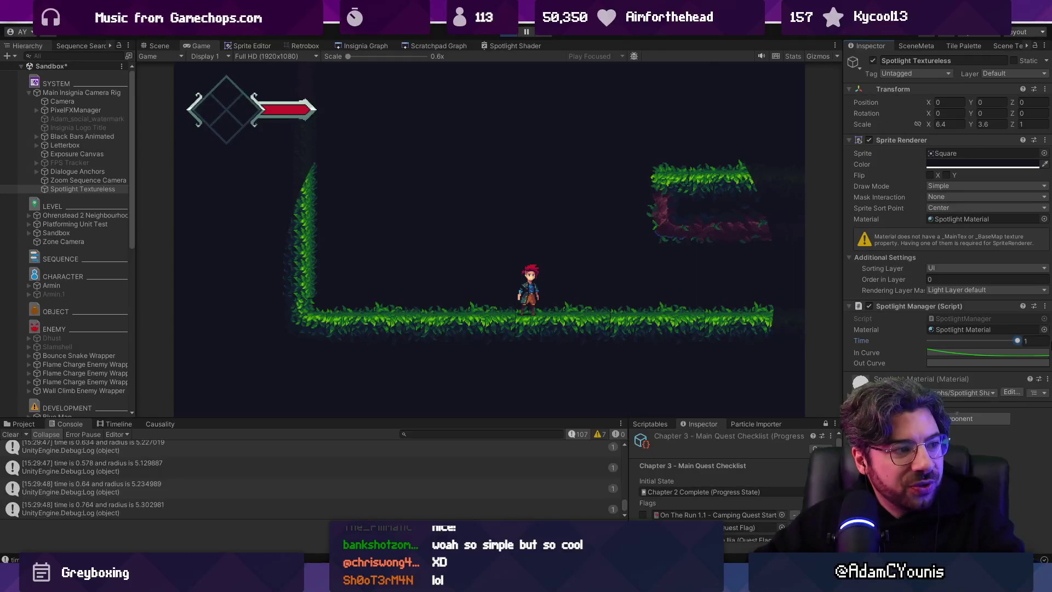
pyautogui.moveTo(1018, 340); pyautogui.dragTo(839, 355)
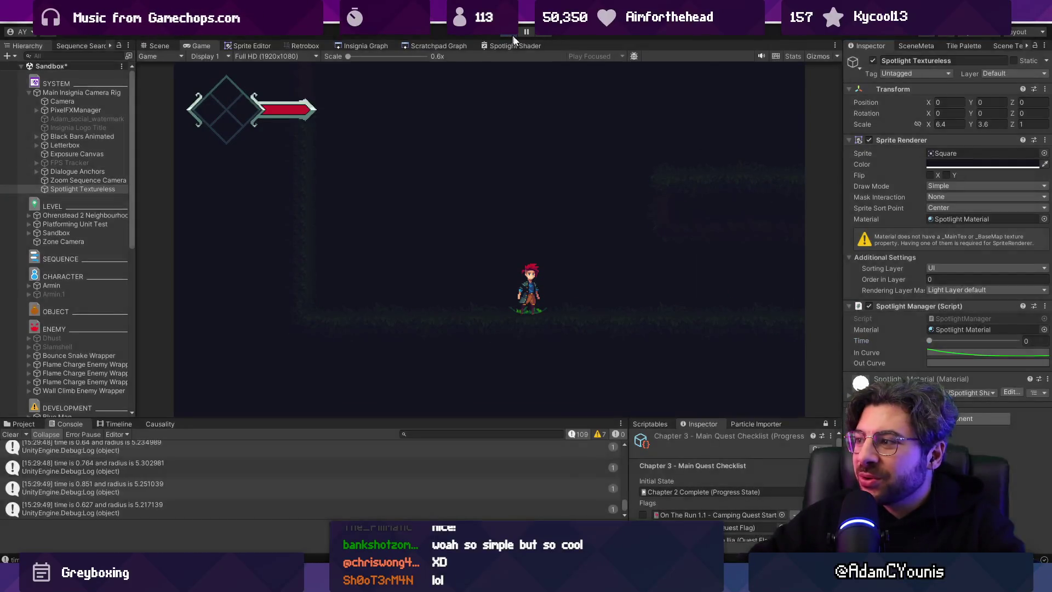
pyautogui.hotkey('ctrl', 'p')
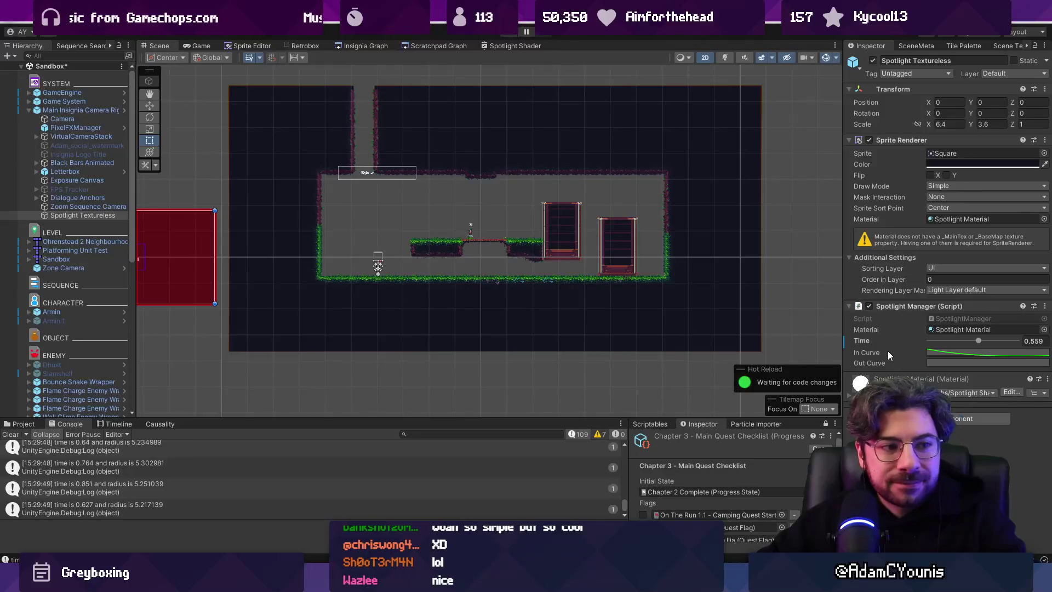
pyautogui.hotkey('alt', 'Tab')
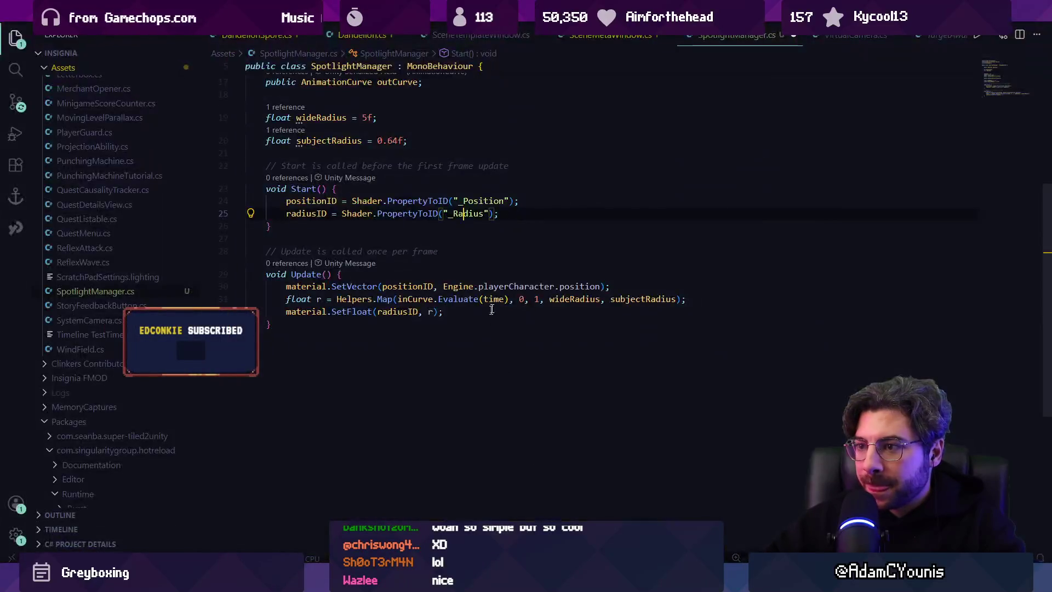
# - Swap the Helpers.Map range arguments to 1, 0, save, and test the spotlight in play
pyautogui.press('Left')
pyautogui.press('Left')
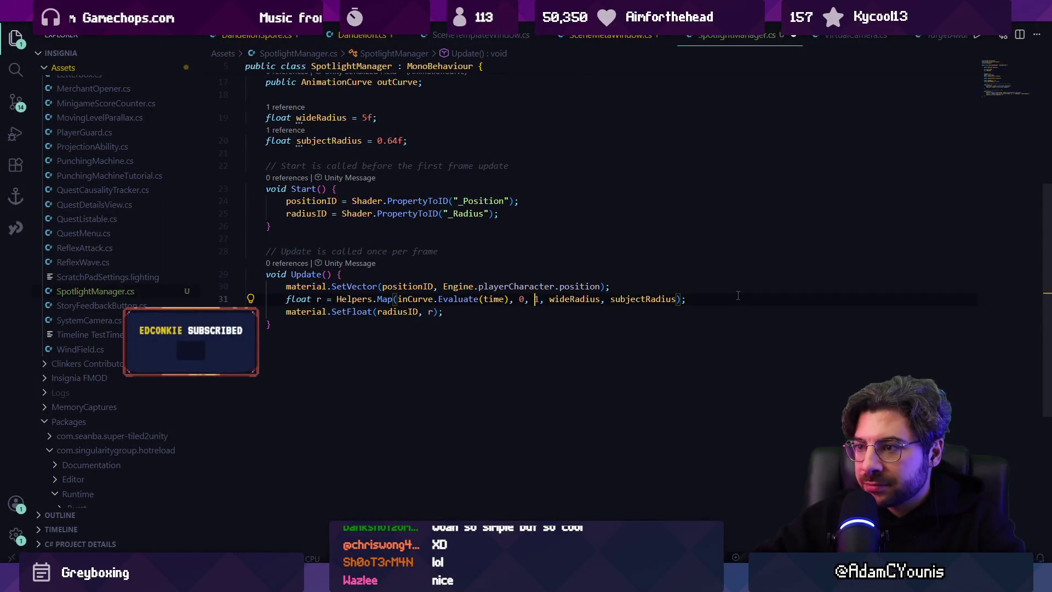
pyautogui.press('BackSpace')
pyautogui.write('1')
pyautogui.press('Right')
pyautogui.press('Right')
pyautogui.press('Right')
pyautogui.press('BackSpace')
pyautogui.write('0')
pyautogui.hotkey('ctrl', 's')
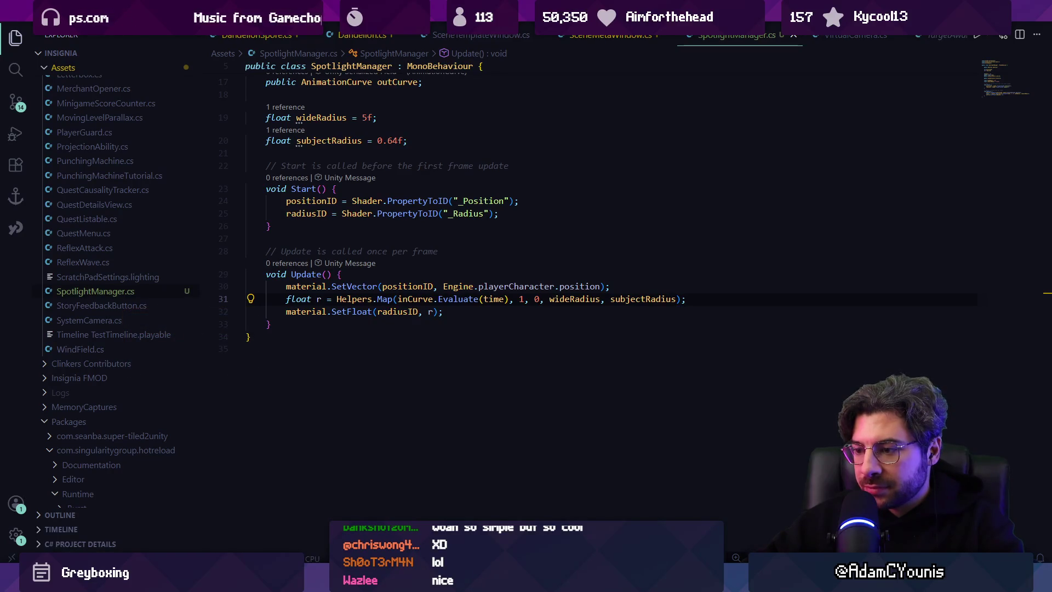
pyautogui.hotkey('alt', 'Tab')
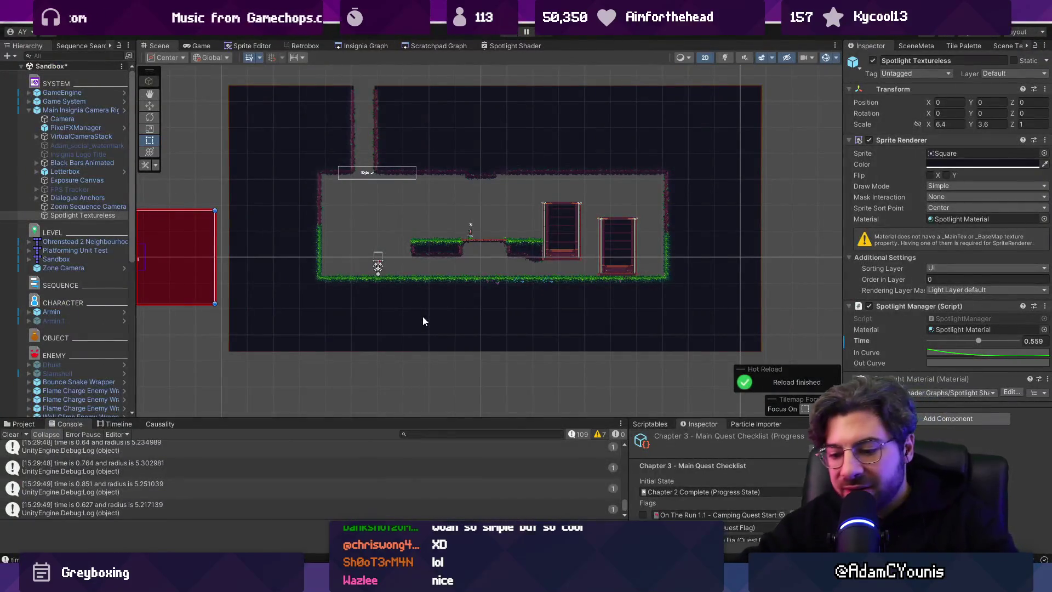
pyautogui.hotkey('ctrl', 'p')
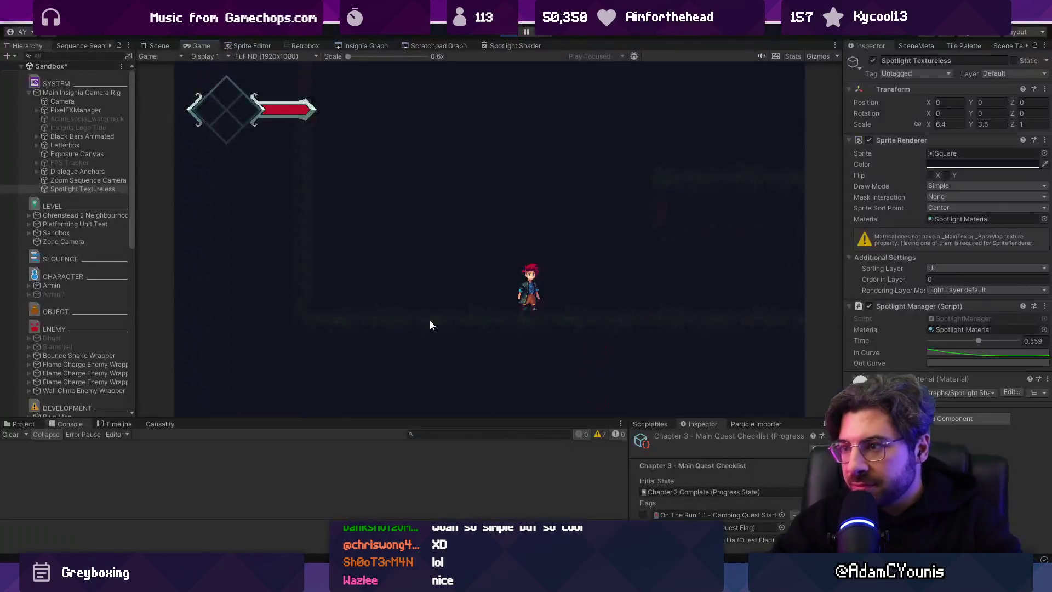
pyautogui.moveTo(978, 342)
pyautogui.mouseDown()
pyautogui.moveTo(893, 339)
pyautogui.moveTo(1018, 340)
pyautogui.moveTo(924, 346)
pyautogui.moveTo(991, 346)
pyautogui.mouseUp()
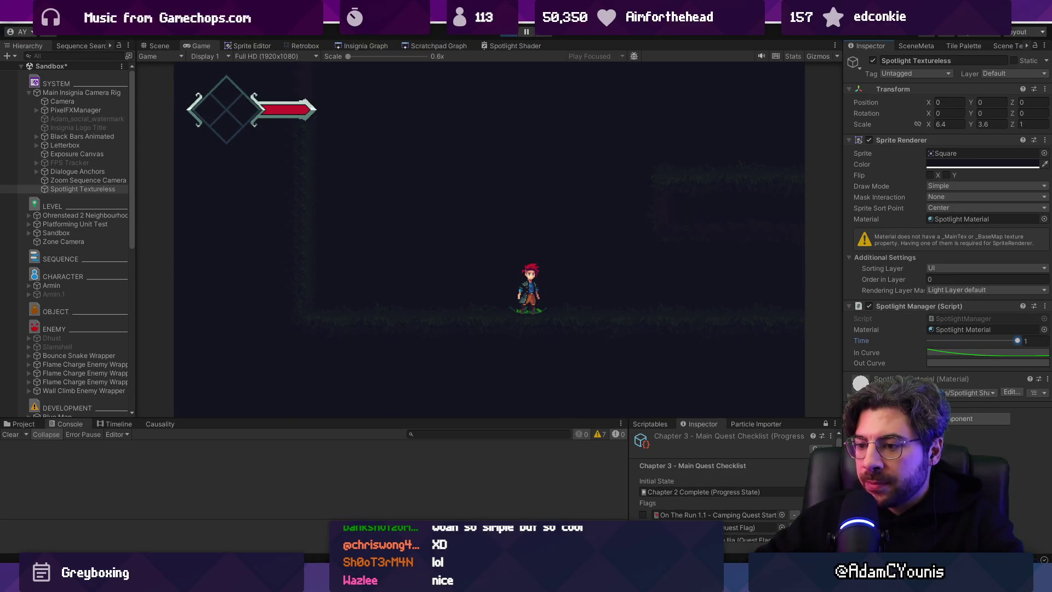
# - Make wideRadius and subjectRadius public fields in SpotlightManager.cs
pyautogui.hotkey('alt', 'Tab')
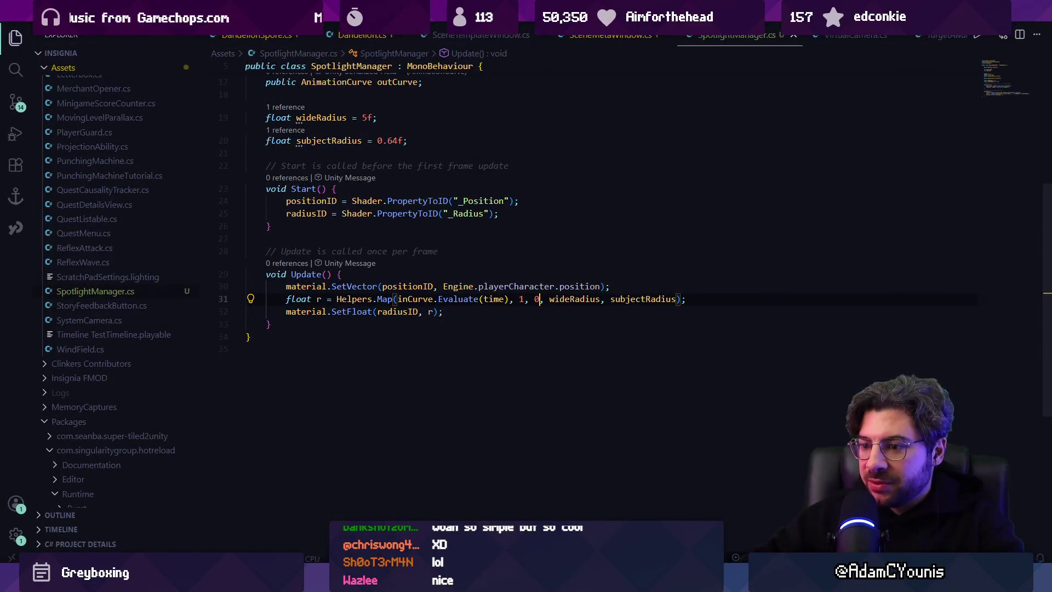
pyautogui.scroll(4, 293, 257)
pyautogui.write('public')
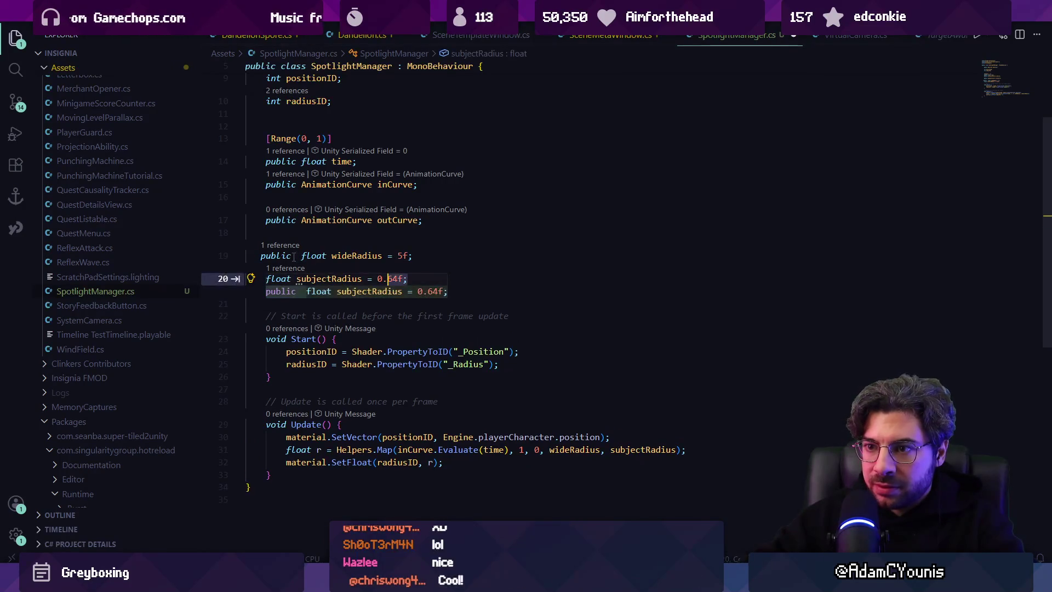
pyautogui.click(267, 287)
pyautogui.write('public')
pyautogui.hotkey('alt', 'Tab')
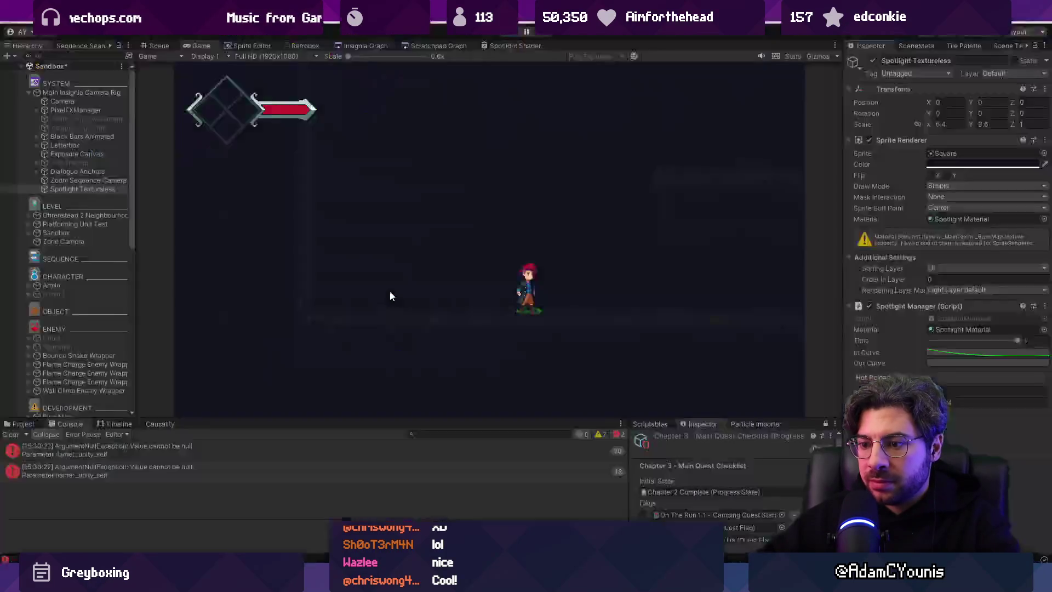
# - Preview the spotlight Time while playing and drag Spotlight Material's Alpha from 0.43 up to 1.54
pyautogui.hotkey('ctrl', '1')
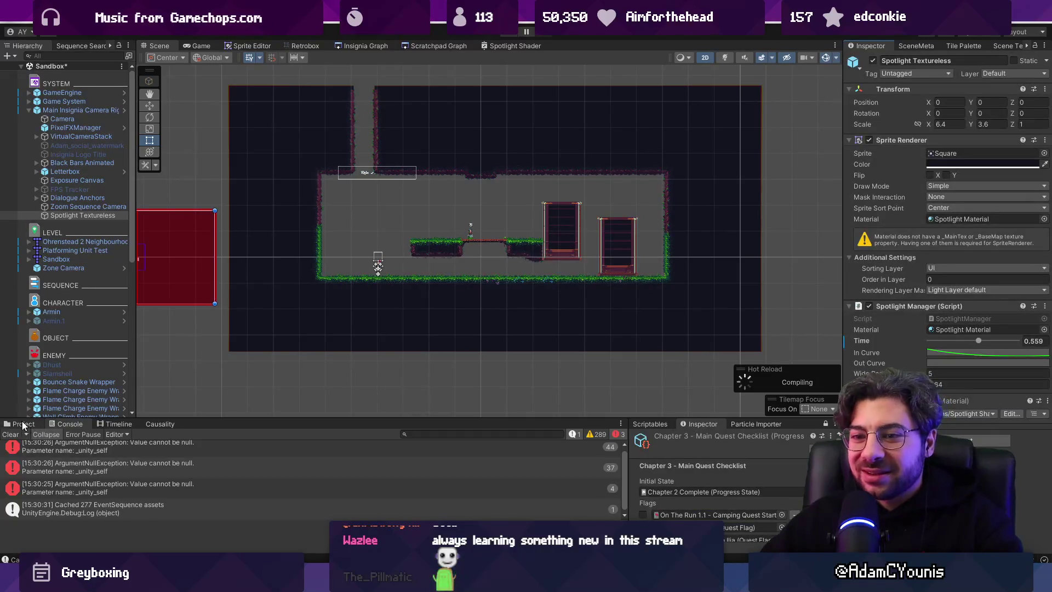
pyautogui.click(24, 424)
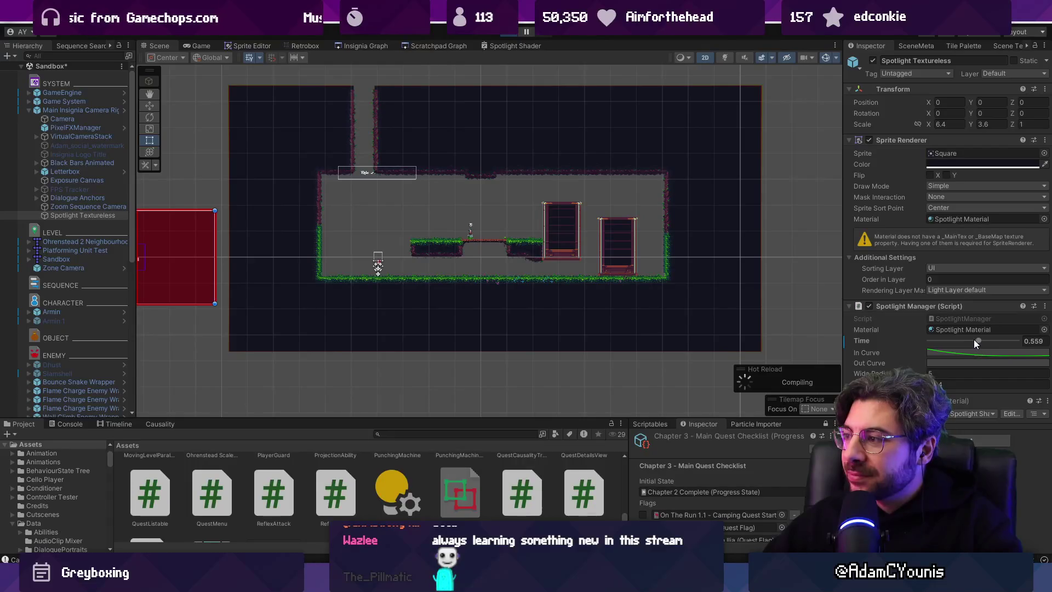
pyautogui.moveTo(974, 341)
pyautogui.mouseDown()
pyautogui.moveTo(895, 340)
pyautogui.moveTo(1006, 346)
pyautogui.moveTo(966, 347)
pyautogui.mouseUp()
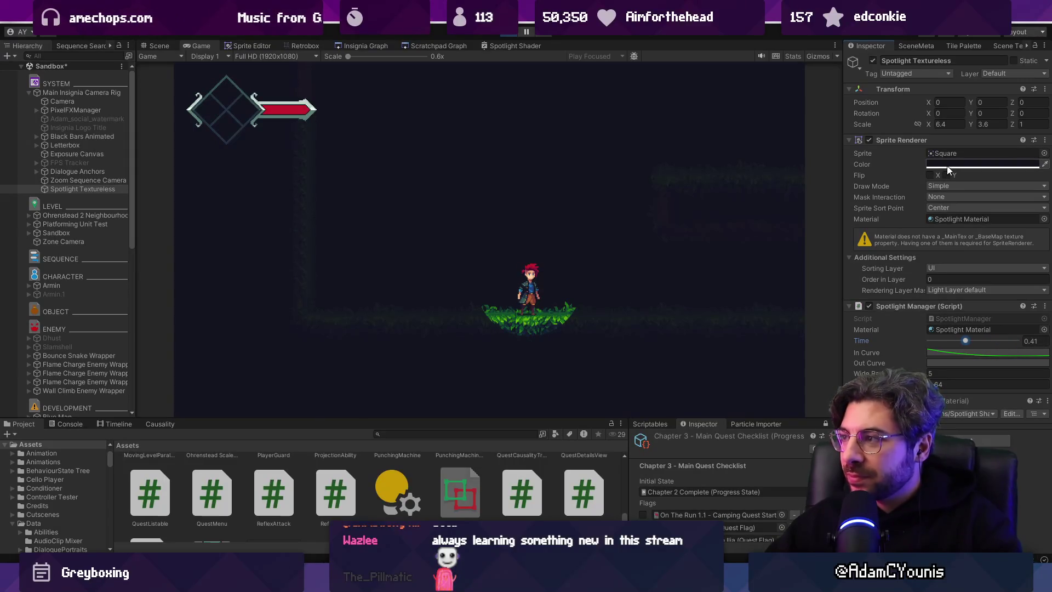
pyautogui.doubleClick(955, 329)
pyautogui.moveTo(919, 121); pyautogui.dragTo(903, 119)
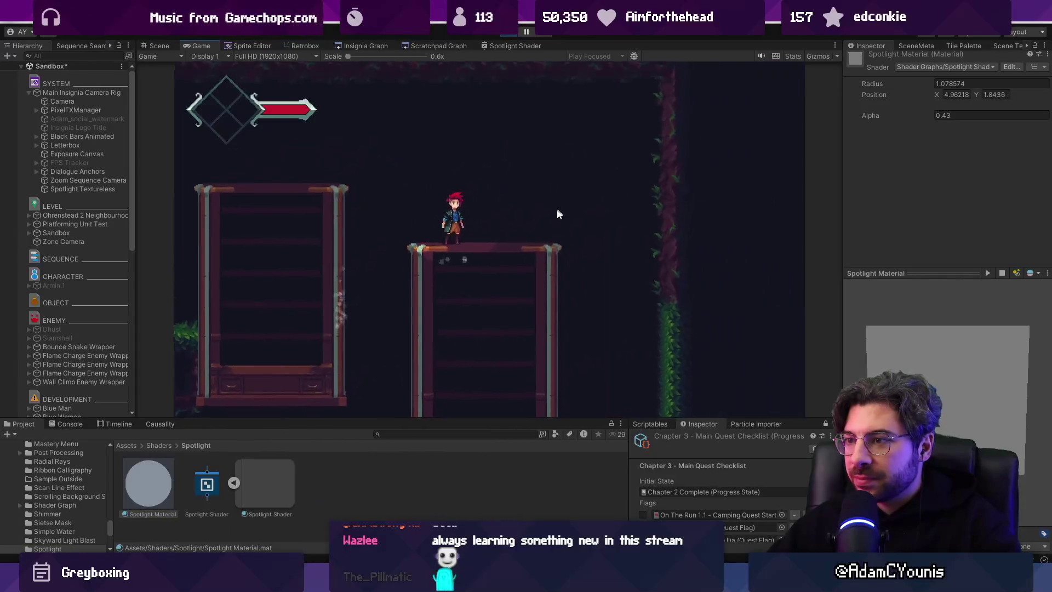
pyautogui.moveTo(911, 118); pyautogui.dragTo(932, 114)
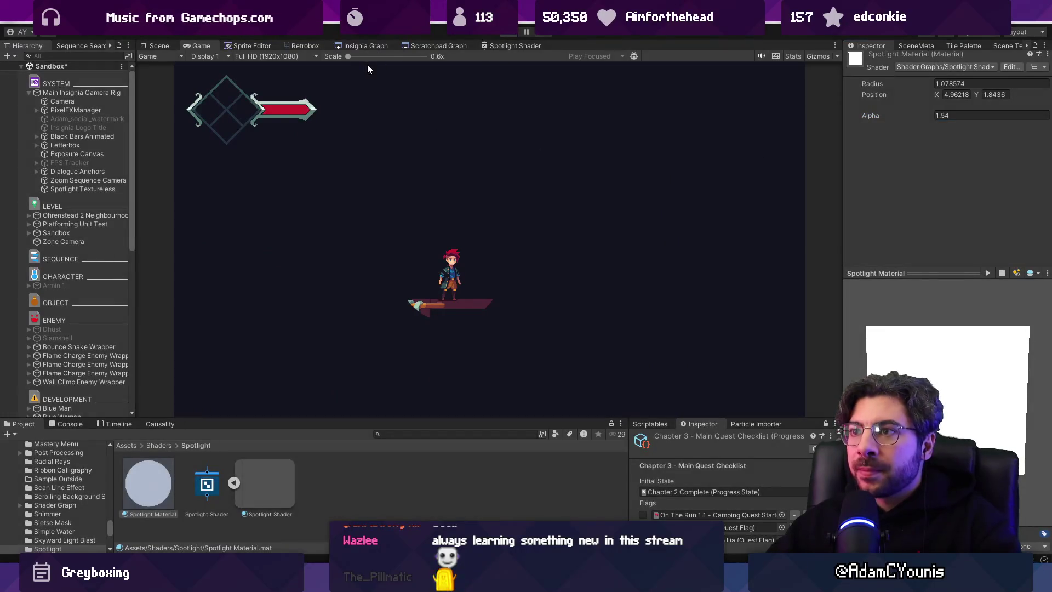
# - Move the Misty Prototype town to -3.72, 1.6 in the player's starting room
pyautogui.hotkey('ctrl', '1')
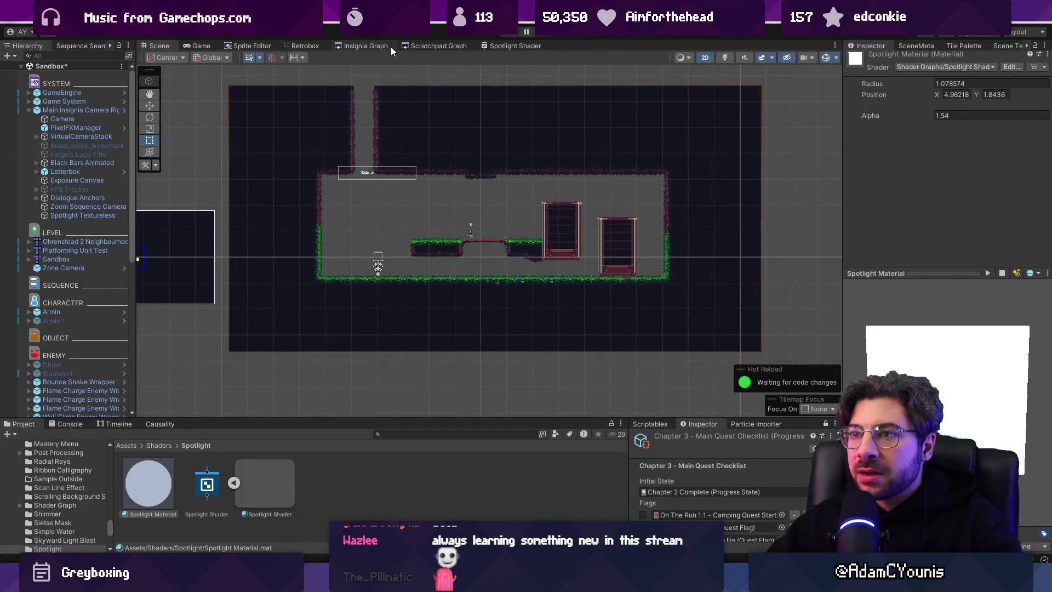
pyautogui.scroll(-10, 102, 253)
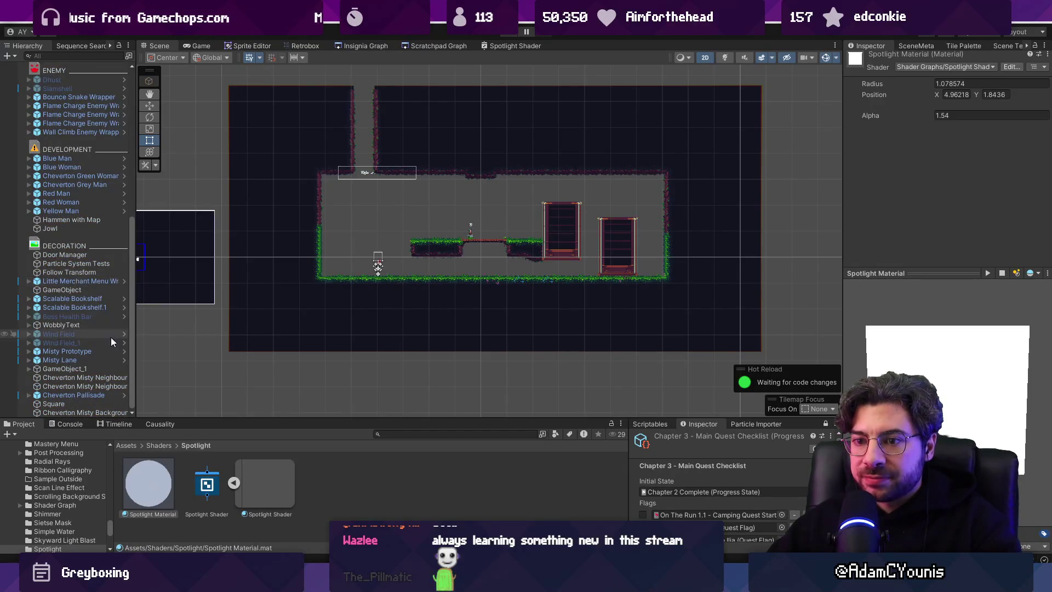
pyautogui.click(106, 380)
pyautogui.doubleClick(99, 413)
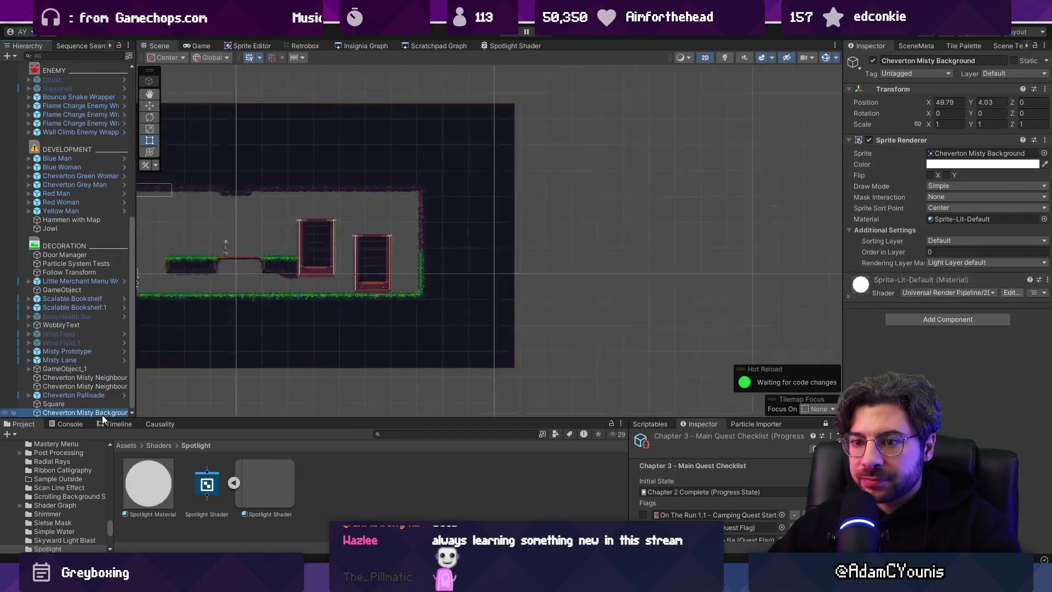
pyautogui.scroll(-3, 517, 282)
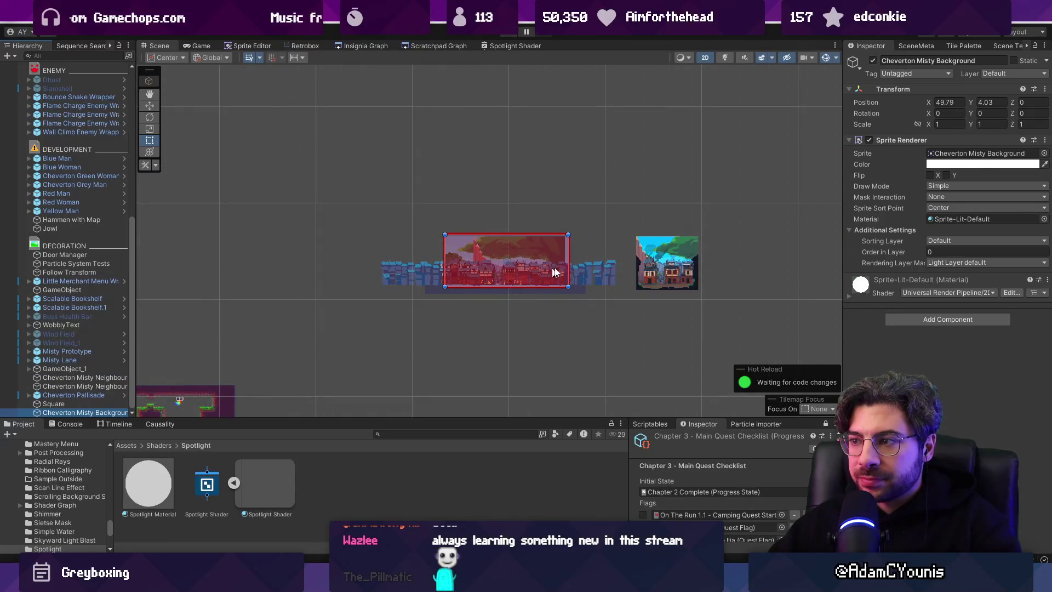
pyautogui.click(662, 258)
pyautogui.scroll(-2, 680, 235)
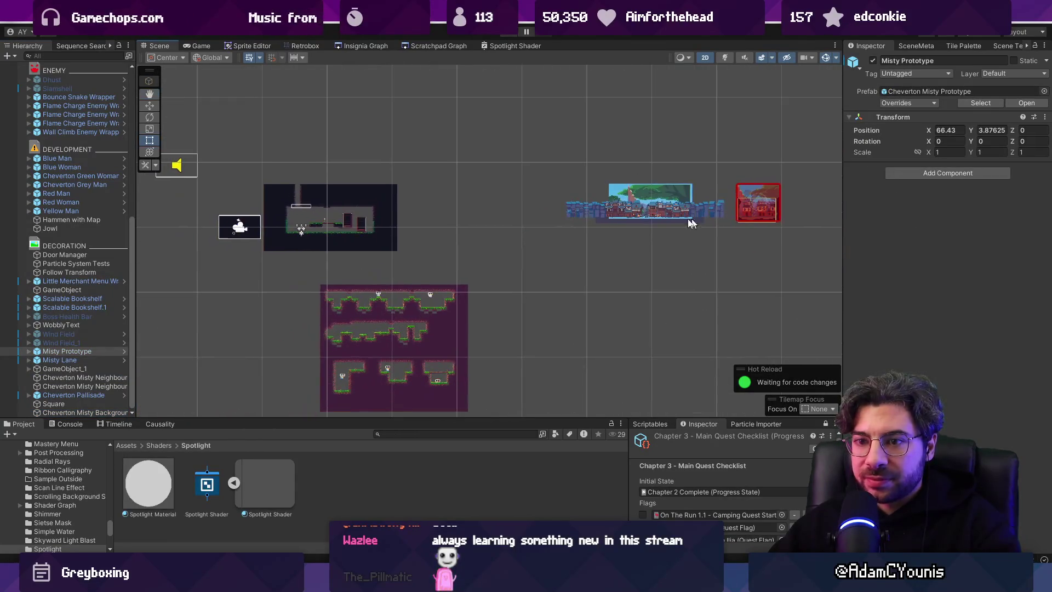
pyautogui.press('w')
pyautogui.moveTo(762, 202)
pyautogui.mouseDown()
pyautogui.moveTo(315, 225)
pyautogui.moveTo(307, 215)
pyautogui.mouseUp()
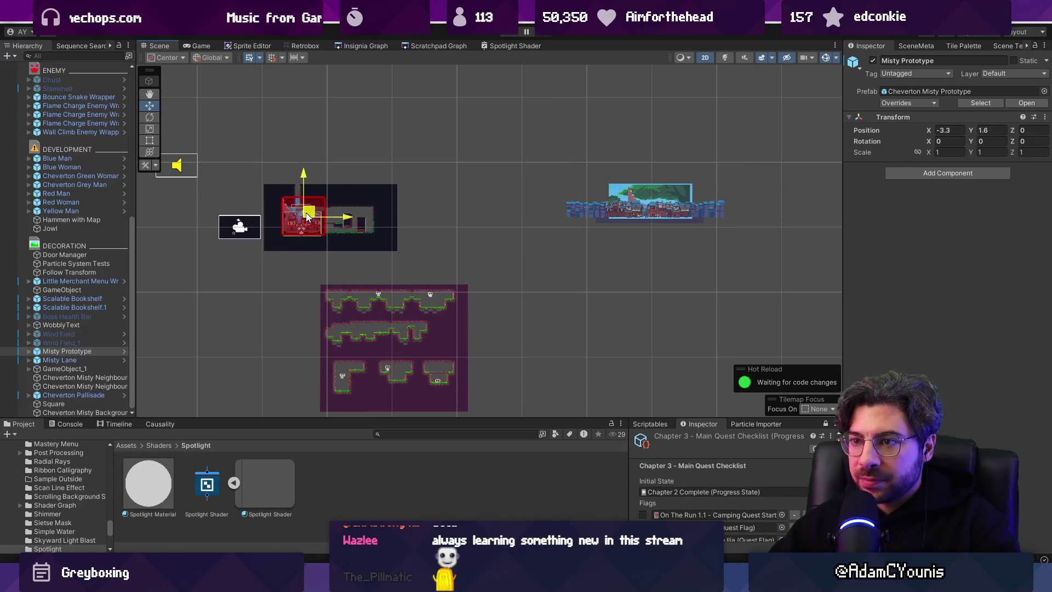
# - Play the game and drag Spotlight Manager's Time to 1 to view the town through the spotlight
pyautogui.hotkey('ctrl', 'p')
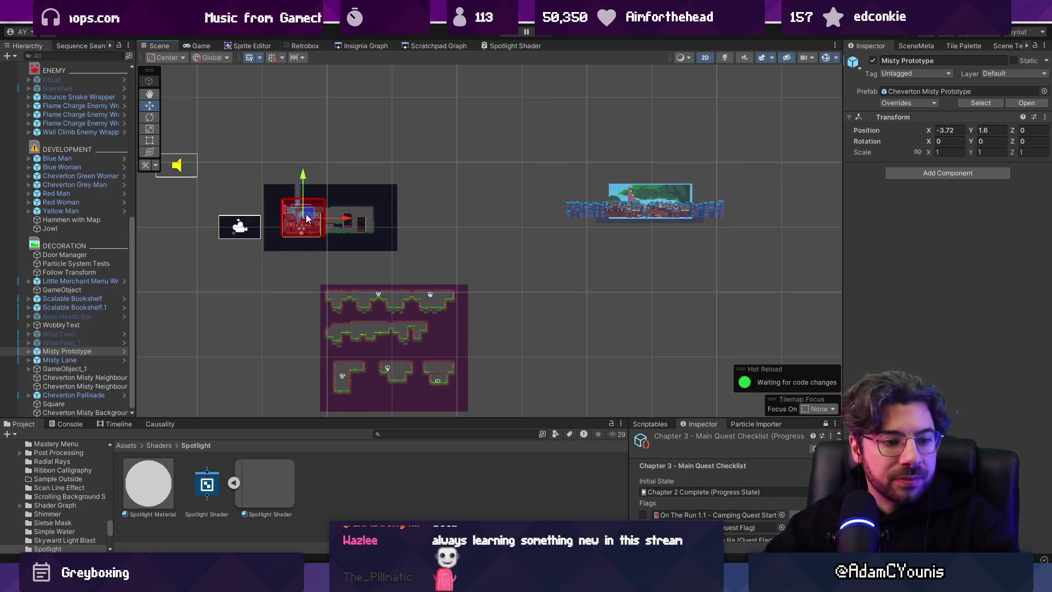
pyautogui.hotkey('shift', 'space')
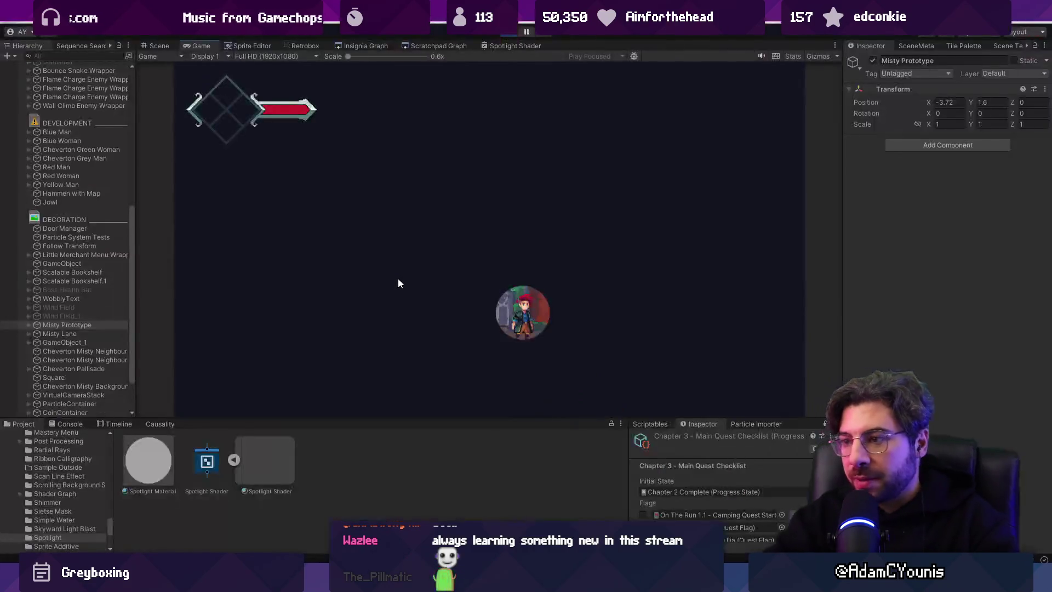
pyautogui.scroll(10, 85, 147)
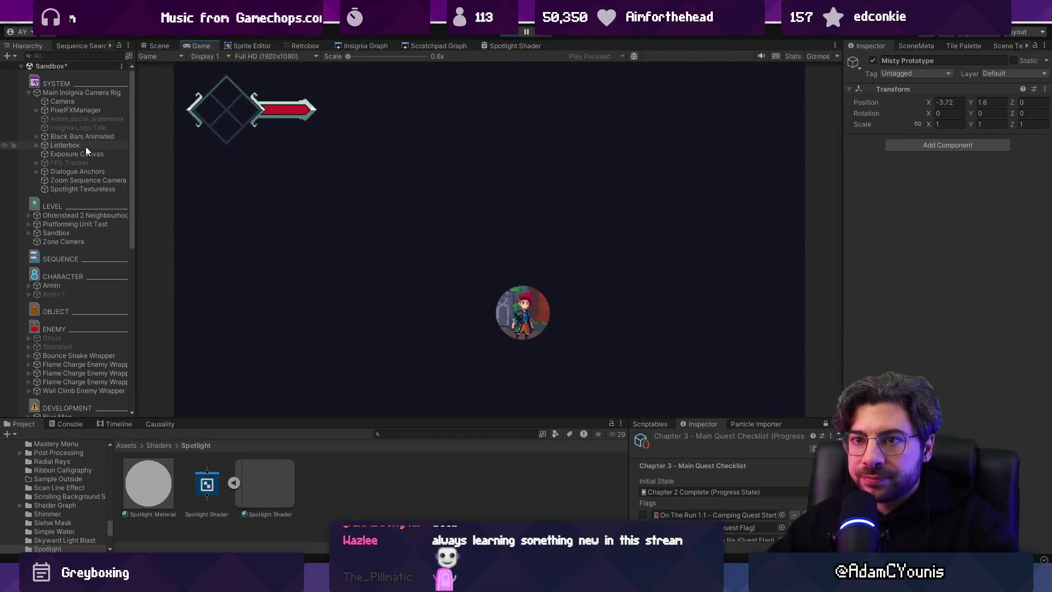
pyautogui.click(87, 189)
pyautogui.moveTo(967, 344)
pyautogui.mouseDown()
pyautogui.moveTo(916, 339)
pyautogui.moveTo(1018, 346)
pyautogui.moveTo(945, 341)
pyautogui.moveTo(980, 360)
pyautogui.mouseUp()
pyautogui.moveTo(1047, 366); pyautogui.dragTo(817, 375)
# - Scrub Spotlight Manager's Time to shrink the spotlight, exit Play mode, and reopen the Spotlight Shader graph
pyautogui.click(1017, 341)
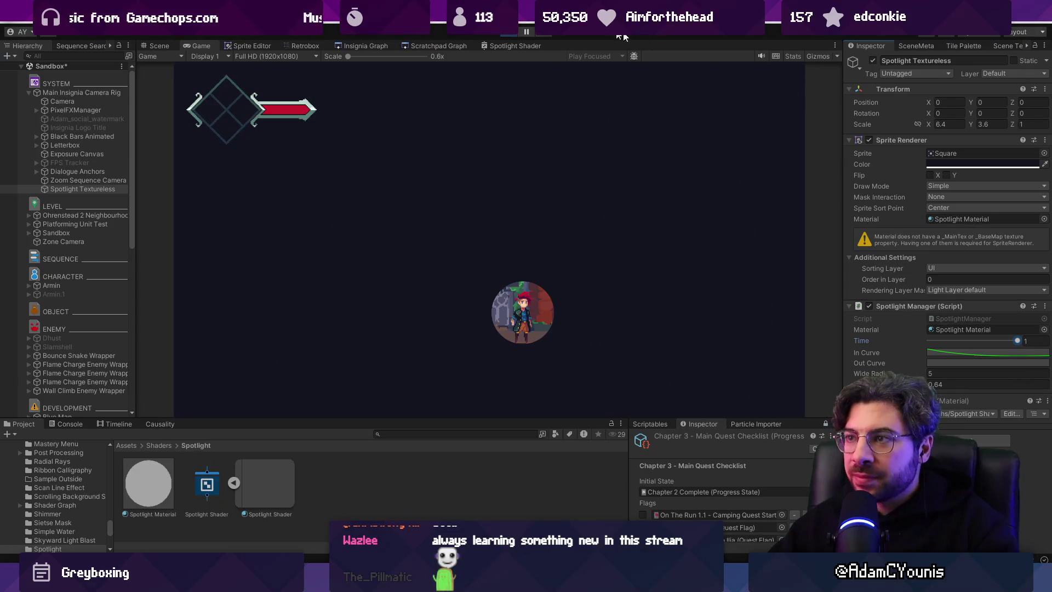
pyautogui.click(514, 35)
pyautogui.hotkey('alt', 'Tab')
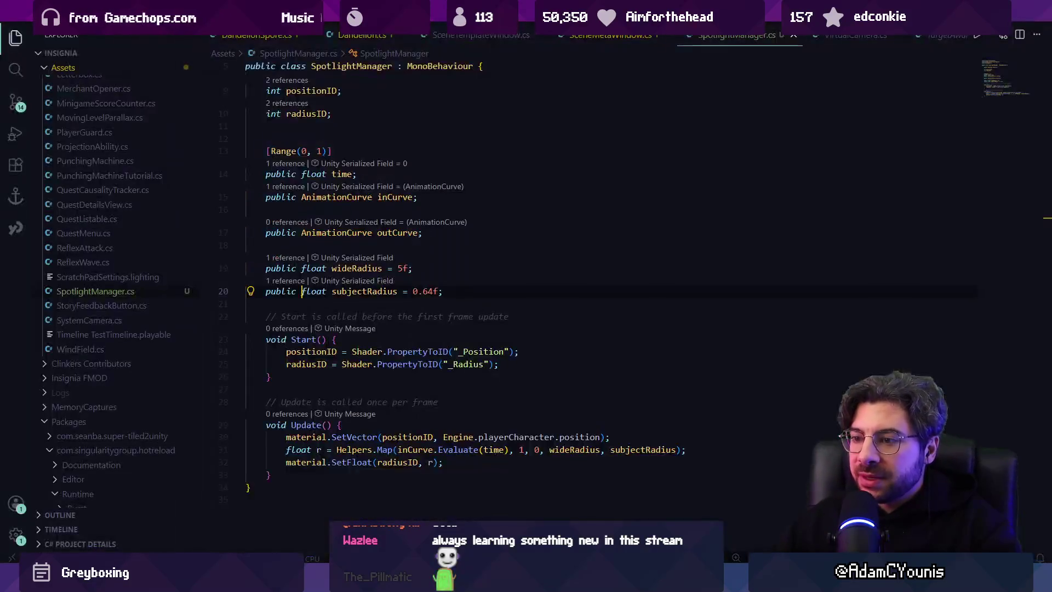
pyautogui.hotkey('alt', 'Tab')
pyautogui.click(448, 49)
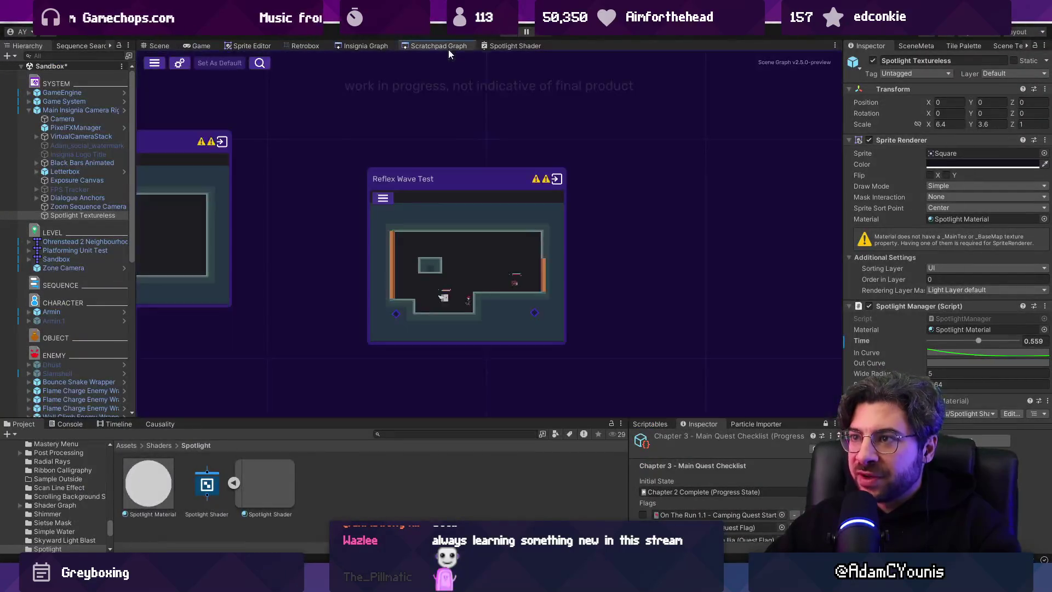
pyautogui.click(503, 46)
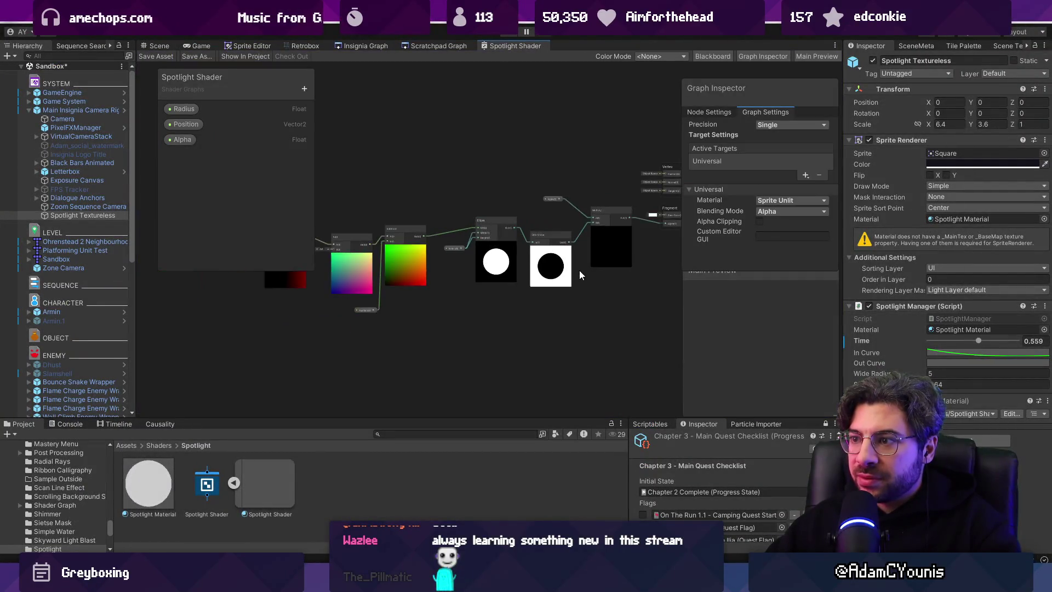
# - Pan the graph to the Position, Add, Ellipse and One Minus nodes, nudging the Position node slightly
pyautogui.scroll(2, 499, 259)
pyautogui.scroll(3, 498, 259)
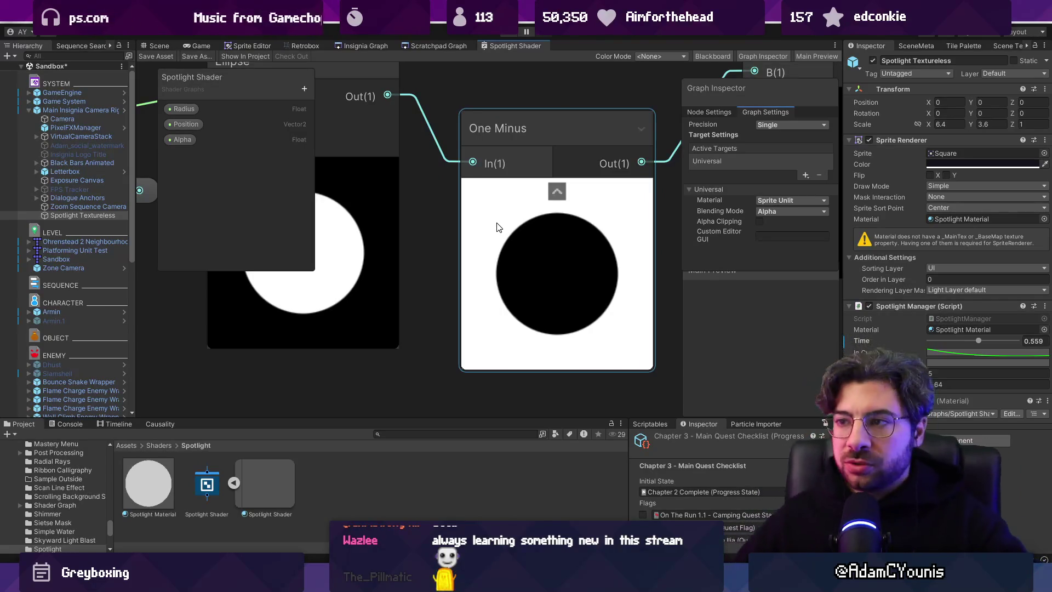
pyautogui.scroll(-4, 561, 247)
pyautogui.scroll(8, 437, 368)
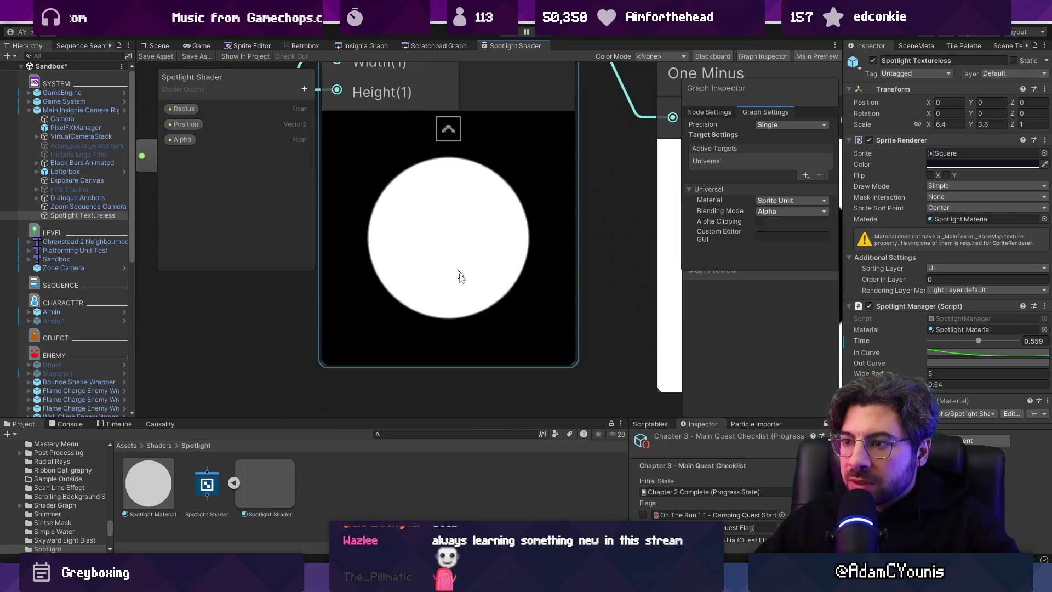
pyautogui.scroll(-6, 542, 345)
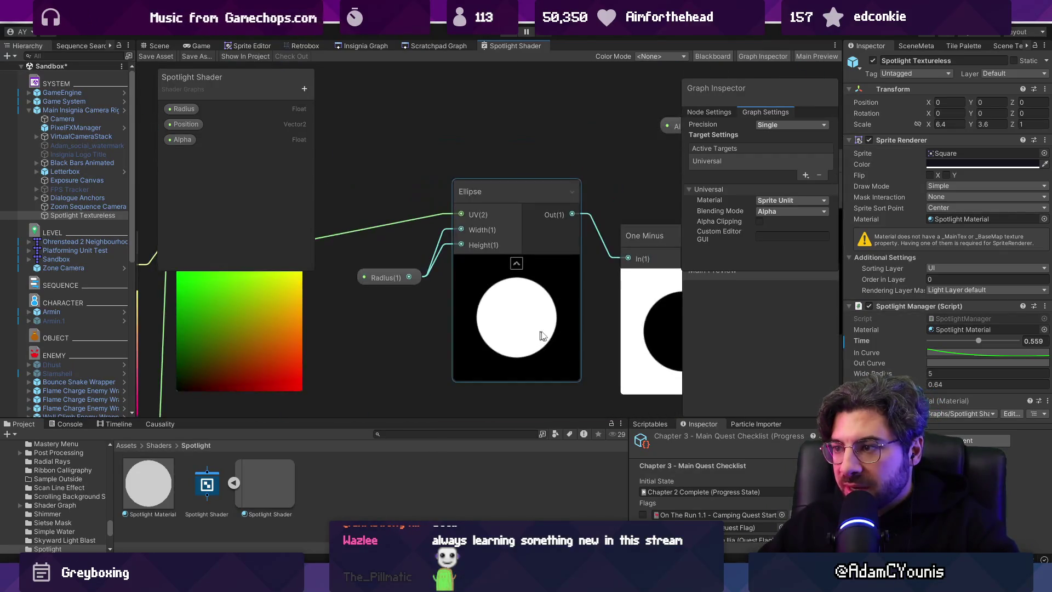
pyautogui.scroll(8, 507, 315)
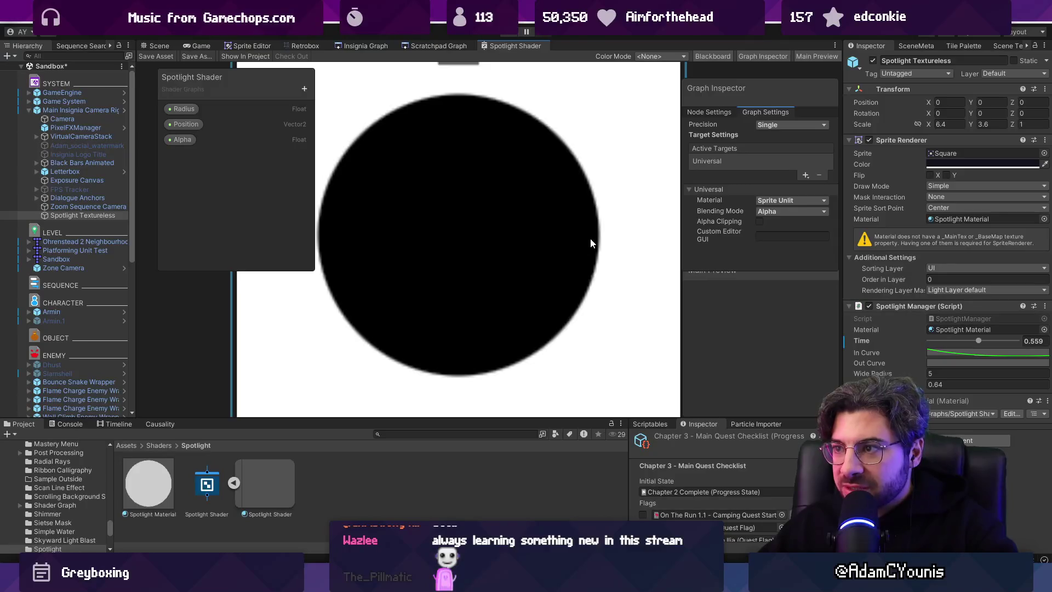
pyautogui.scroll(-5, 590, 238)
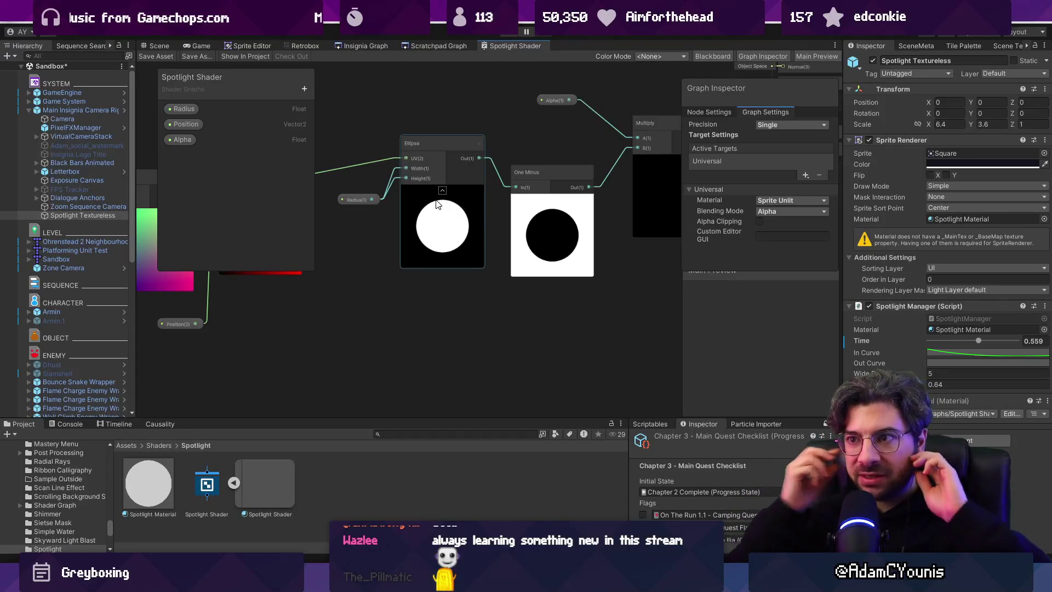
pyautogui.moveTo(417, 241); pyautogui.dragTo(716, 274)
pyautogui.moveTo(395, 263)
pyautogui.mouseDown()
pyautogui.moveTo(547, 288)
pyautogui.moveTo(475, 290)
pyautogui.mouseUp()
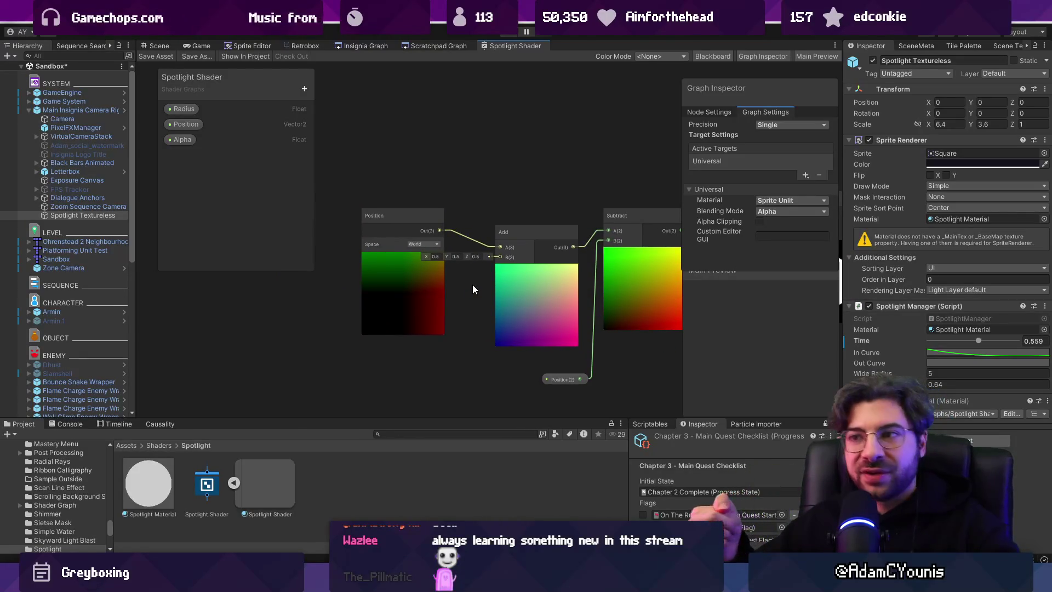
pyautogui.moveTo(832, 318); pyautogui.dragTo(524, 272)
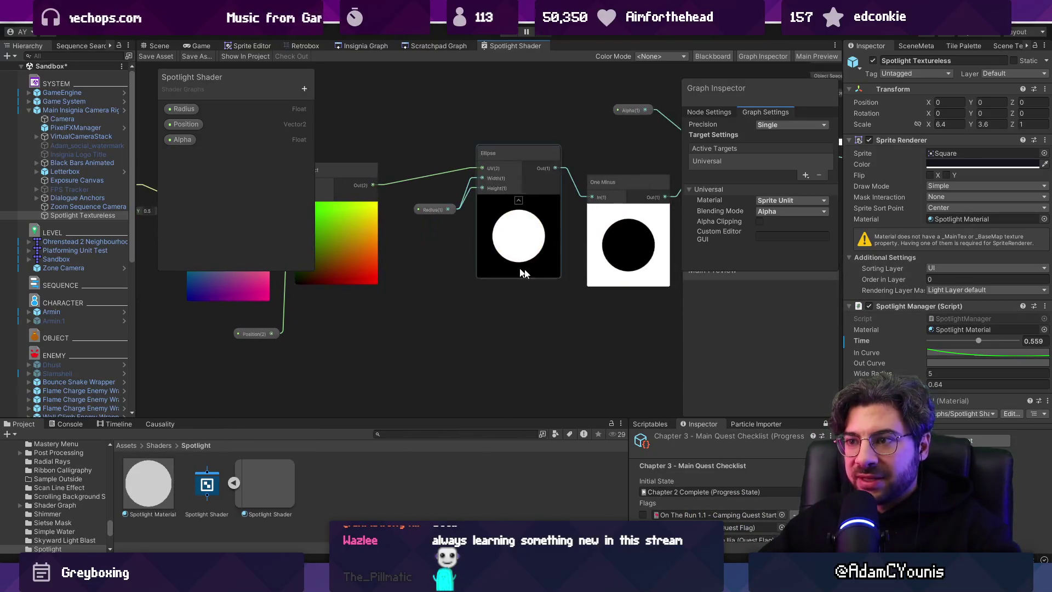
pyautogui.moveTo(450, 317)
pyautogui.mouseDown()
pyautogui.moveTo(698, 394)
pyautogui.moveTo(639, 374)
pyautogui.mouseUp()
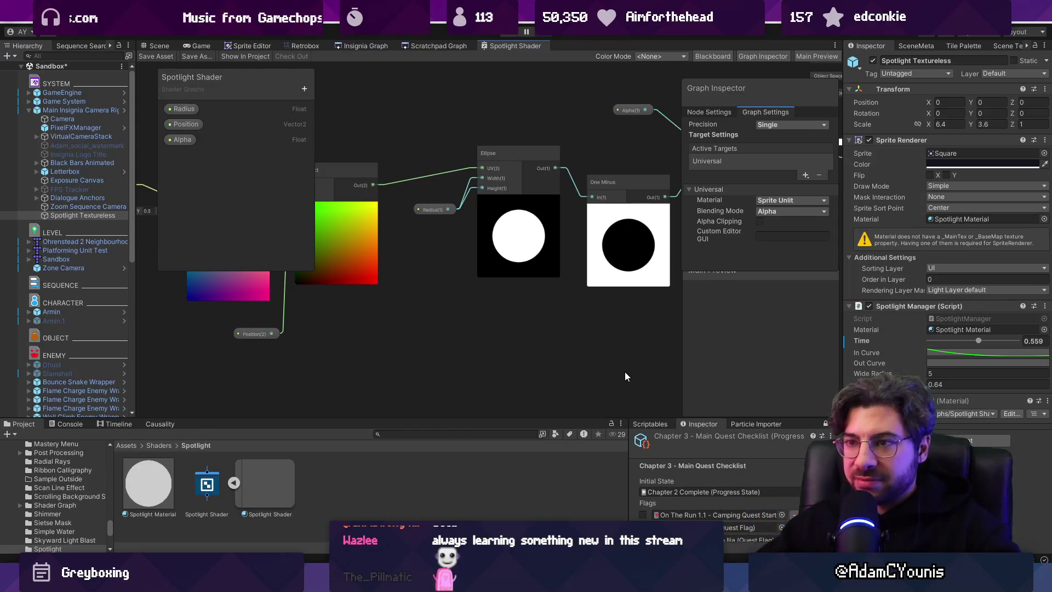
pyautogui.moveTo(515, 328)
pyautogui.mouseDown()
pyautogui.moveTo(594, 301)
pyautogui.moveTo(657, 307)
pyautogui.mouseUp()
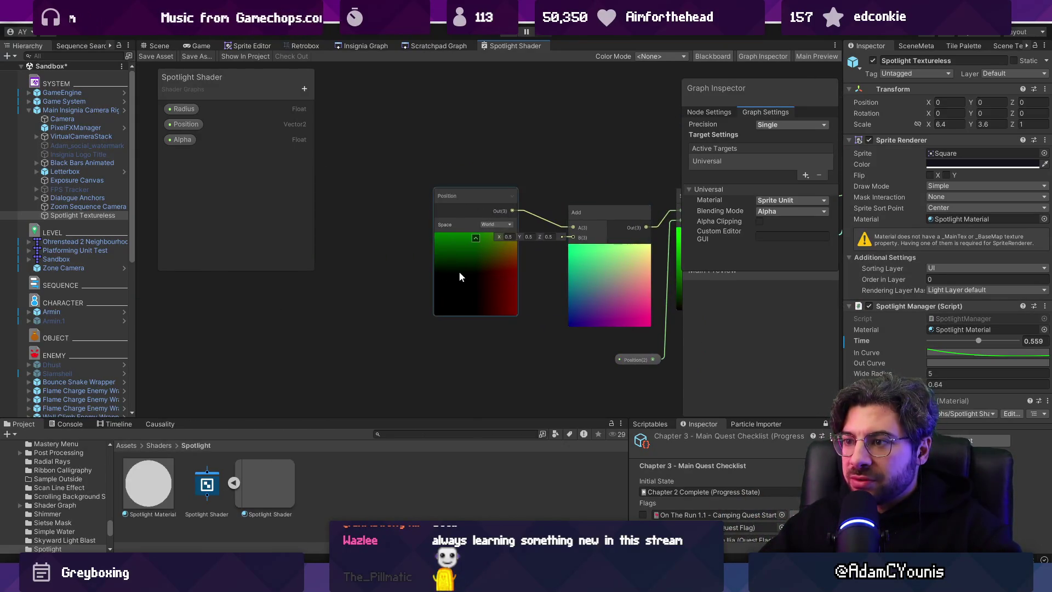
pyautogui.click(432, 277)
pyautogui.moveTo(410, 278); pyautogui.dragTo(430, 281)
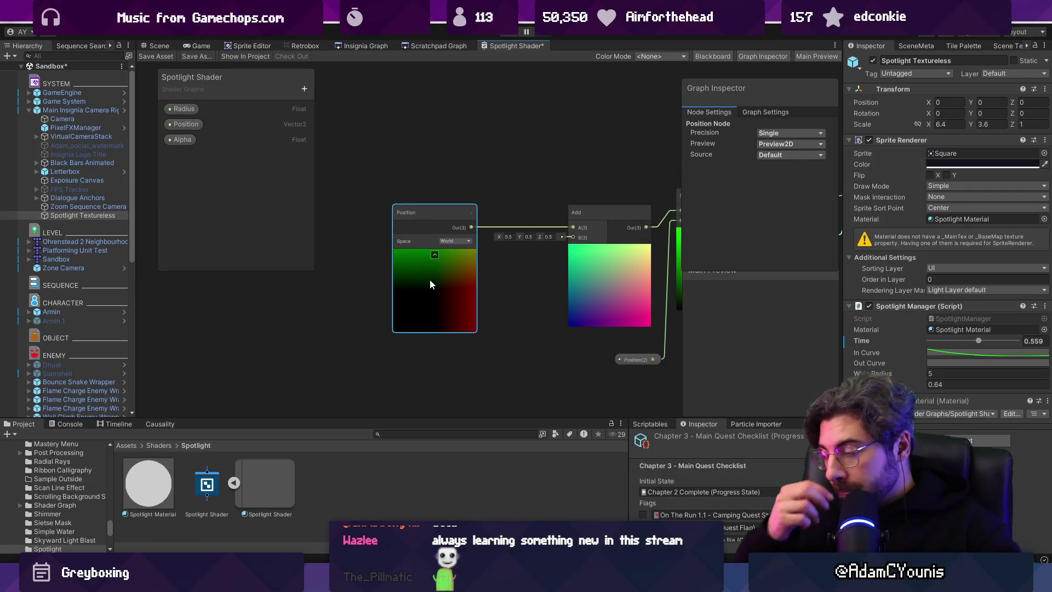
pyautogui.moveTo(430, 284); pyautogui.dragTo(274, 257)
# - Add a Quantise Vector2 node after the Position output, save the graph, and enter Play mode
pyautogui.scroll(2, 532, 168)
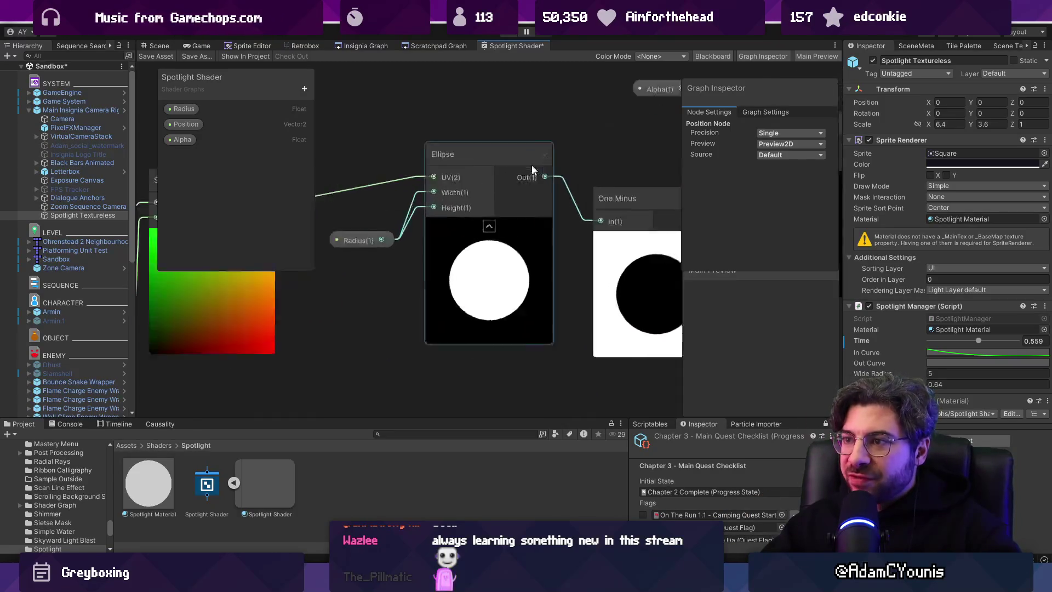
pyautogui.scroll(-5, 584, 302)
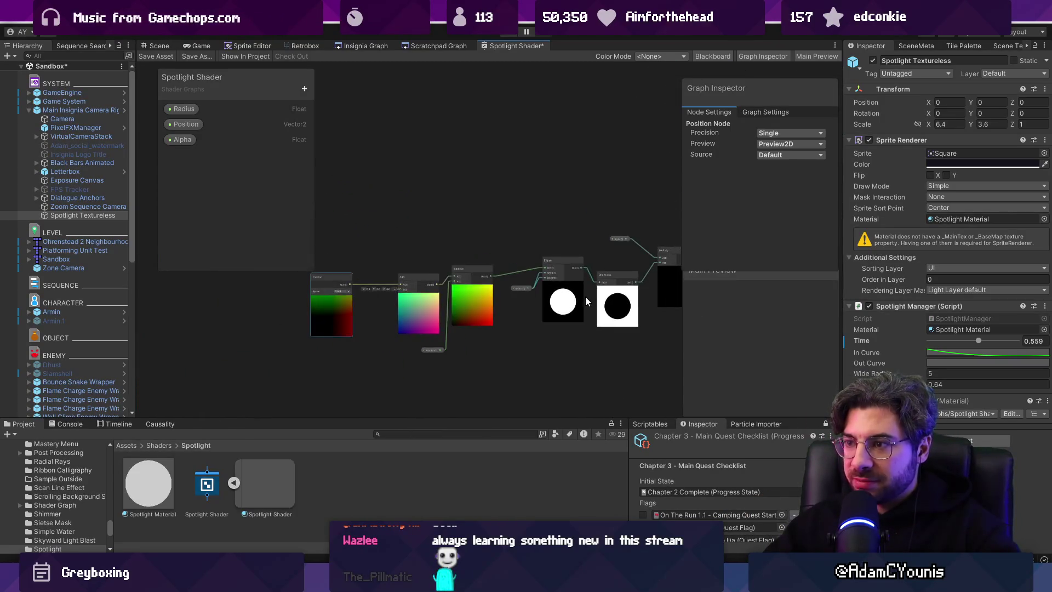
pyautogui.scroll(5, 581, 301)
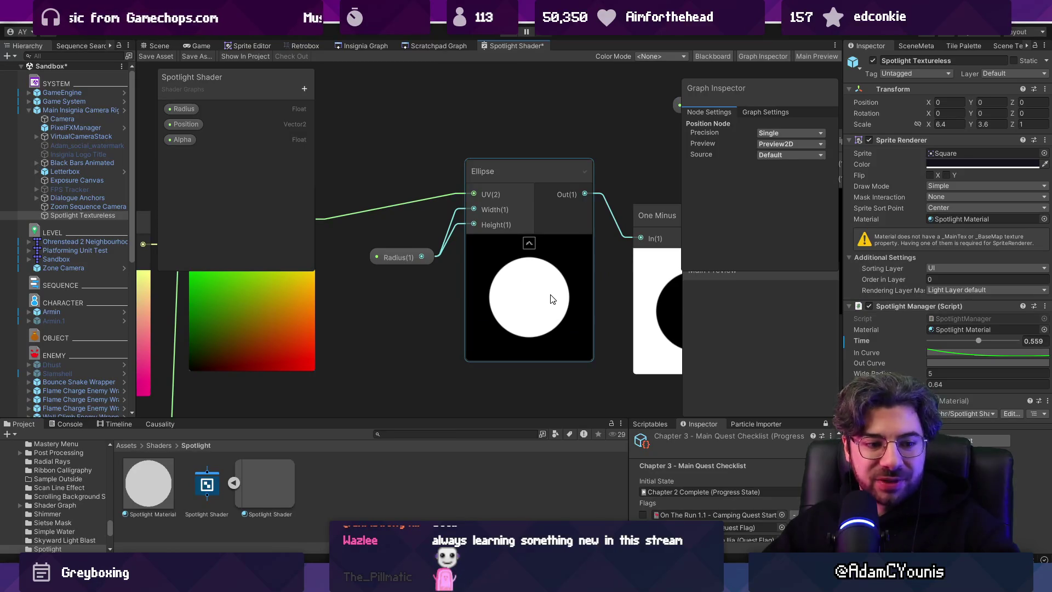
pyautogui.scroll(-3, 552, 299)
pyautogui.scroll(5, 554, 330)
pyautogui.press('space')
pyautogui.write('quan')
pyautogui.press('Down')
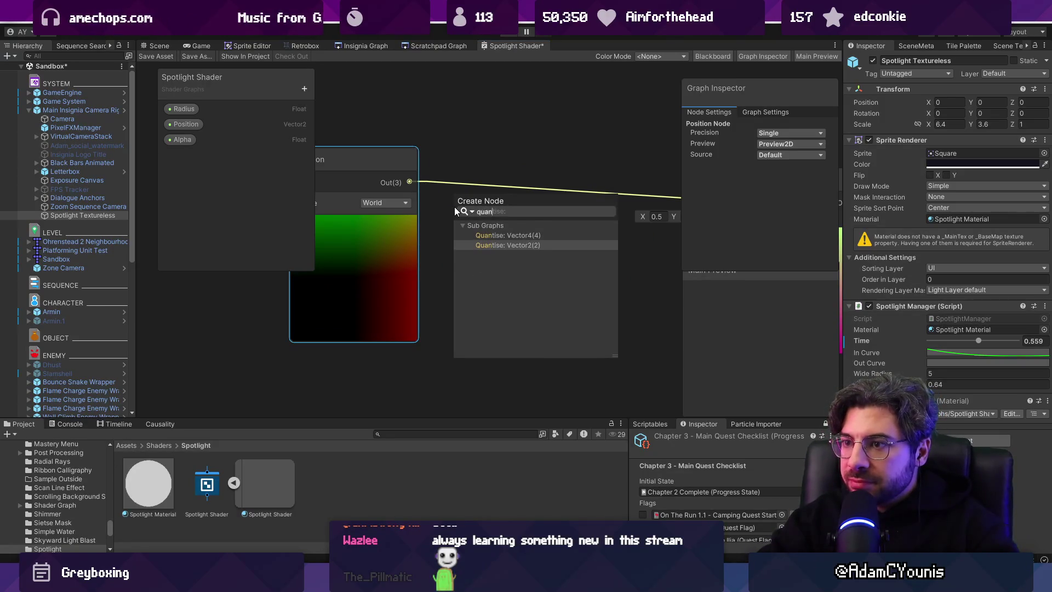
pyautogui.press('Return')
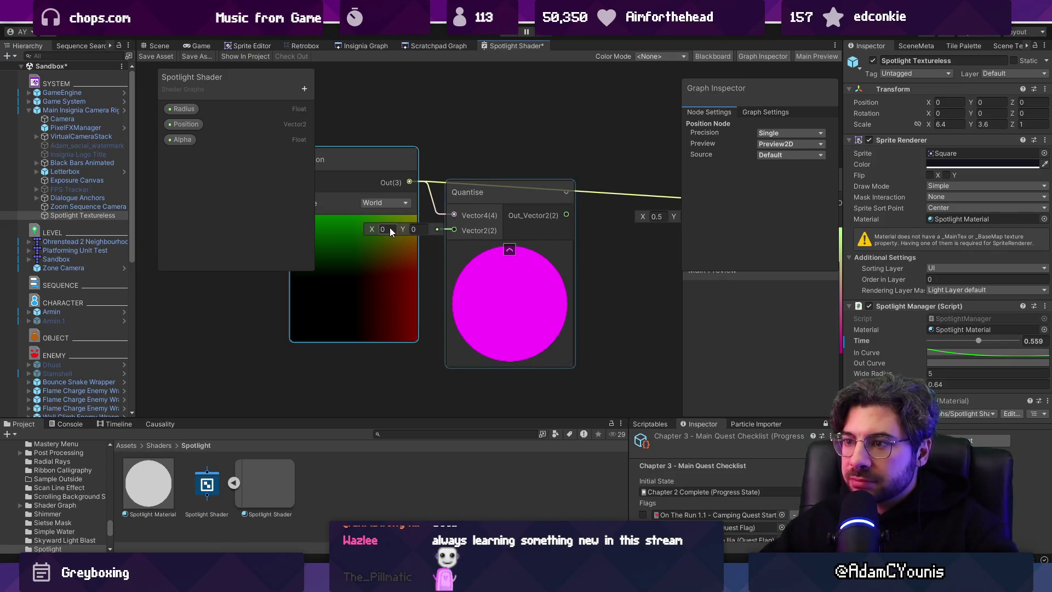
pyautogui.hotkey('ctrl', 's')
pyautogui.hotkey('ctrl', 'p')
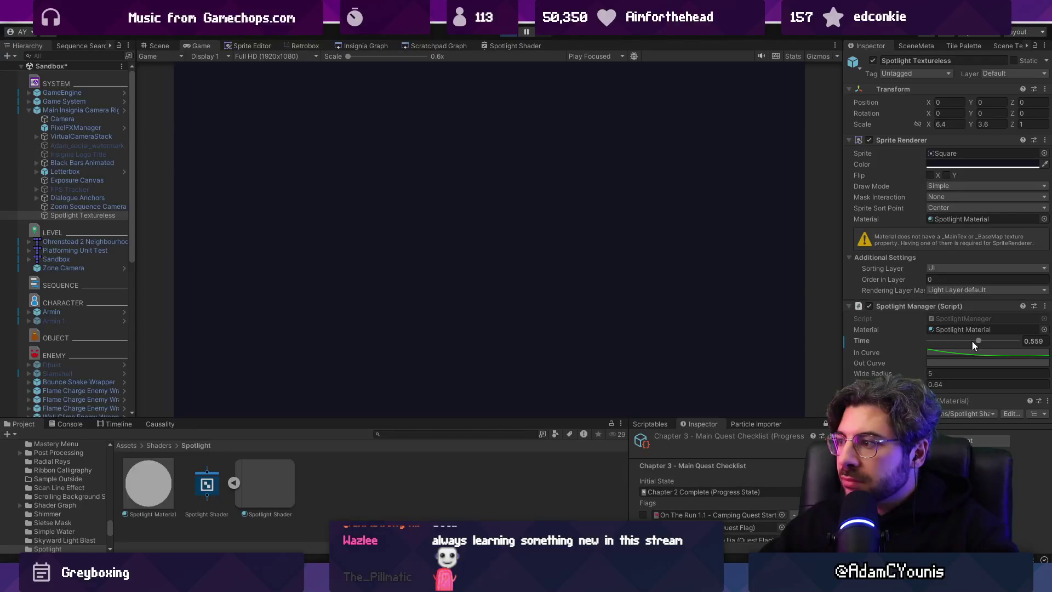
# - Lower the spotlight Time to about 0.435 and zoom in on its stair-stepped edge
pyautogui.moveTo(978, 341); pyautogui.dragTo(966, 341)
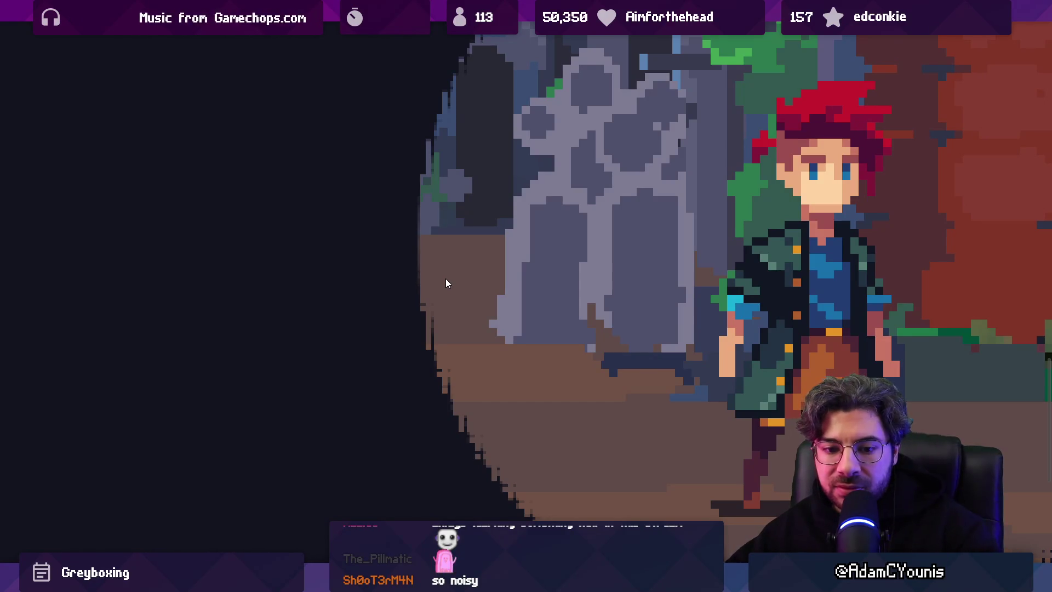
pyautogui.scroll(-1, 308, 340)
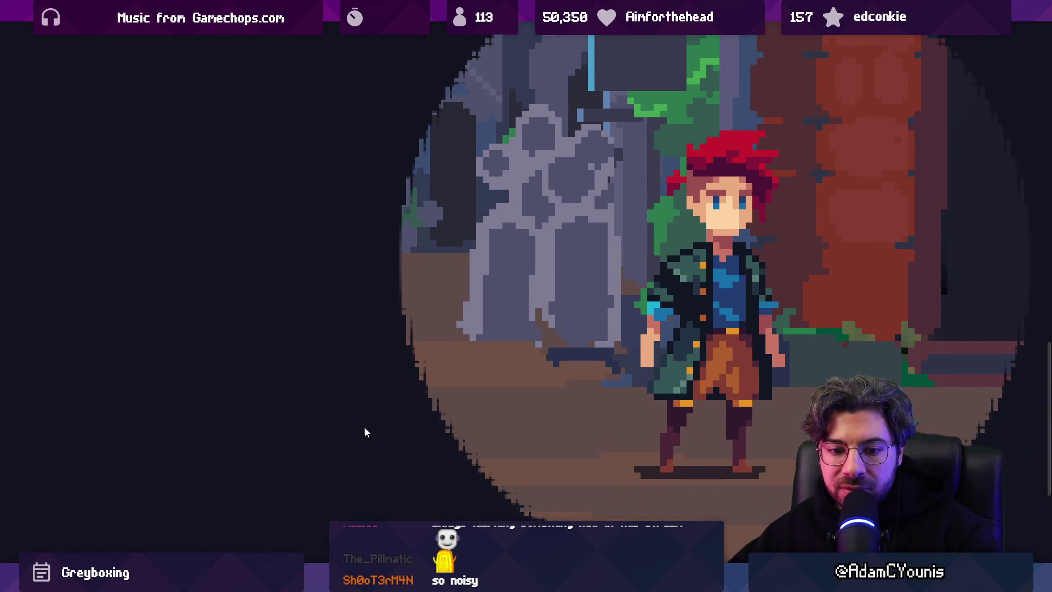
pyautogui.scroll(-1, 429, 491)
pyautogui.scroll(-1, 530, 478)
pyautogui.scroll(3, 650, 448)
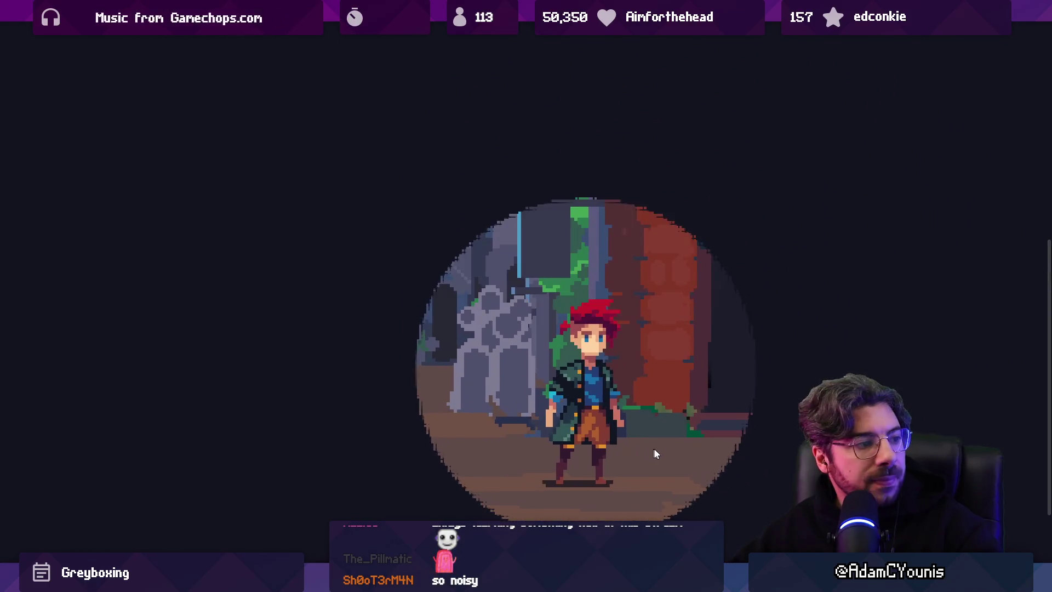
pyautogui.scroll(1, 781, 455)
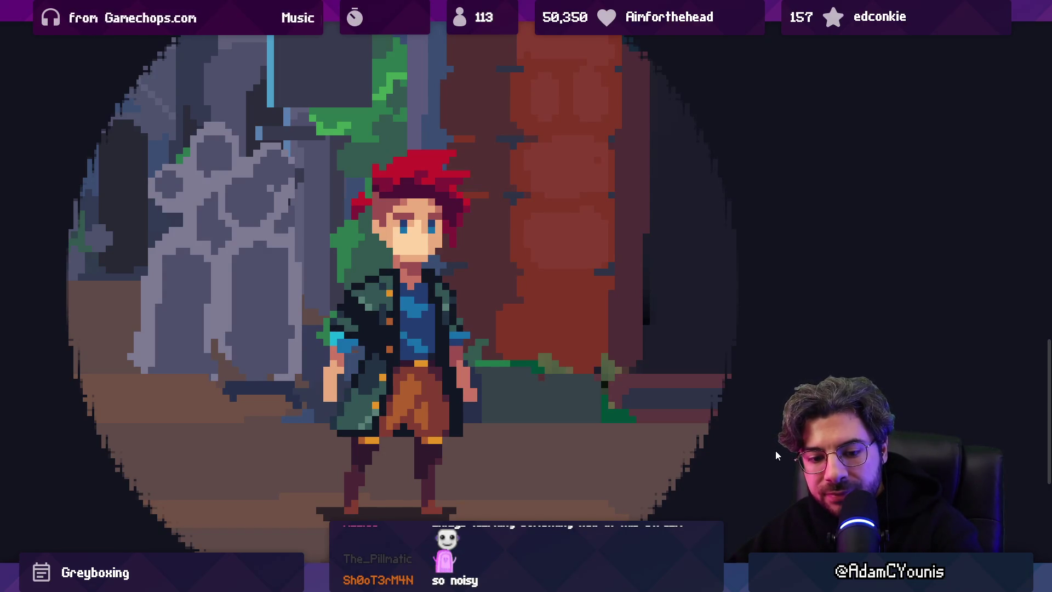
pyautogui.scroll(2, 685, 447)
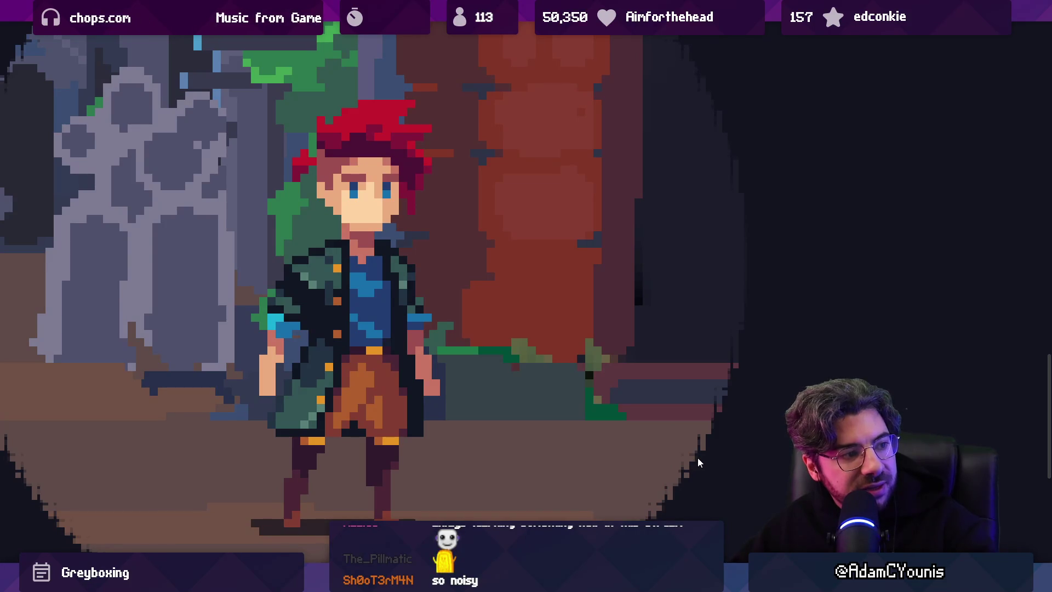
pyautogui.scroll(-1, 698, 457)
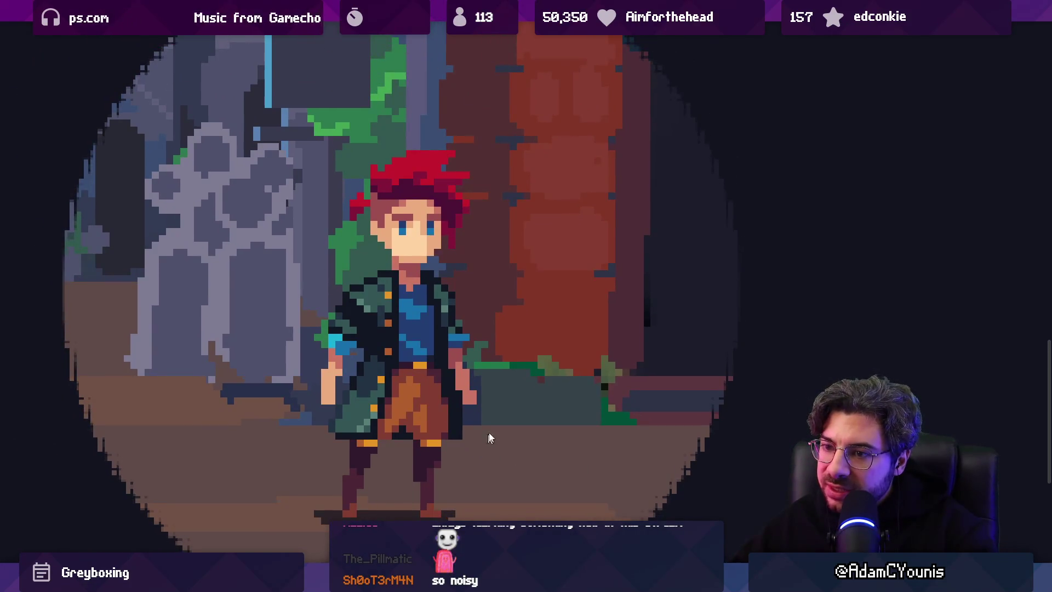
pyautogui.scroll(-1, 540, 400)
pyautogui.scroll(2, 377, 517)
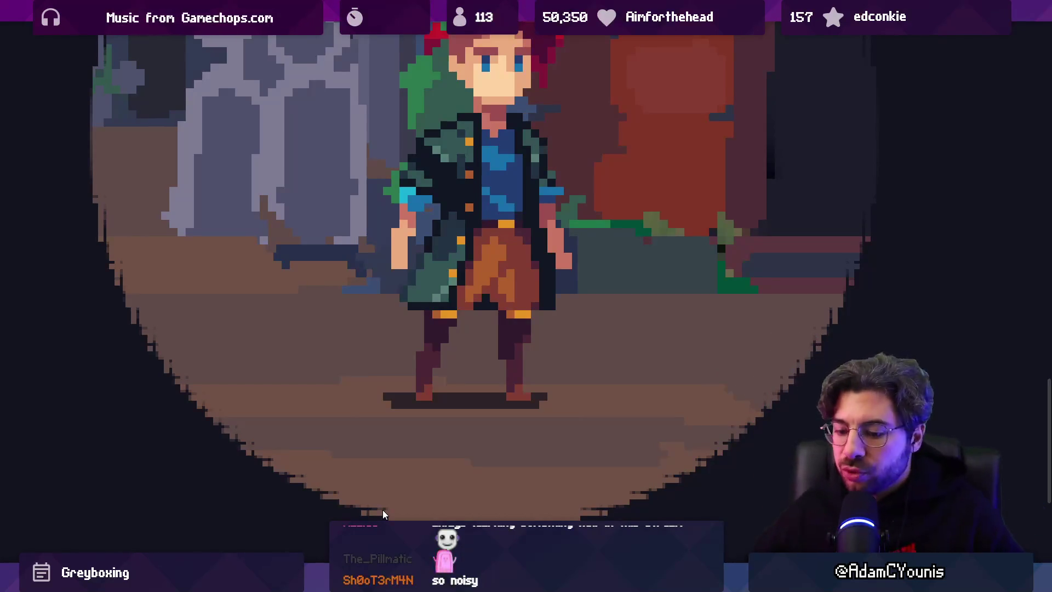
# - Restore the editor layout around the Game view and stop the game
pyautogui.hotkey('shift', 'space')
pyautogui.scroll(-1, 443, 291)
pyautogui.scroll(-1, 442, 291)
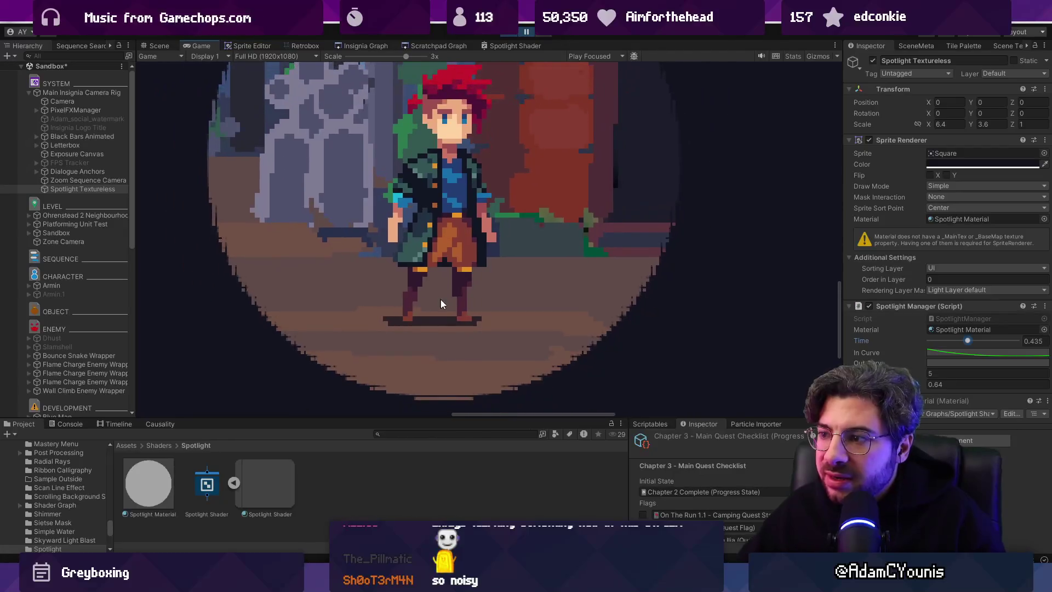
pyautogui.click(512, 34)
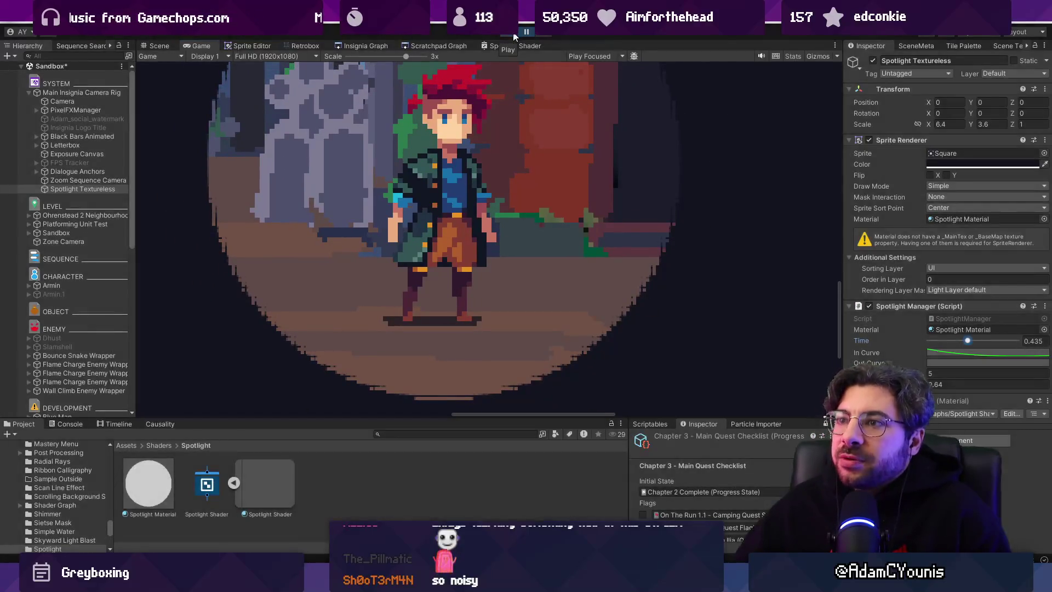
# - Back in the Spotlight Shader graph, show the Quantise node's preview as a flat 2D square
pyautogui.click(505, 46)
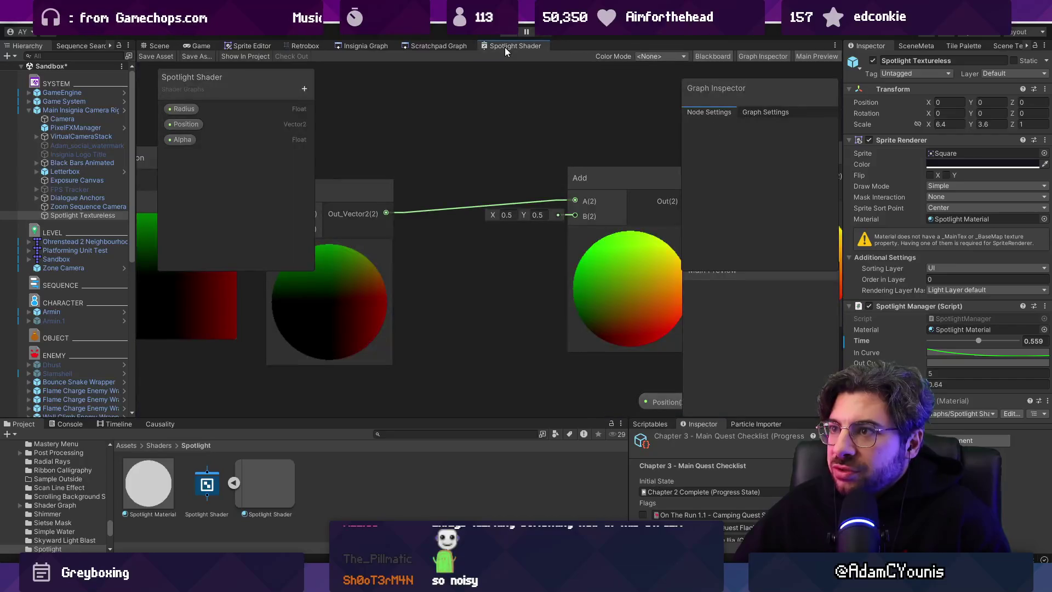
pyautogui.scroll(5, 346, 270)
pyautogui.scroll(3, 519, 230)
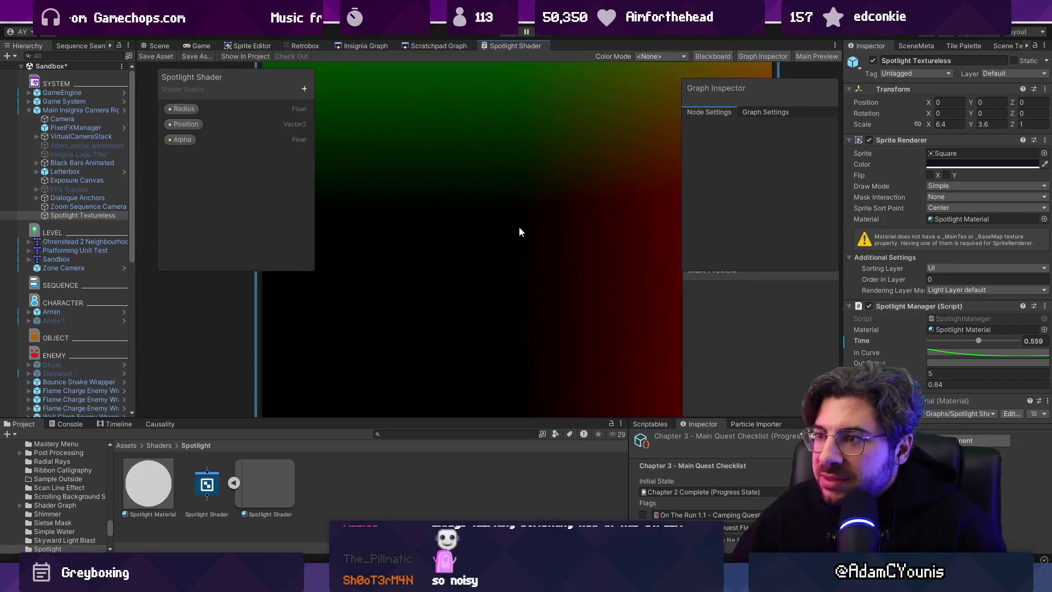
pyautogui.scroll(3, 603, 251)
pyautogui.scroll(-10, 441, 245)
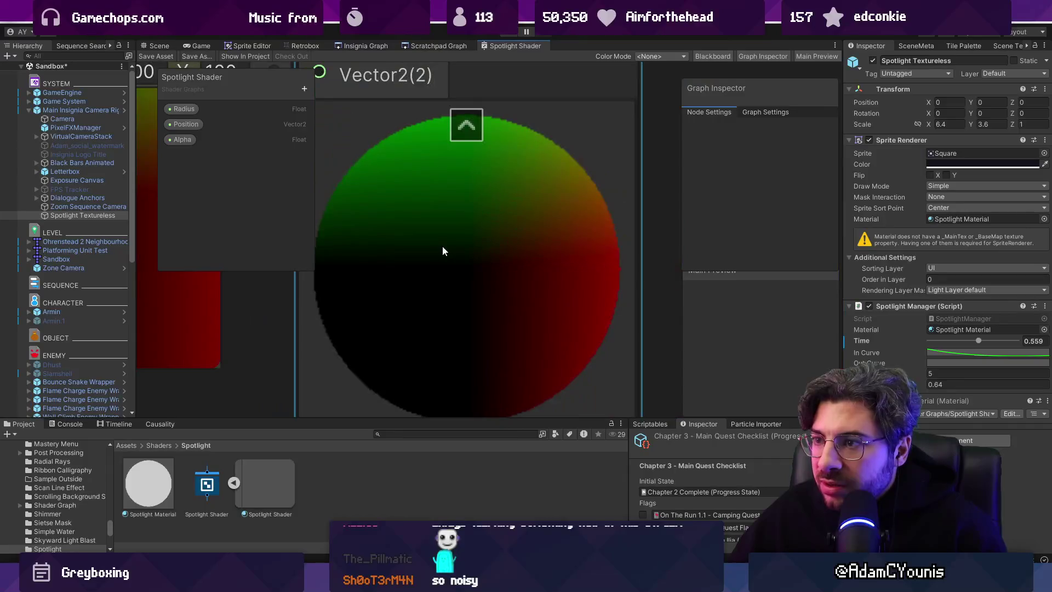
pyautogui.click(468, 256)
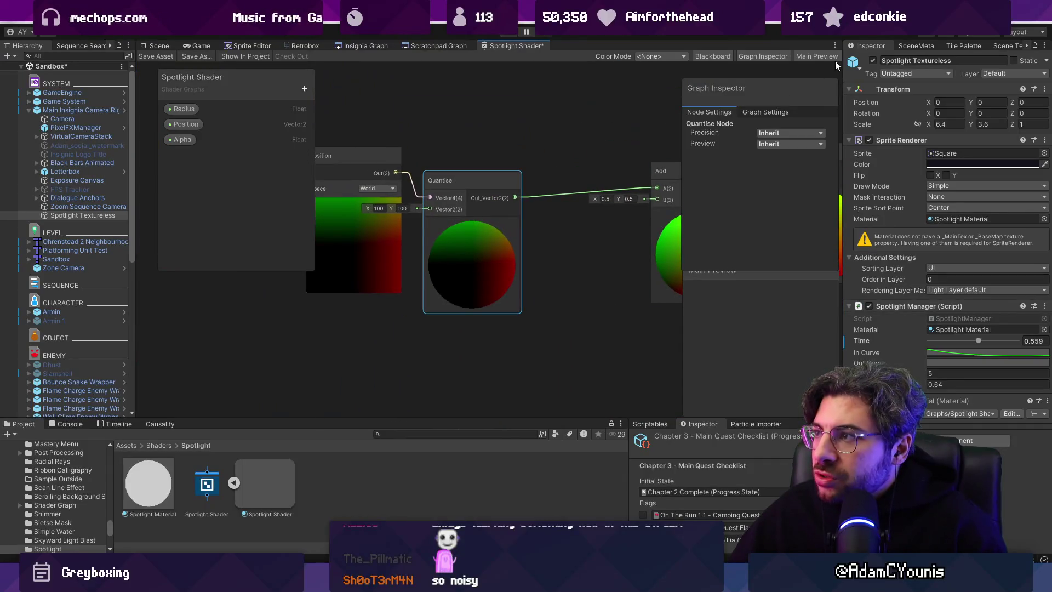
pyautogui.click(361, 235)
pyautogui.click(799, 145)
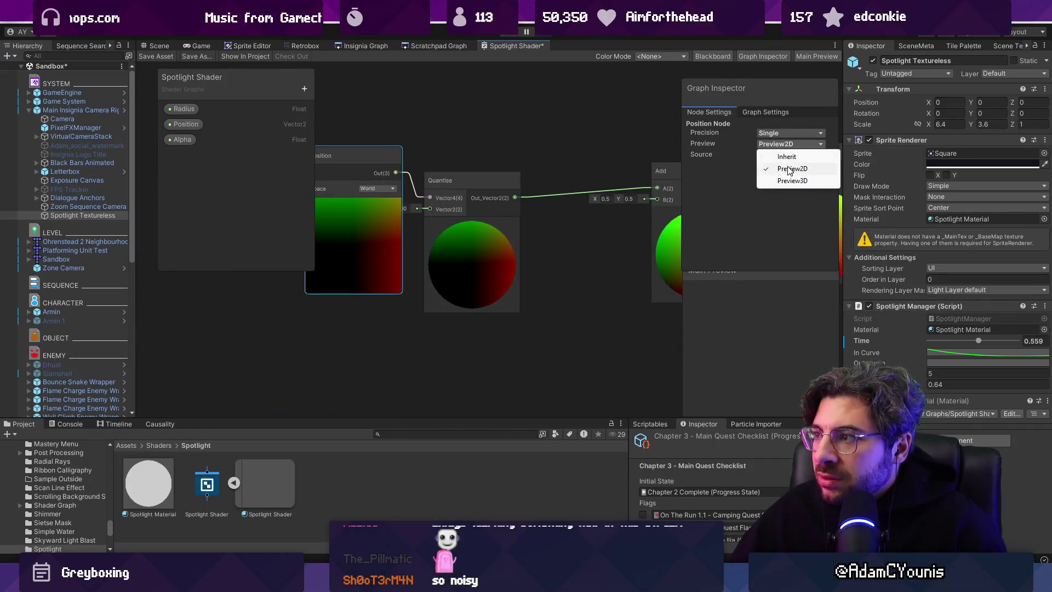
pyautogui.click(789, 169)
pyautogui.click(471, 247)
pyautogui.click(791, 144)
pyautogui.click(792, 168)
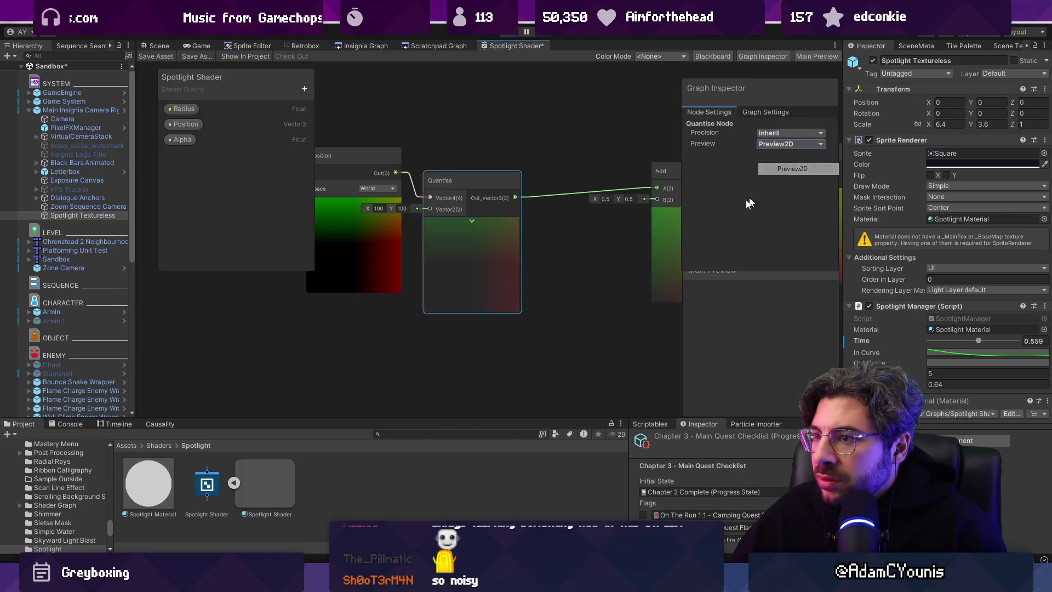
pyautogui.scroll(8, 477, 247)
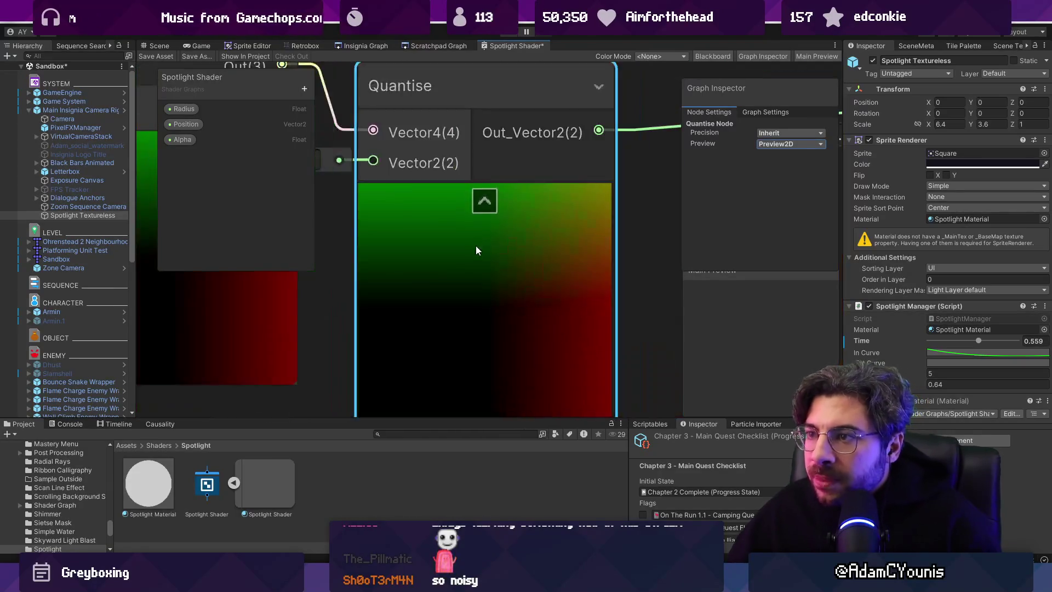
pyautogui.scroll(-5, 475, 250)
# - Set the Quantise step counts to 4 for both X and Y
pyautogui.click(349, 195)
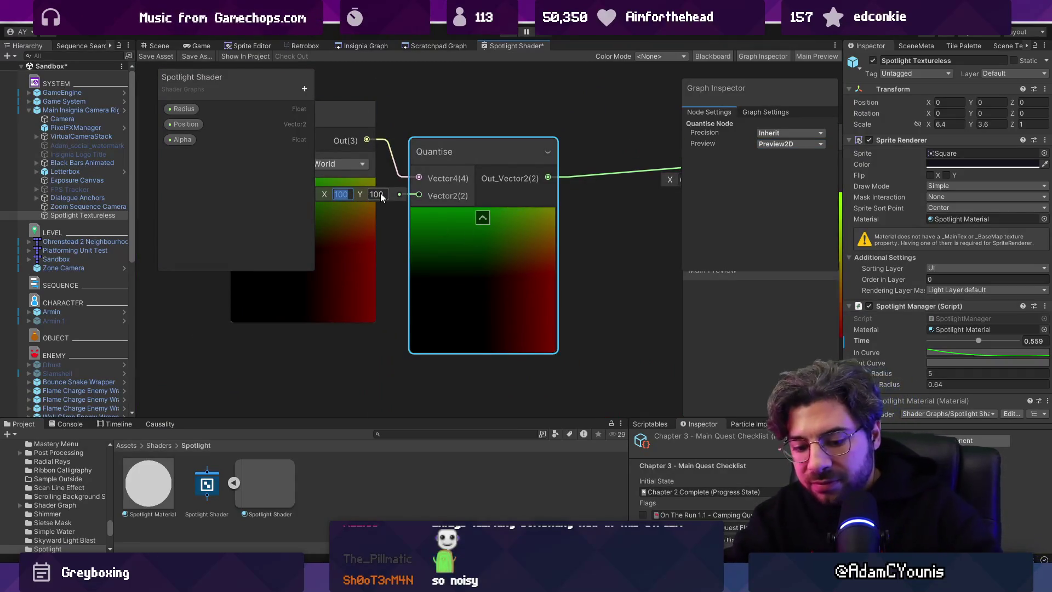
pyautogui.write('4')
pyautogui.press('Tab')
pyautogui.write('4')
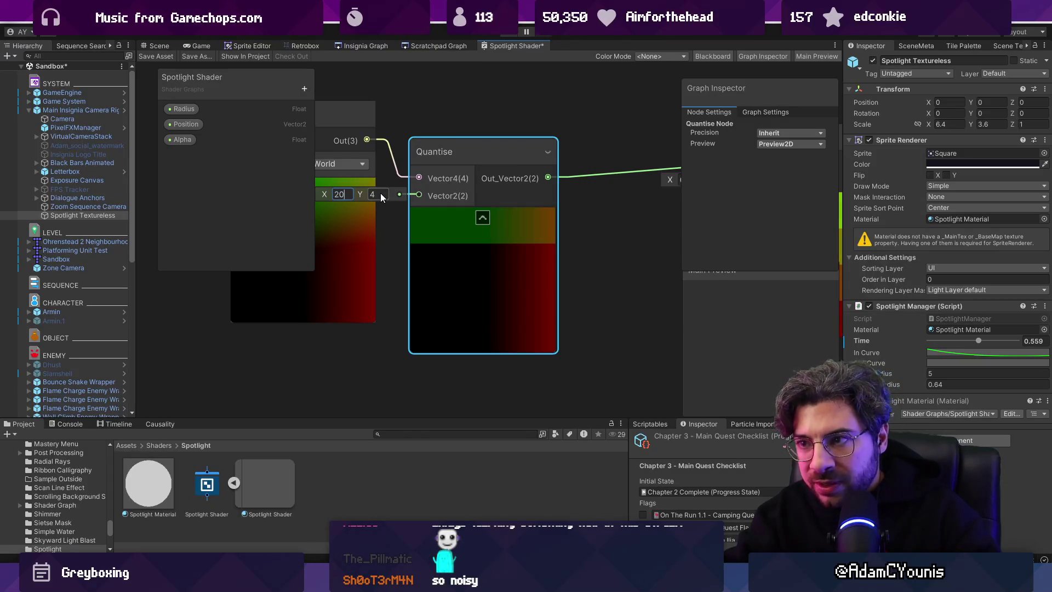
# - Capture the Quantise node's blocky gradient preview and begin a new sprite in the pixel-art editor
pyautogui.scroll(3, 529, 323)
pyautogui.scroll(5, 529, 323)
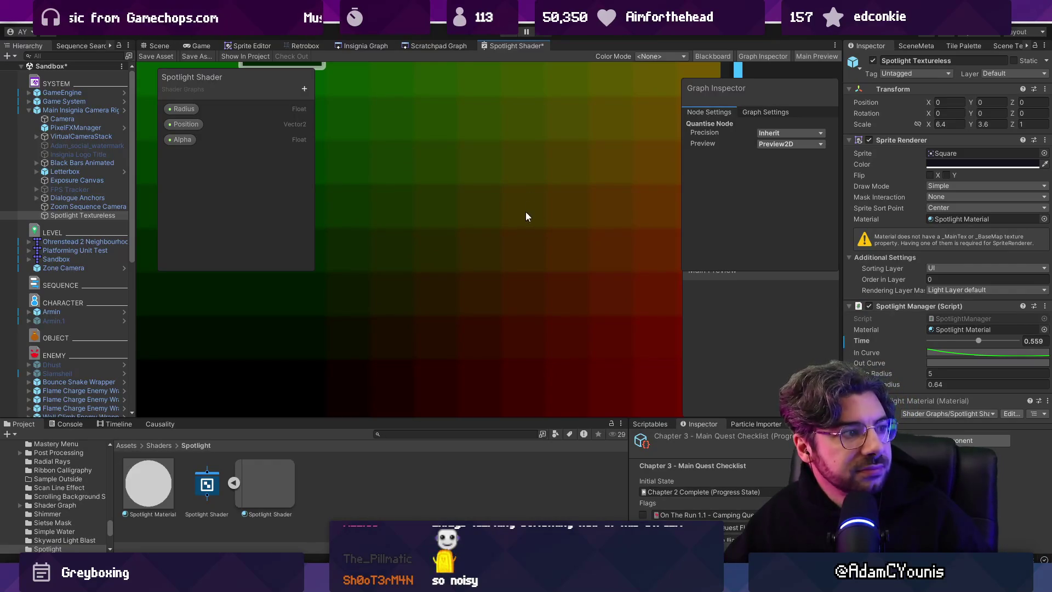
pyautogui.scroll(-3, 530, 192)
pyautogui.rightClick(535, 198)
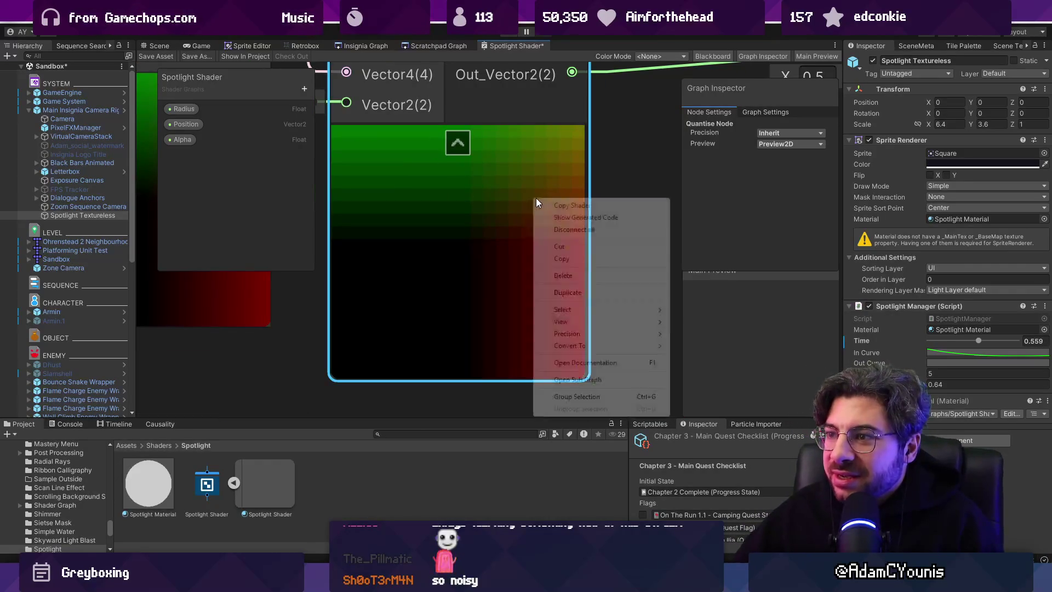
pyautogui.click(656, 184)
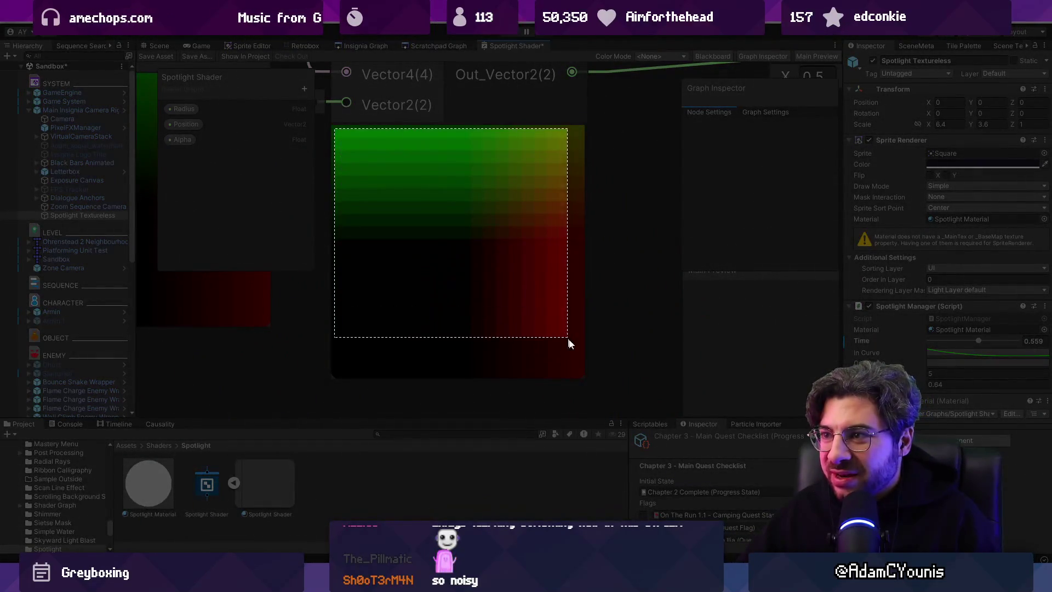
pyautogui.moveTo(566, 341); pyautogui.dragTo(581, 376)
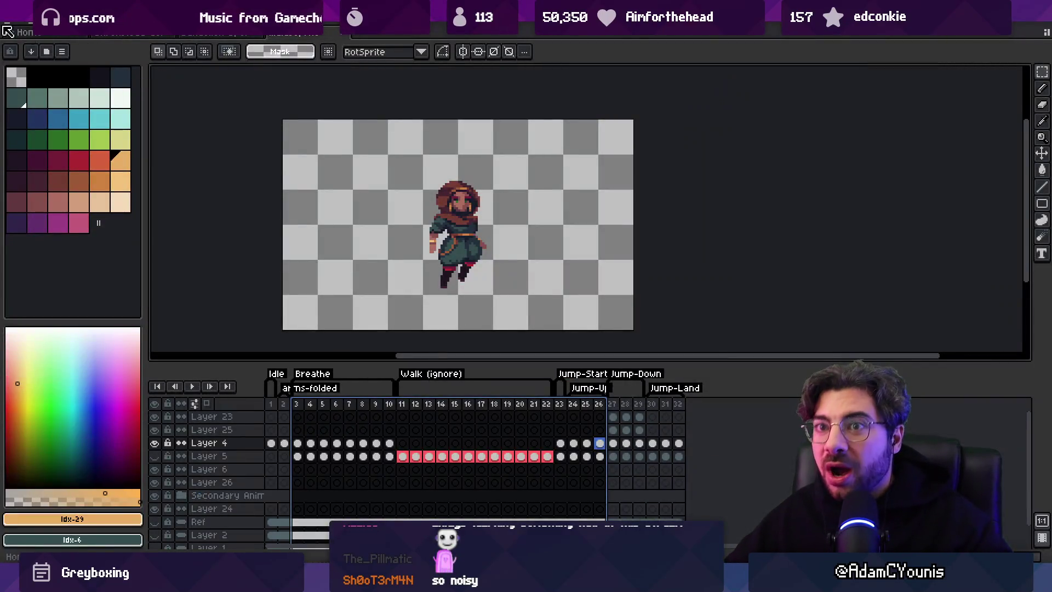
pyautogui.click(8, 31)
pyautogui.click(24, 68)
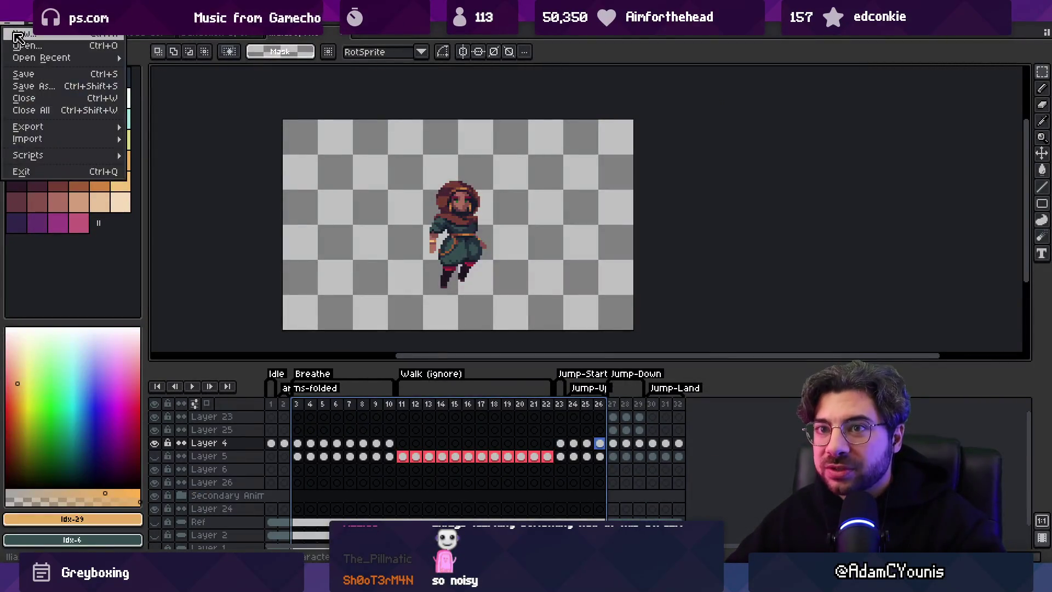
# - Create the new sprite and paste the captured Quantise gradient into it
pyautogui.click(491, 405)
pyautogui.hotkey('ctrl', 'v')
pyautogui.press('Return')
pyautogui.scroll(7, 603, 234)
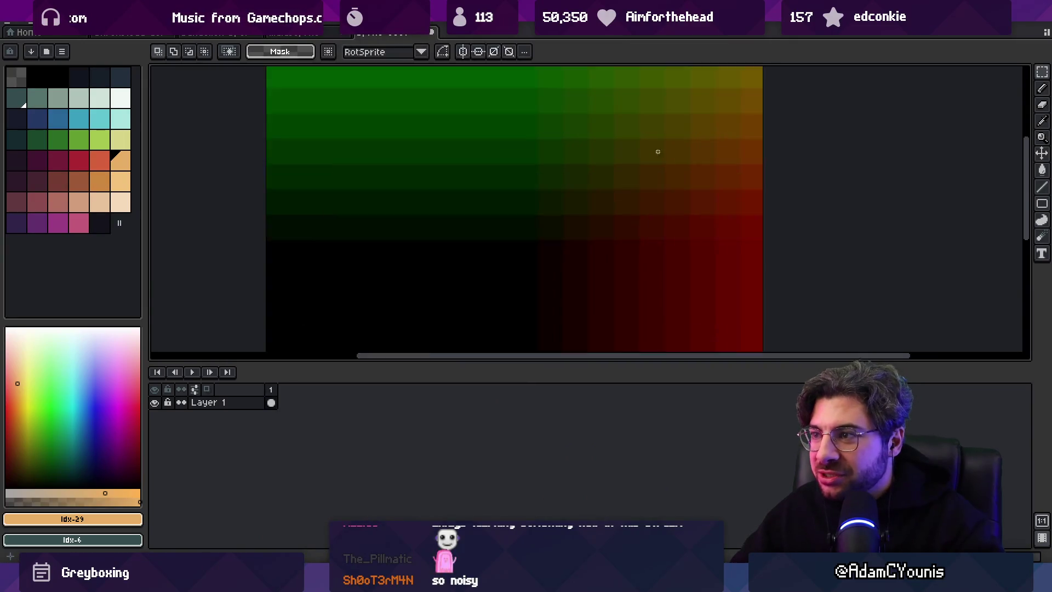
# - Sample gradient pixel colours with the Eyedropper, then close the sprite with Don't Save
pyautogui.press('i')
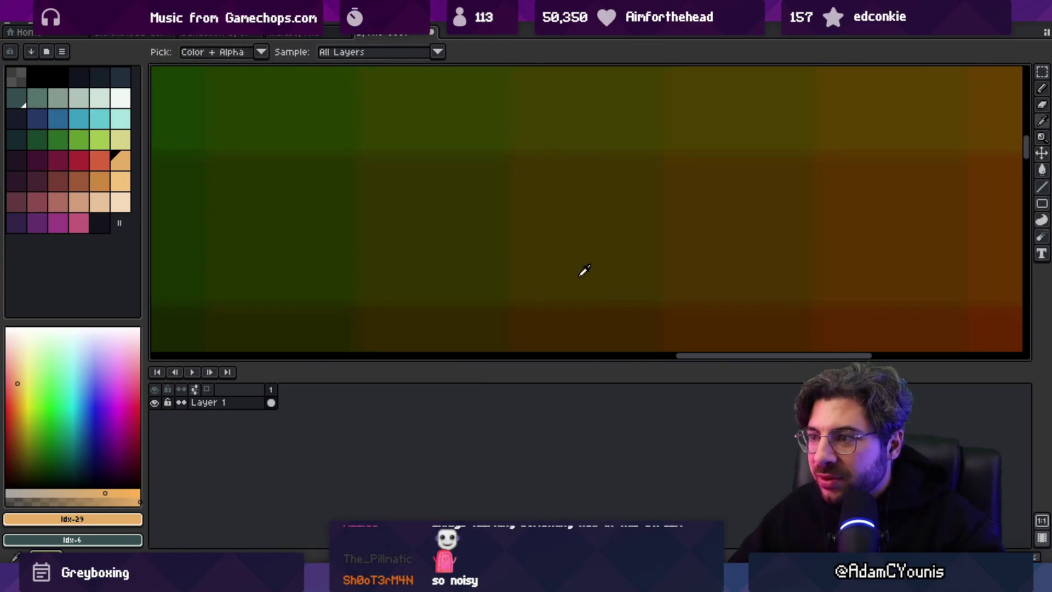
pyautogui.click(575, 289)
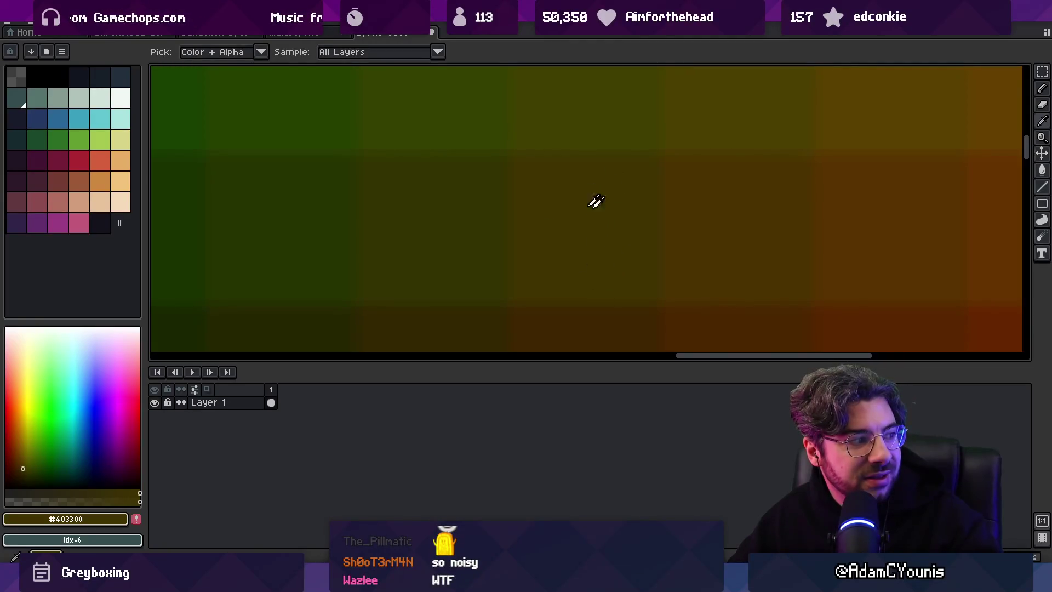
pyautogui.click(568, 231)
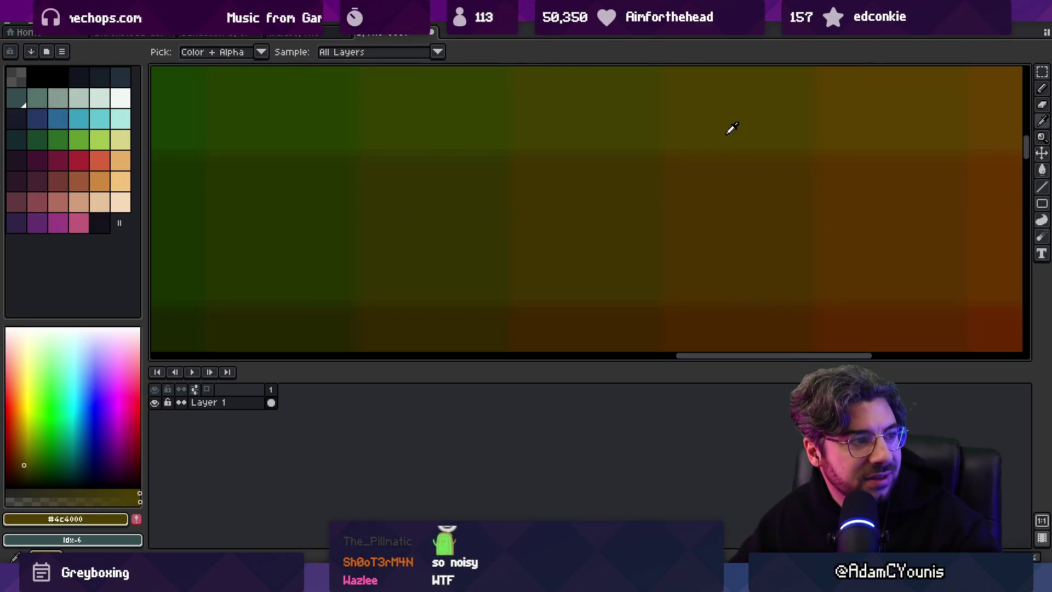
pyautogui.scroll(-3, 729, 200)
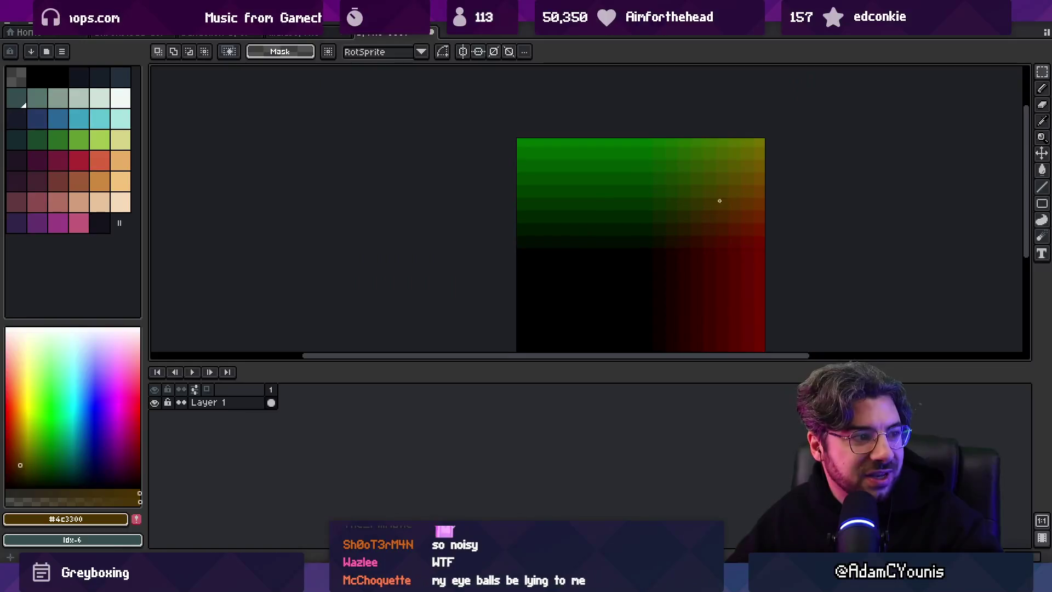
pyautogui.scroll(3, 704, 205)
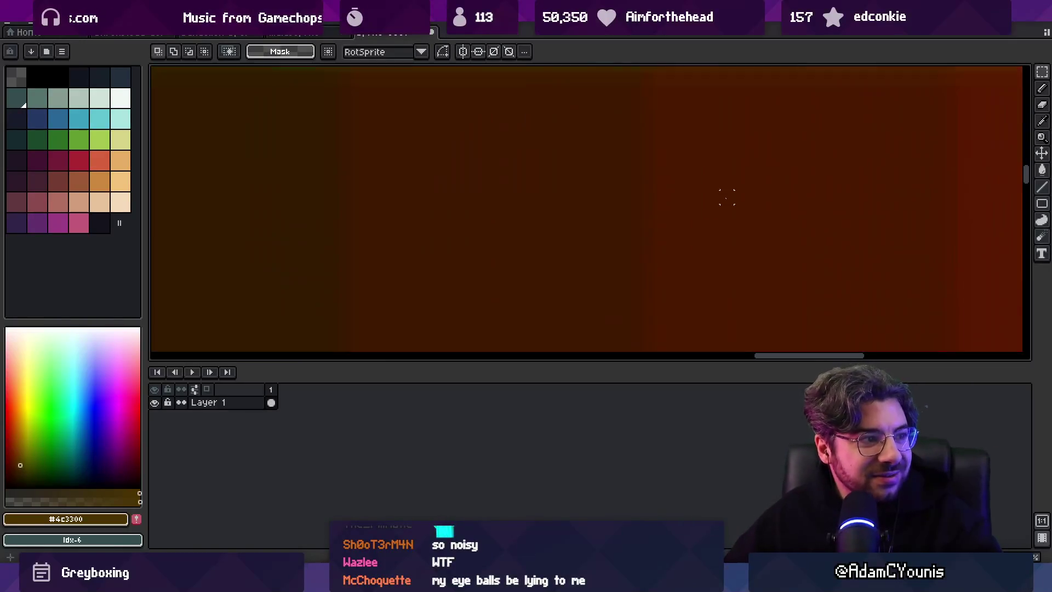
pyautogui.scroll(-4, 749, 210)
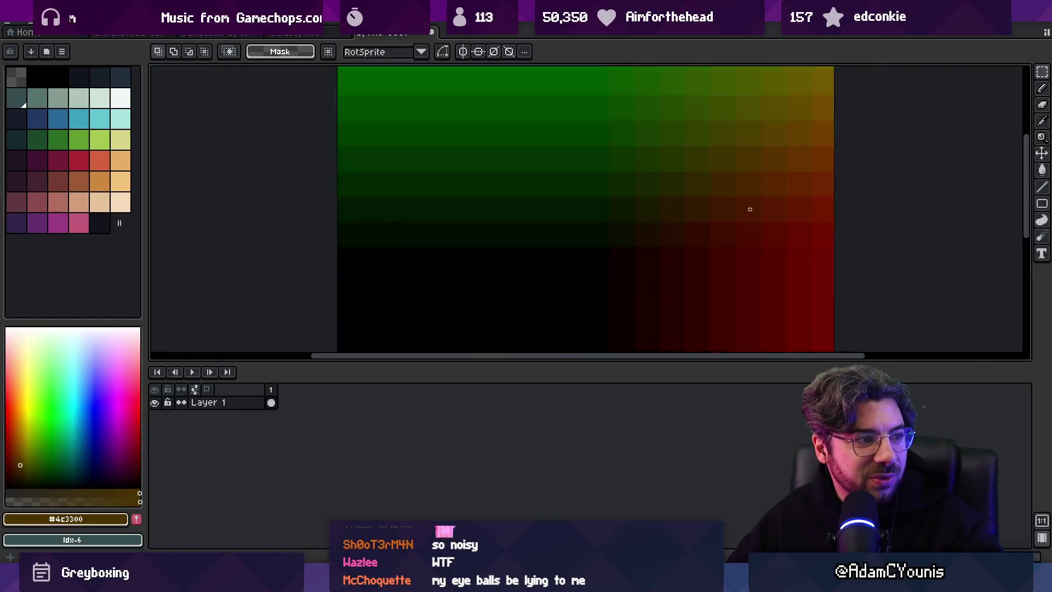
pyautogui.scroll(6, 748, 206)
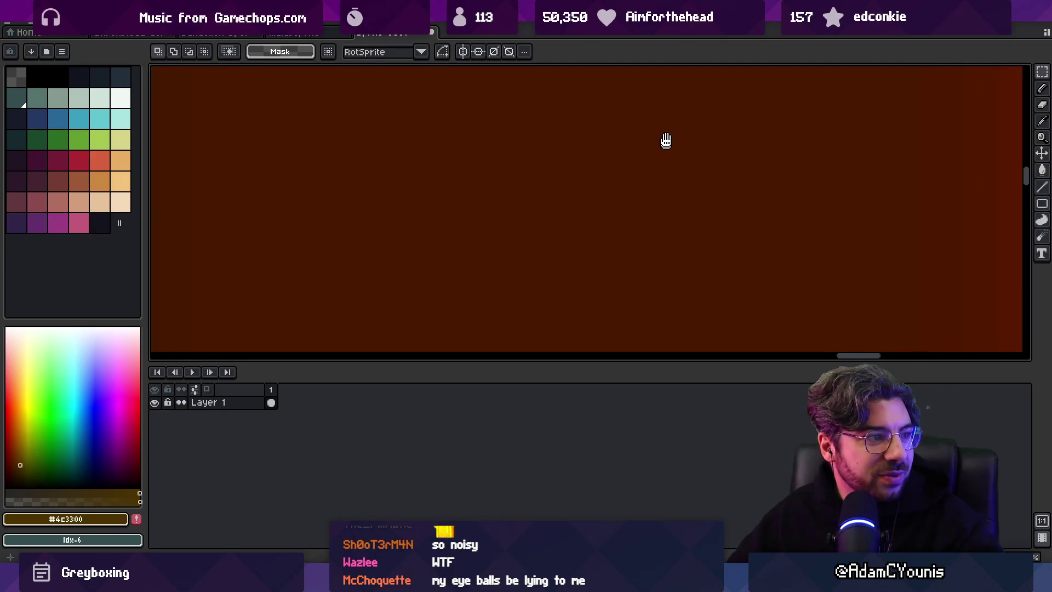
pyautogui.scroll(-5, 649, 207)
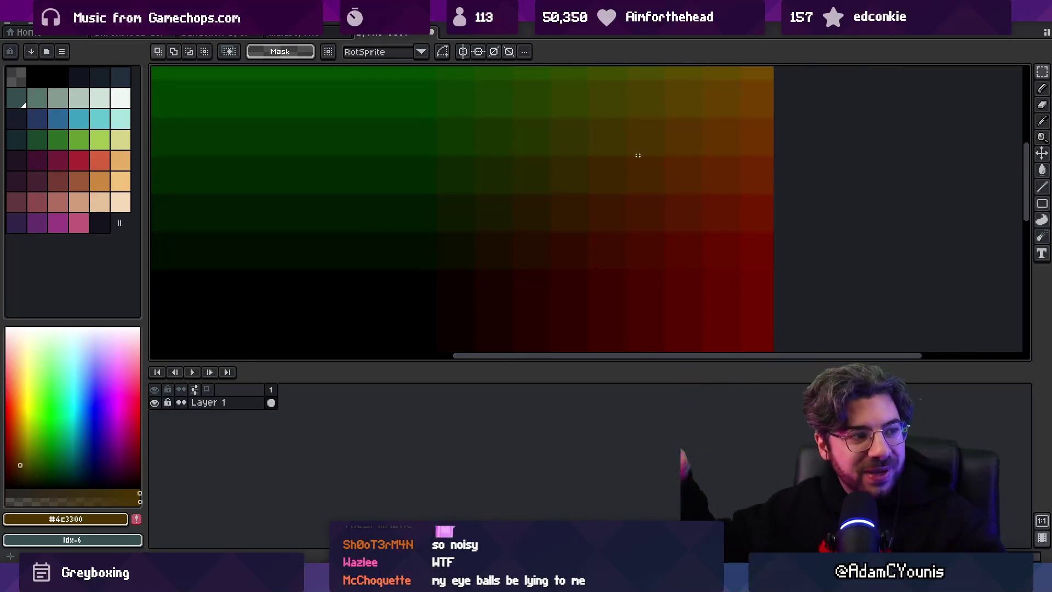
pyautogui.click(432, 32)
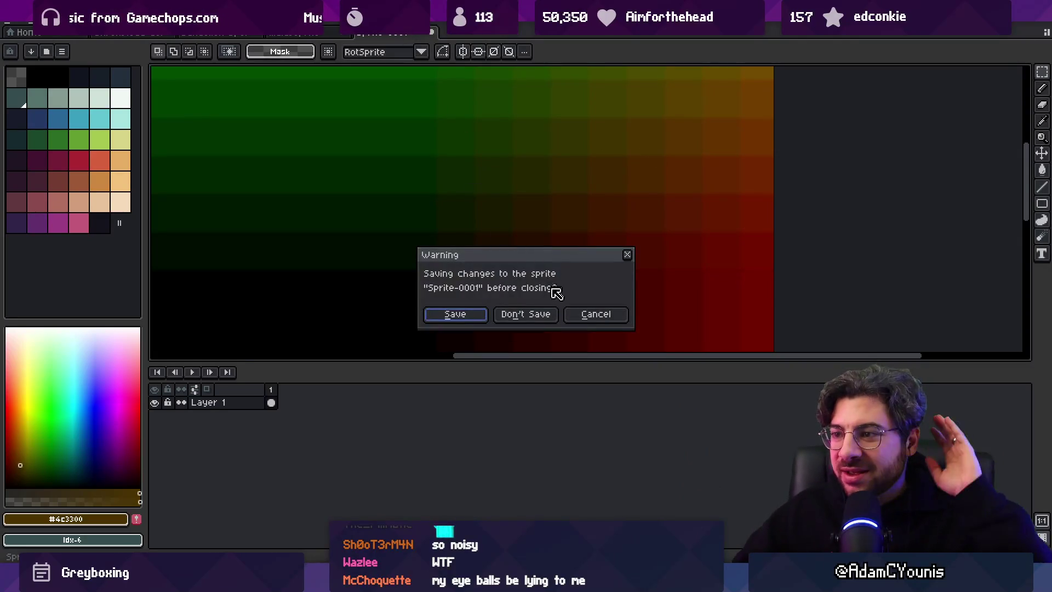
pyautogui.click(526, 316)
# - Return to Unity and maximise the Spotlight Shader graph window
pyautogui.hotkey('alt', 'Tab')
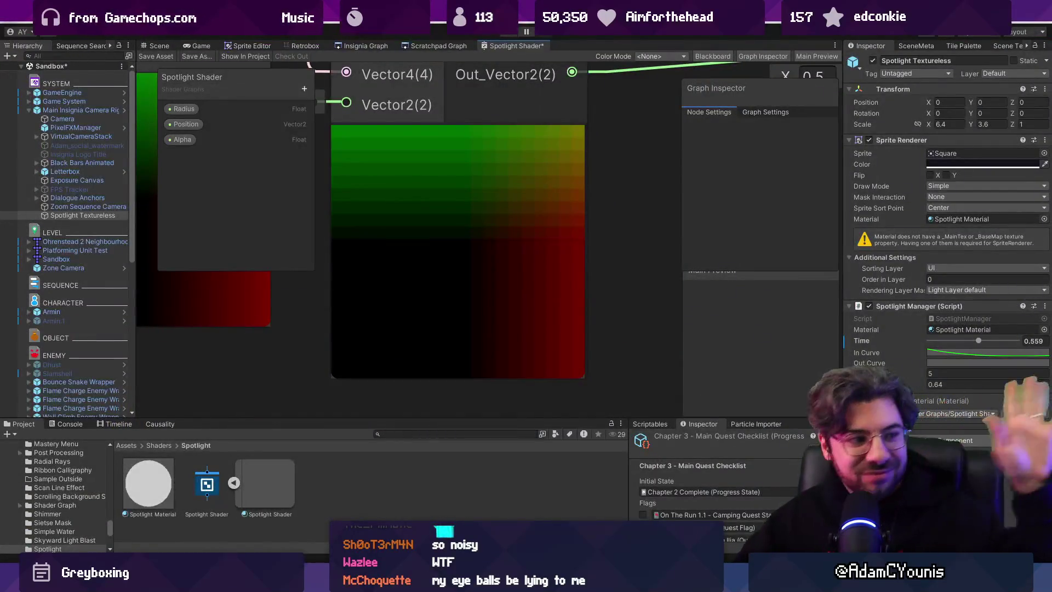
pyautogui.scroll(-5, 521, 262)
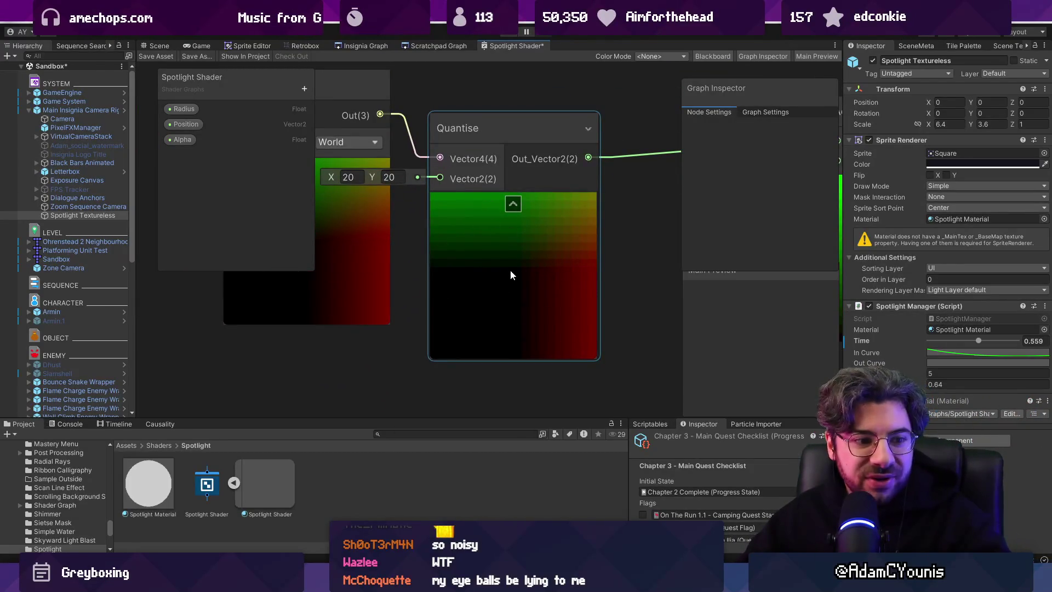
pyautogui.scroll(-5, 481, 261)
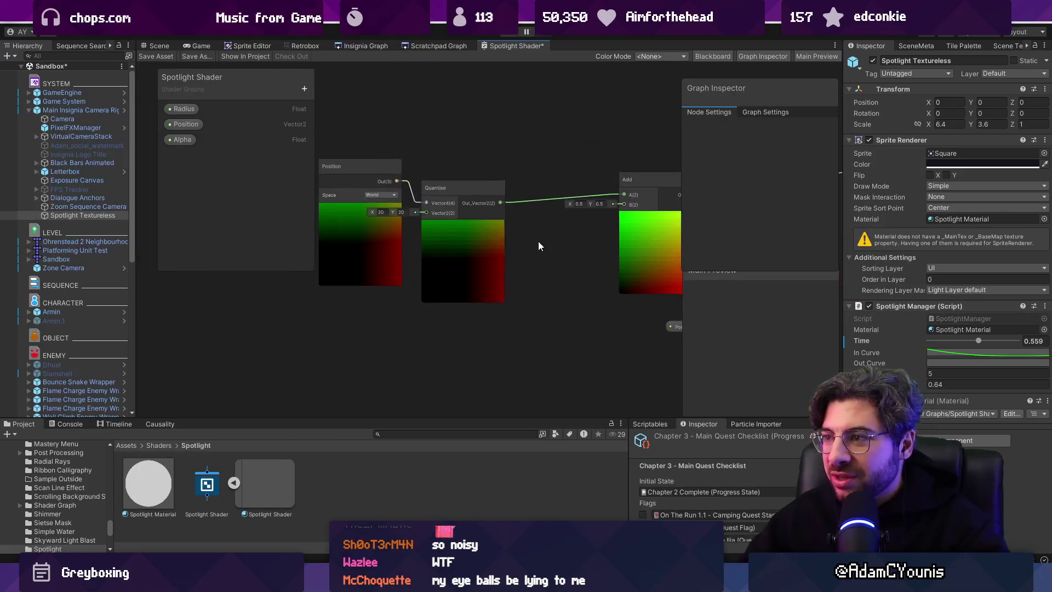
pyautogui.doubleClick(508, 42)
pyautogui.scroll(8, 597, 250)
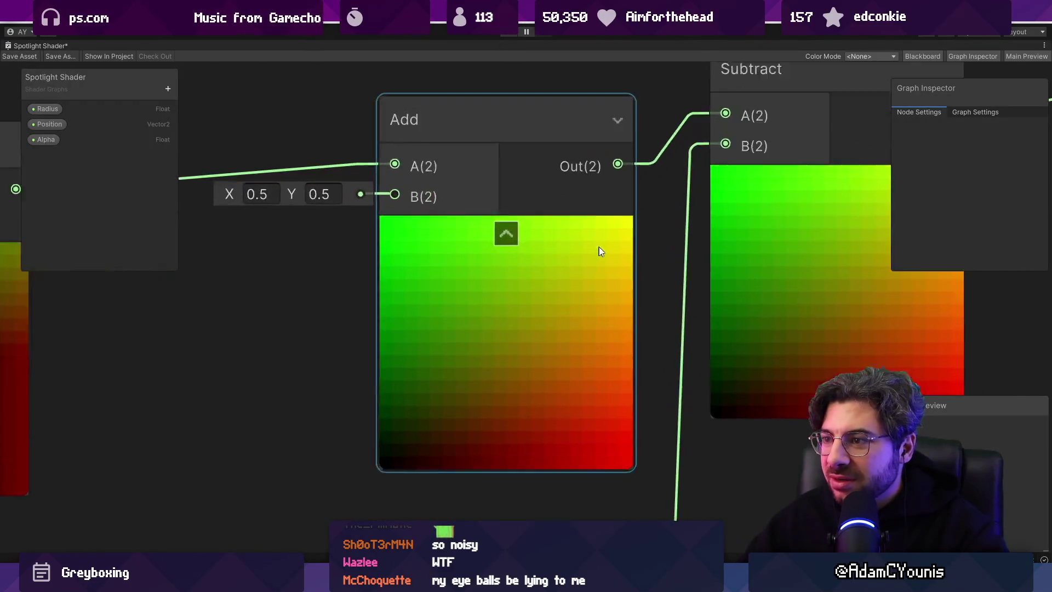
pyautogui.scroll(-5, 294, 205)
pyautogui.scroll(5, 544, 247)
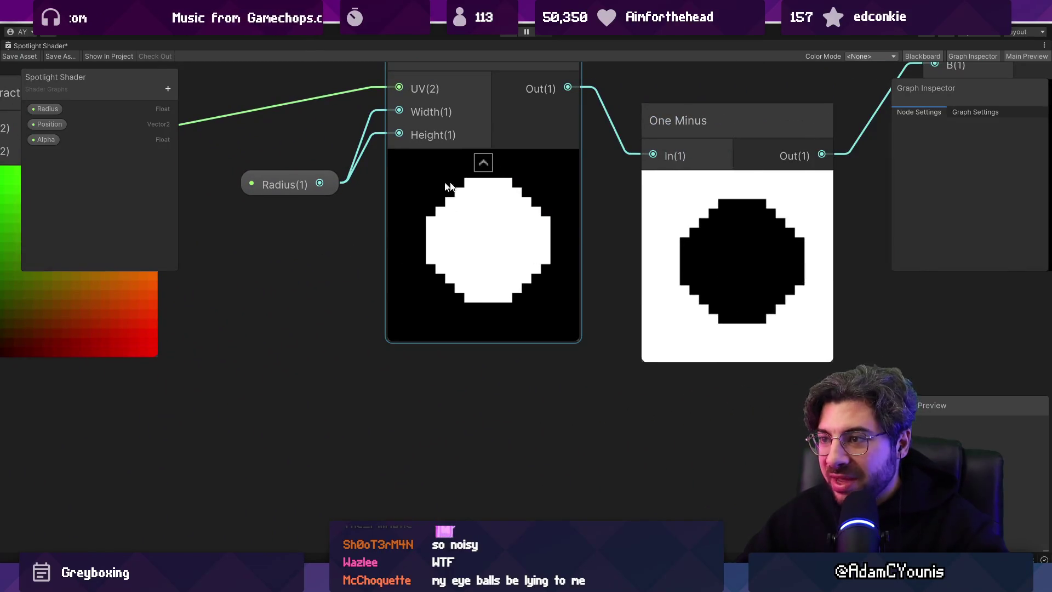
pyautogui.scroll(-3, 514, 232)
pyautogui.scroll(5, 541, 229)
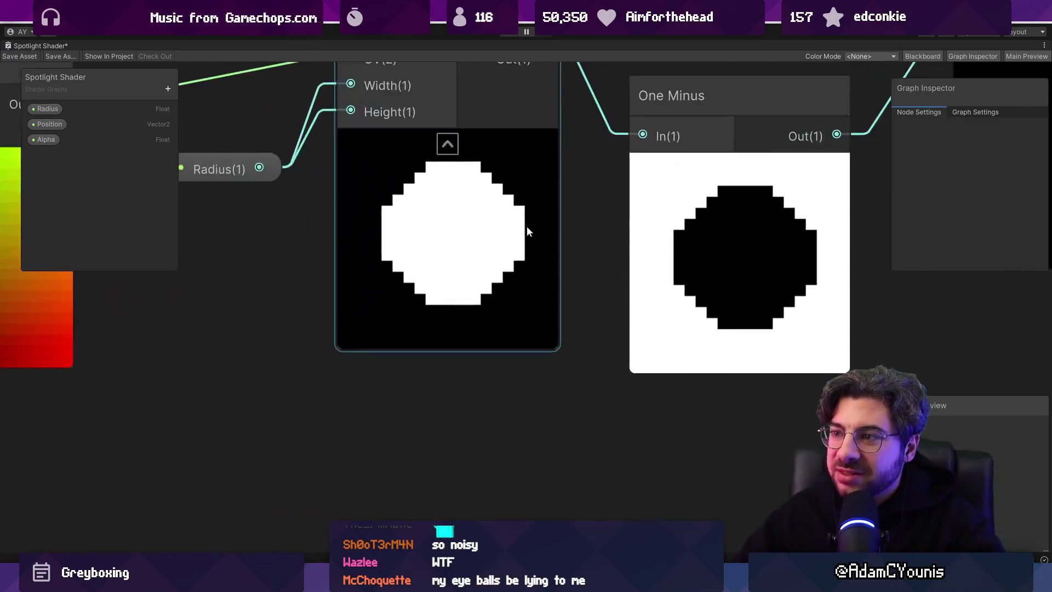
pyautogui.scroll(-3, 479, 218)
# - Scrub the Radius property's Default value to resize the pixelated circle, then restore the normal layout
pyautogui.click(55, 111)
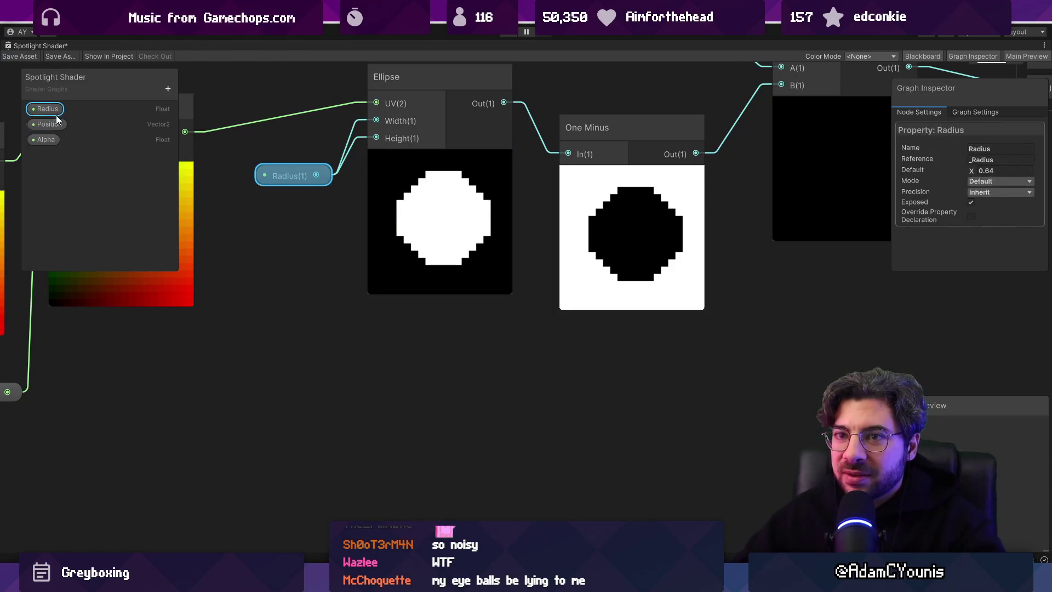
pyautogui.click(974, 171)
pyautogui.moveTo(975, 171); pyautogui.dragTo(981, 175)
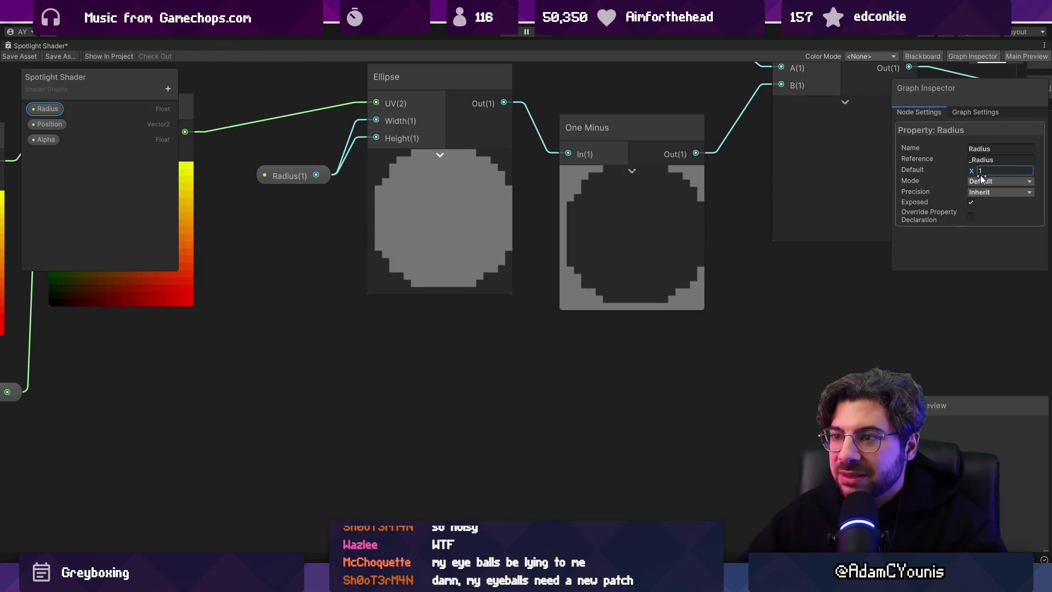
pyautogui.click(872, 202)
pyautogui.moveTo(708, 211); pyautogui.dragTo(629, 264)
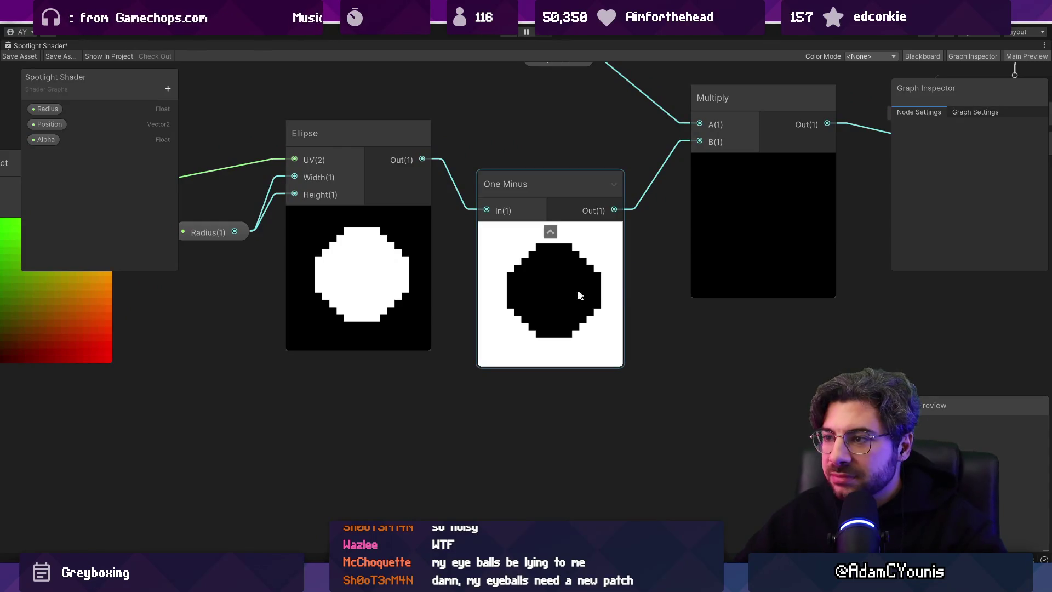
pyautogui.scroll(2, 563, 290)
pyautogui.scroll(-4, 564, 290)
pyautogui.moveTo(607, 296); pyautogui.dragTo(487, 294)
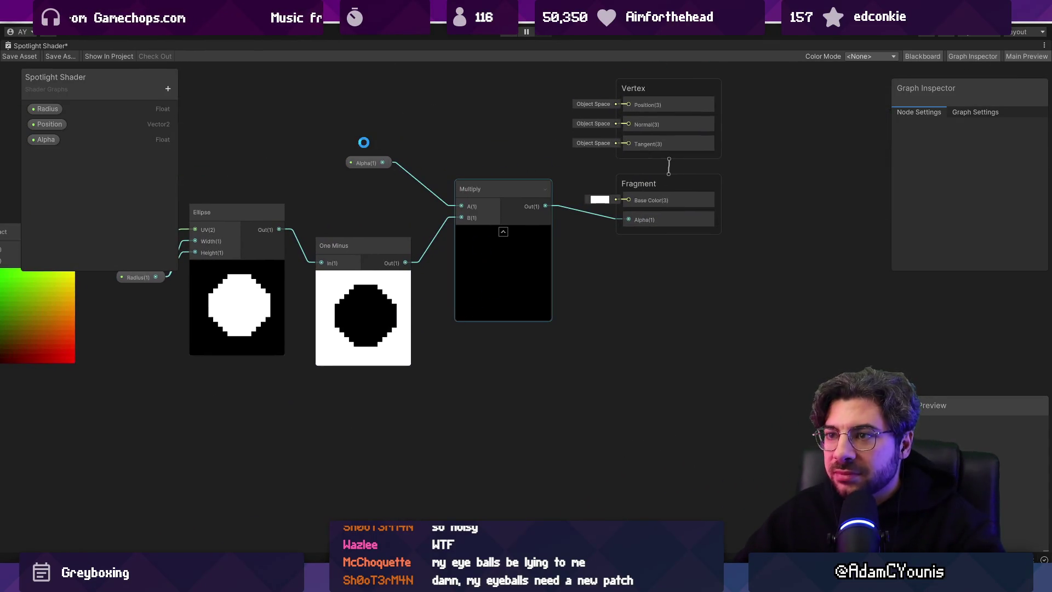
pyautogui.doubleClick(38, 46)
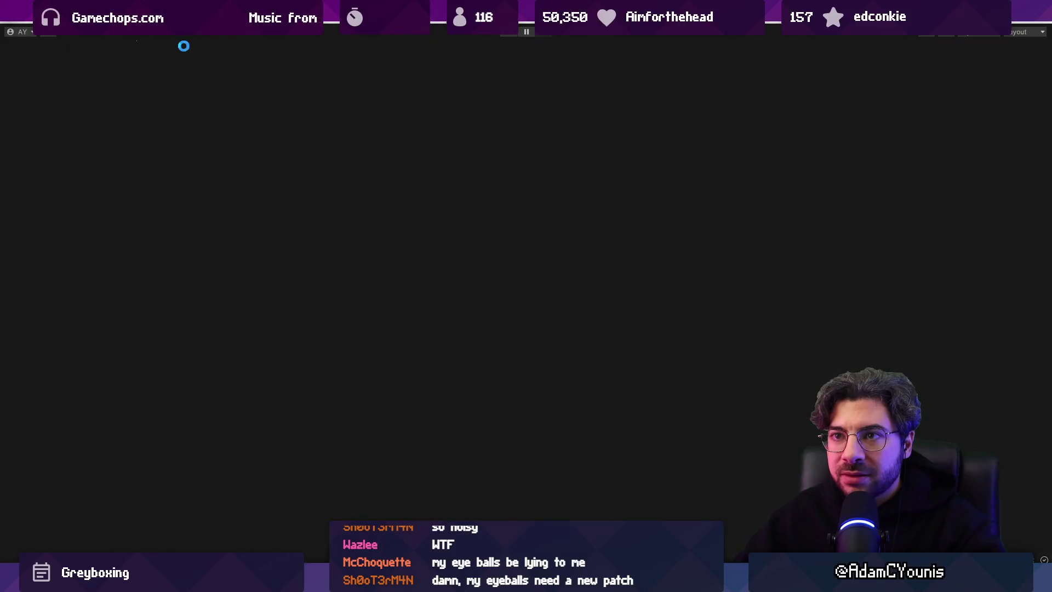
pyautogui.click(163, 47)
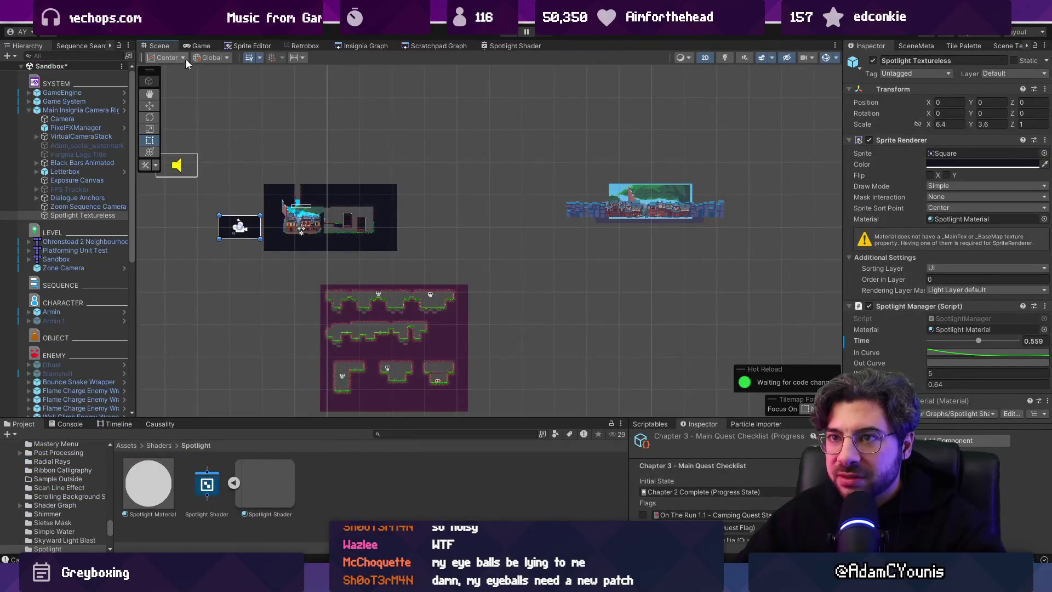
# - Reselect Spotlight Textureless, keeping its Square sprite, and press Play to see the spotlight
pyautogui.scroll(10, 318, 230)
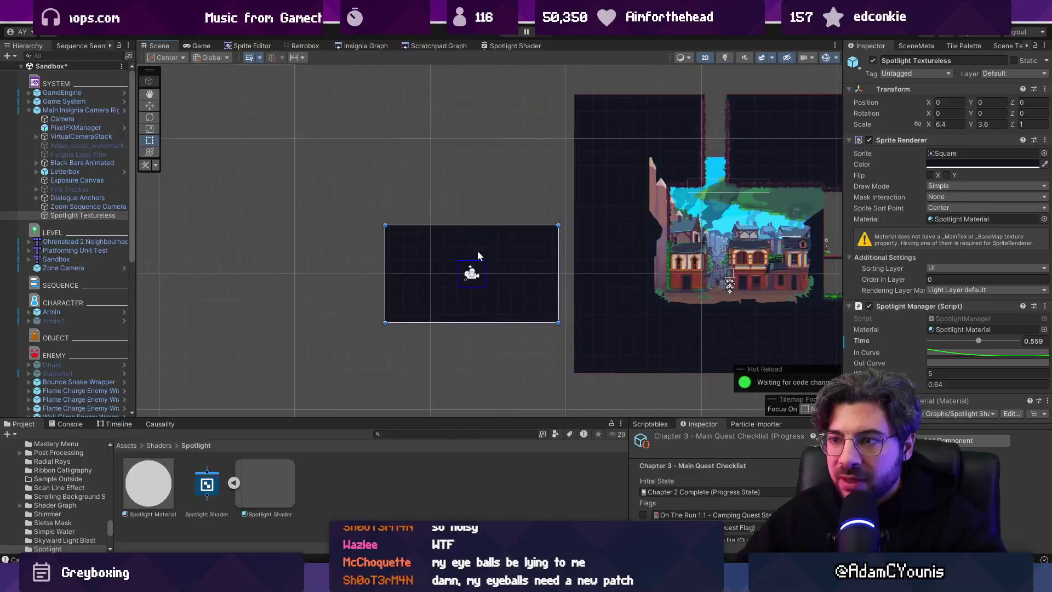
pyautogui.click(482, 257)
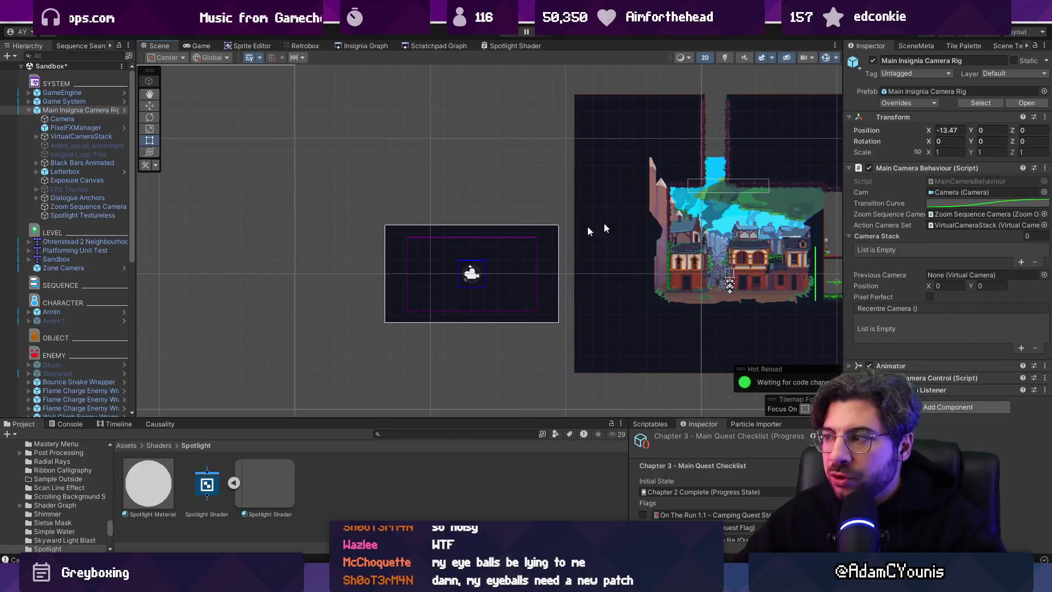
pyautogui.click(549, 246)
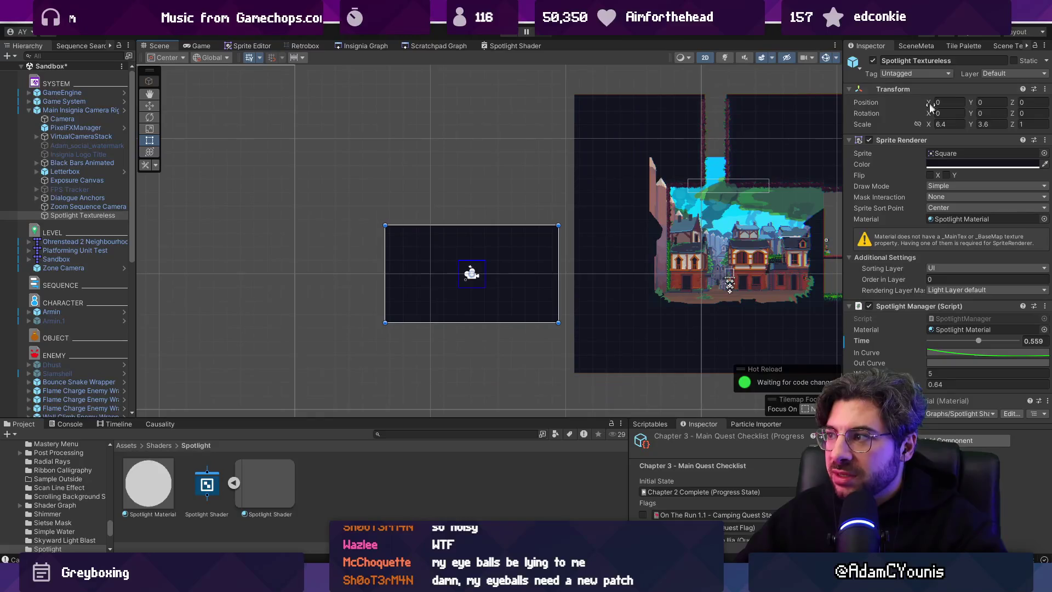
pyautogui.click(1045, 153)
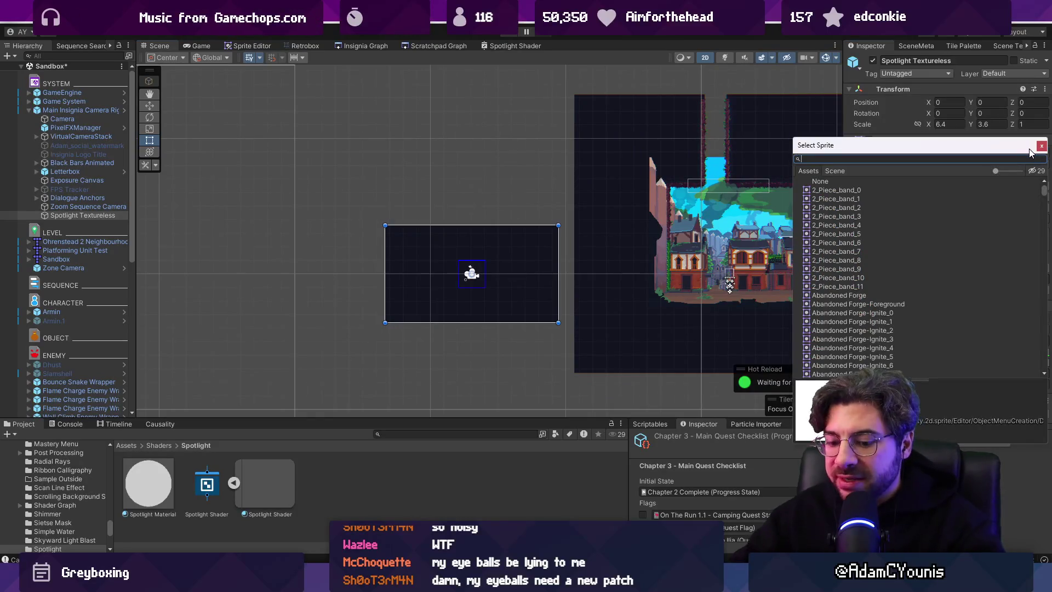
pyautogui.write('none')
pyautogui.press('Return')
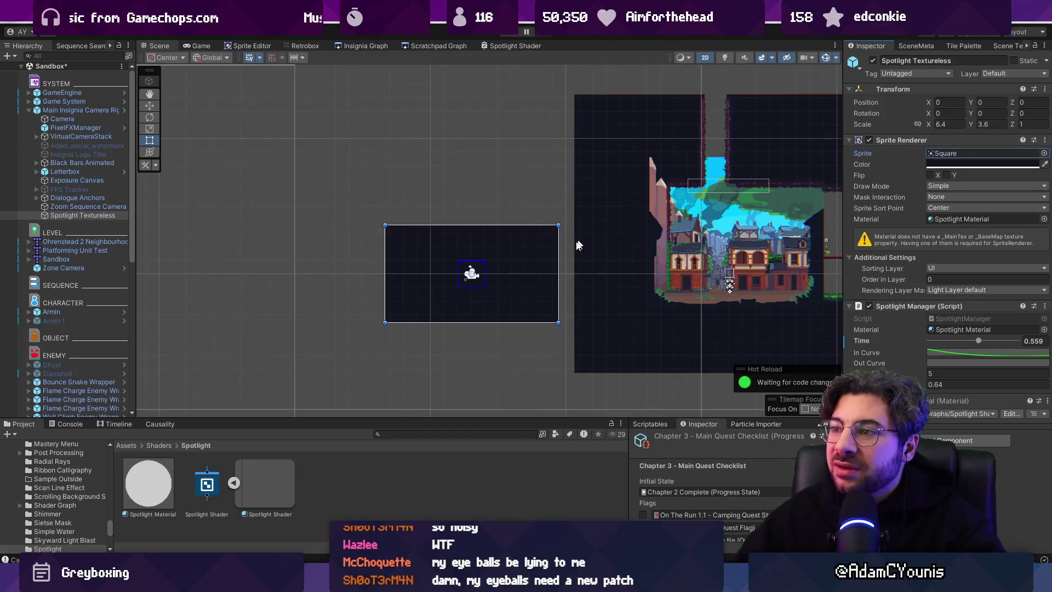
pyautogui.scroll(3, 584, 241)
pyautogui.click(505, 35)
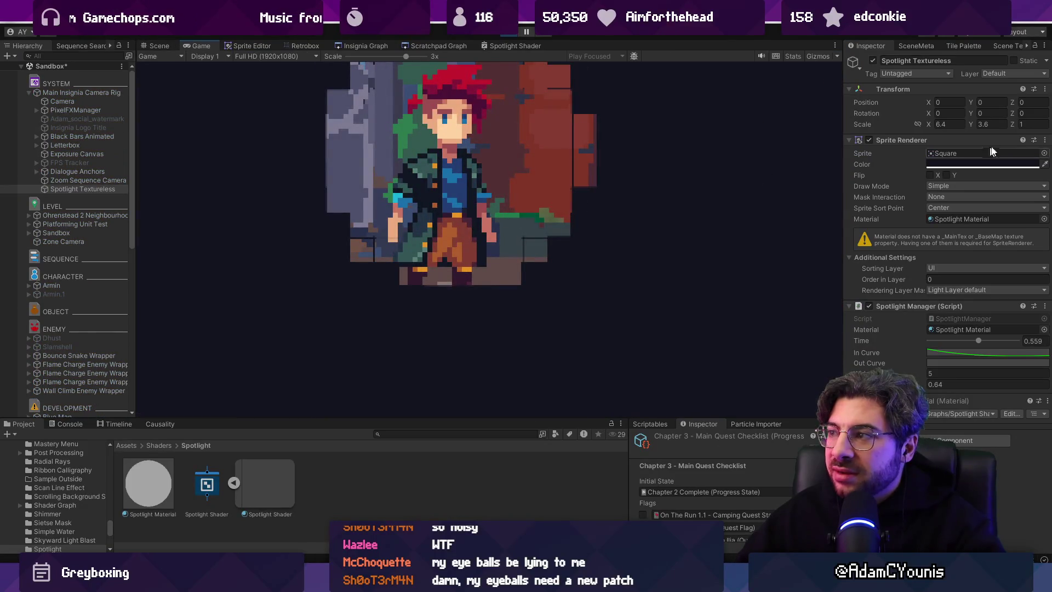
# - Assign the Pixel sprite to the spotlight through a 'white pixel' search
pyautogui.click(1045, 152)
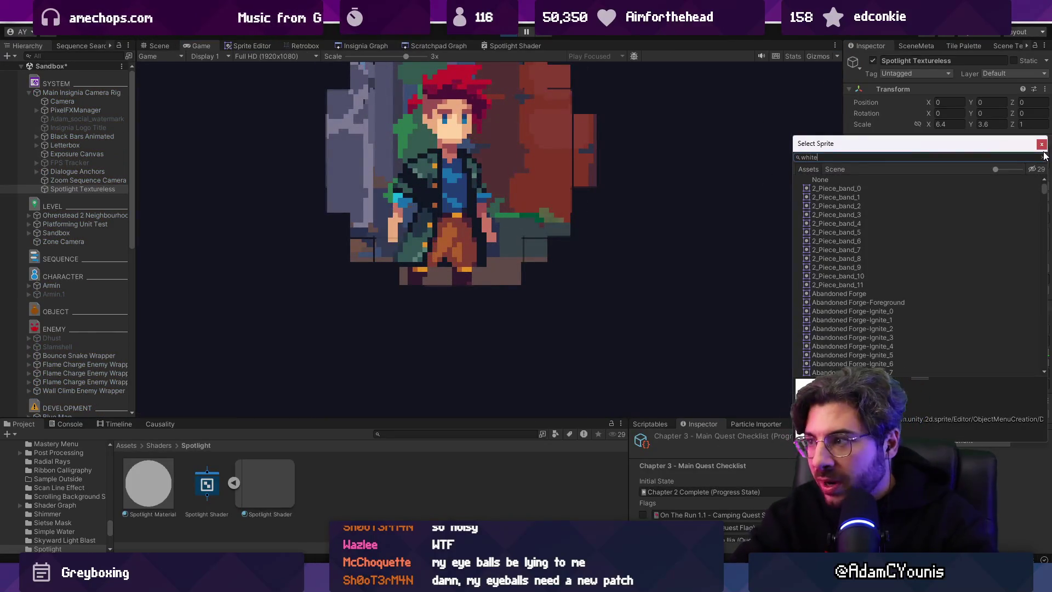
pyautogui.write('white')
pyautogui.write(' pixel')
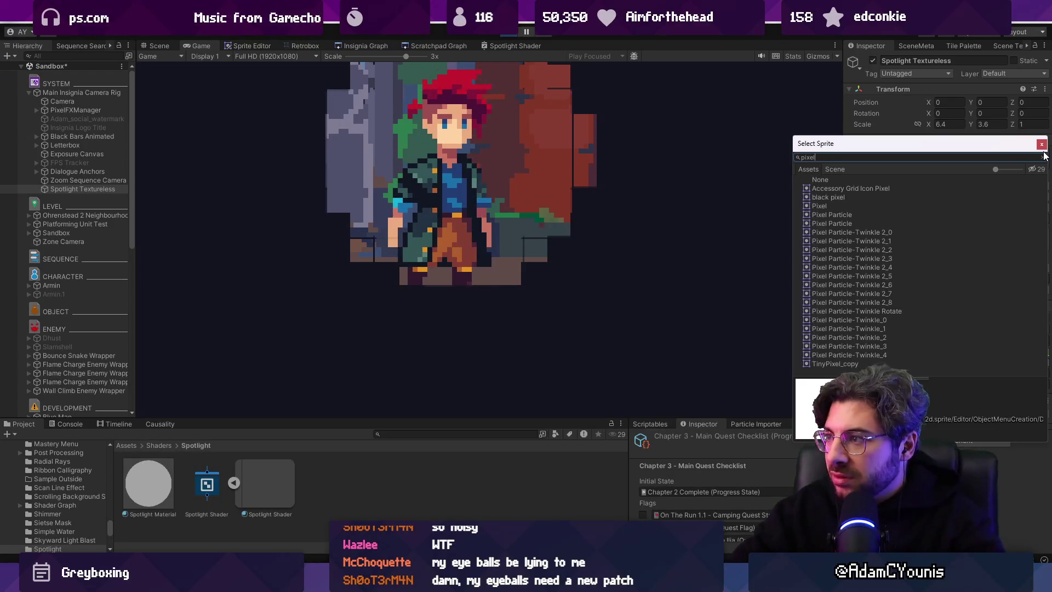
pyautogui.press('Down')
pyautogui.press('Down')
pyautogui.press('Down')
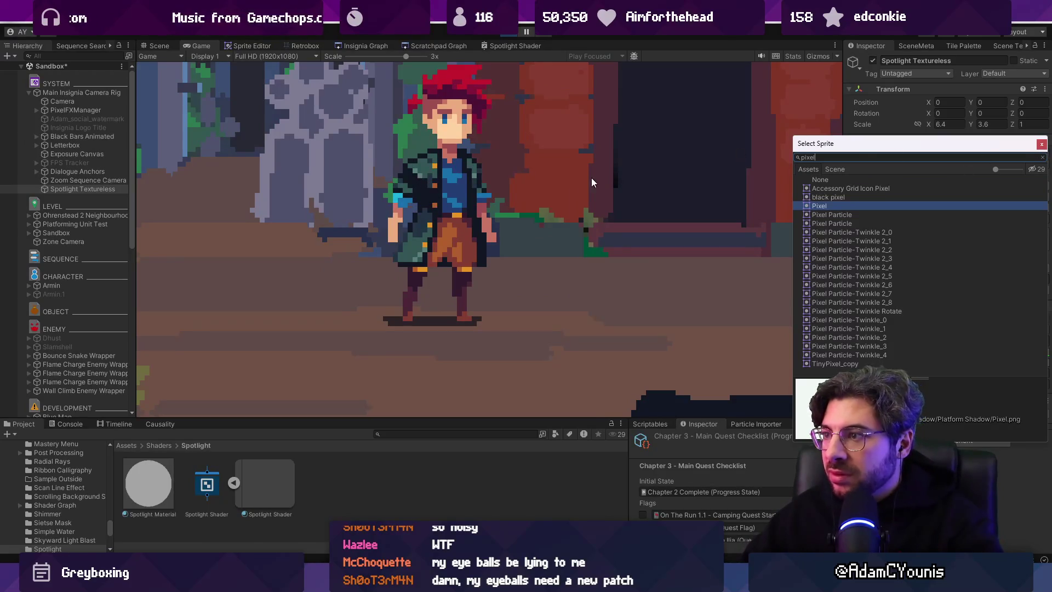
pyautogui.doubleClick(864, 205)
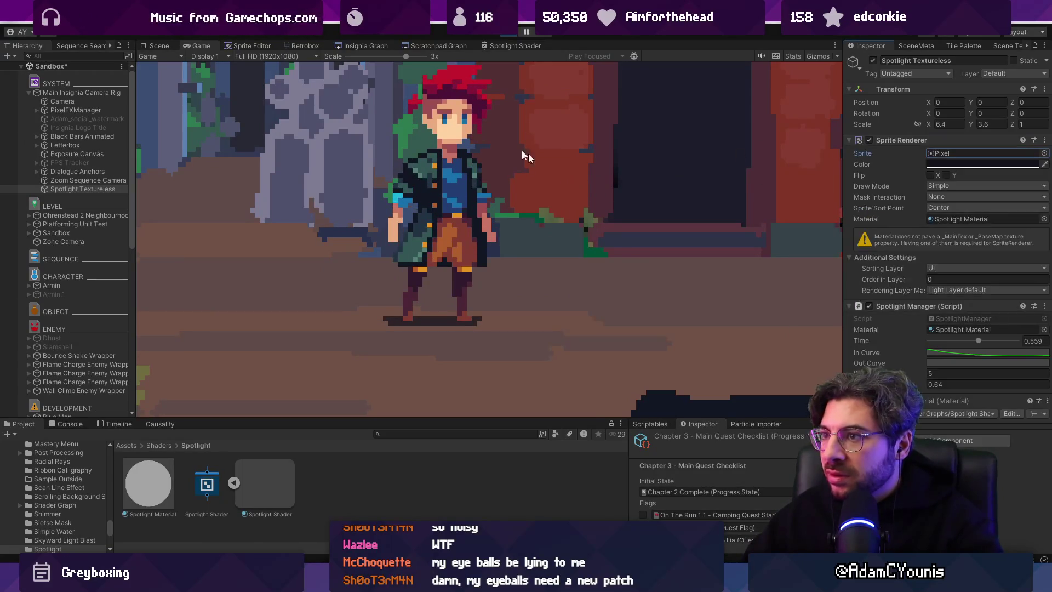
pyautogui.moveTo(393, 53); pyautogui.dragTo(364, 57)
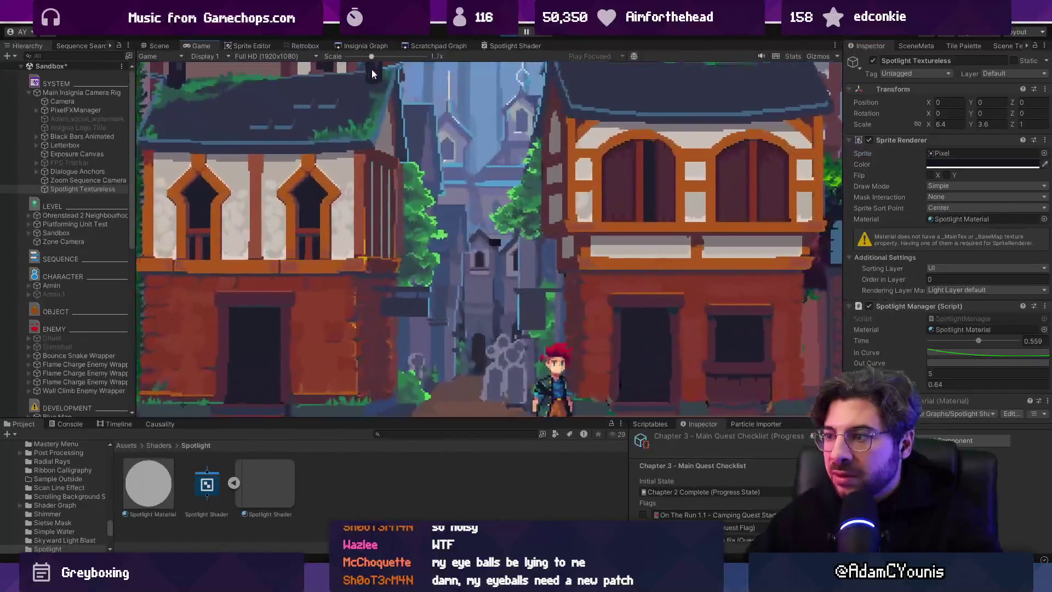
pyautogui.click(950, 153)
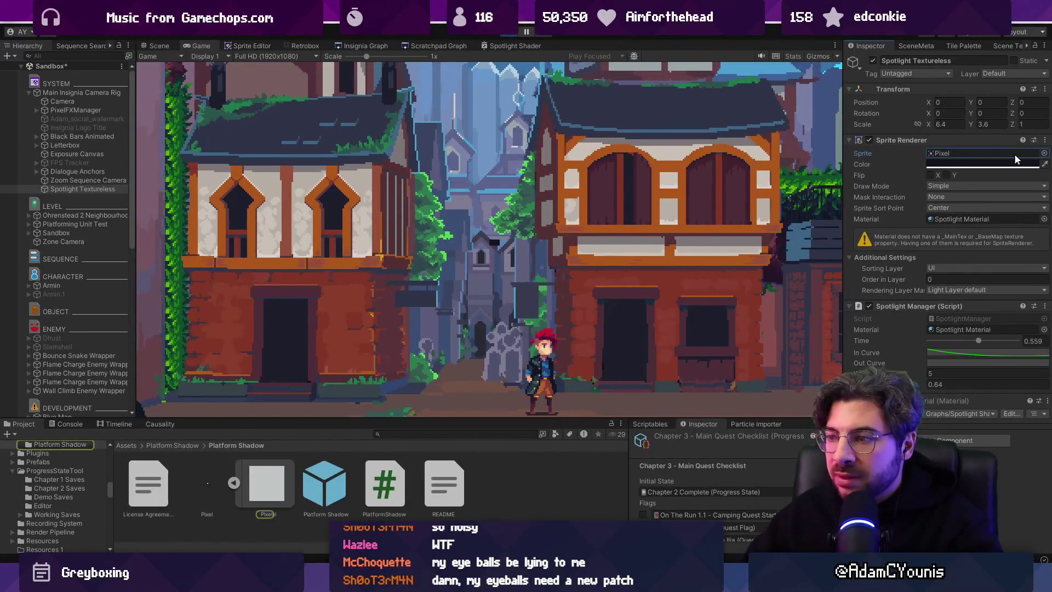
# - Preview other sprites on the spotlight, including porcupine_hurt_0, by stepping through the list
pyautogui.click(1044, 153)
pyautogui.click(843, 292)
pyautogui.scroll(-5, 852, 279)
pyautogui.click(853, 248)
pyautogui.scroll(-5, 853, 250)
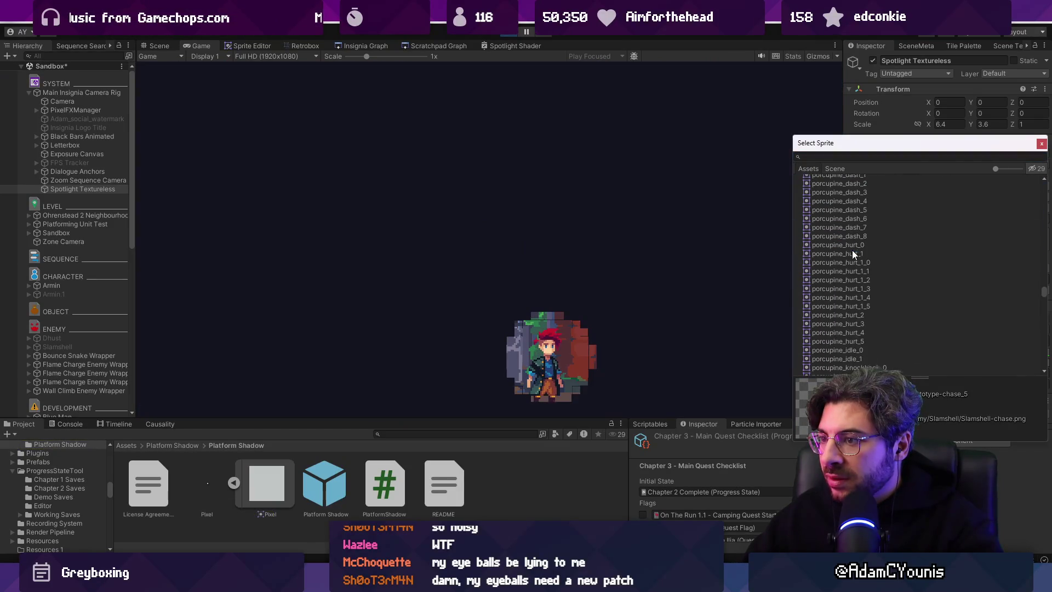
pyautogui.click(853, 247)
pyautogui.press('Down')
pyautogui.press('Down')
pyautogui.press('Down')
pyautogui.press('Down')
pyautogui.press('Down')
pyautogui.press('Down')
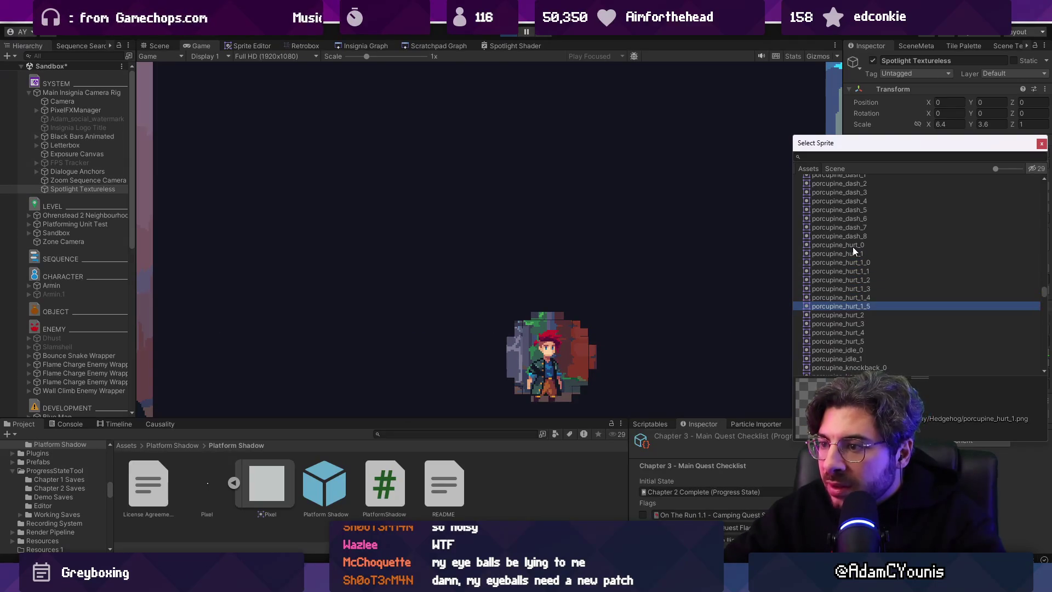
pyautogui.press('Down')
pyautogui.press('Down')
pyautogui.press('Down')
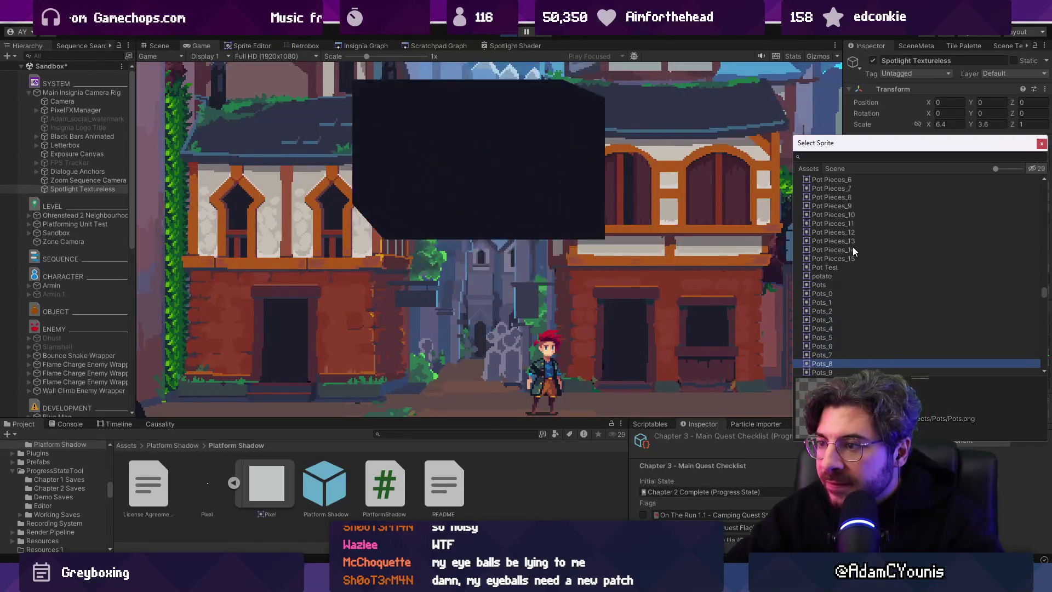
pyautogui.press('Down')
pyautogui.press('Down')
pyautogui.press('Down')
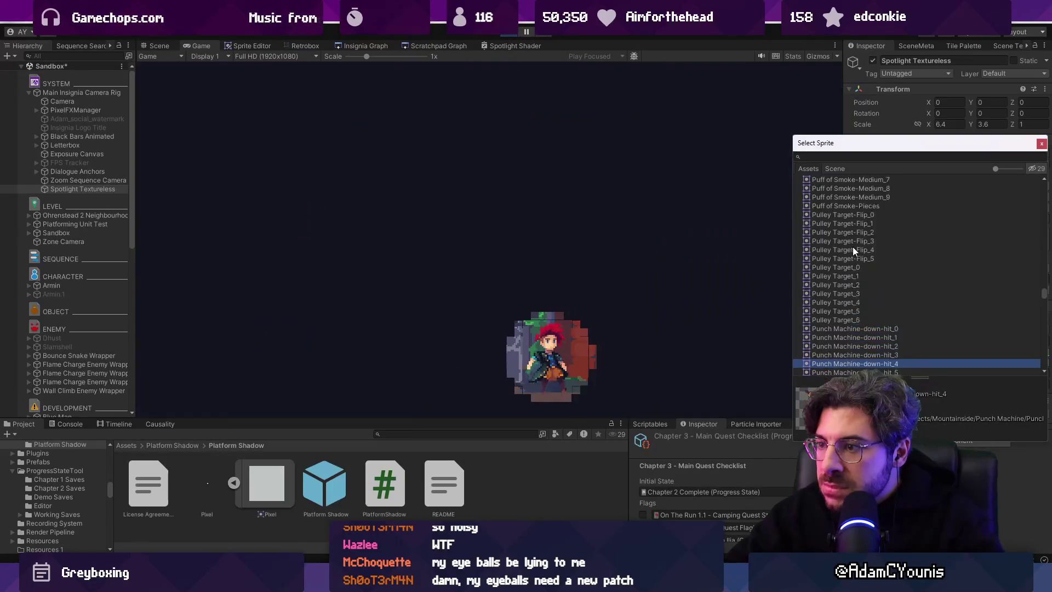
pyautogui.press('Down')
pyautogui.press('Down')
pyautogui.press('Down')
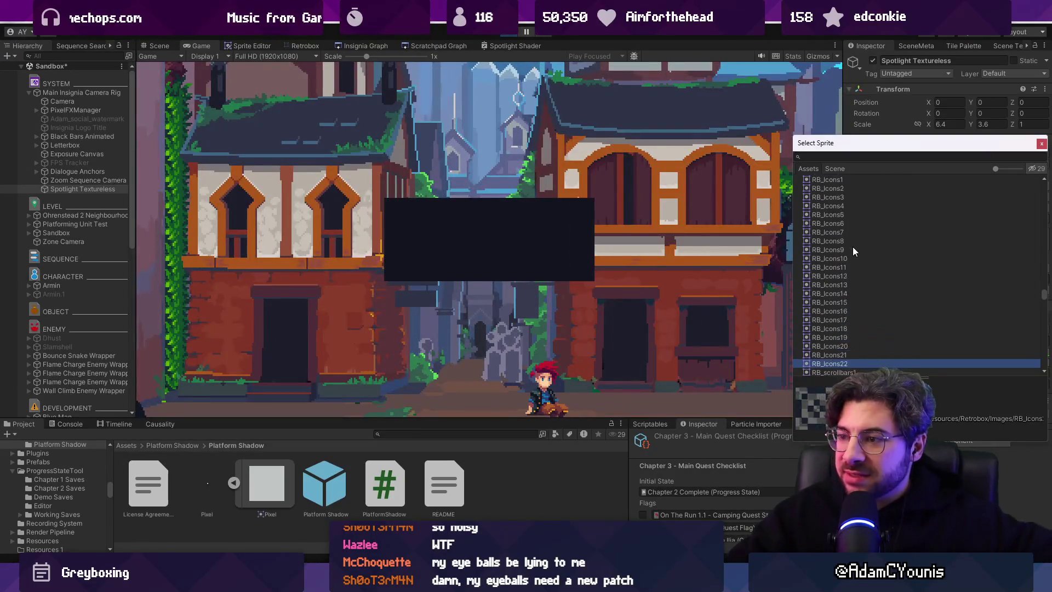
pyautogui.press('Down')
pyautogui.press('Down')
pyautogui.press('Down')
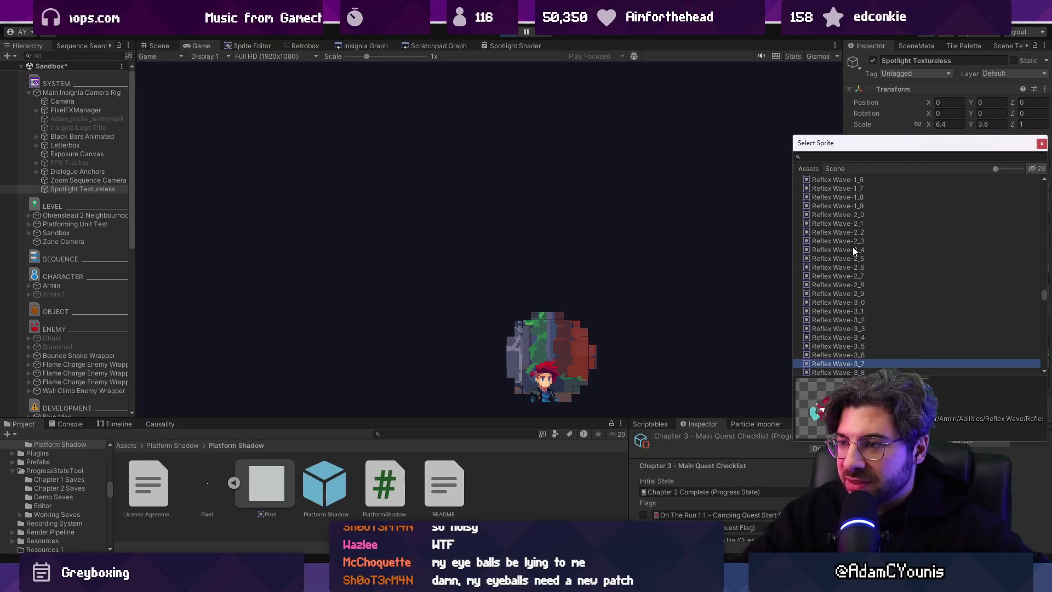
pyautogui.press('Down')
pyautogui.press('Down')
pyautogui.press('Down')
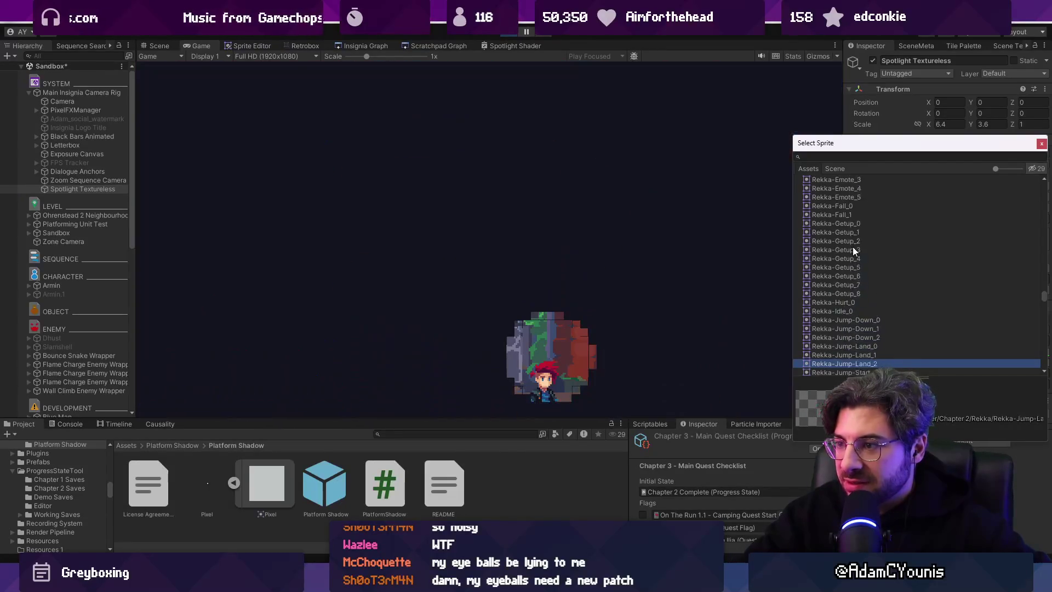
pyautogui.press('Down')
pyautogui.press('Down')
pyautogui.press('Down')
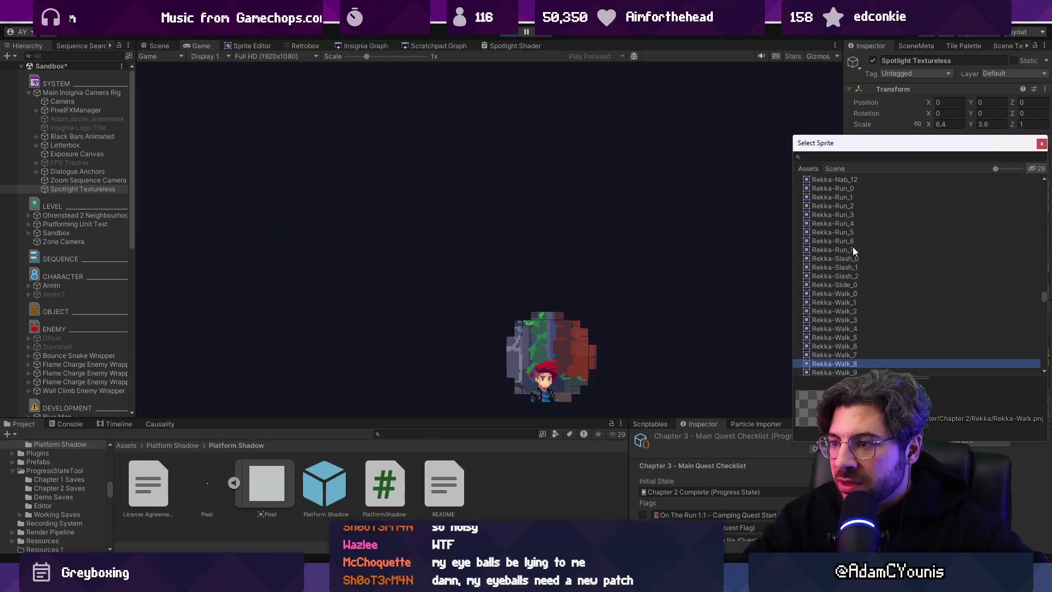
pyautogui.press('Down')
pyautogui.press('Down')
pyautogui.press('Down')
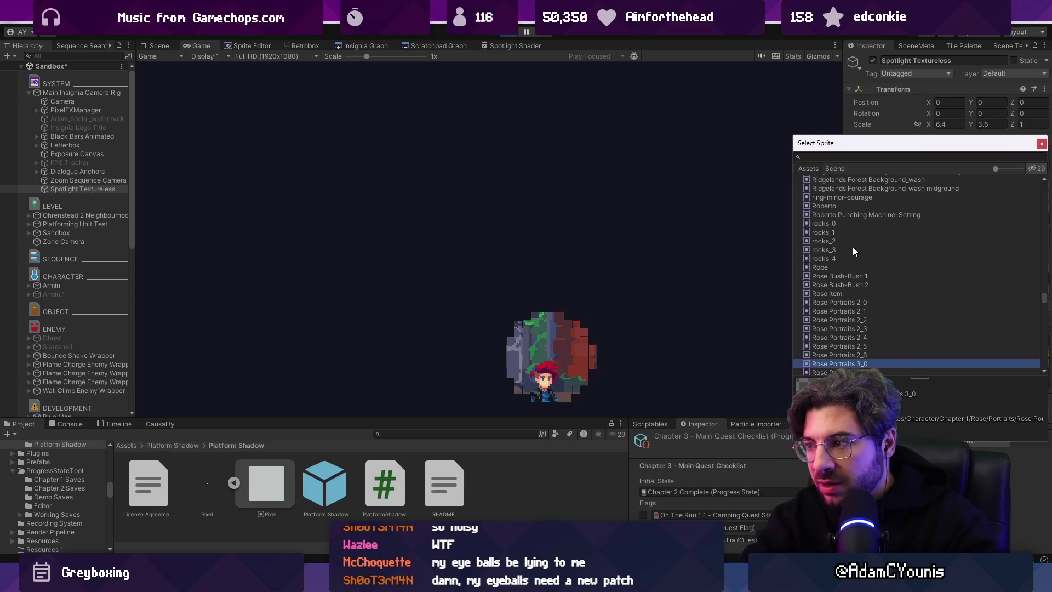
# - Search the sprite picker for 'square' and assign the Square sprite
pyautogui.click(833, 156)
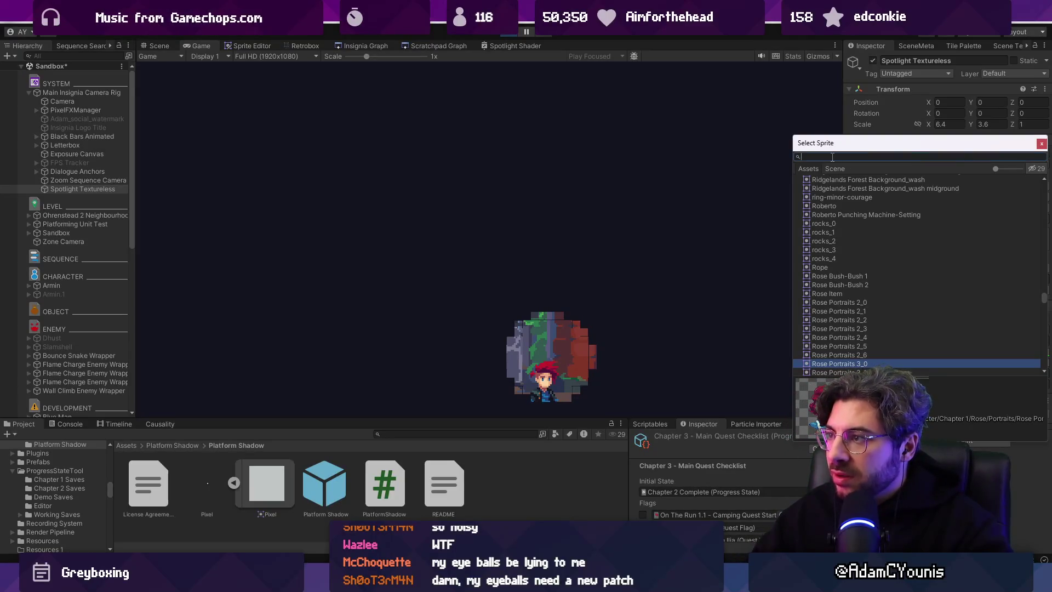
pyautogui.write('sq')
pyautogui.press('BackSpace')
pyautogui.press('BackSpace')
pyautogui.write('a')
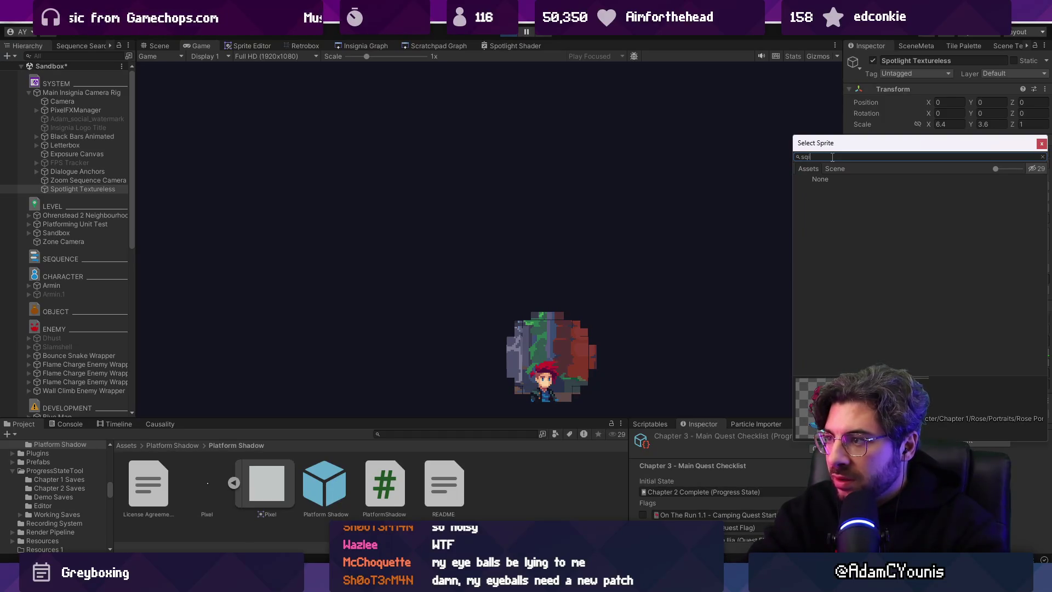
pyautogui.write('re')
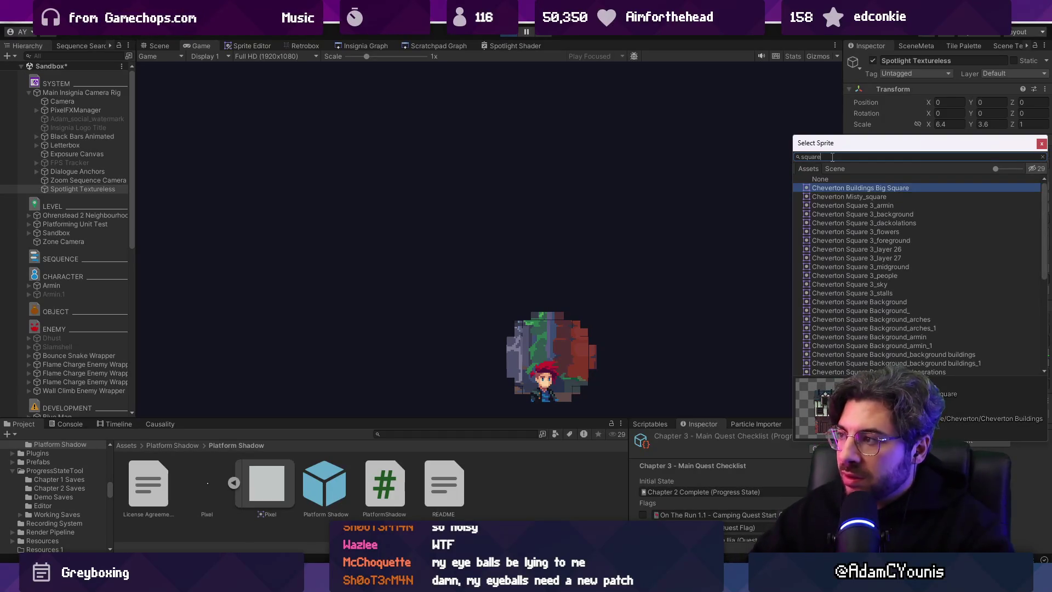
pyautogui.scroll(-8, 867, 245)
pyautogui.click(849, 352)
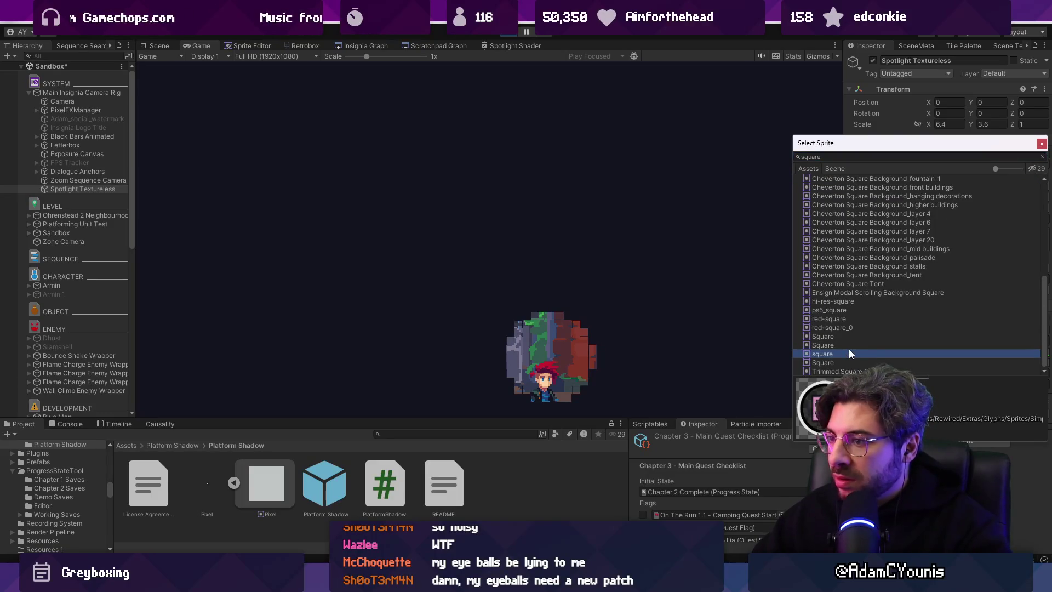
pyautogui.press('Up')
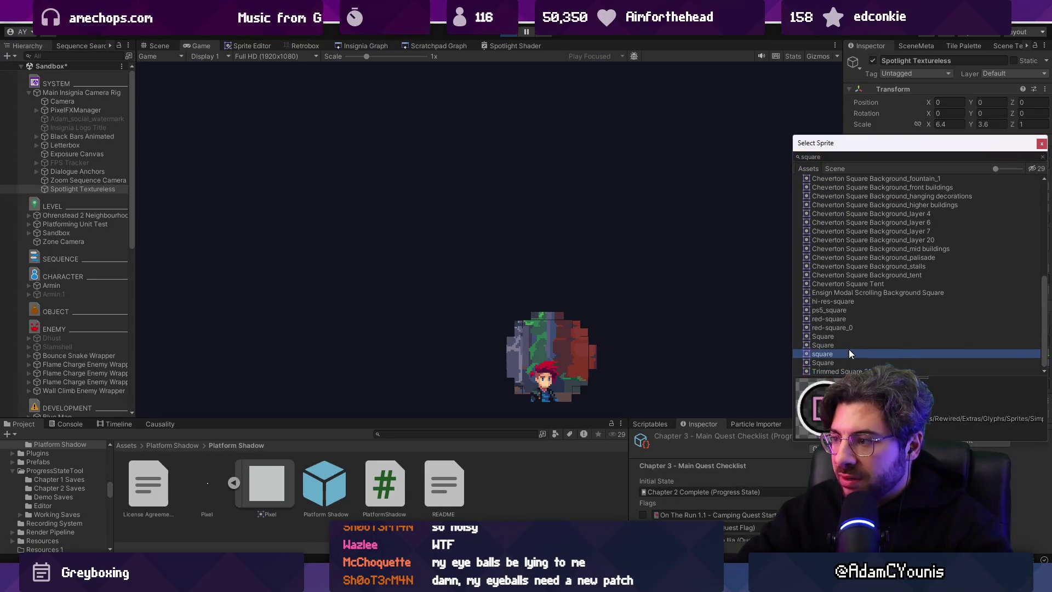
pyautogui.press('Return')
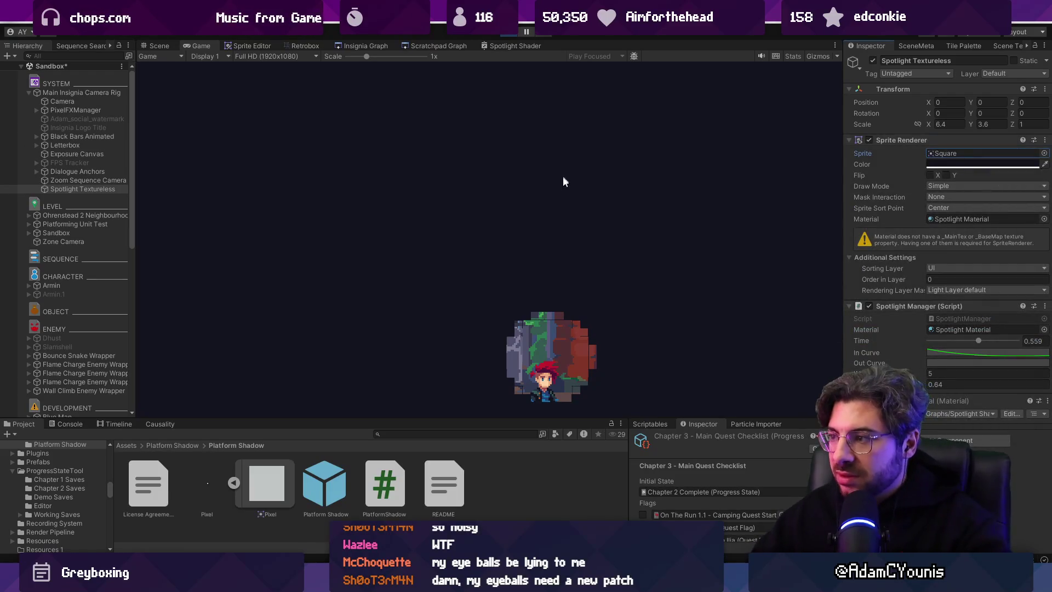
# - Pause the running game and zoom the game view back out to 1x
pyautogui.scroll(-3, 409, 70)
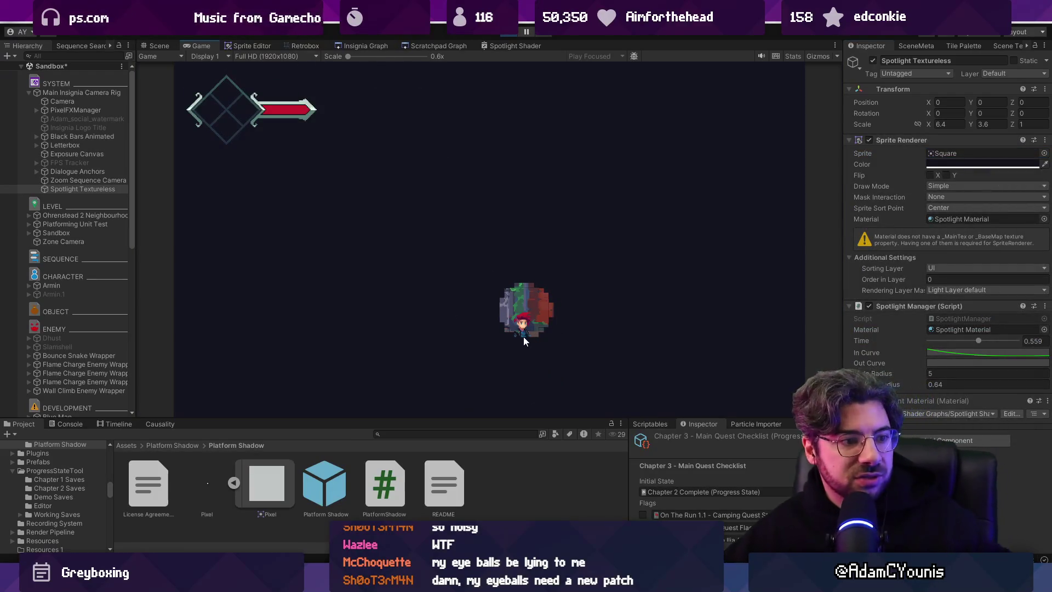
pyautogui.scroll(4, 382, 68)
pyautogui.scroll(2, 382, 68)
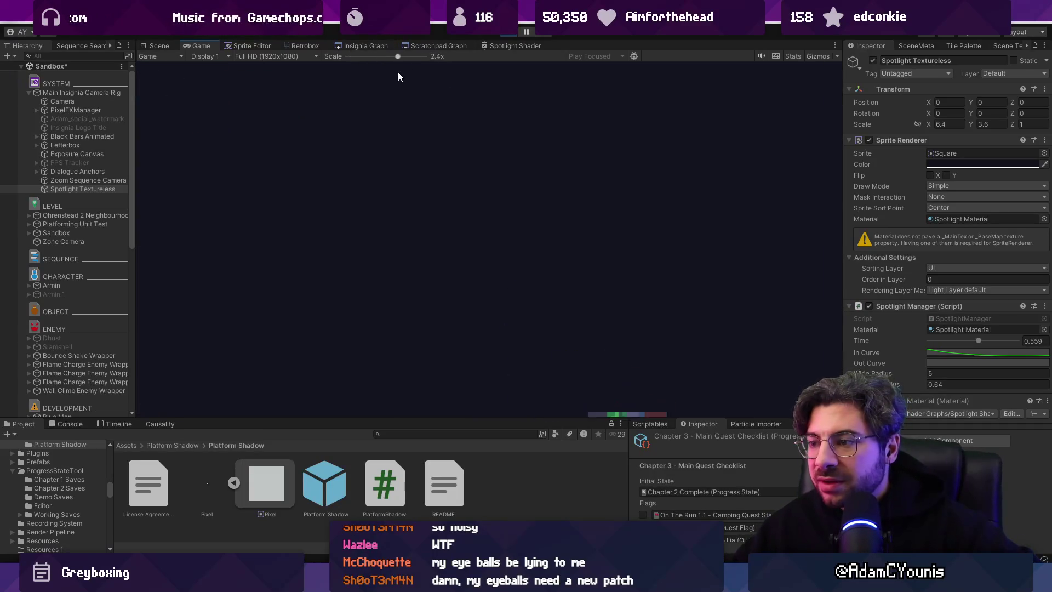
pyautogui.click(526, 31)
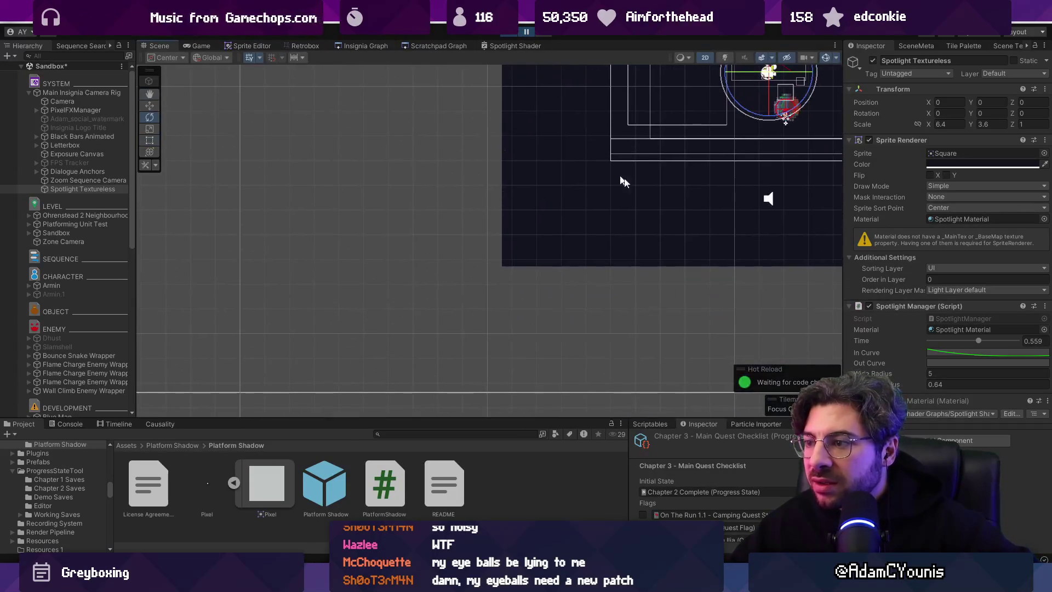
pyautogui.scroll(2, 468, 233)
pyautogui.scroll(5, 469, 233)
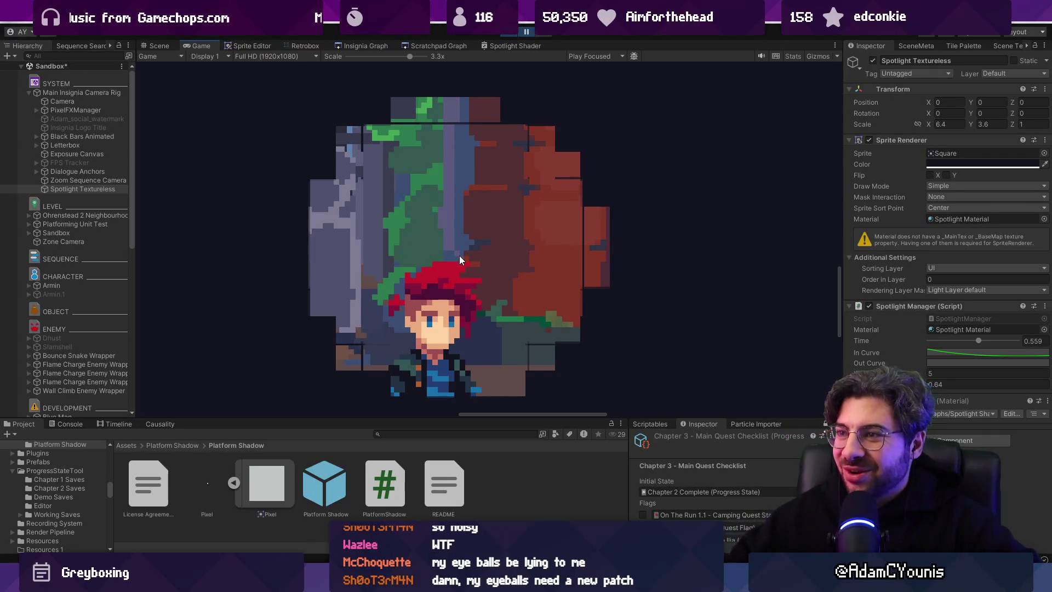
pyautogui.moveTo(390, 56); pyautogui.dragTo(367, 62)
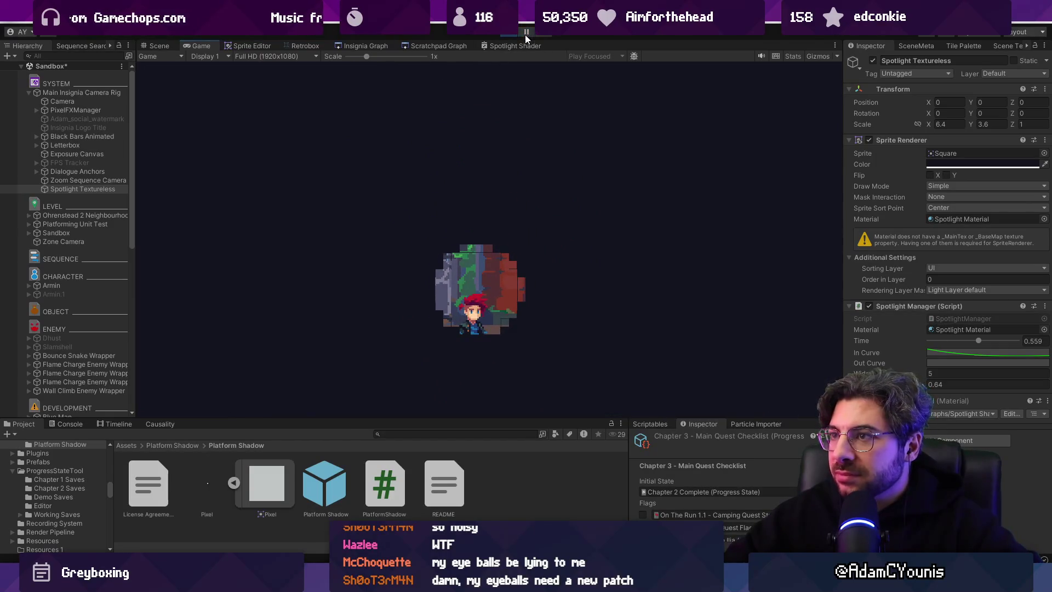
# - Lower the Spotlight Manager Time to 0.298 and bring up the Scratchpad Graph
pyautogui.moveTo(978, 341)
pyautogui.mouseDown()
pyautogui.moveTo(942, 340)
pyautogui.moveTo(996, 337)
pyautogui.moveTo(954, 335)
pyautogui.mouseUp()
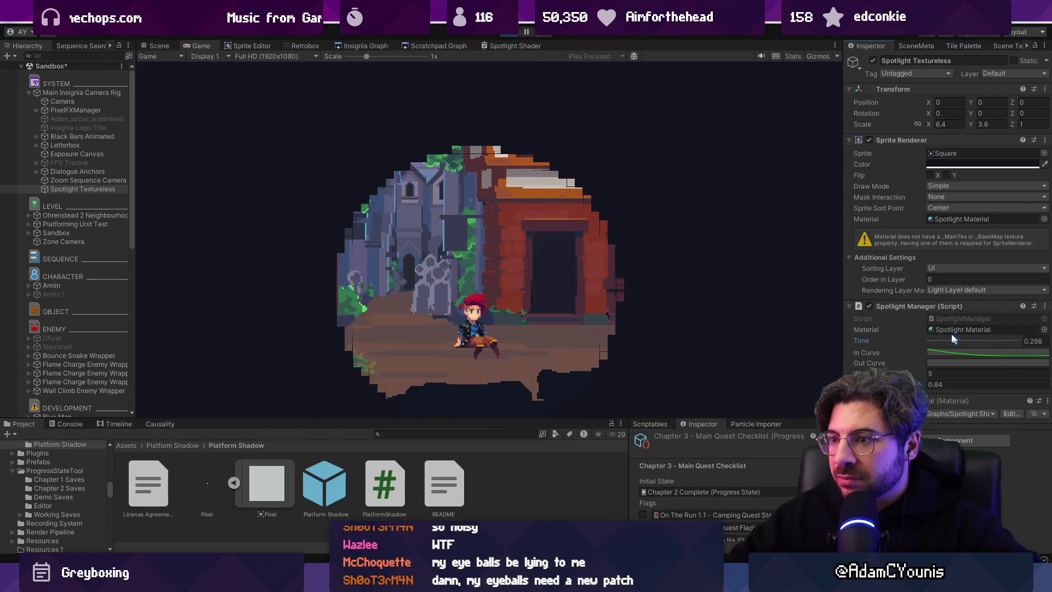
pyautogui.click(439, 47)
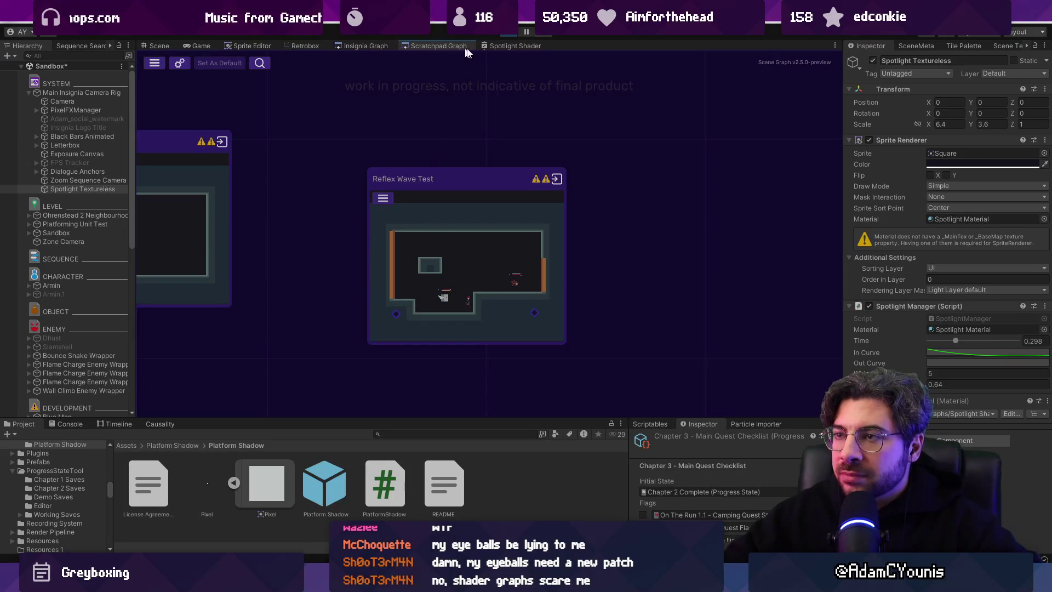
# - Set the Quantise node's X and Y steps to 100 and save the Spotlight Shader
pyautogui.click(515, 46)
pyautogui.scroll(-5, 564, 236)
pyautogui.scroll(5, 440, 270)
pyautogui.click(397, 237)
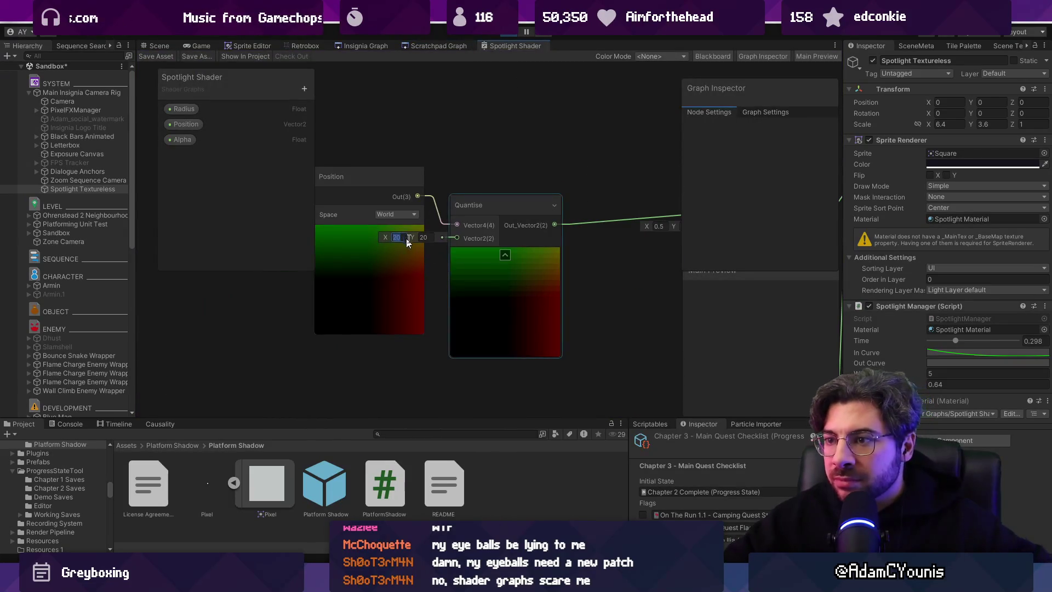
pyautogui.write('100')
pyautogui.press('Tab')
pyautogui.write('100')
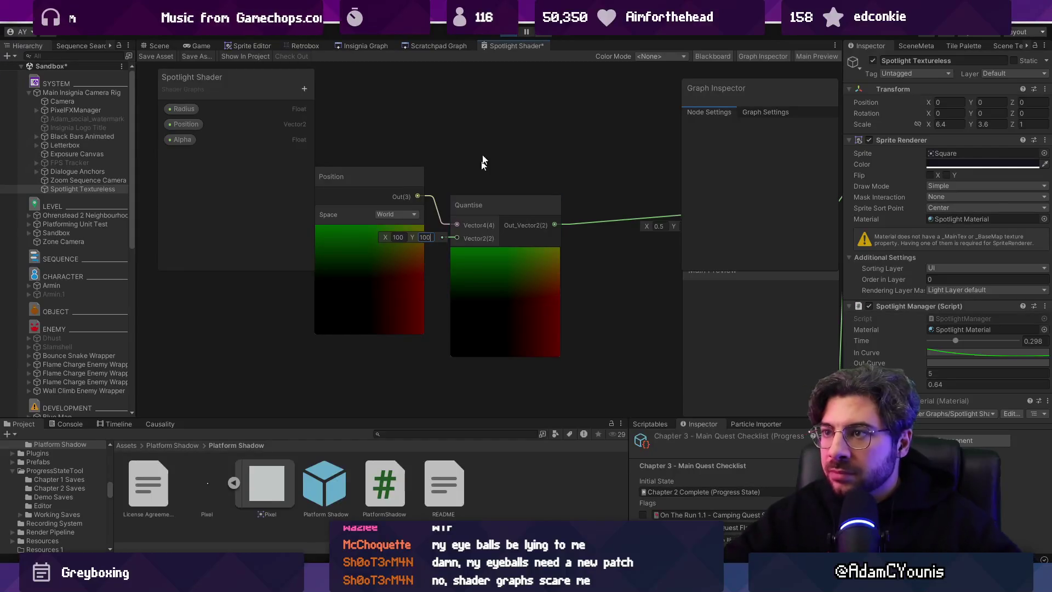
pyautogui.click(156, 57)
# - Zoom the game view in on the player, then maximize the Spotlight Shader graph
pyautogui.click(202, 46)
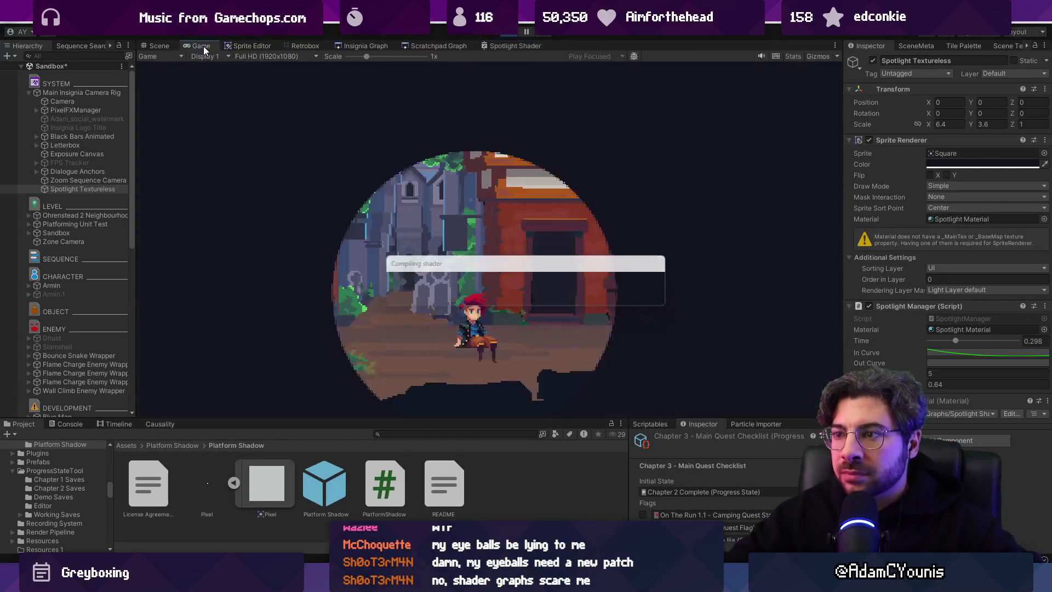
pyautogui.moveTo(366, 56); pyautogui.dragTo(403, 62)
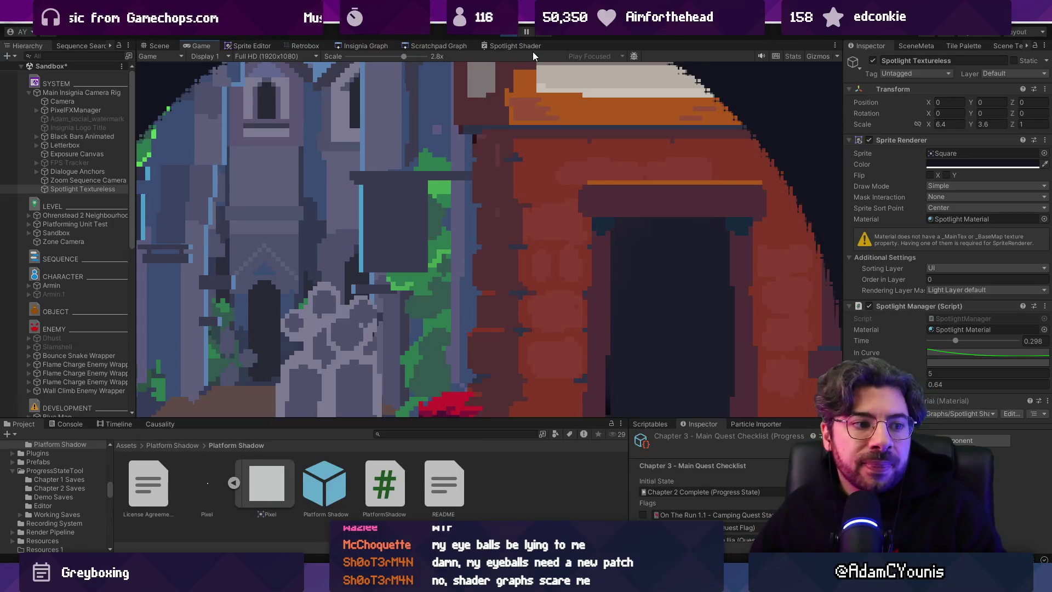
pyautogui.doubleClick(511, 47)
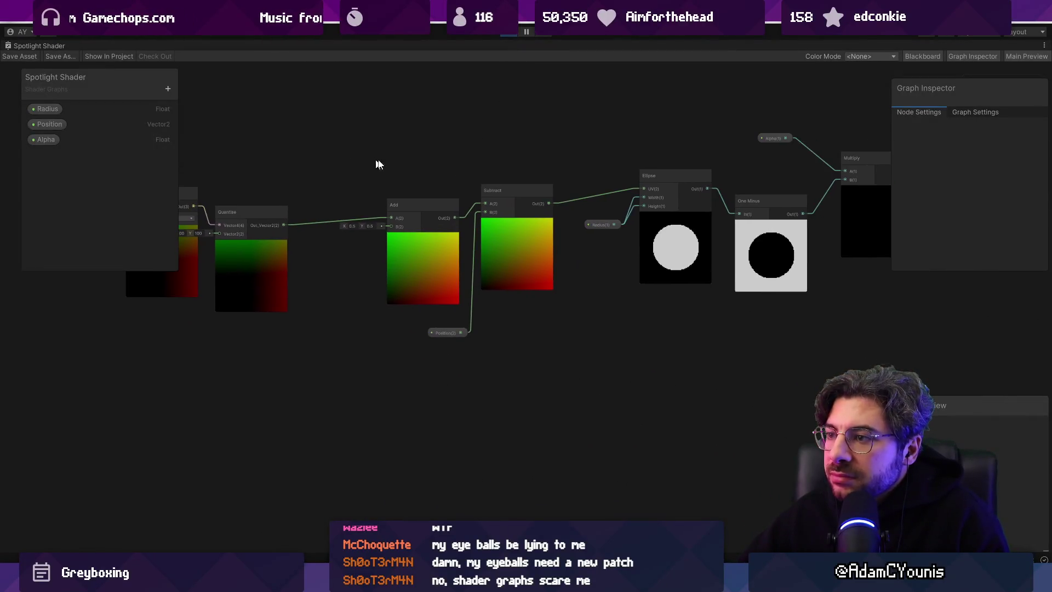
# - Pan the graph to the Ellipse and Subtract nodes and nudge the Ellipse node
pyautogui.scroll(5, 519, 198)
pyautogui.moveTo(651, 171); pyautogui.dragTo(181, 128)
pyautogui.scroll(-3, 504, 193)
pyautogui.moveTo(1, 153); pyautogui.dragTo(332, 173)
pyautogui.moveTo(644, 163); pyautogui.dragTo(203, 148)
pyautogui.scroll(4, 503, 193)
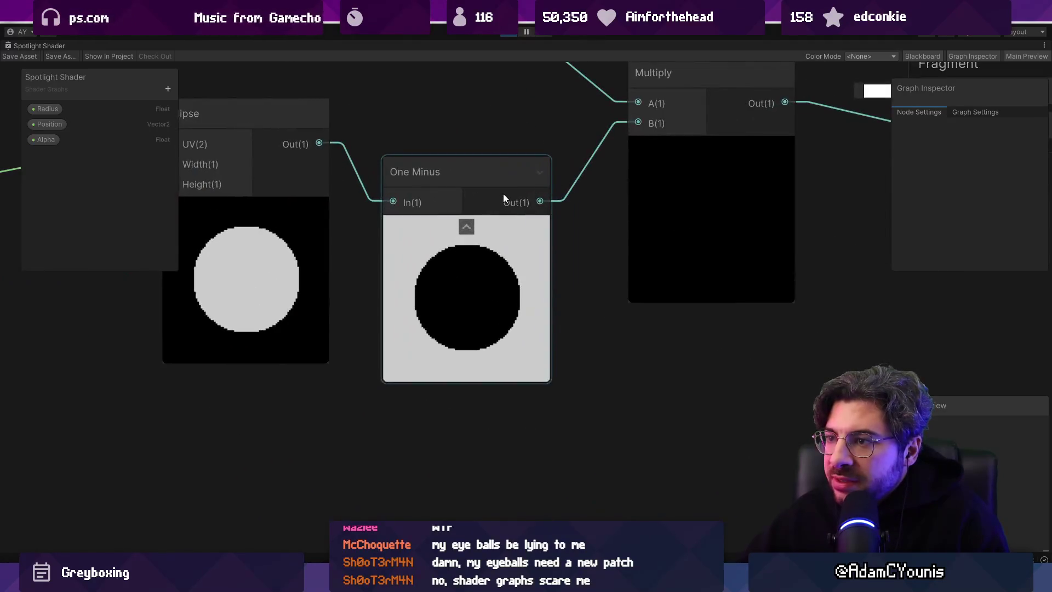
pyautogui.scroll(-2, 501, 192)
pyautogui.moveTo(407, 176); pyautogui.dragTo(501, 193)
pyautogui.scroll(1, 479, 216)
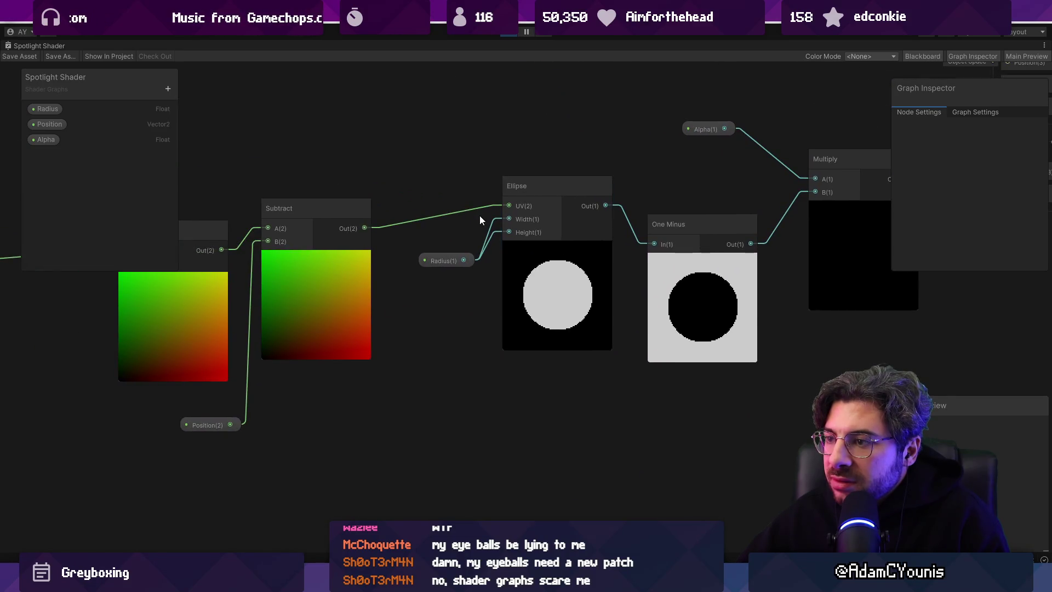
pyautogui.click(337, 208)
pyautogui.moveTo(523, 264); pyautogui.dragTo(535, 273)
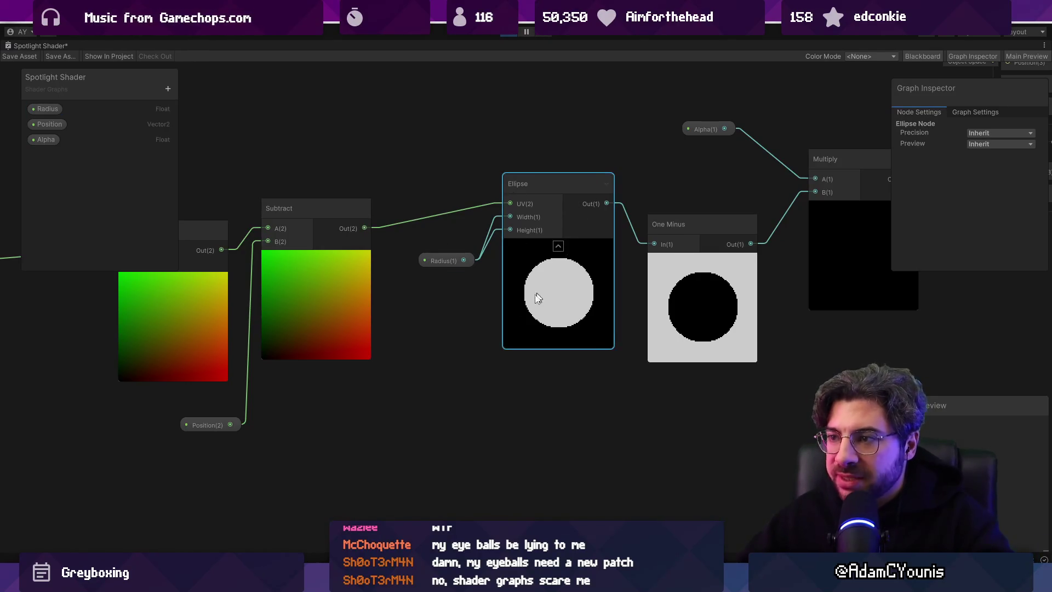
# - Add a Rectangle node from a Create Node search for 'square'
pyautogui.rightClick(423, 349)
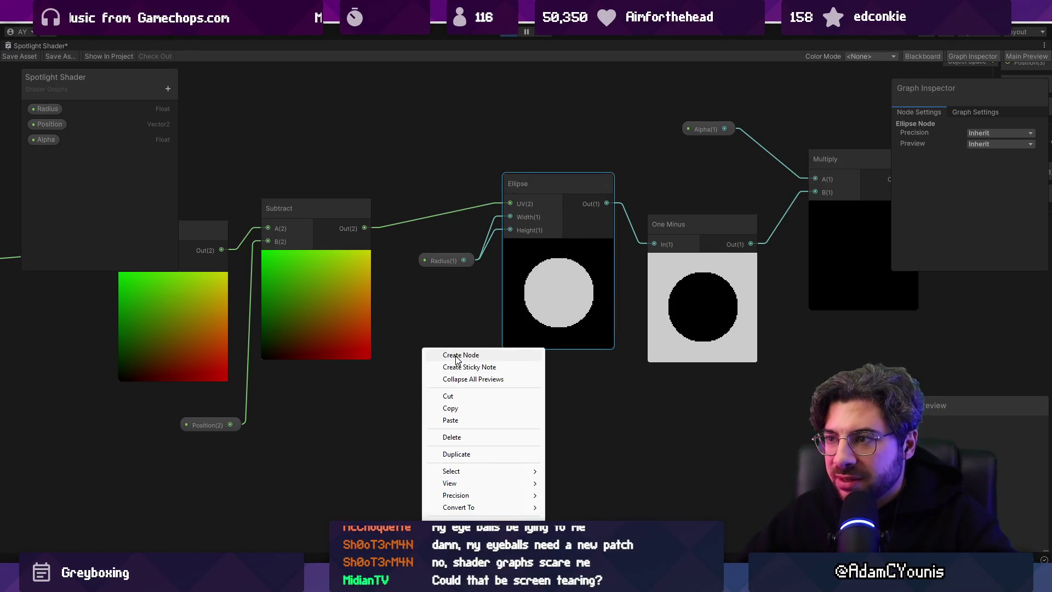
pyautogui.click(454, 355)
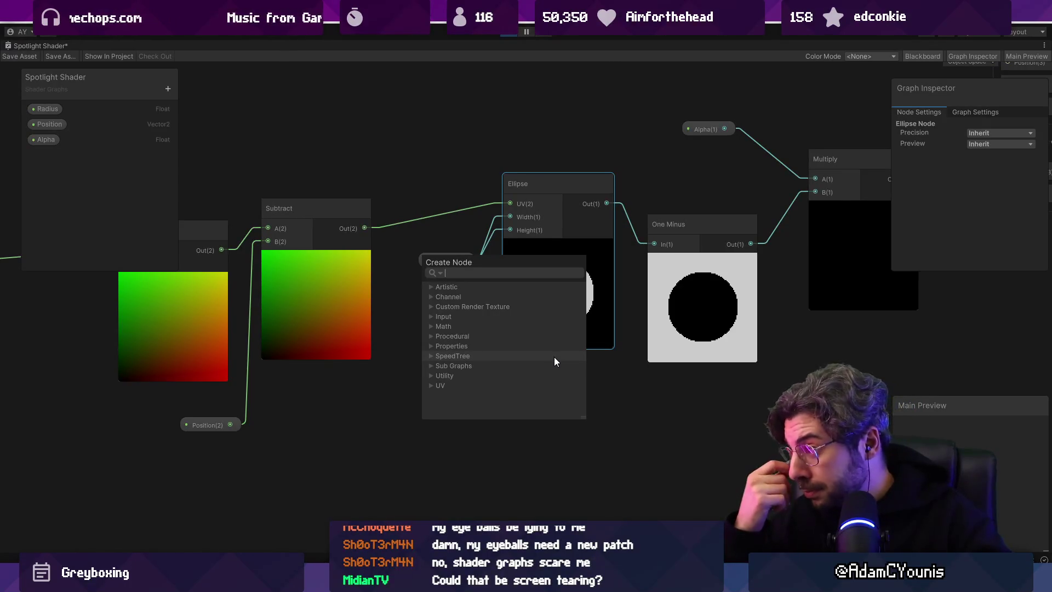
pyautogui.write('ca')
pyautogui.press('BackSpace')
pyautogui.press('BackSpace')
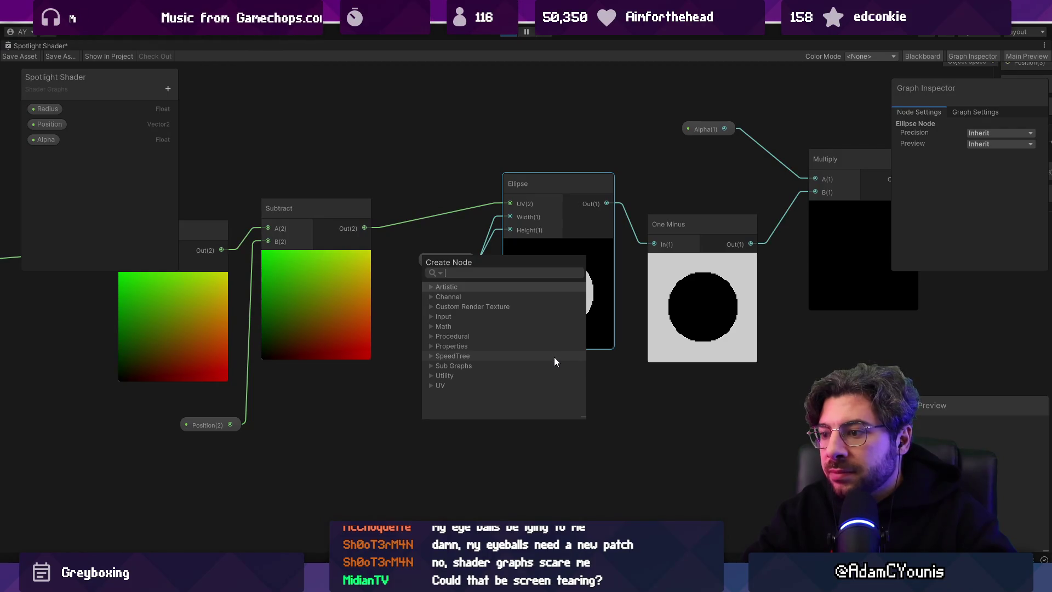
pyautogui.write('square')
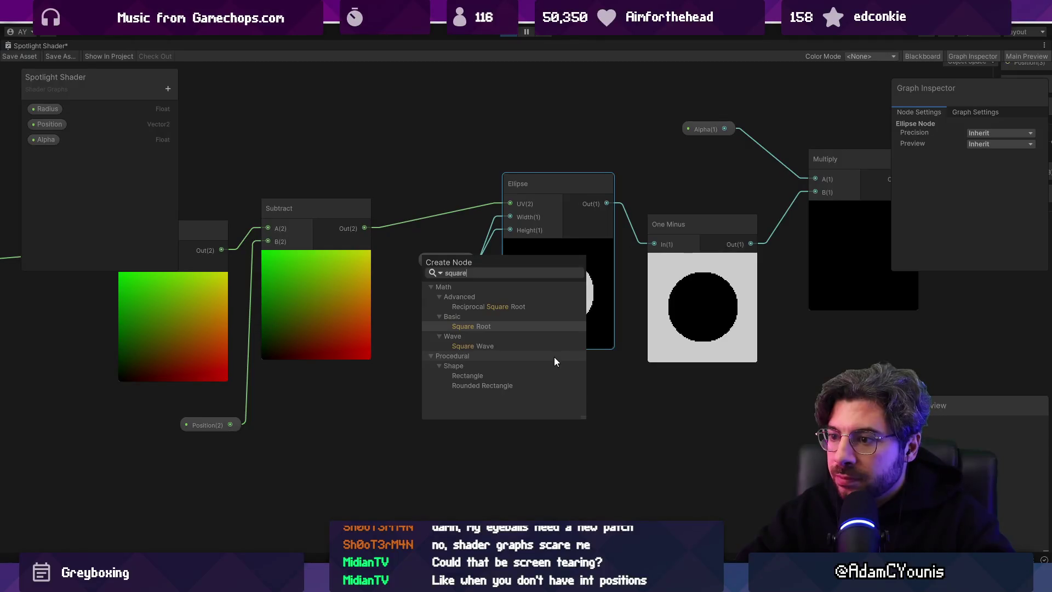
pyautogui.press('Down')
pyautogui.press('Down')
pyautogui.press('Down')
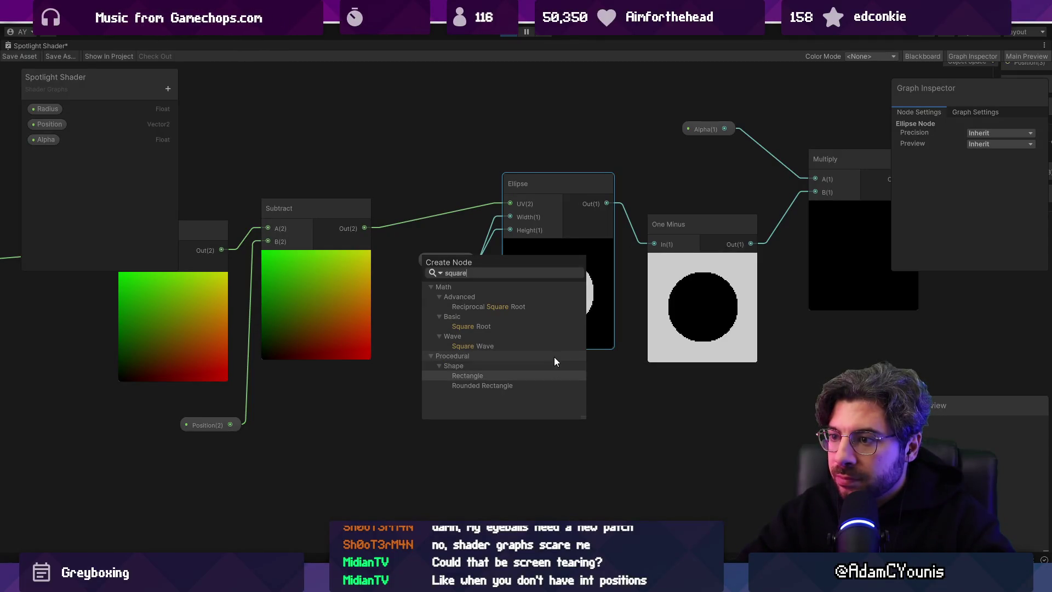
pyautogui.press('Return')
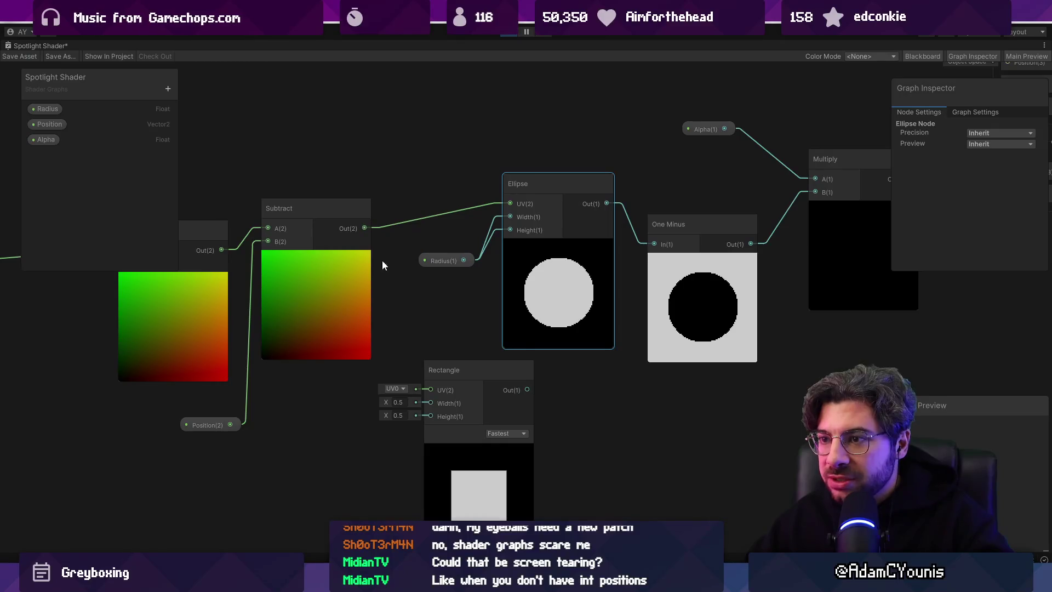
# - Wire Subtract into Rectangle UV, Radius into Width, and Rectangle Out into One Minus
pyautogui.moveTo(431, 389); pyautogui.dragTo(431, 389)
pyautogui.moveTo(464, 261); pyautogui.dragTo(457, 295)
pyautogui.moveTo(431, 405); pyautogui.dragTo(430, 403)
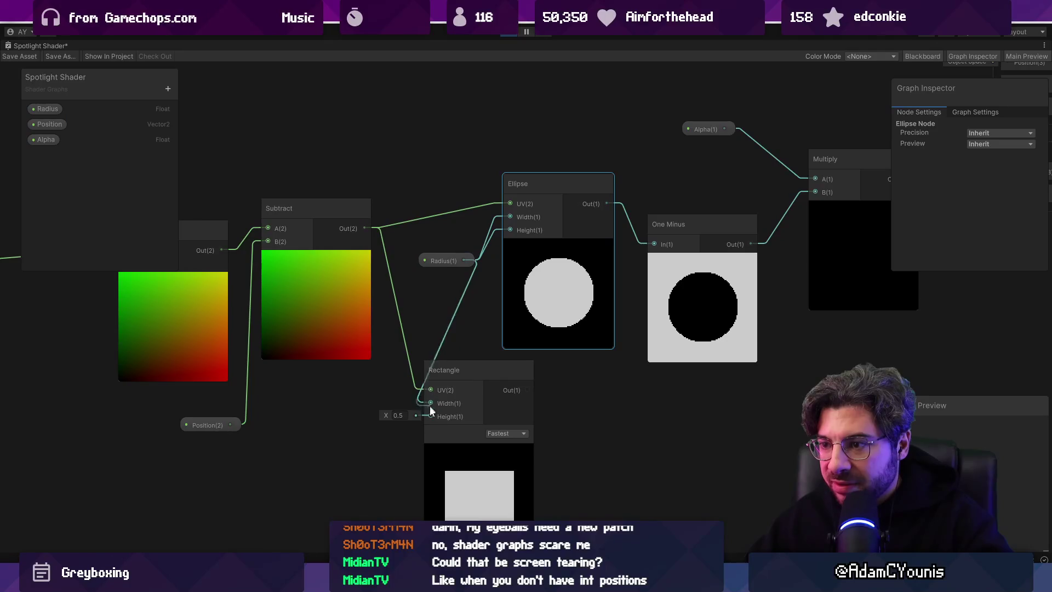
pyautogui.moveTo(524, 389)
pyautogui.mouseDown()
pyautogui.moveTo(638, 278)
pyautogui.moveTo(650, 244)
pyautogui.mouseUp()
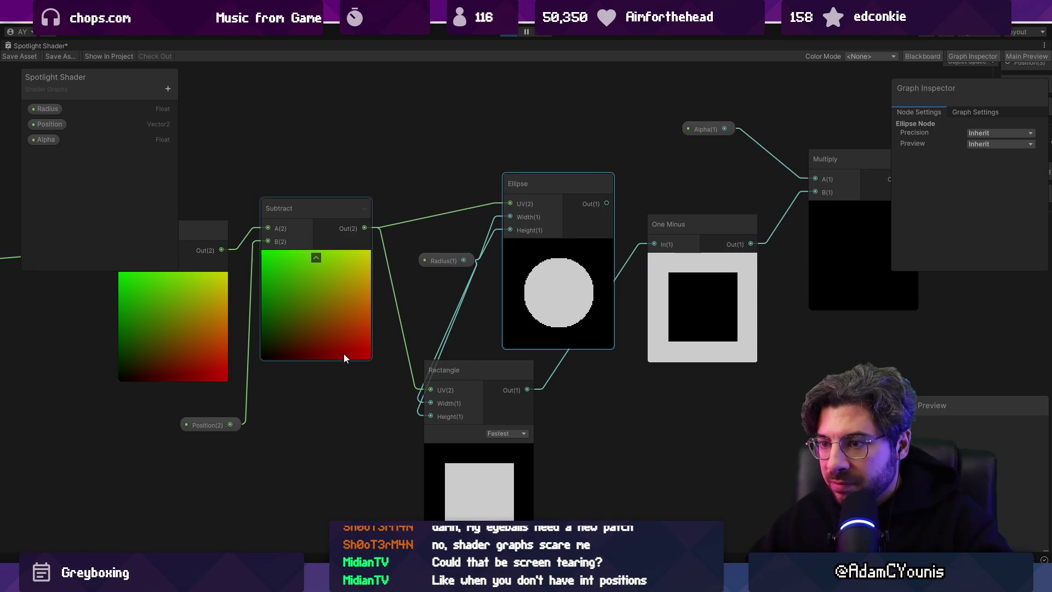
# - Insert a Rotate node with rotation 0.78 before the Rectangle UV and save the shader
pyautogui.moveTo(364, 228); pyautogui.dragTo(337, 430)
pyautogui.write('rotate')
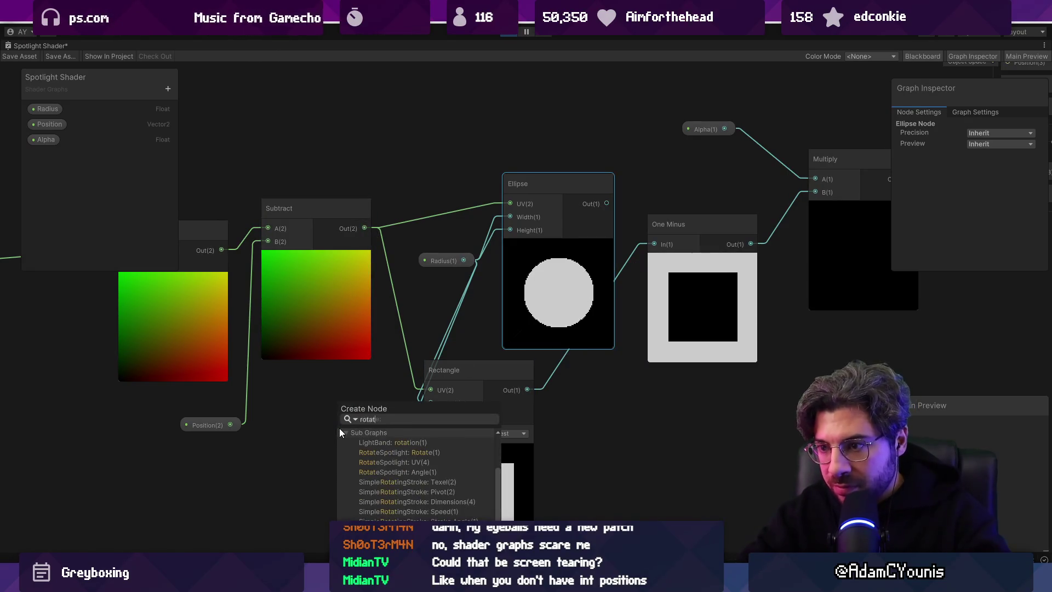
pyautogui.press('Return')
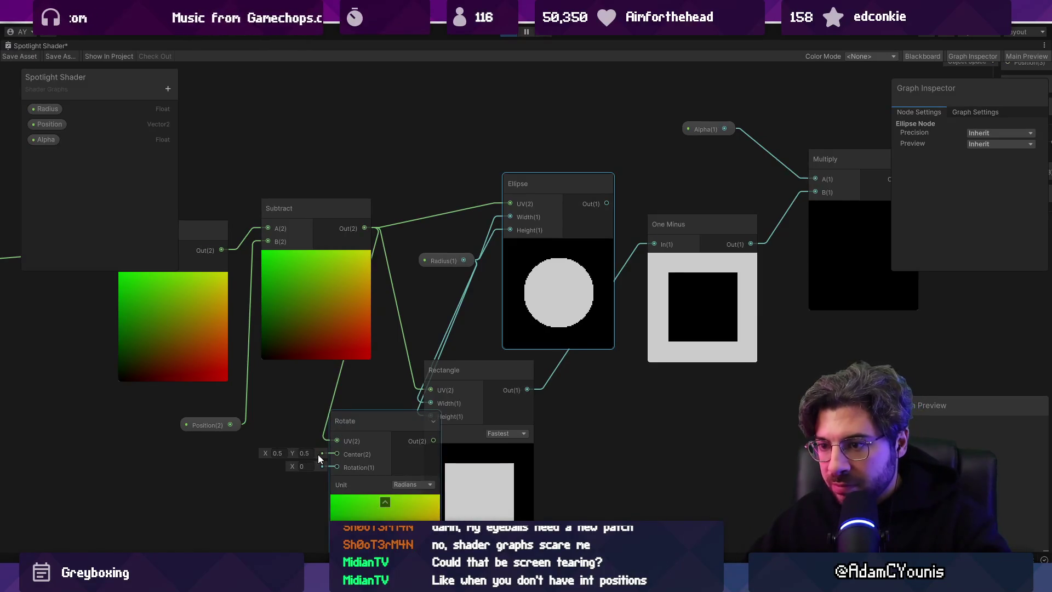
pyautogui.moveTo(433, 440); pyautogui.dragTo(430, 386)
pyautogui.moveTo(394, 422); pyautogui.dragTo(336, 417)
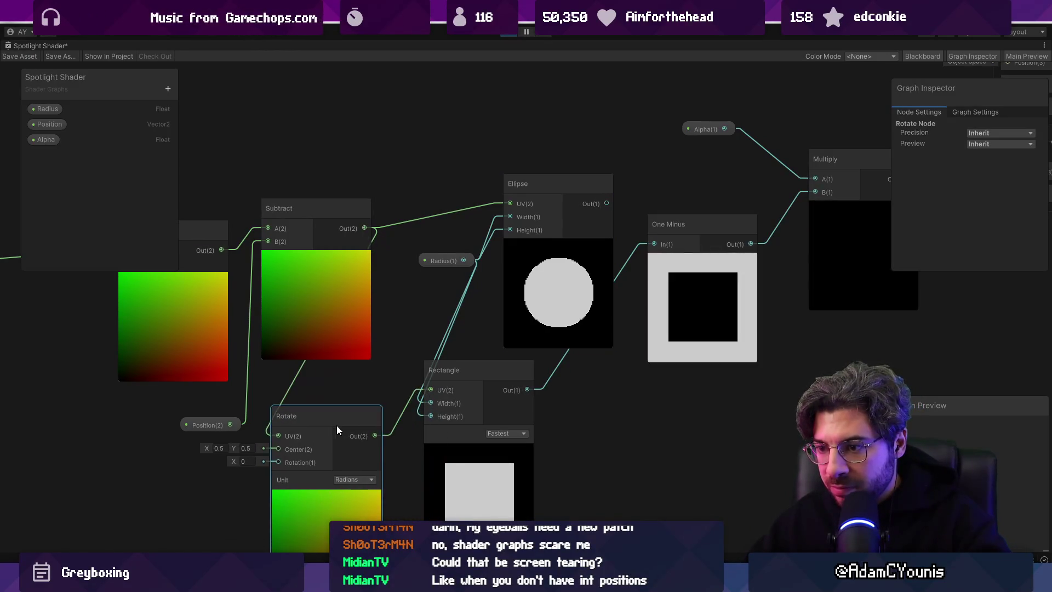
pyautogui.moveTo(232, 459); pyautogui.dragTo(249, 461)
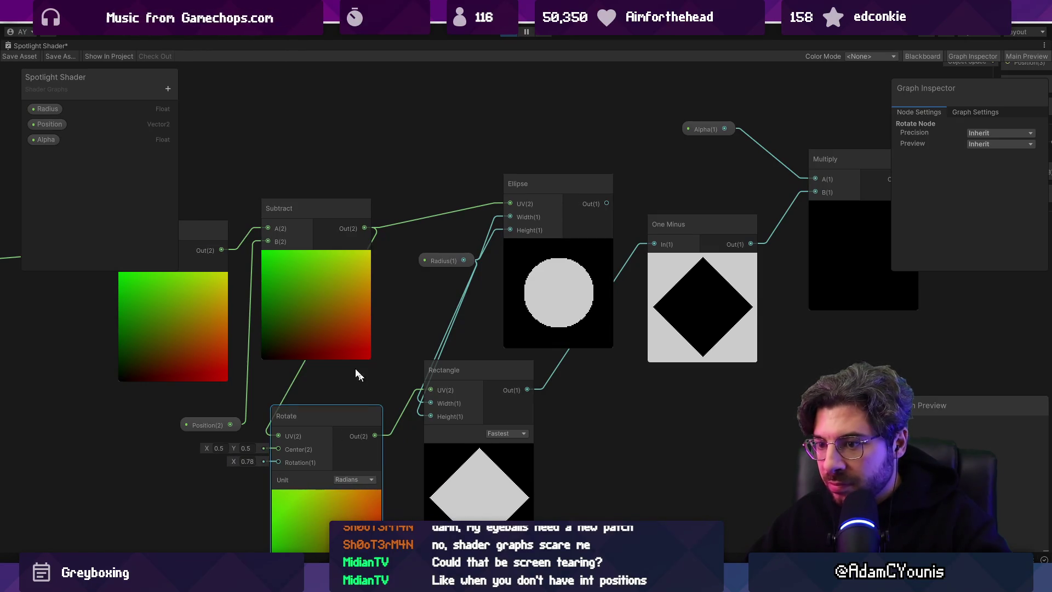
pyautogui.click(290, 278)
pyautogui.hotkey('ctrl', 's')
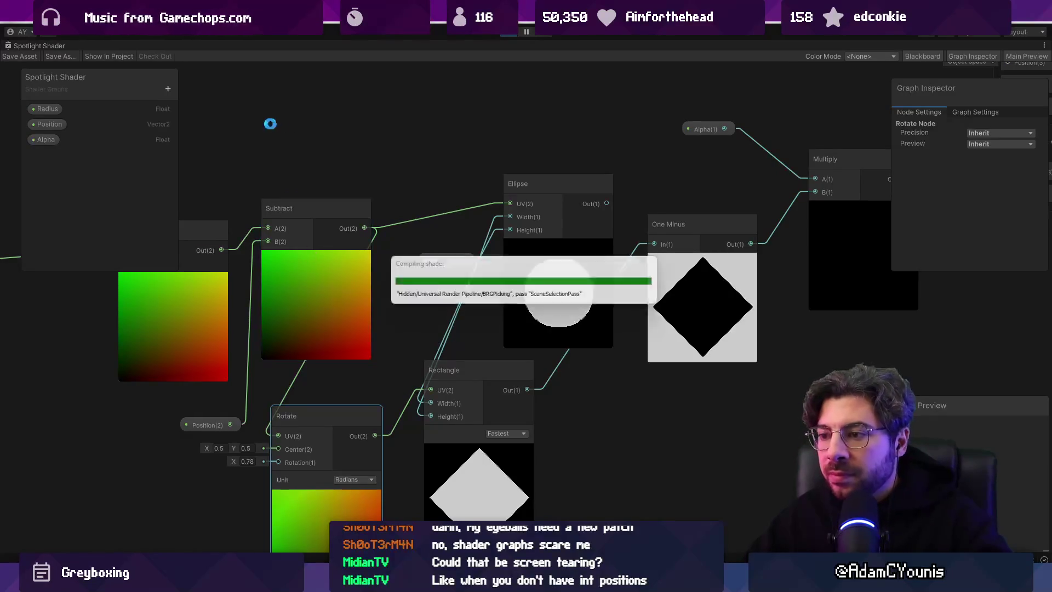
pyautogui.doubleClick(22, 46)
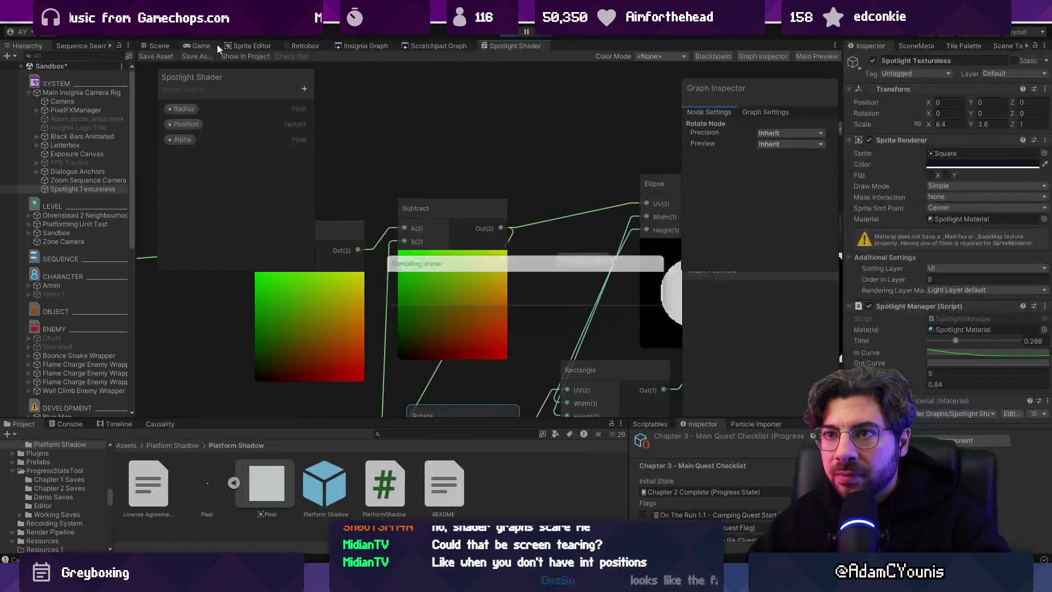
pyautogui.click(186, 44)
pyautogui.moveTo(363, 58); pyautogui.dragTo(392, 65)
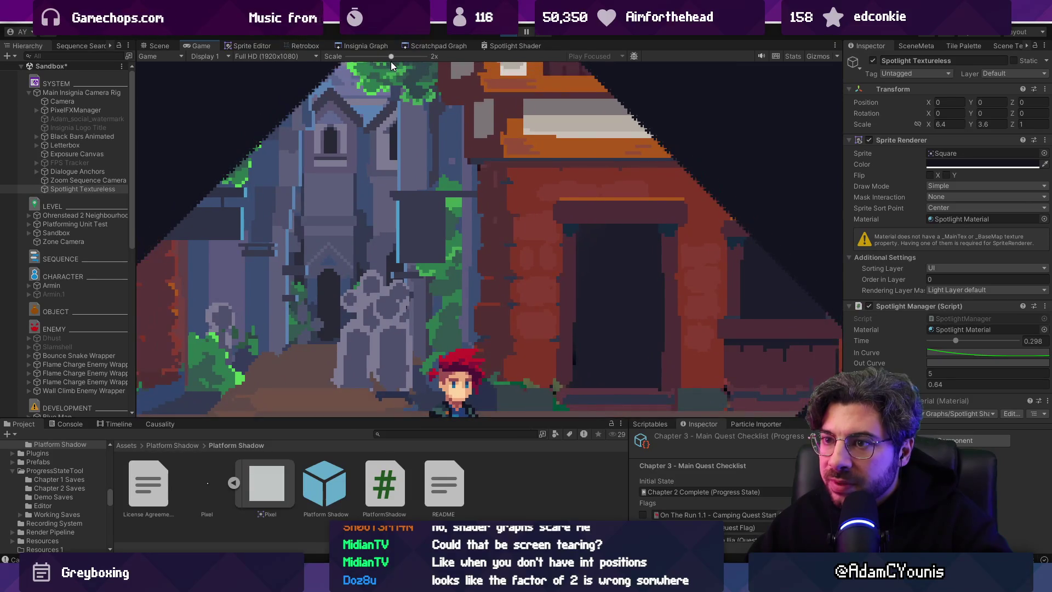
pyautogui.click(496, 45)
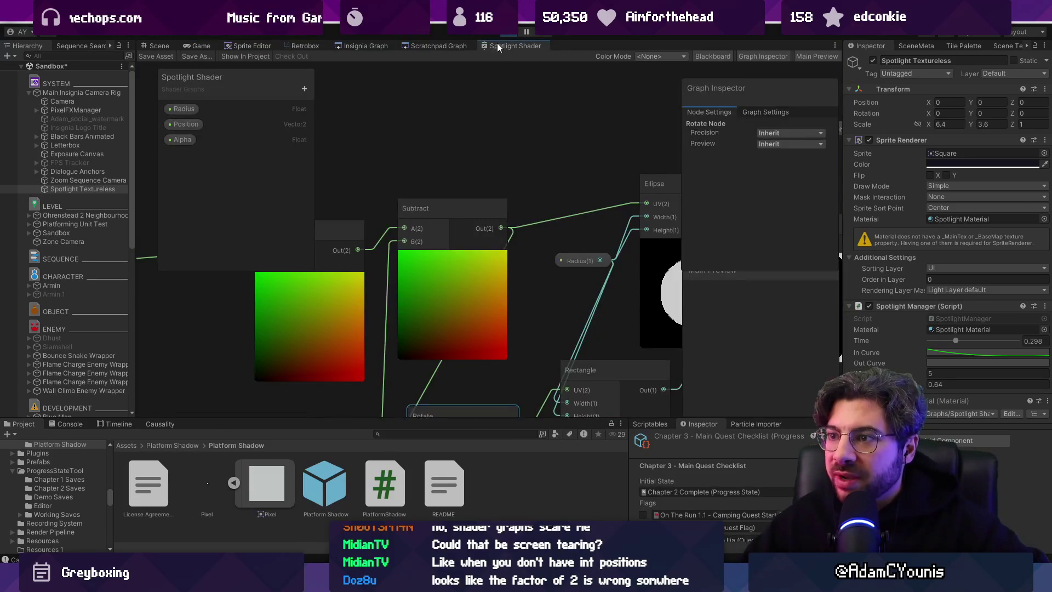
pyautogui.doubleClick(497, 45)
pyautogui.moveTo(598, 295); pyautogui.dragTo(476, 255)
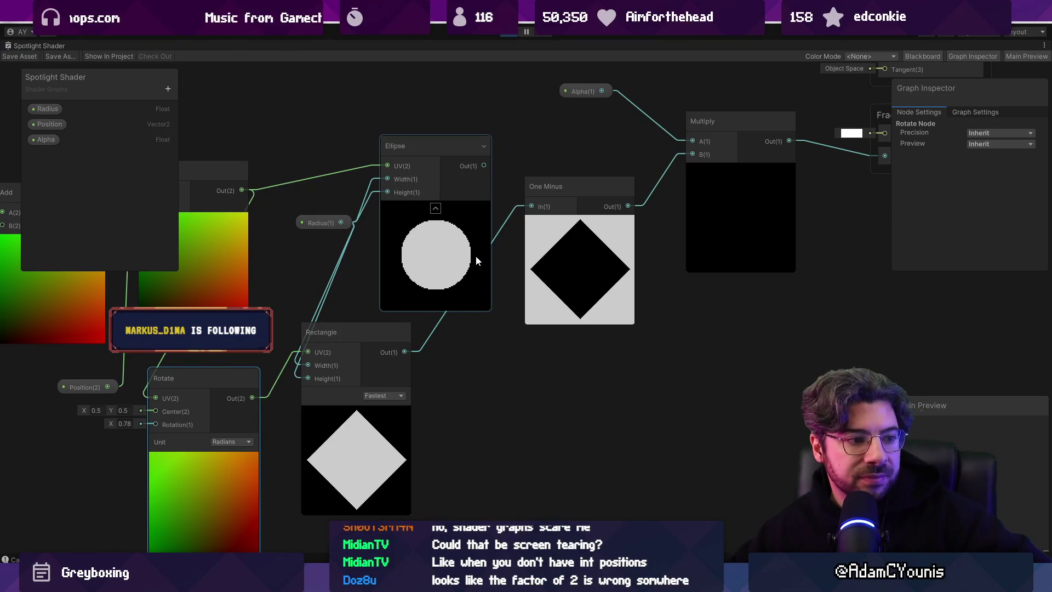
# - Delete the Rectangle node, reconnect Ellipse Out to One Minus, and save the shader
pyautogui.click(405, 439)
pyautogui.press('Delete')
pyautogui.moveTo(483, 165); pyautogui.dragTo(530, 206)
pyautogui.click(400, 278)
pyautogui.scroll(6, 400, 269)
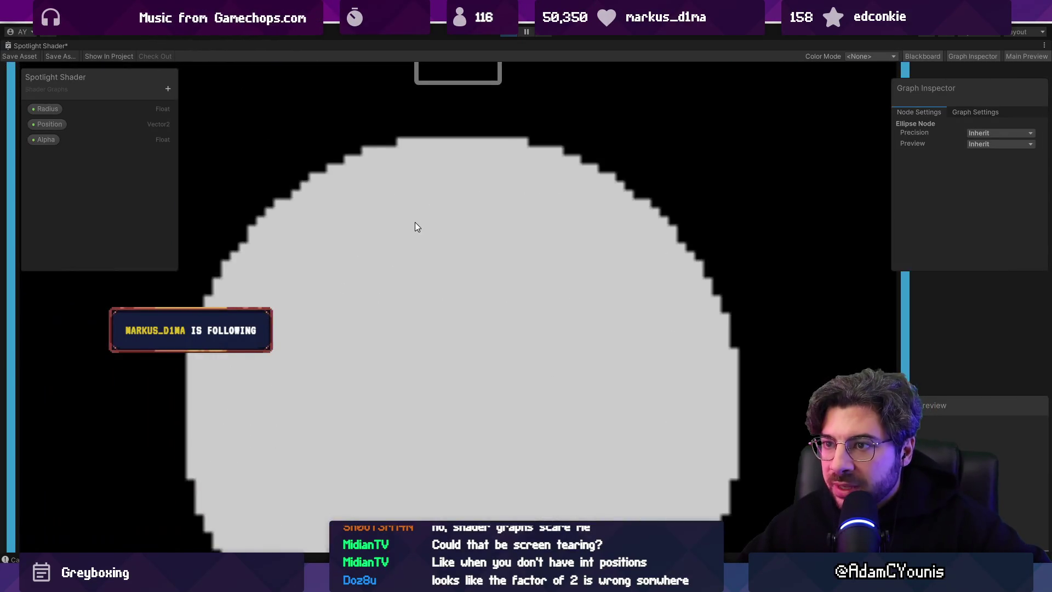
pyautogui.scroll(-5, 415, 222)
pyautogui.scroll(5, 500, 251)
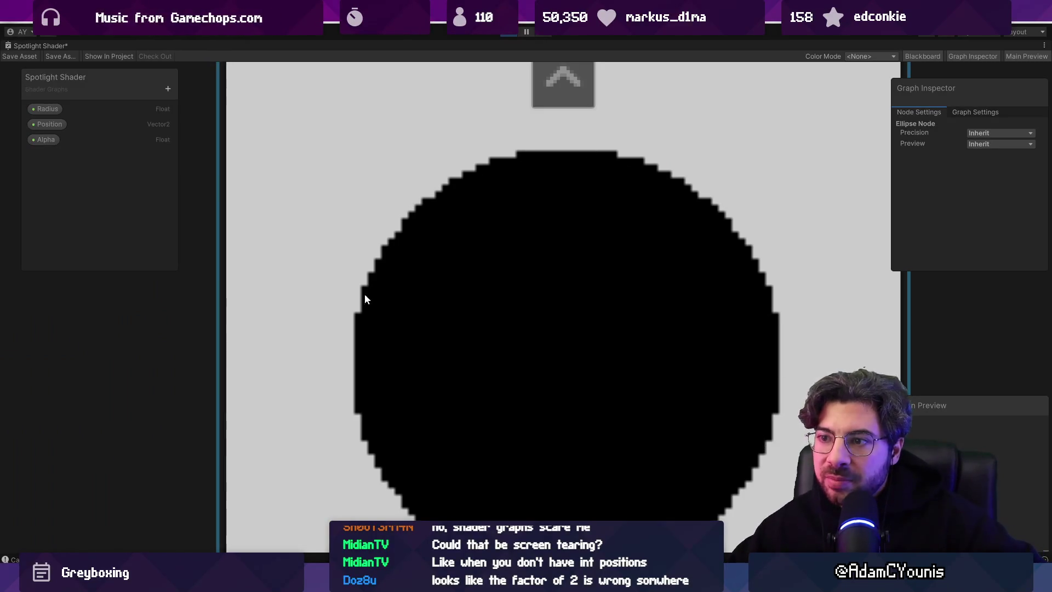
pyautogui.scroll(2, 362, 296)
pyautogui.scroll(-4, 372, 306)
pyautogui.scroll(-5, 376, 366)
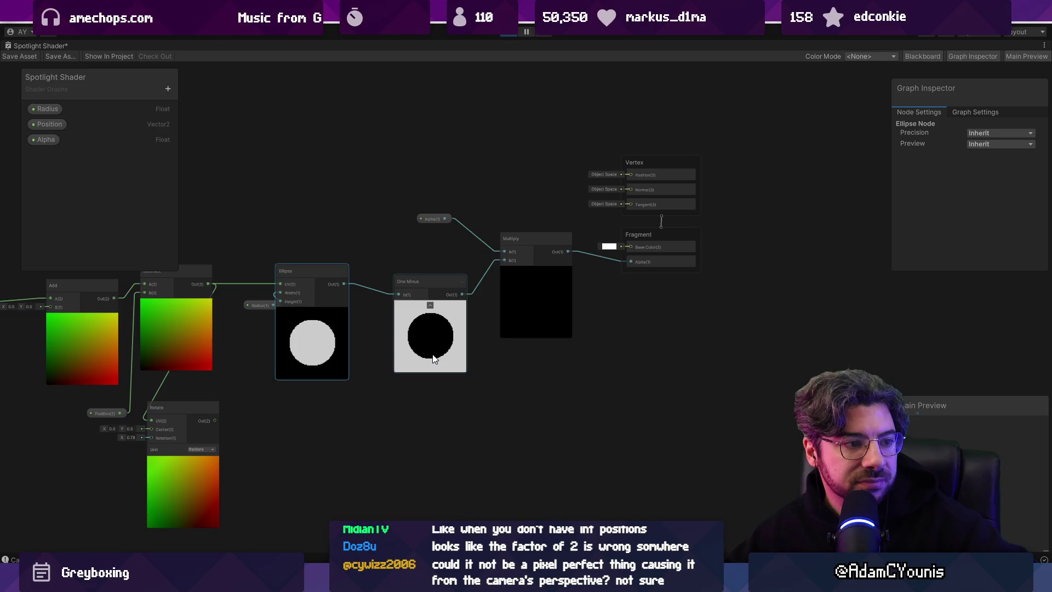
pyautogui.scroll(5, 393, 337)
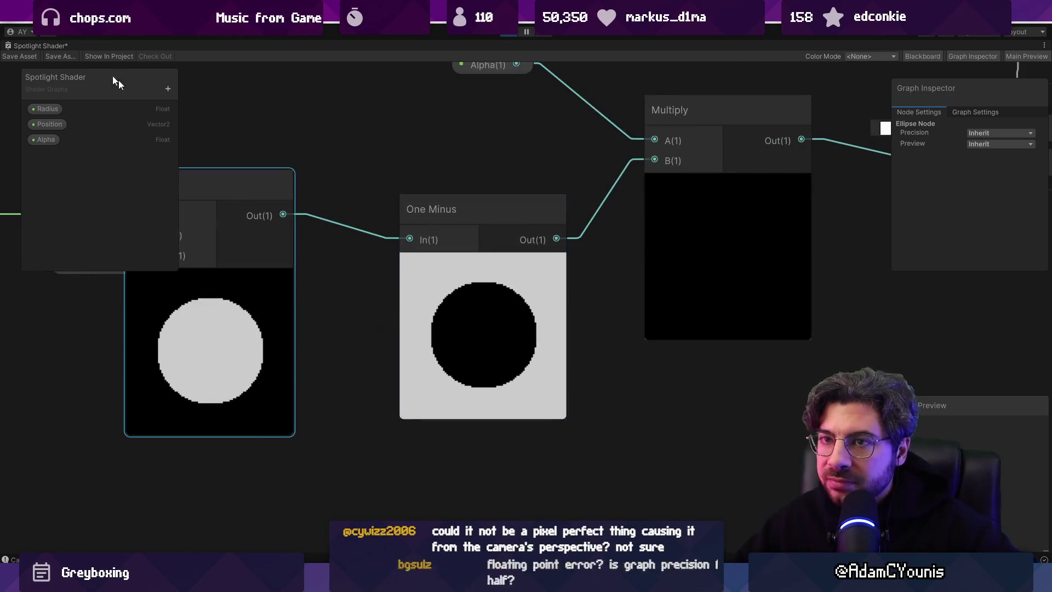
pyautogui.click(17, 56)
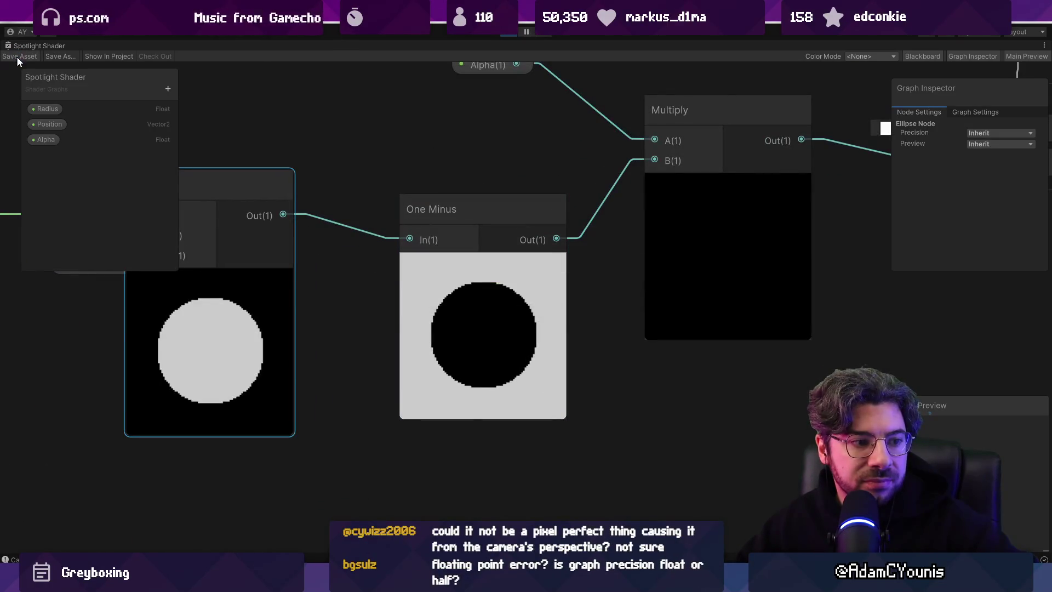
# - Re-maximize the Shader Graph and show the Graph Settings precision options
pyautogui.doubleClick(29, 47)
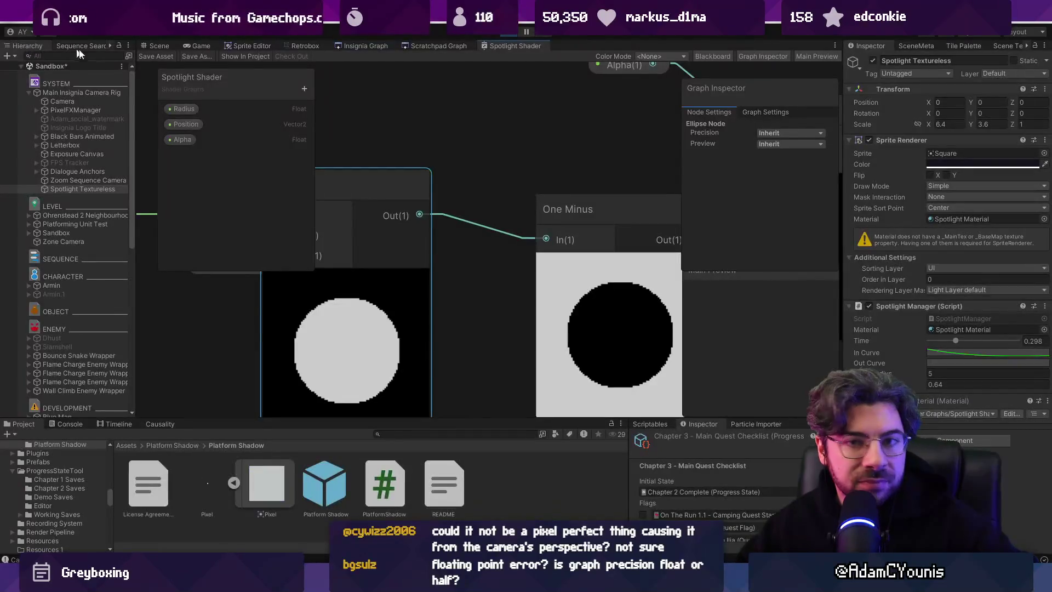
pyautogui.doubleClick(499, 48)
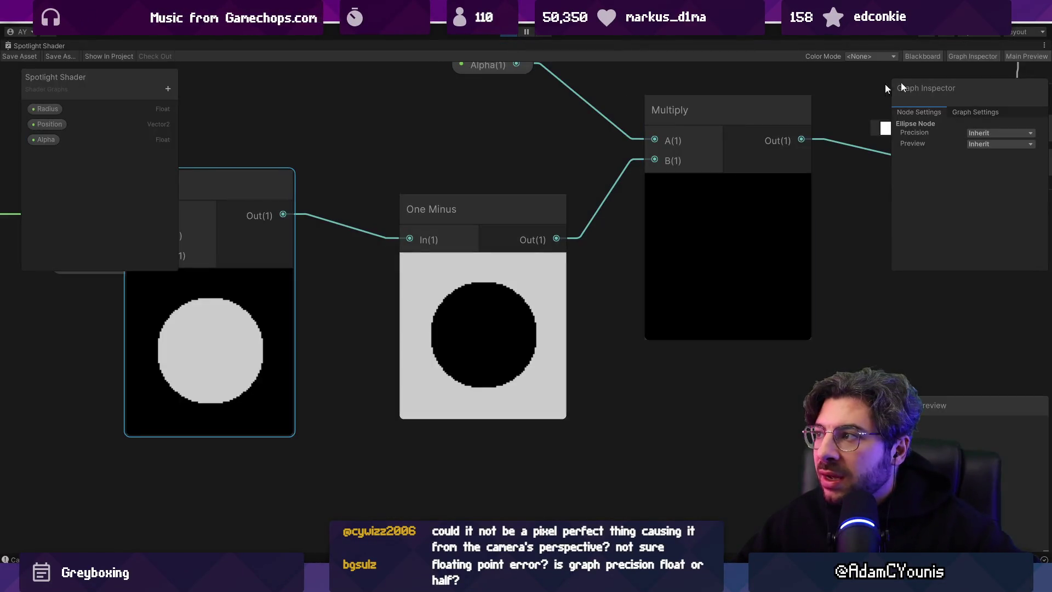
pyautogui.click(982, 113)
pyautogui.click(985, 127)
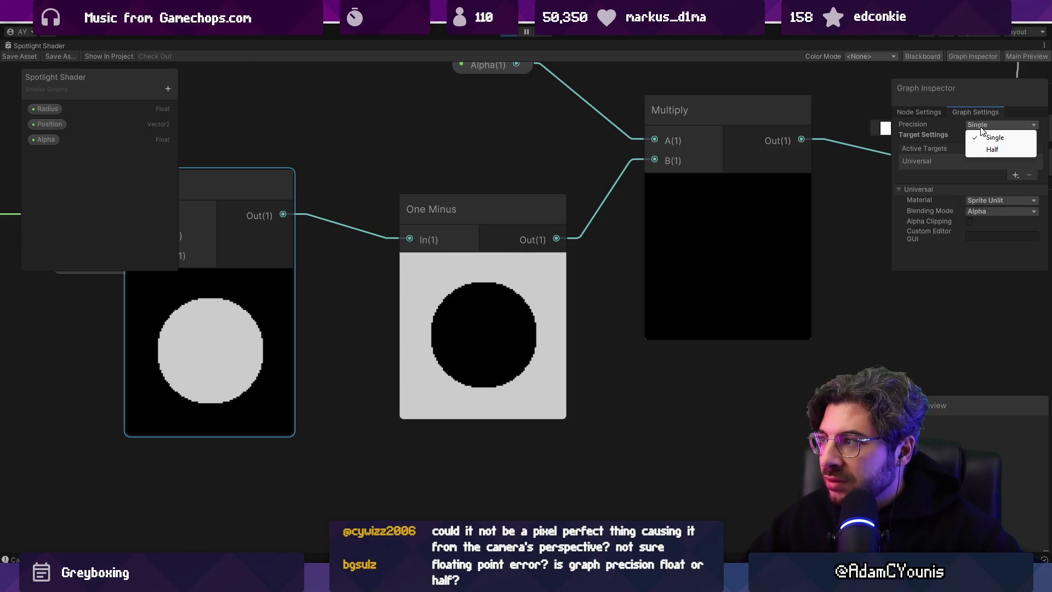
# - Set graph precision to Half and check the result in the game view
pyautogui.click(986, 150)
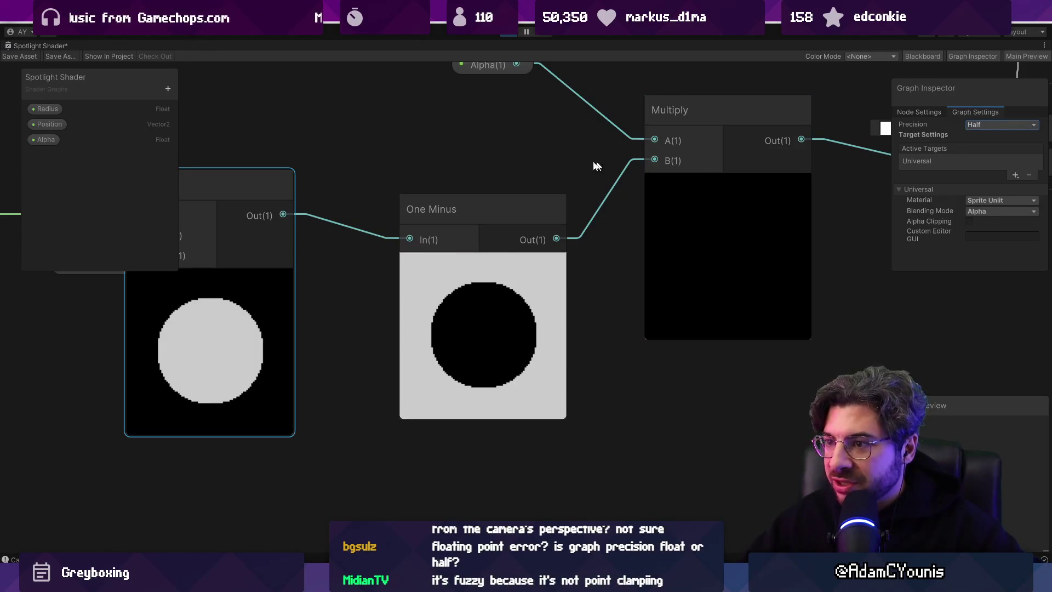
pyautogui.doubleClick(31, 47)
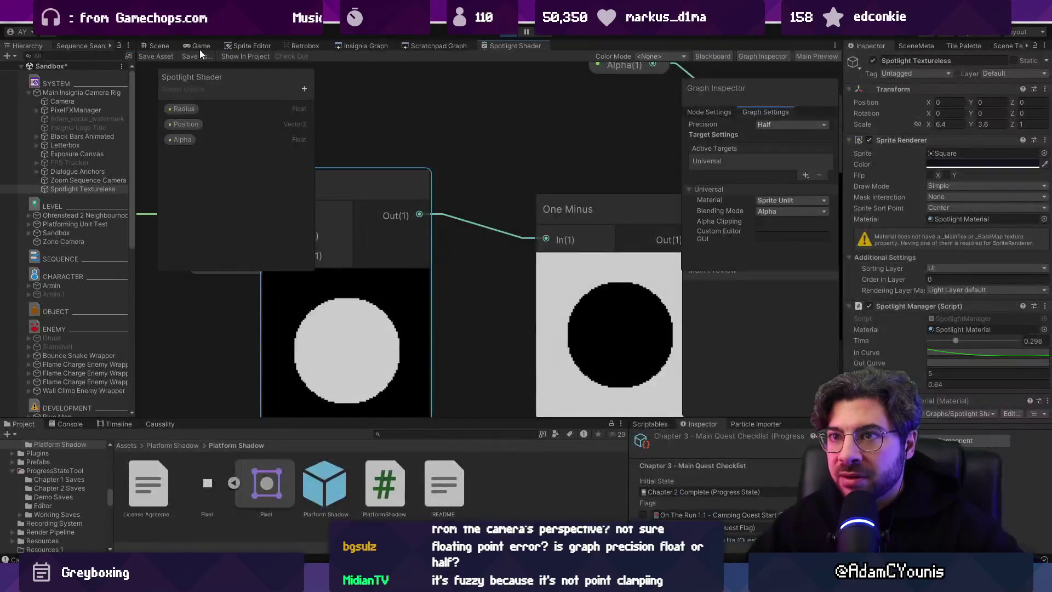
pyautogui.click(198, 48)
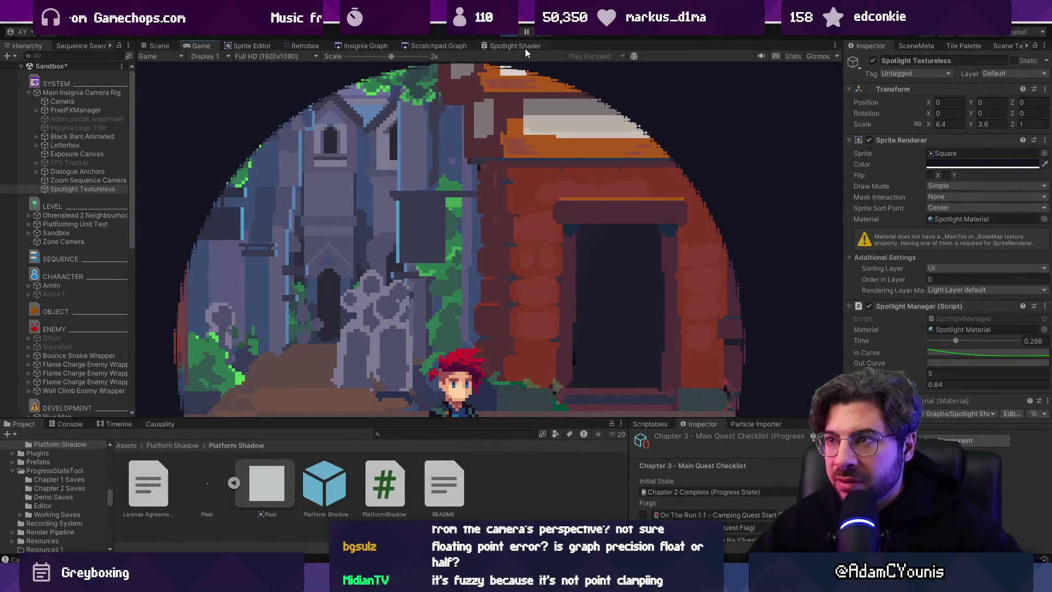
# - Change the graph precision to Single and save the Spotlight Shader
pyautogui.doubleClick(525, 47)
pyautogui.click(1001, 124)
pyautogui.click(1011, 137)
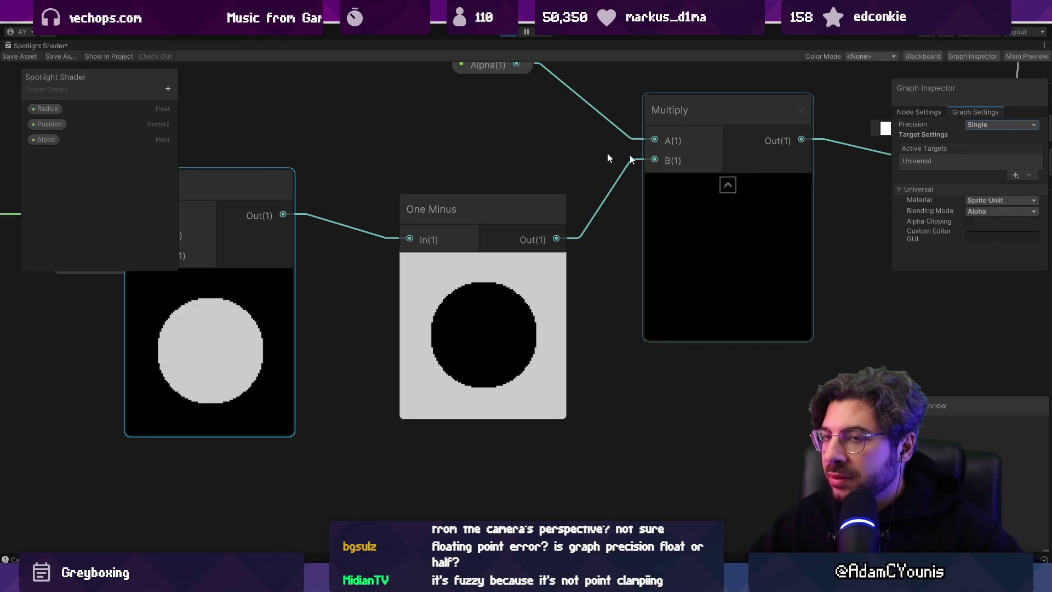
pyautogui.click(26, 57)
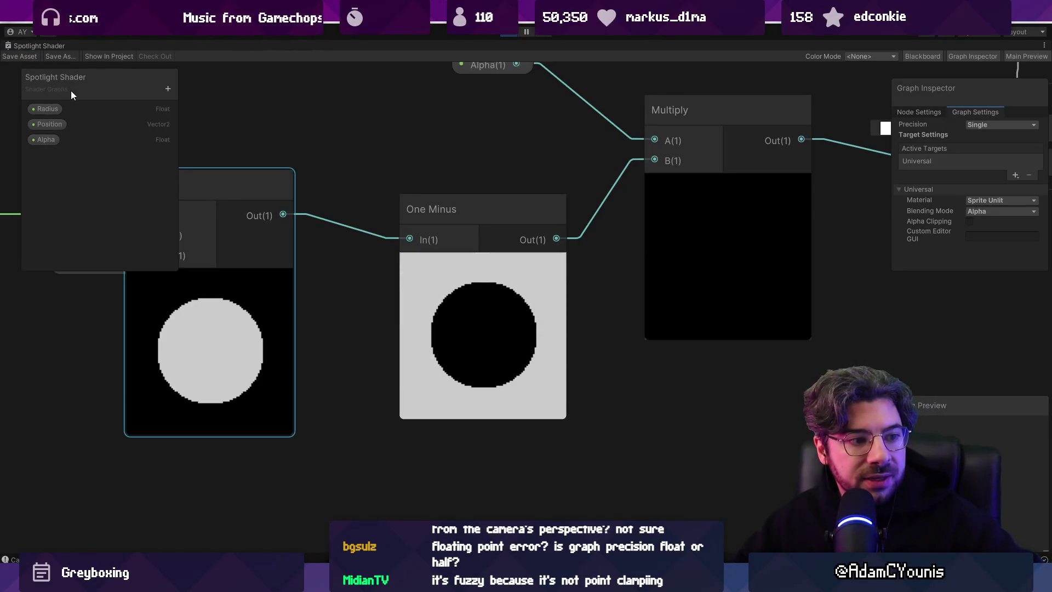
pyautogui.scroll(-3, 498, 222)
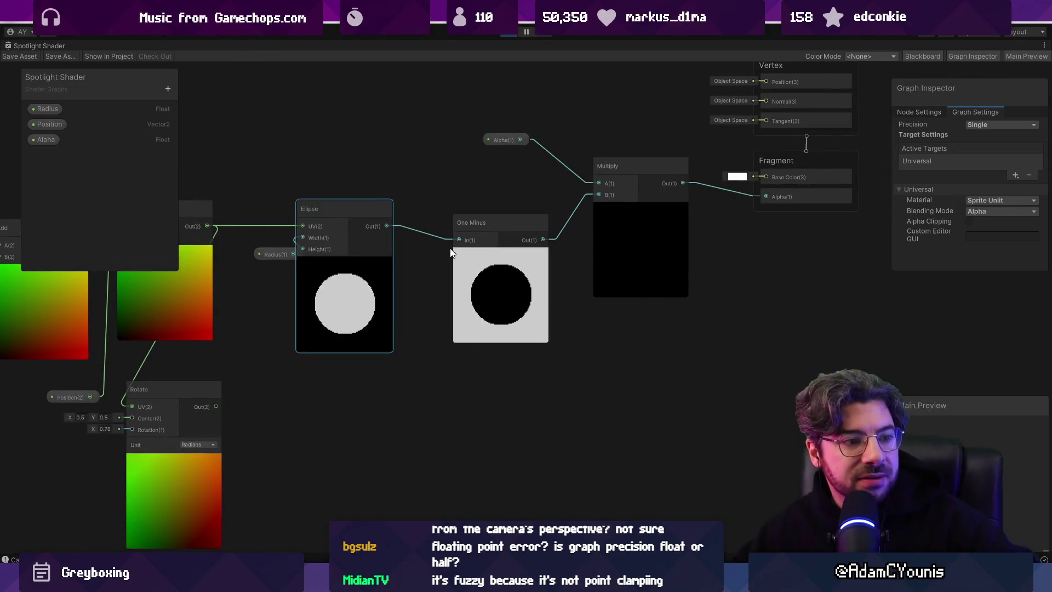
# - Pan to the Position node and check its precision options, keeping Single
pyautogui.moveTo(402, 258)
pyautogui.mouseDown()
pyautogui.moveTo(617, 269)
pyautogui.moveTo(820, 302)
pyautogui.moveTo(1041, 304)
pyautogui.mouseUp()
pyautogui.scroll(3, 492, 341)
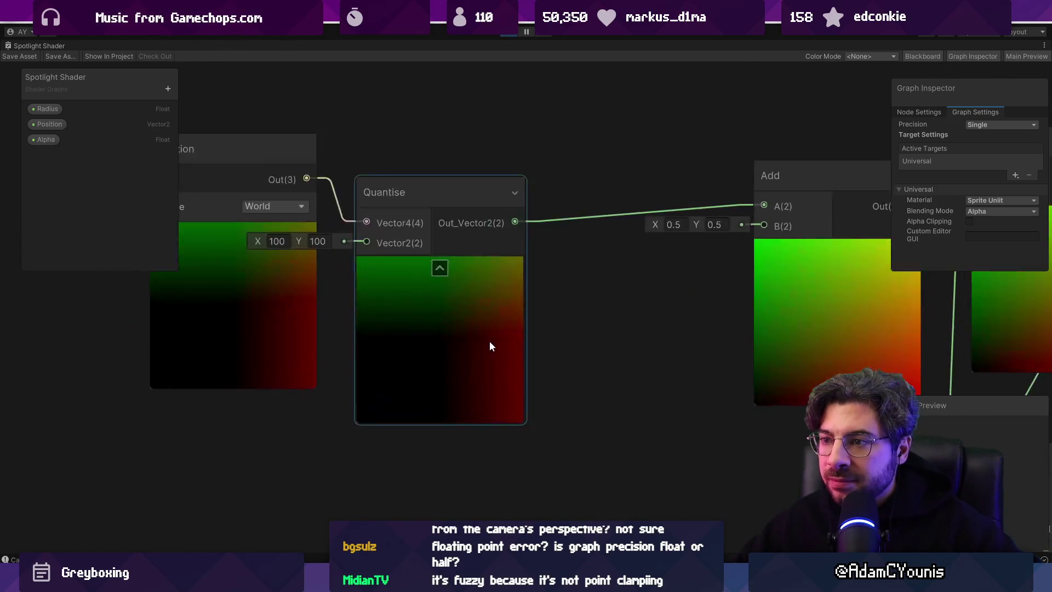
pyautogui.moveTo(491, 341); pyautogui.dragTo(561, 324)
pyautogui.click(300, 317)
pyautogui.moveTo(301, 317)
pyautogui.mouseDown()
pyautogui.moveTo(284, 333)
pyautogui.moveTo(521, 371)
pyautogui.mouseUp()
pyautogui.click(985, 135)
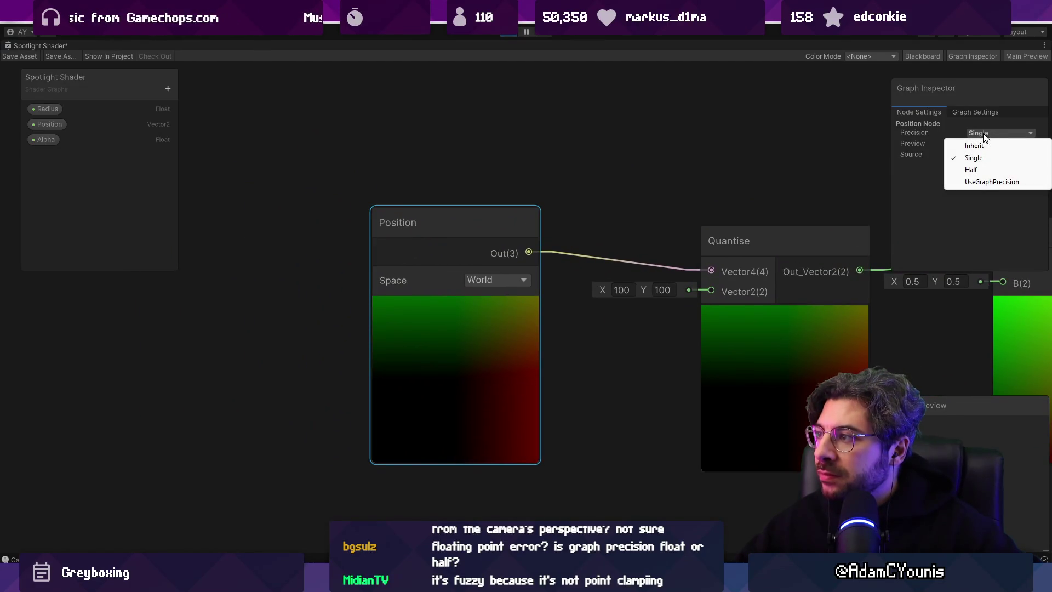
pyautogui.click(919, 224)
pyautogui.moveTo(728, 172); pyautogui.dragTo(560, 144)
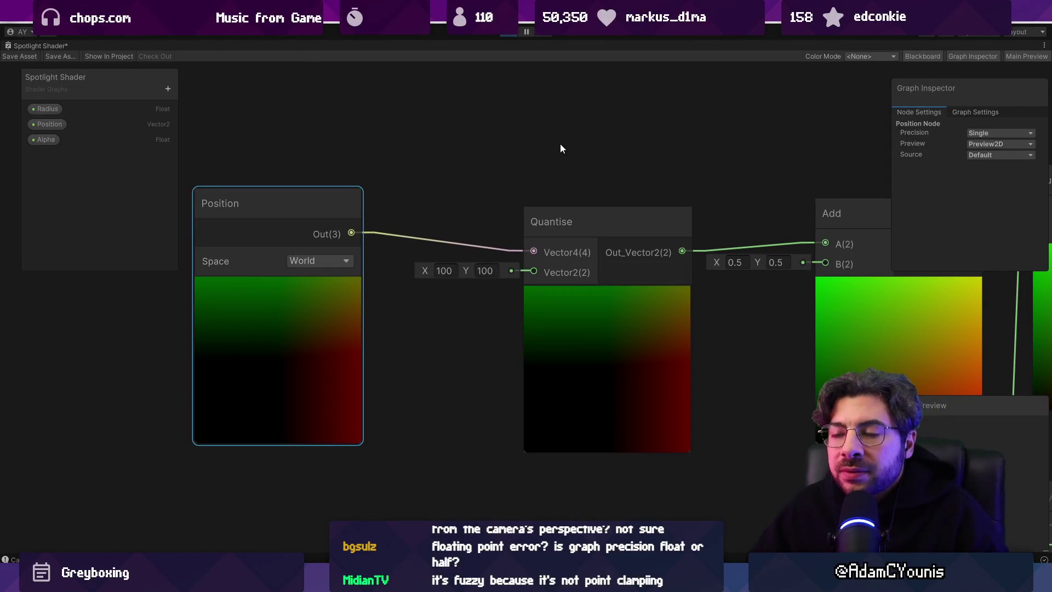
pyautogui.scroll(-5, 566, 141)
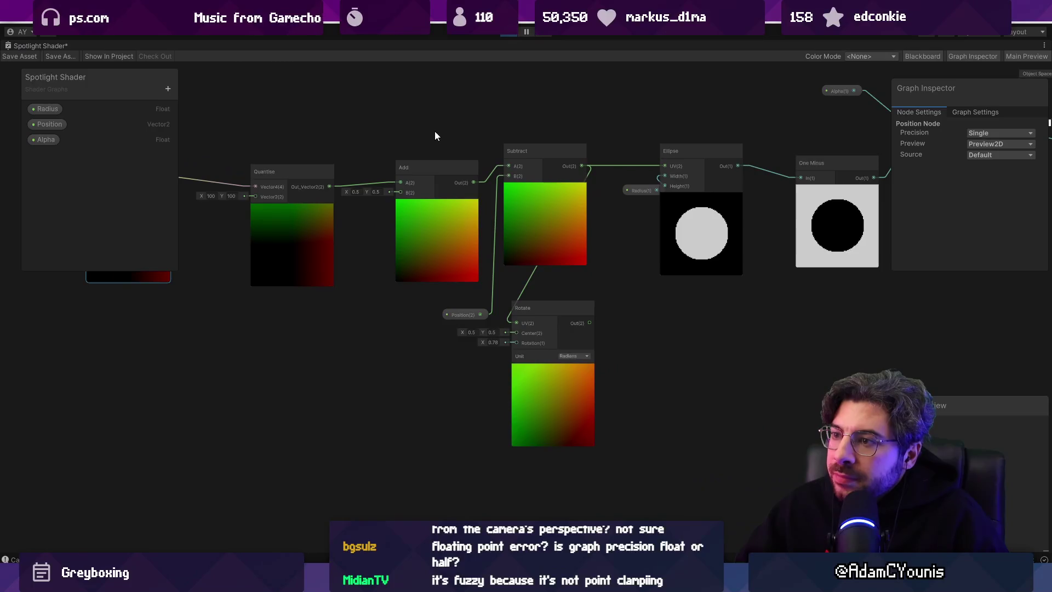
pyautogui.moveTo(507, 222); pyautogui.dragTo(545, 237)
# - Collapse the Quantise, Add, Subtract and Rotate previews and delete the Rotate node
pyautogui.click(428, 305)
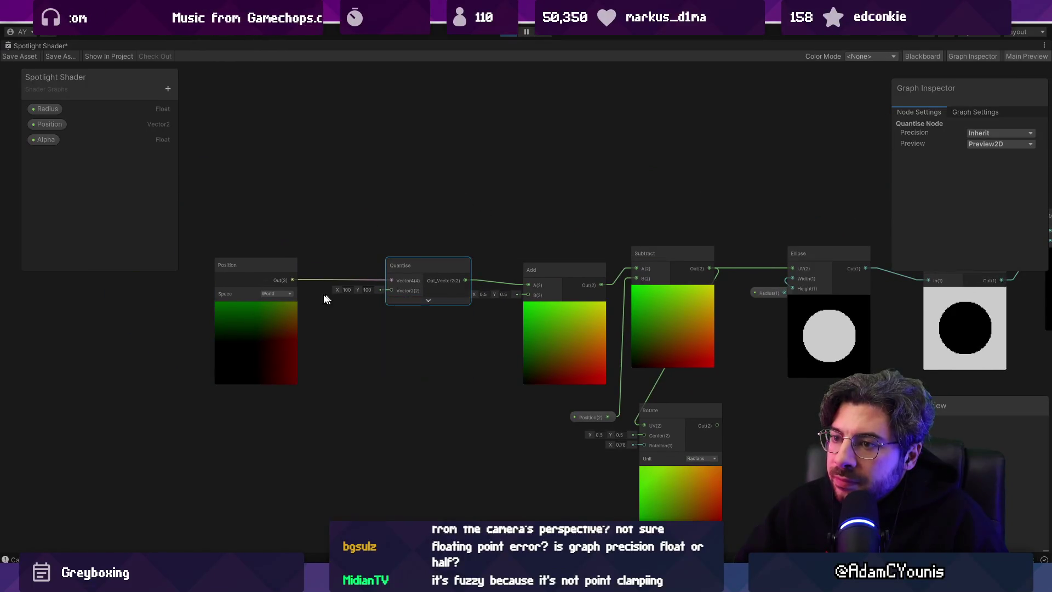
pyautogui.click(565, 307)
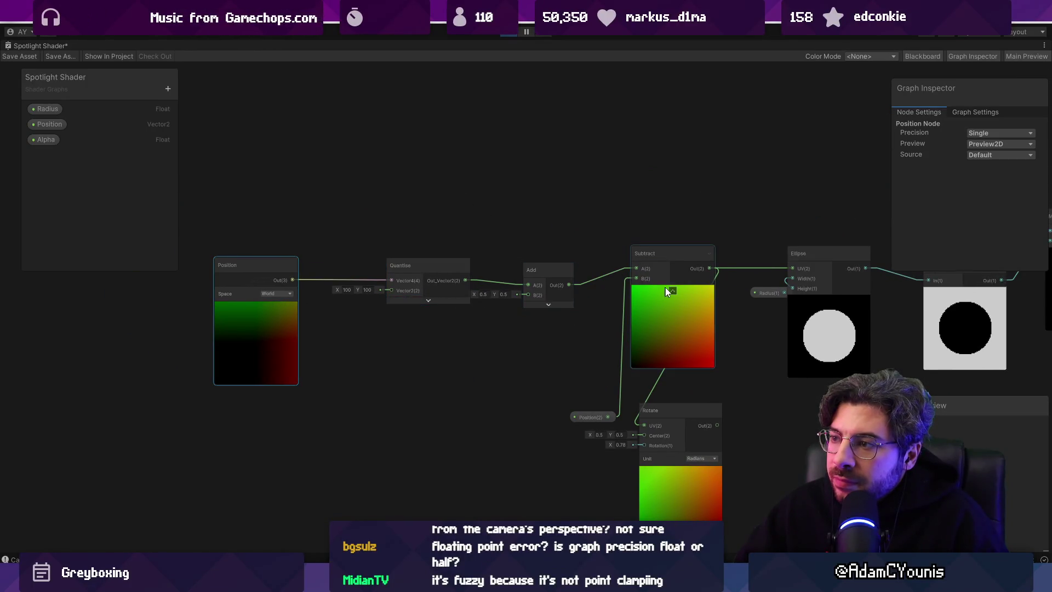
pyautogui.click(675, 311)
pyautogui.click(673, 291)
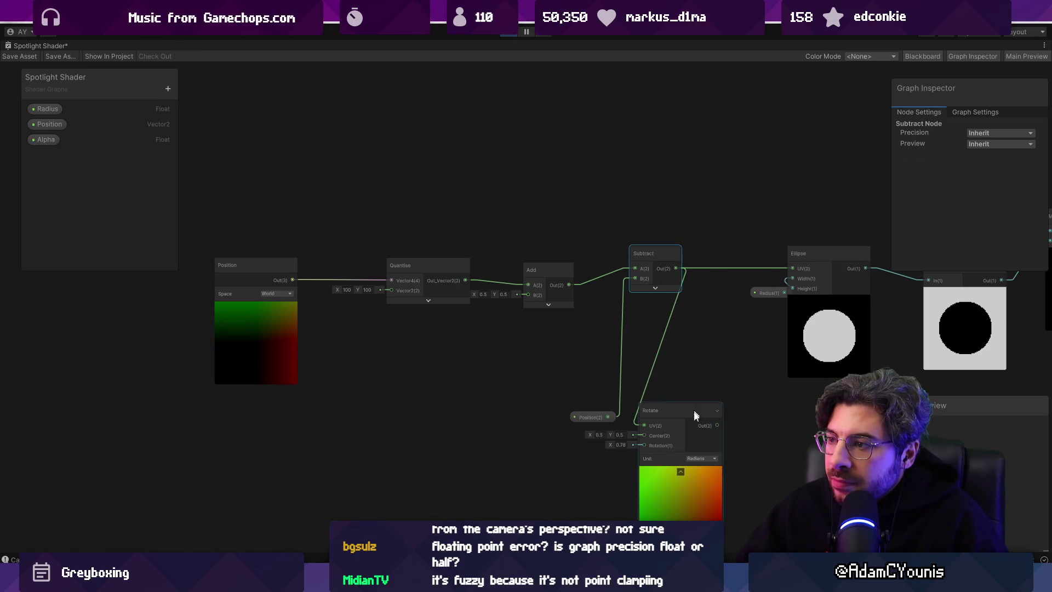
pyautogui.click(680, 472)
pyautogui.moveTo(679, 415); pyautogui.dragTo(706, 341)
pyautogui.moveTo(557, 353); pyautogui.dragTo(714, 440)
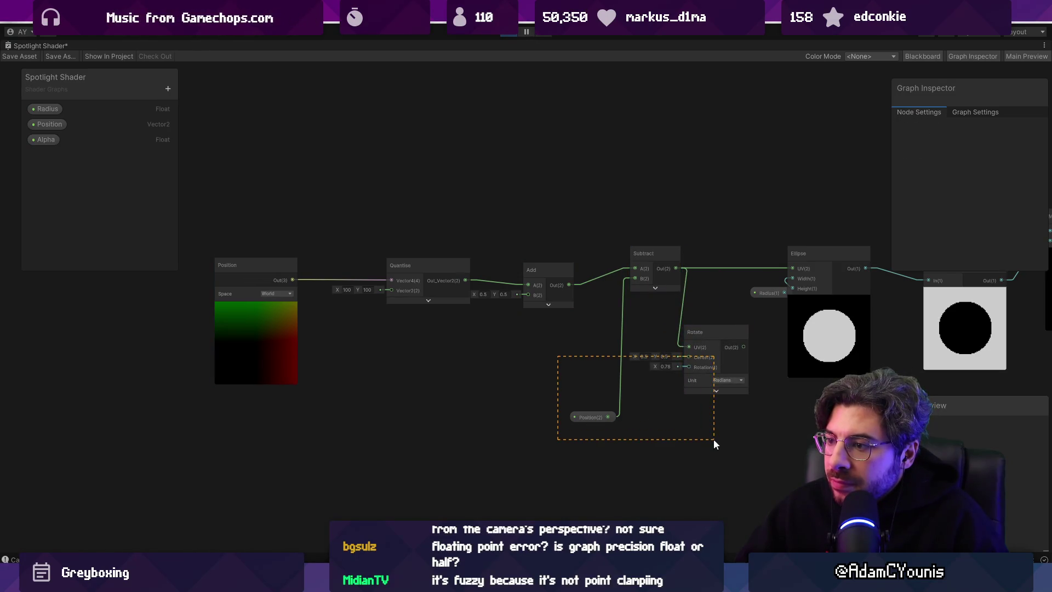
pyautogui.click(725, 333)
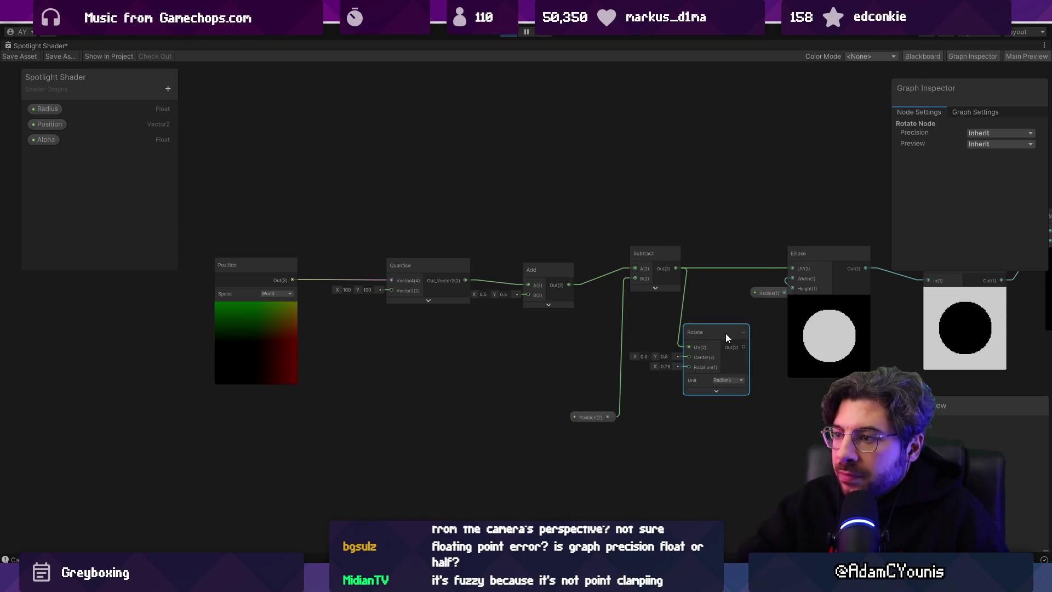
pyautogui.press('Delete')
# - Rearrange Position, Quantise, Add and Subtract into a compact chain and save the shader
pyautogui.moveTo(590, 417); pyautogui.dragTo(596, 317)
pyautogui.moveTo(661, 263); pyautogui.dragTo(726, 263)
pyautogui.moveTo(560, 267); pyautogui.dragTo(636, 250)
pyautogui.moveTo(433, 263)
pyautogui.mouseDown()
pyautogui.moveTo(513, 252)
pyautogui.moveTo(489, 252)
pyautogui.mouseUp()
pyautogui.moveTo(258, 261); pyautogui.dragTo(344, 247)
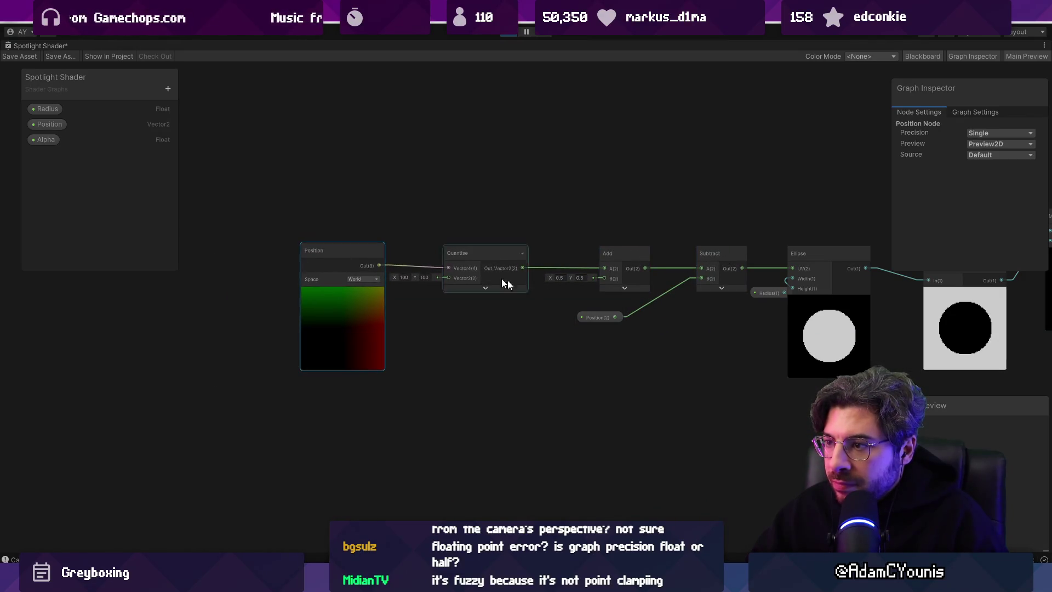
pyautogui.moveTo(595, 318); pyautogui.dragTo(640, 317)
pyautogui.moveTo(735, 333); pyautogui.dragTo(522, 316)
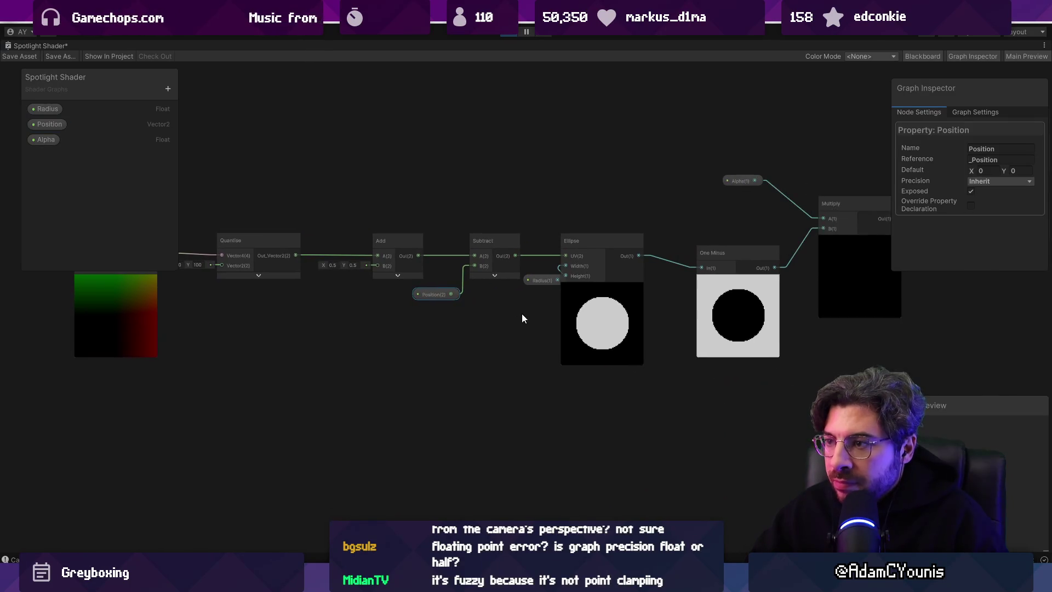
pyautogui.click(19, 58)
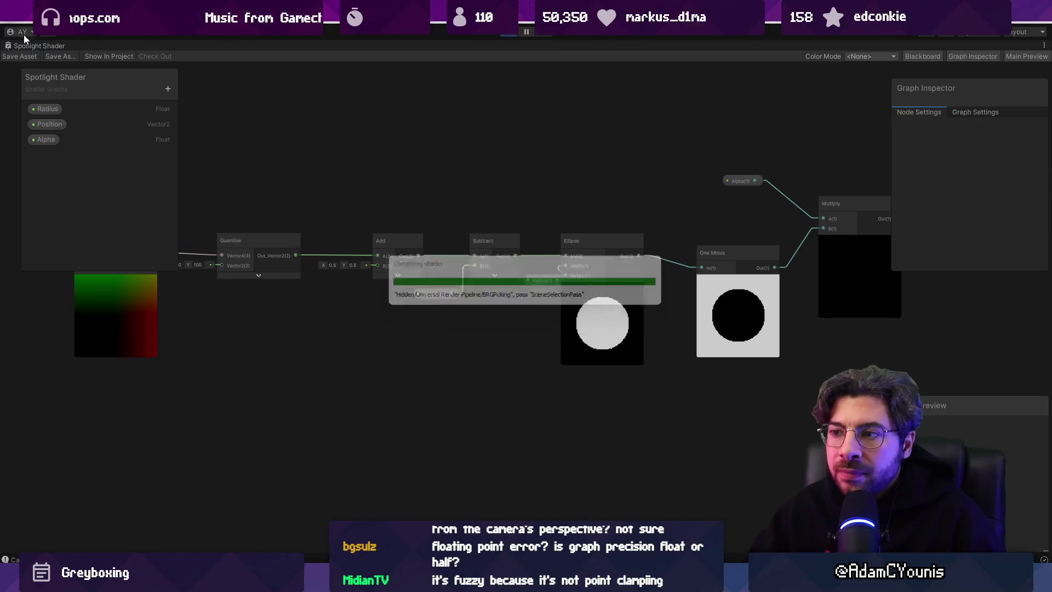
# - Restore the full editor layout and go back to the Spotlight Shader graph
pyautogui.doubleClick(29, 46)
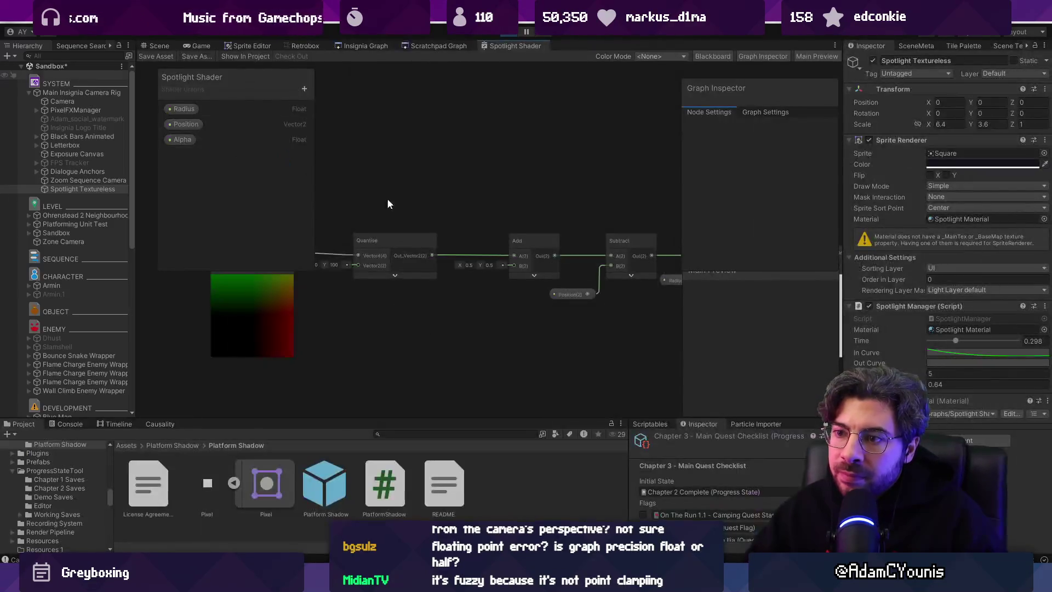
pyautogui.click(156, 46)
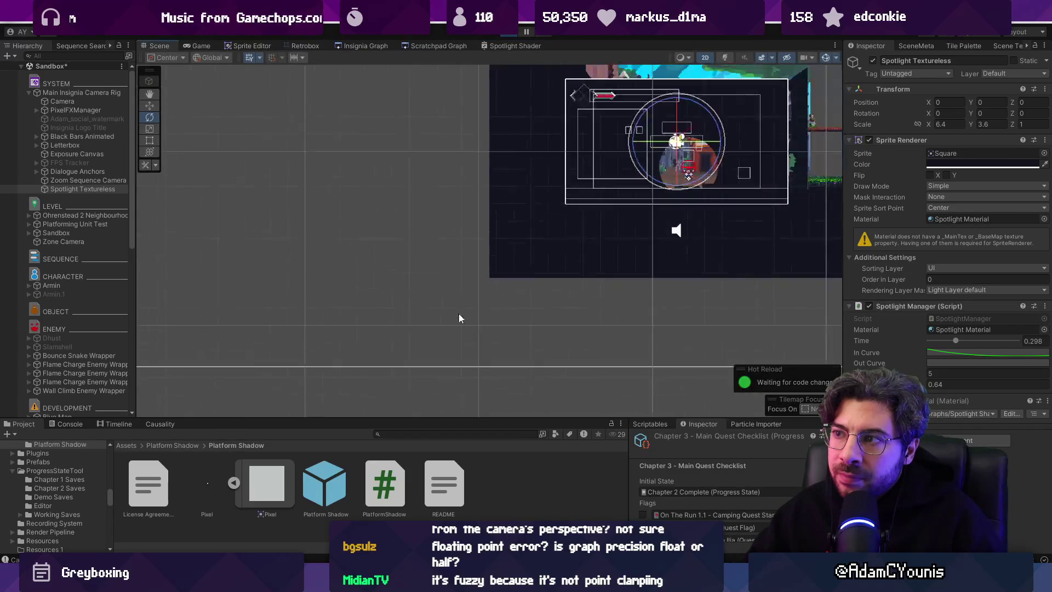
pyautogui.scroll(5, 592, 262)
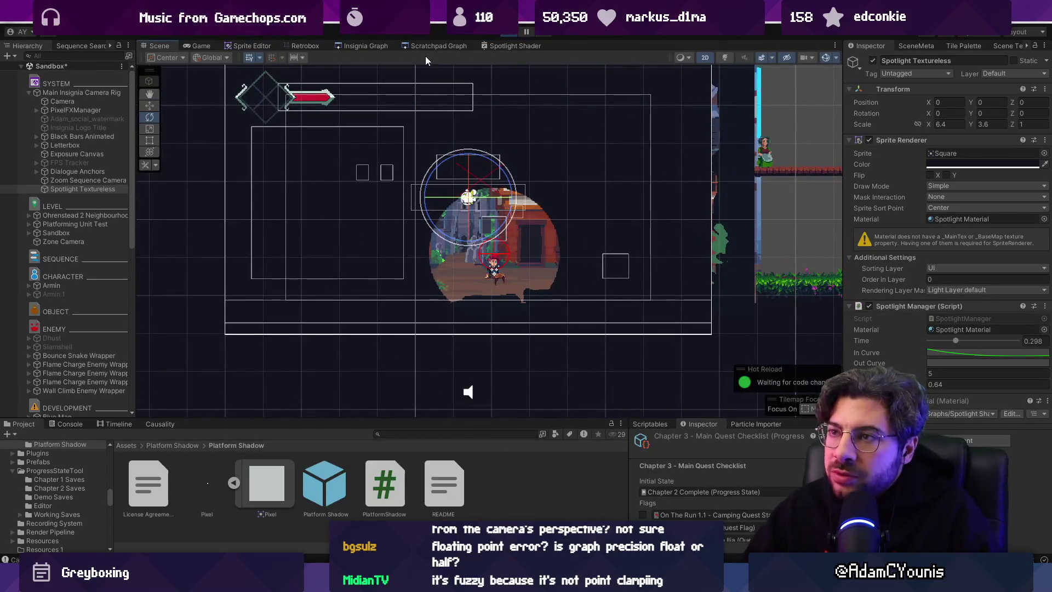
pyautogui.click(417, 46)
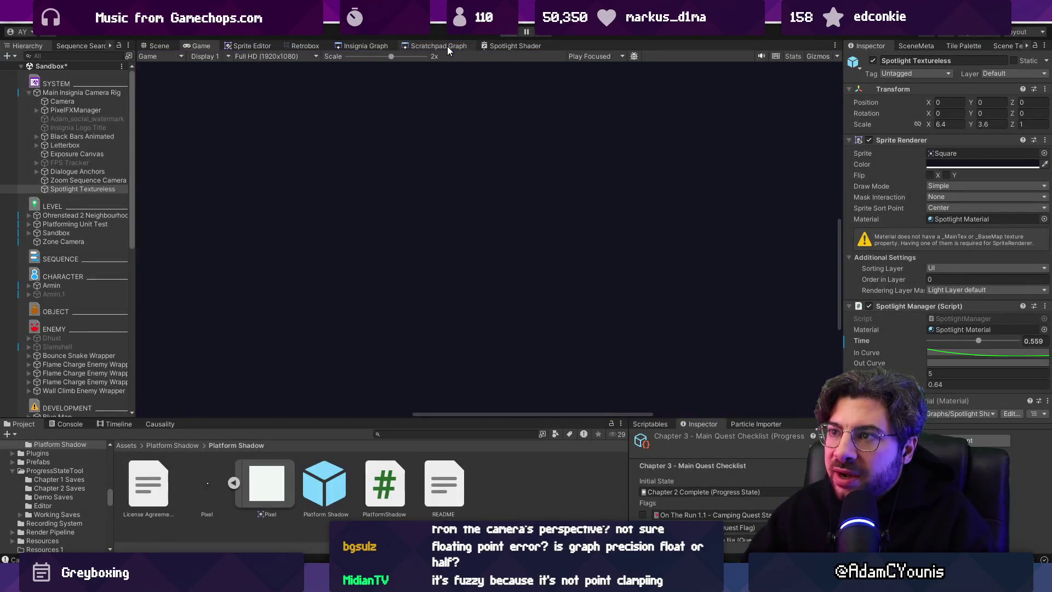
pyautogui.scroll(-5, 558, 205)
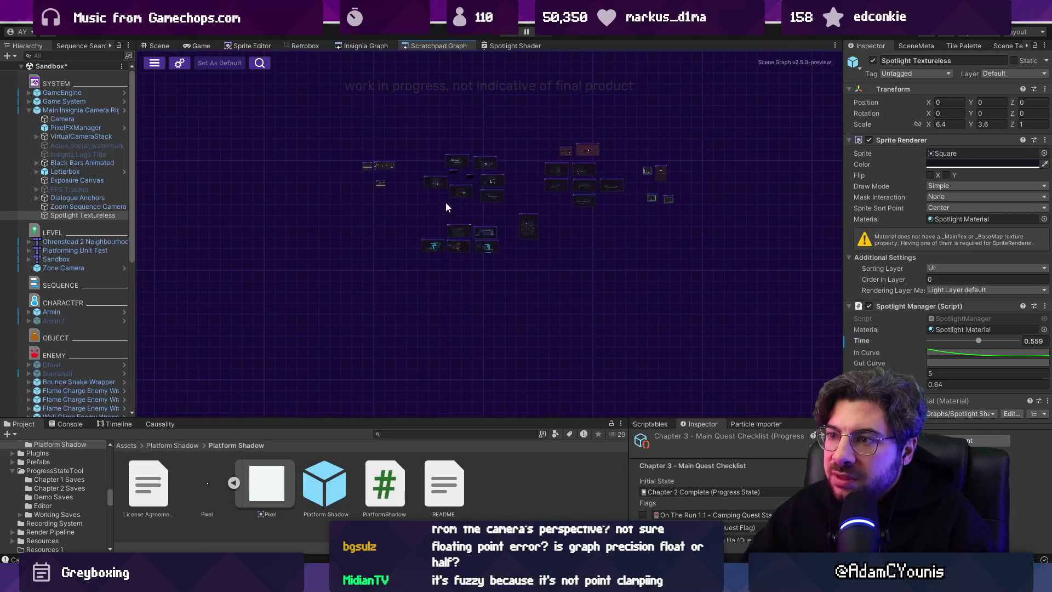
pyautogui.click(515, 46)
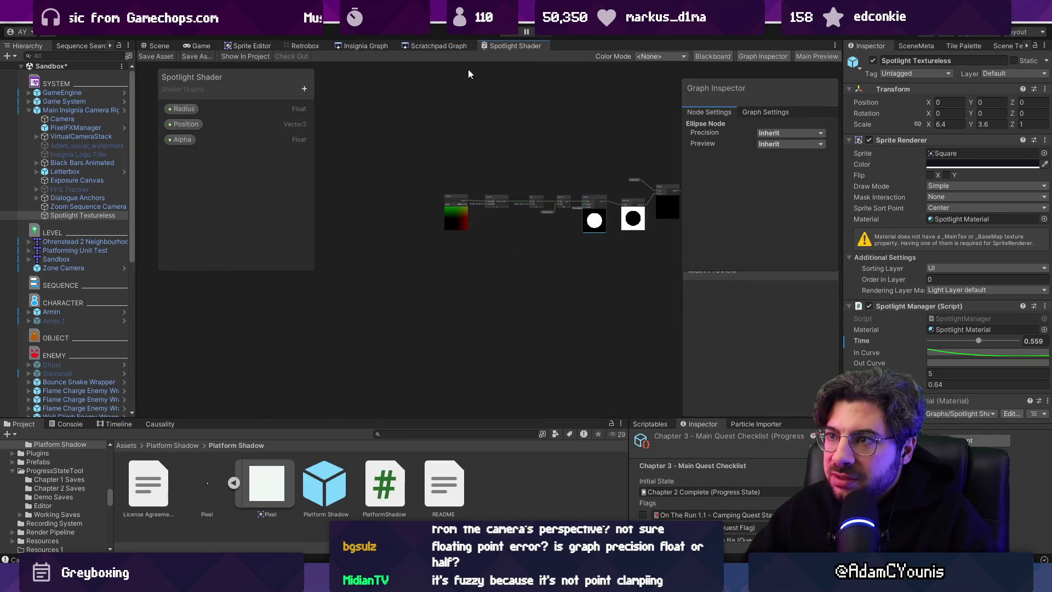
# - Load Crucible - Dandelion Trial from the Insignia Graph's scene map, dismissing the modified-scenes prompt
pyautogui.click(360, 47)
pyautogui.scroll(5, 439, 230)
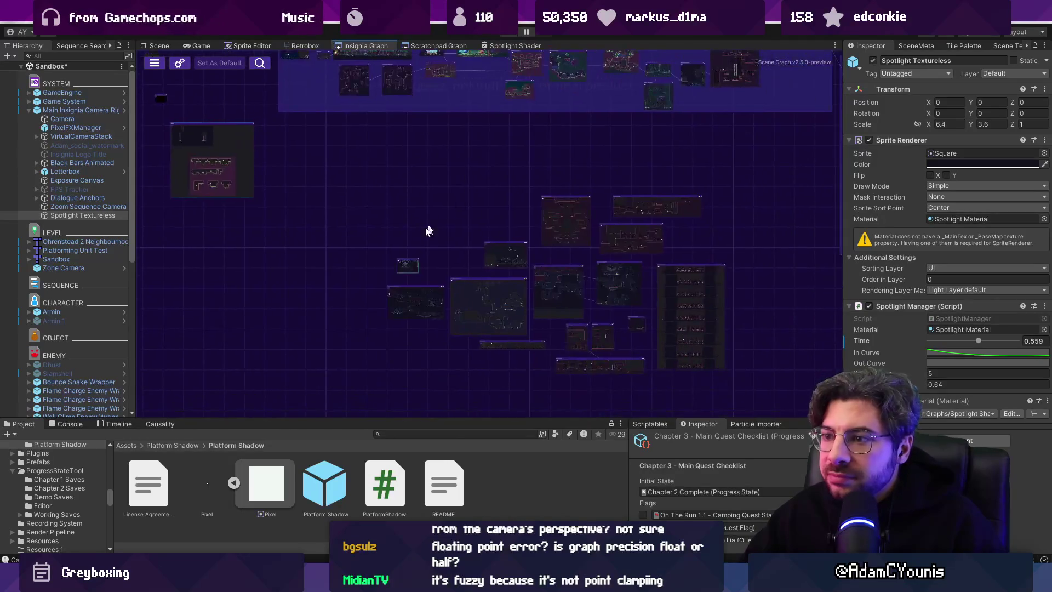
pyautogui.scroll(-5, 413, 283)
pyautogui.scroll(3, 461, 109)
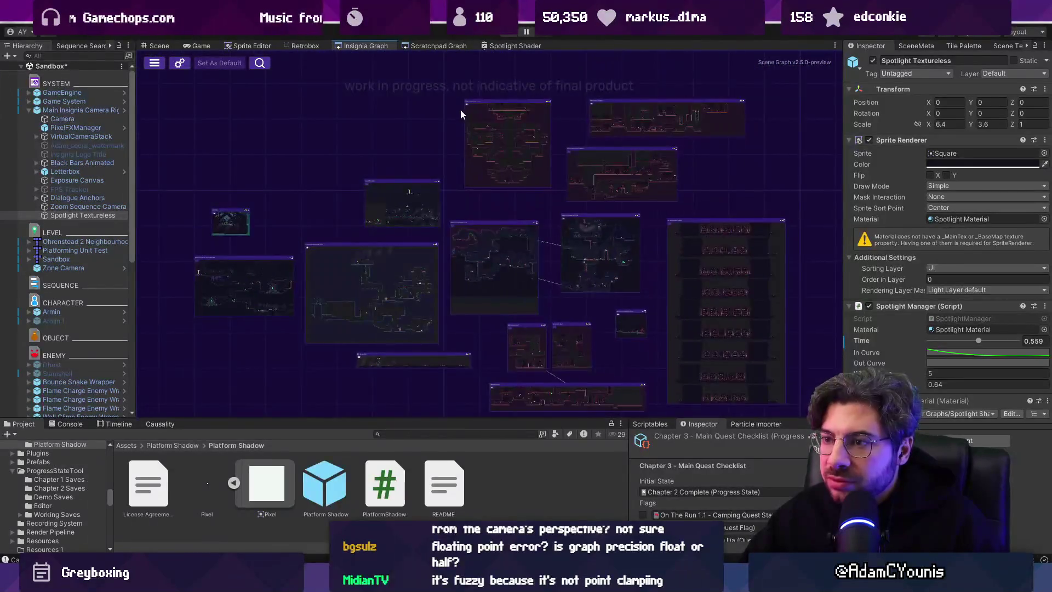
pyautogui.scroll(3, 488, 147)
pyautogui.scroll(5, 564, 254)
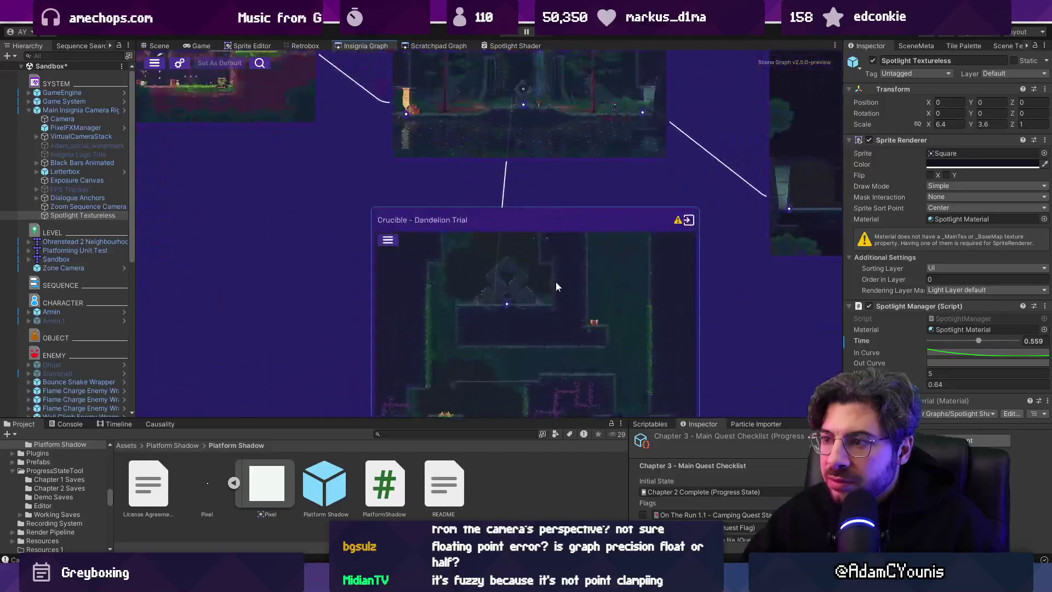
pyautogui.doubleClick(556, 287)
pyautogui.click(512, 311)
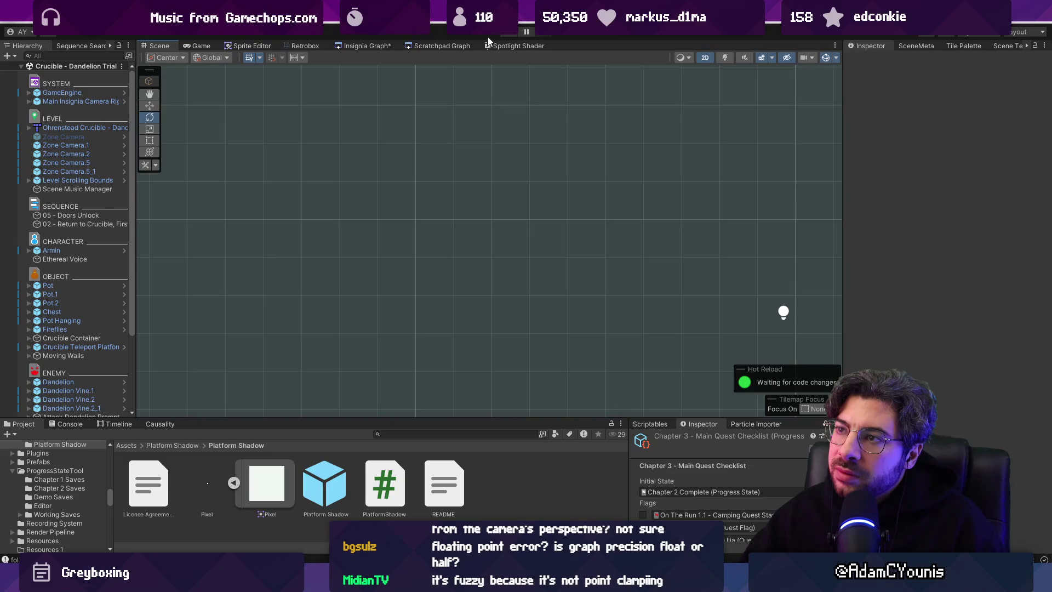
# - Play the scene in a maximized Game view to inspect the spotlight circle's pixelated edges
pyautogui.click(506, 34)
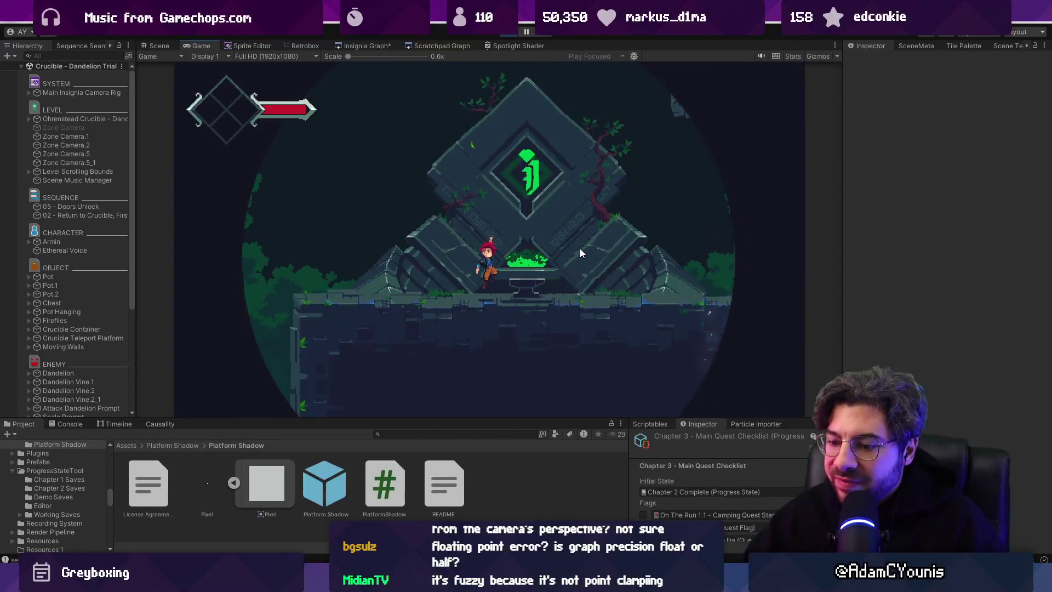
pyautogui.hotkey('shift', 'space')
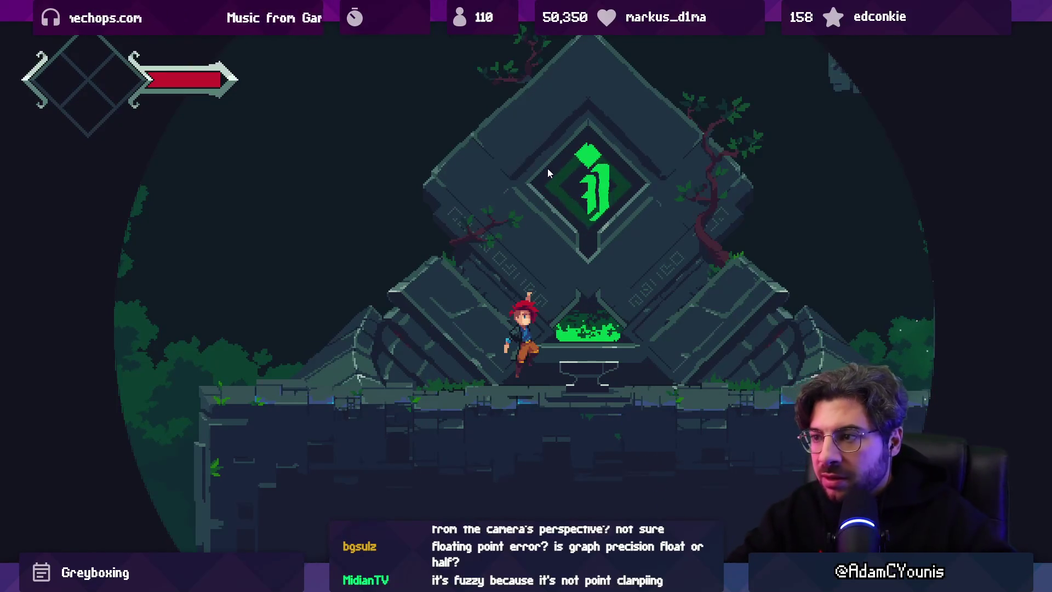
pyautogui.scroll(10, 548, 169)
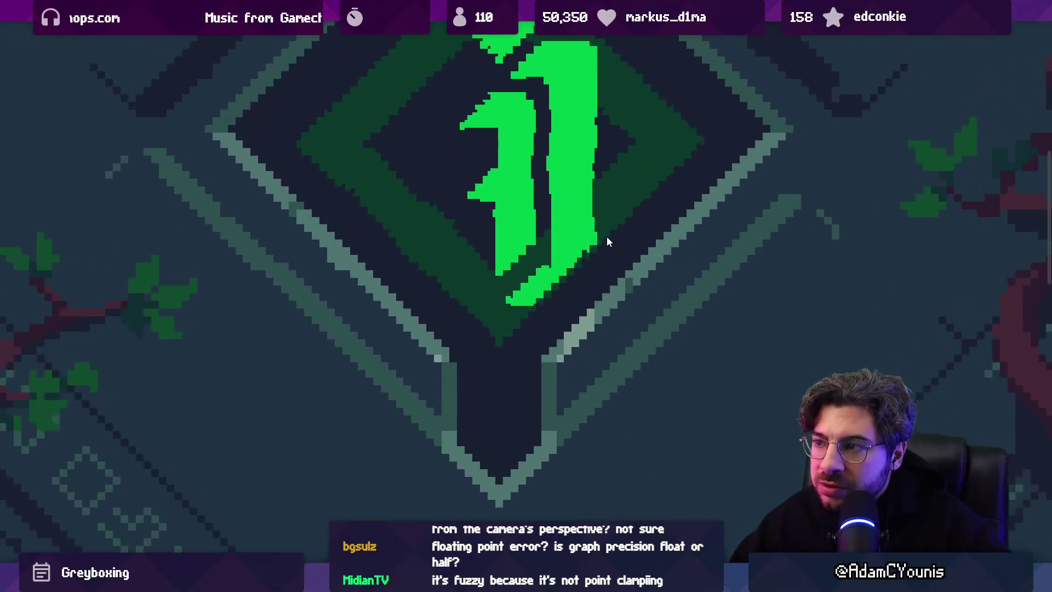
pyautogui.scroll(2, 603, 239)
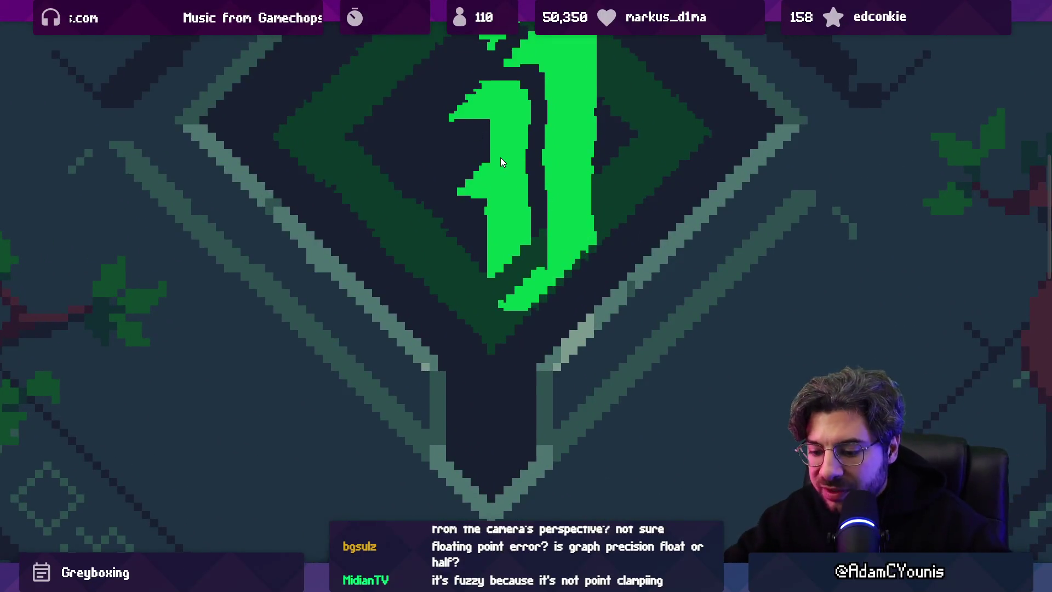
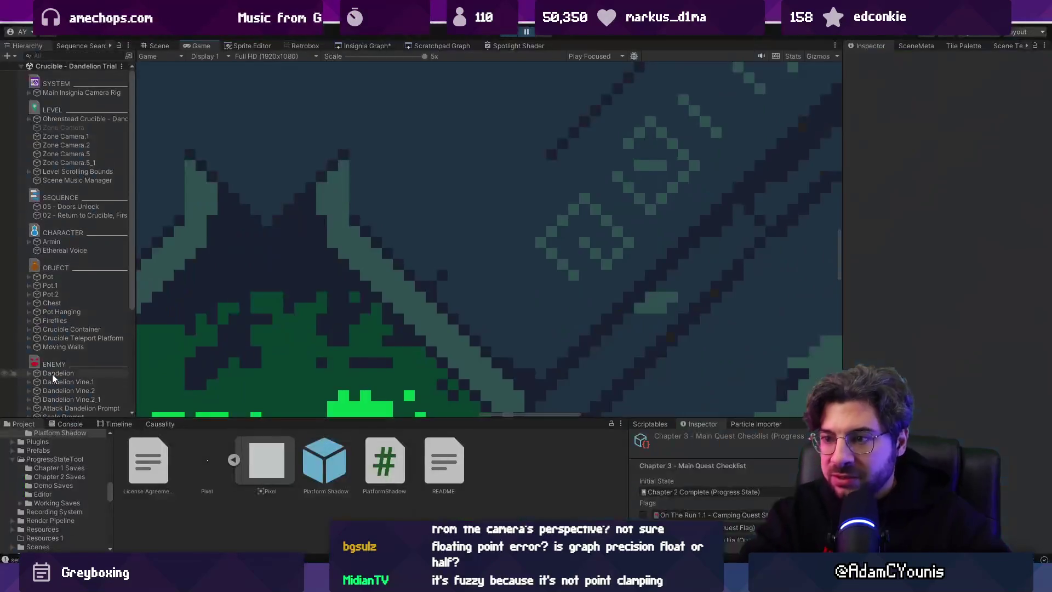
# - Show the Scratchpad Graph and change the project search from 'pixel' to 'fire shader'
pyautogui.click(383, 49)
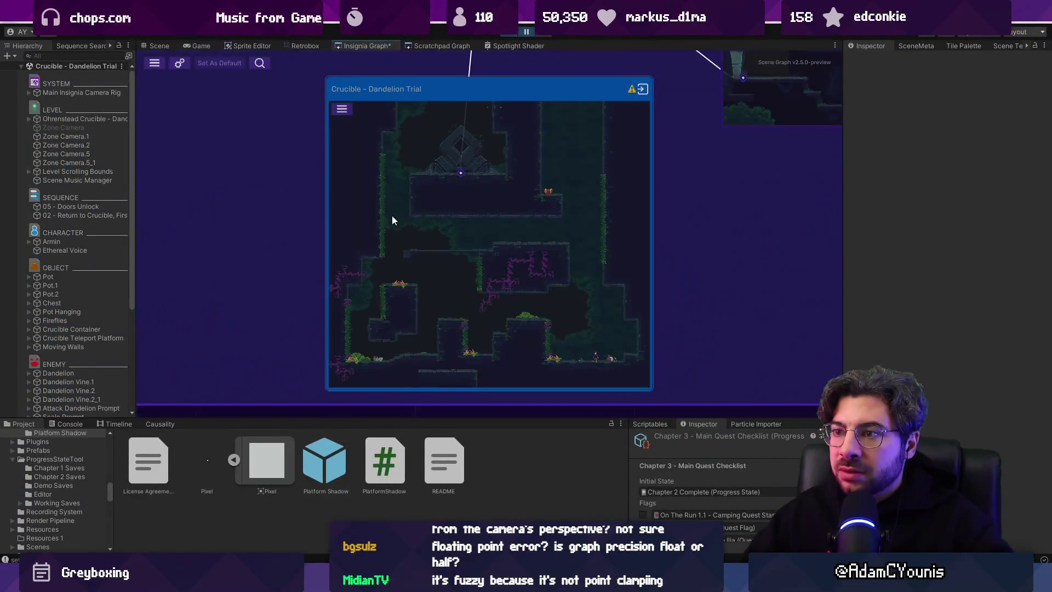
pyautogui.click(450, 49)
pyautogui.click(475, 433)
pyautogui.write('pixel')
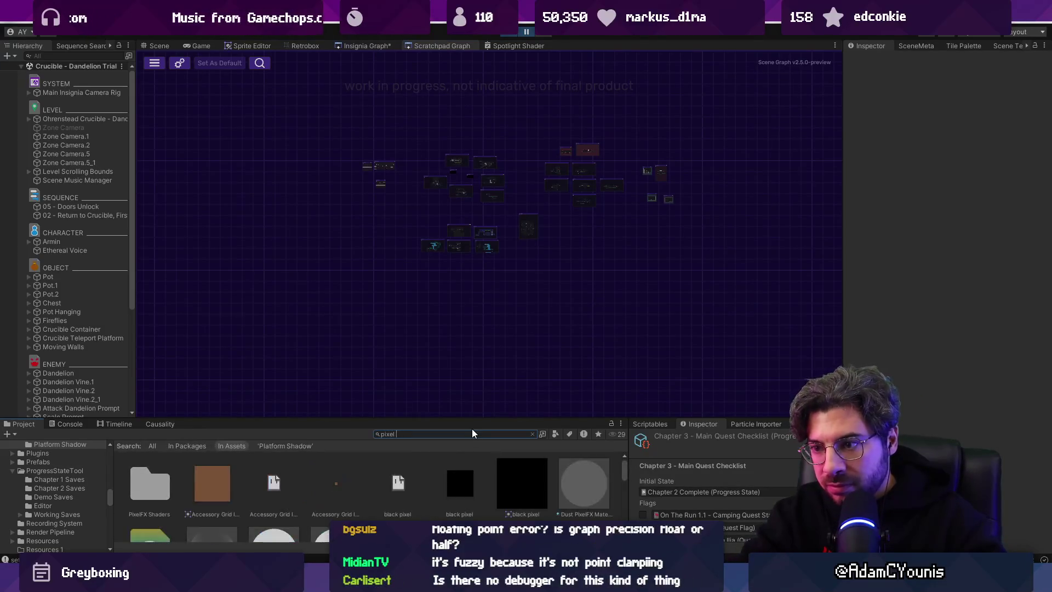
pyautogui.hotkey('ctrl', 'a')
pyautogui.press('BackSpace')
pyautogui.write('fire shader')
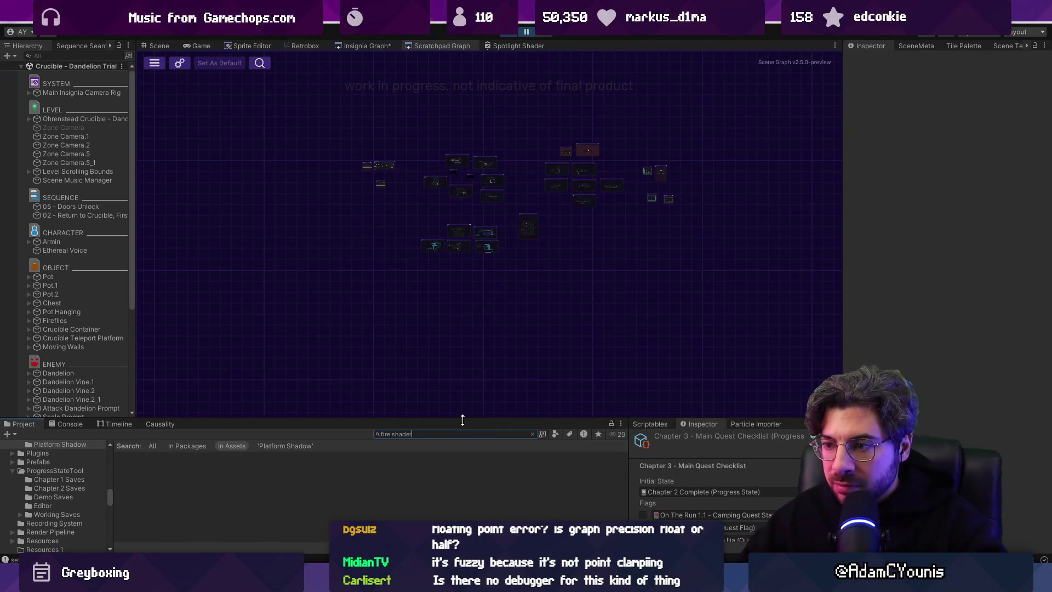
# - Enlarge the project panel, refine the search to 'flame shader', and select the Crucible Flame material
pyautogui.moveTo(463, 421); pyautogui.dragTo(450, 295)
pyautogui.press('BackSpace')
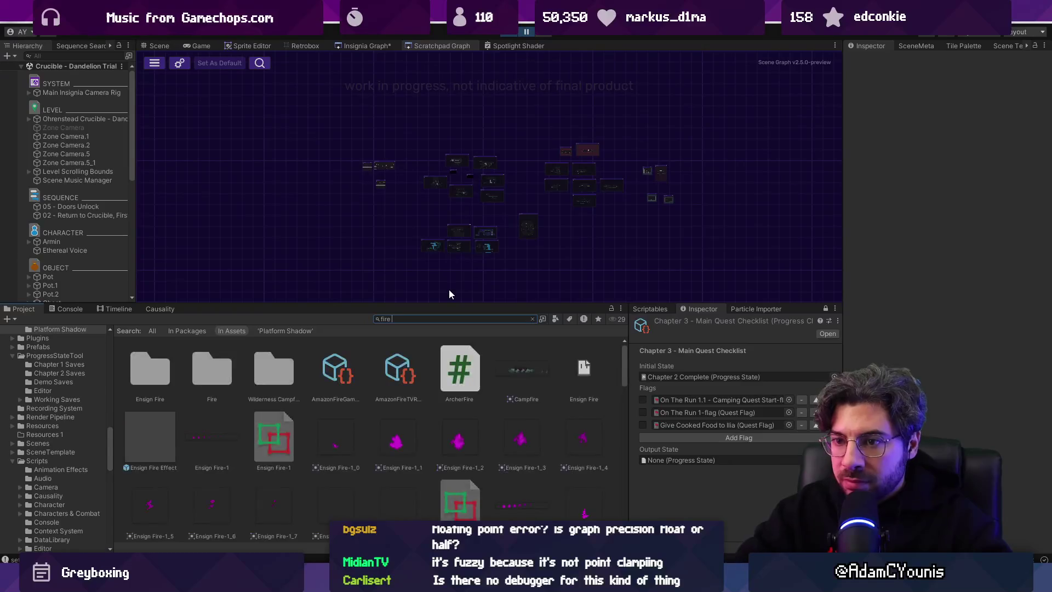
pyautogui.press('BackSpace')
pyautogui.press('BackSpace')
pyautogui.press('BackSpace')
pyautogui.write('lame ')
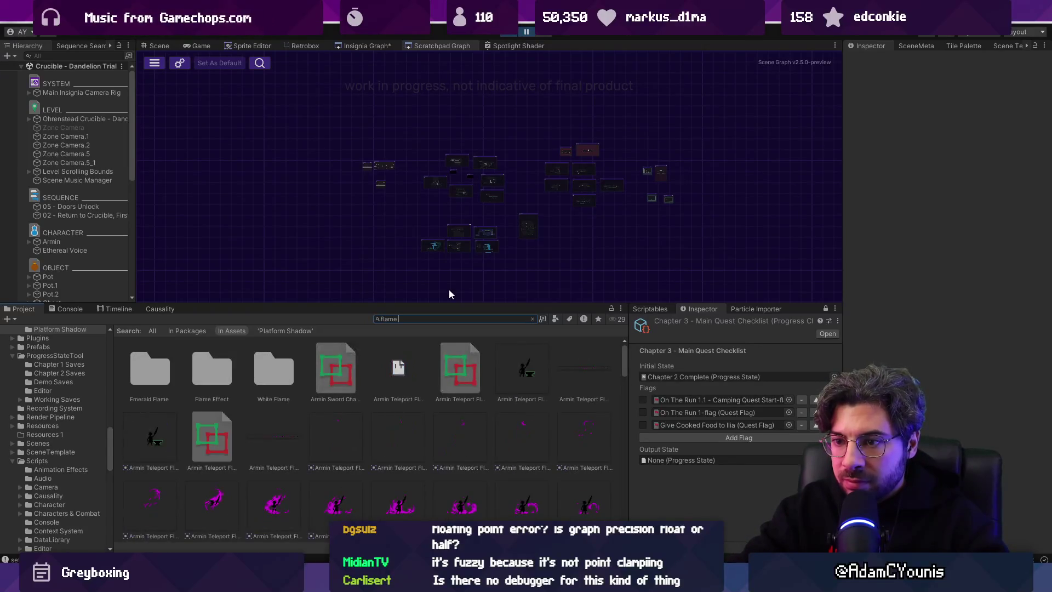
pyautogui.write('shader')
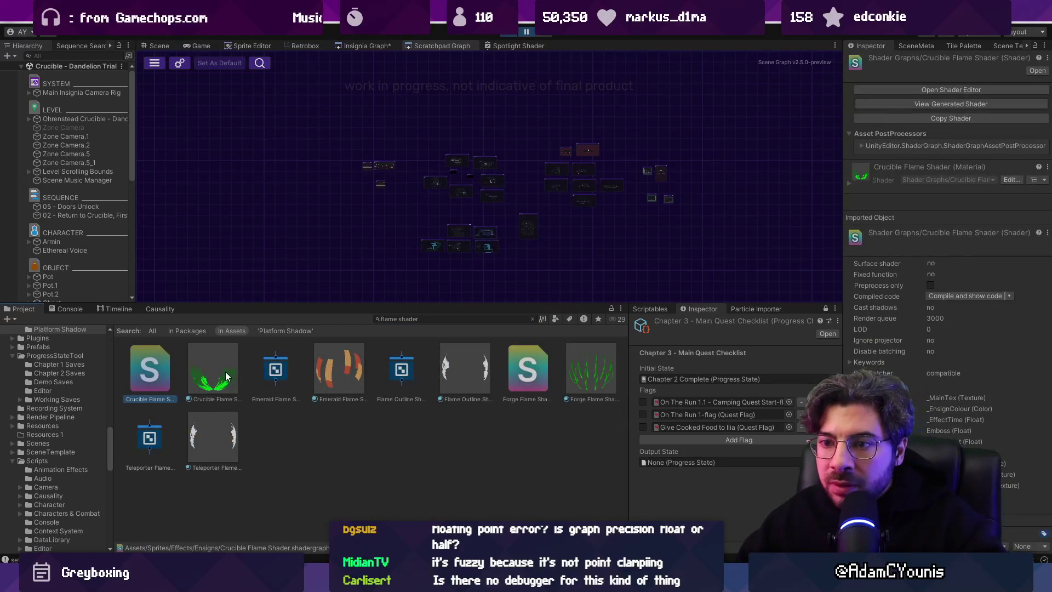
pyautogui.click(220, 371)
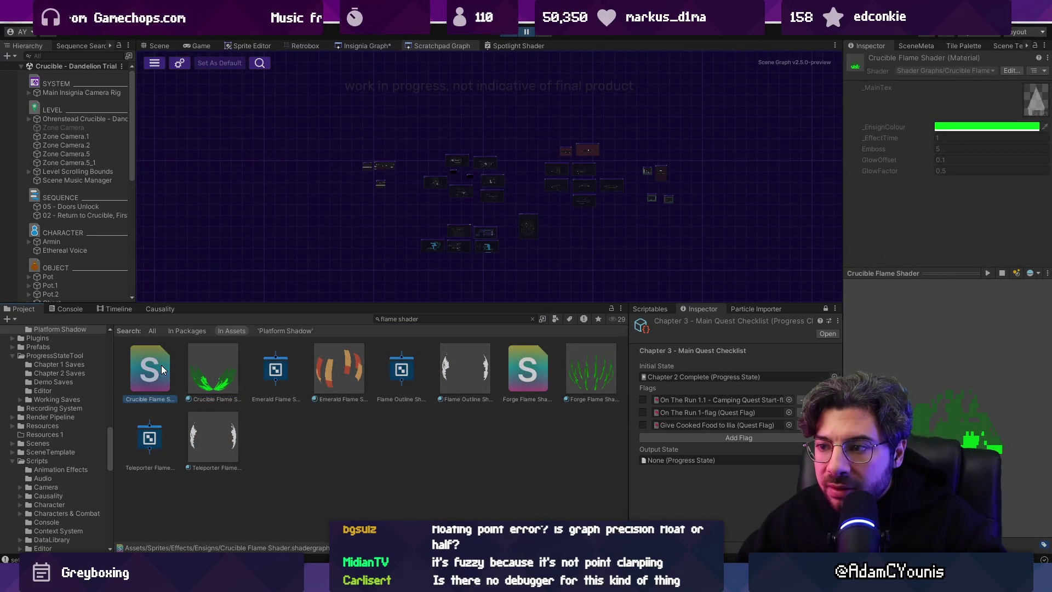
# - Open the Crucible Flame Shader graph maximized and survey its Simple Noise, Subtract and Wipe nodes
pyautogui.doubleClick(161, 366)
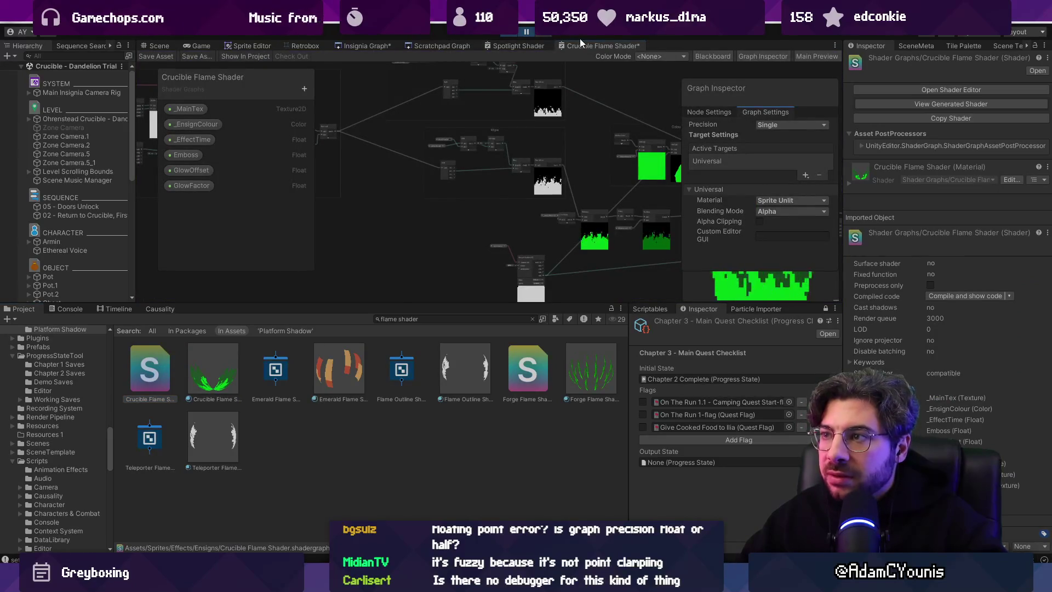
pyautogui.doubleClick(584, 44)
pyautogui.scroll(5, 415, 225)
pyautogui.scroll(2, 317, 190)
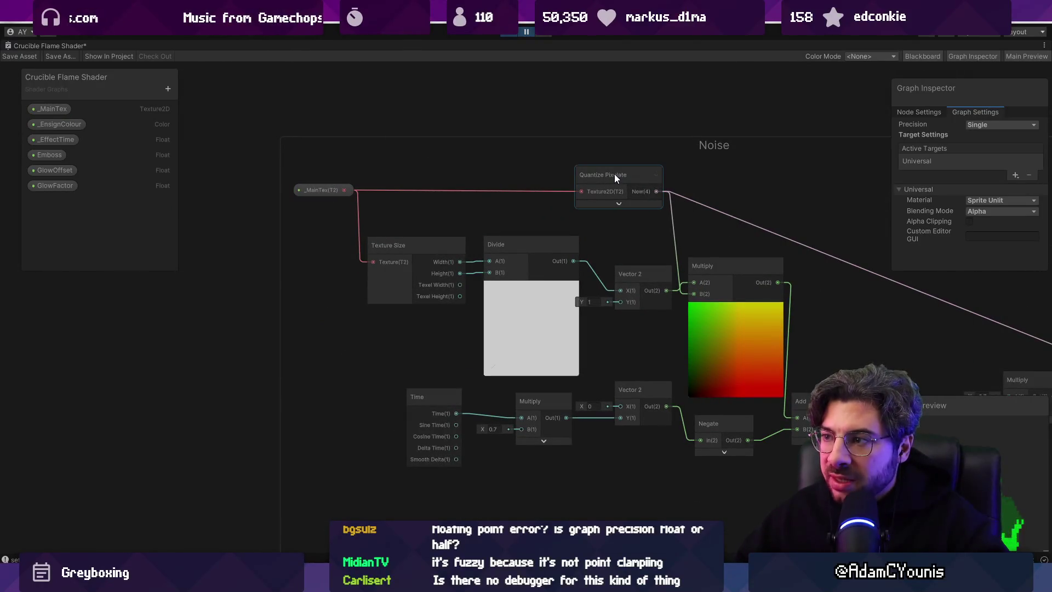
pyautogui.moveTo(688, 209); pyautogui.dragTo(414, 204)
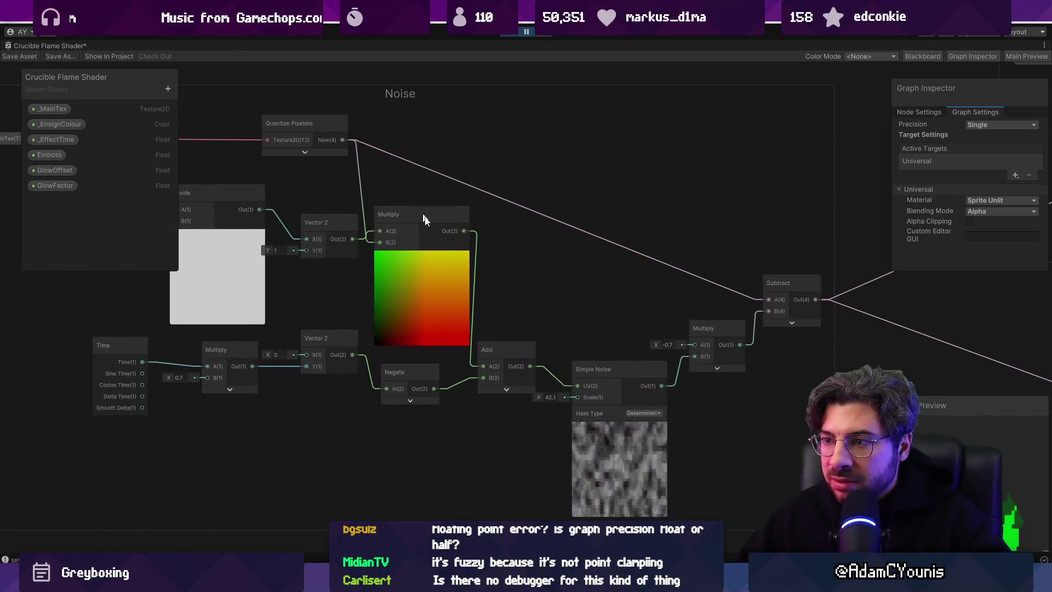
pyautogui.scroll(-5, 447, 269)
pyautogui.moveTo(611, 271); pyautogui.dragTo(321, 208)
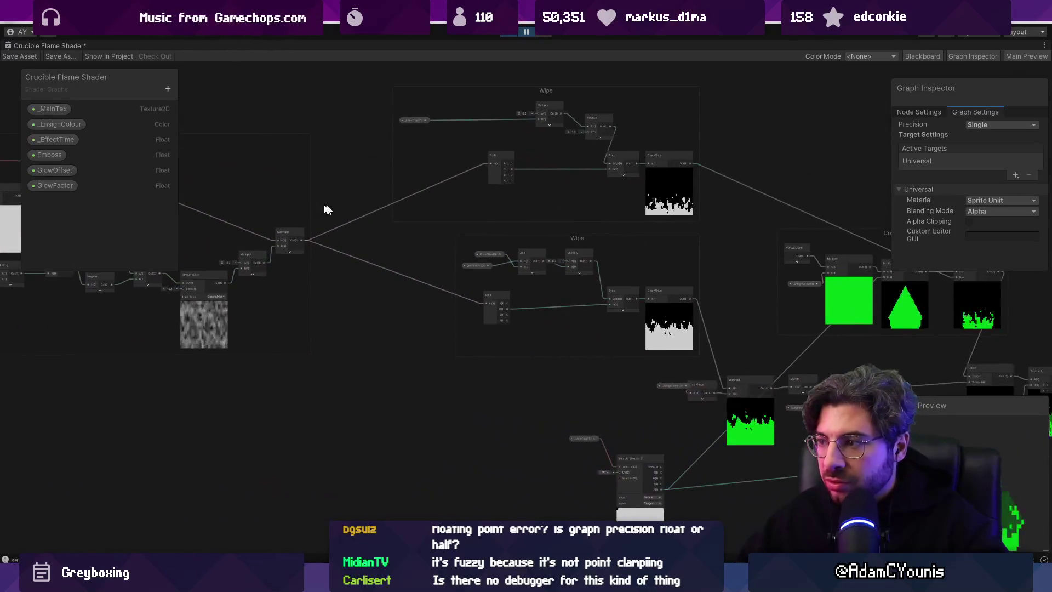
pyautogui.moveTo(726, 294); pyautogui.dragTo(301, 204)
pyautogui.scroll(5, 445, 196)
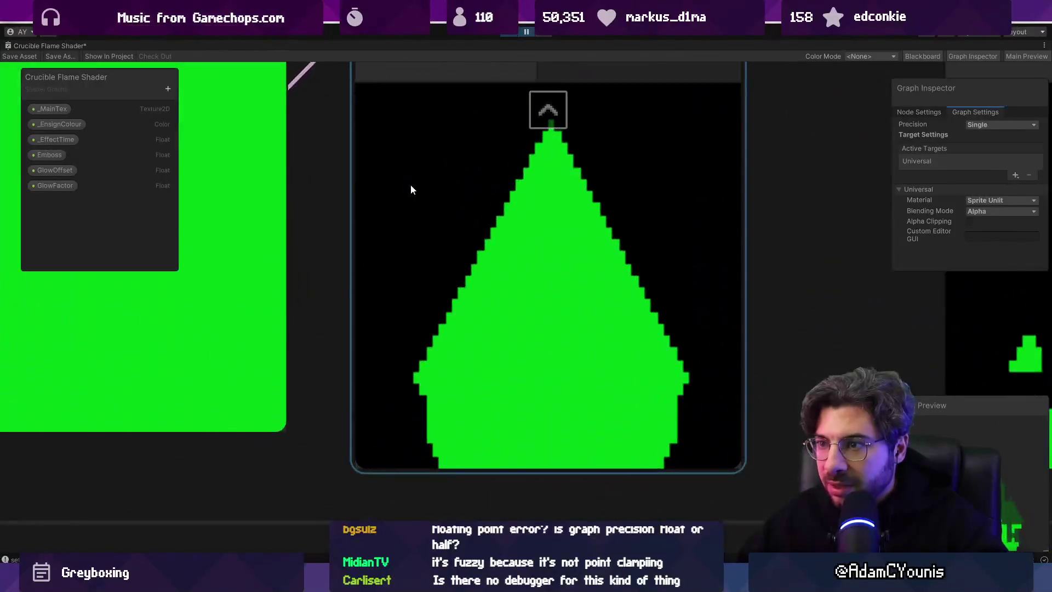
pyautogui.scroll(-5, 412, 190)
pyautogui.moveTo(552, 287); pyautogui.dragTo(377, 167)
# - Inspect the Quantize Pixelate sub-graph from the Noise group, then restore the normal layout
pyautogui.scroll(-5, 734, 263)
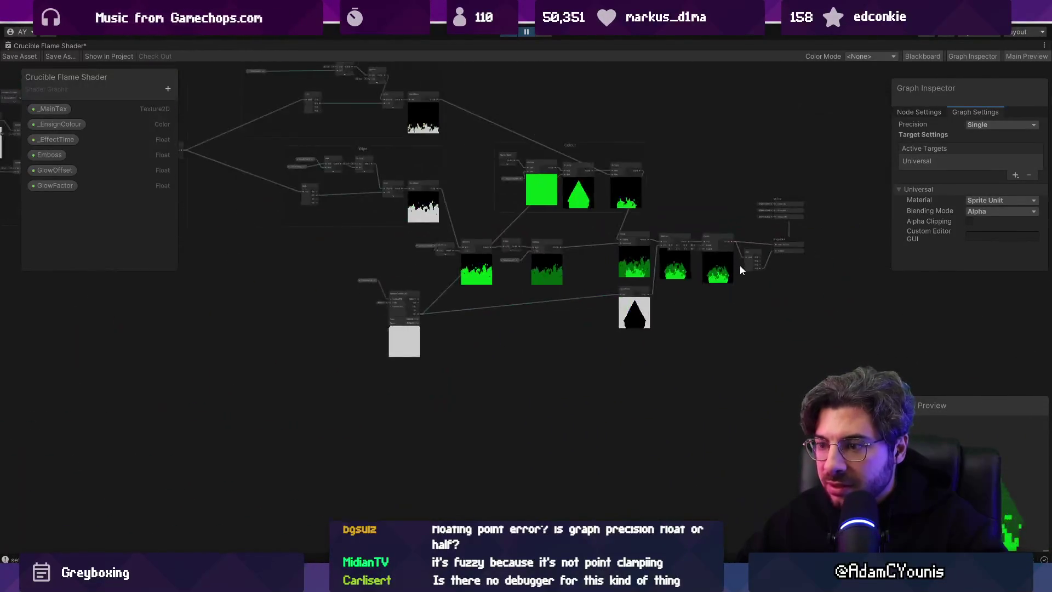
pyautogui.scroll(-5, 741, 269)
pyautogui.scroll(10, 430, 145)
pyautogui.moveTo(430, 145); pyautogui.dragTo(531, 274)
pyautogui.moveTo(512, 166); pyautogui.dragTo(640, 221)
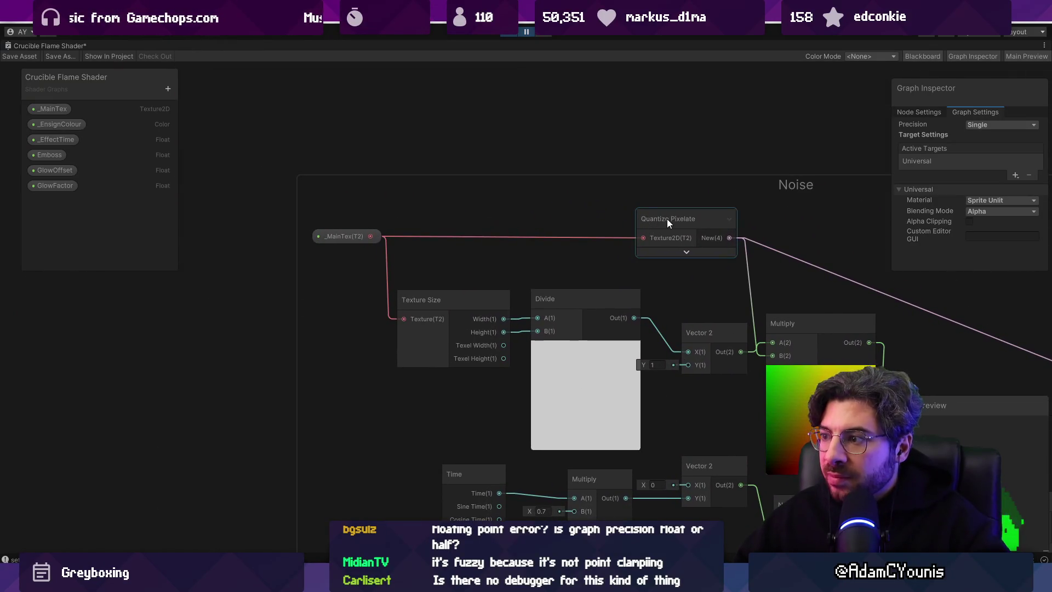
pyautogui.doubleClick(668, 219)
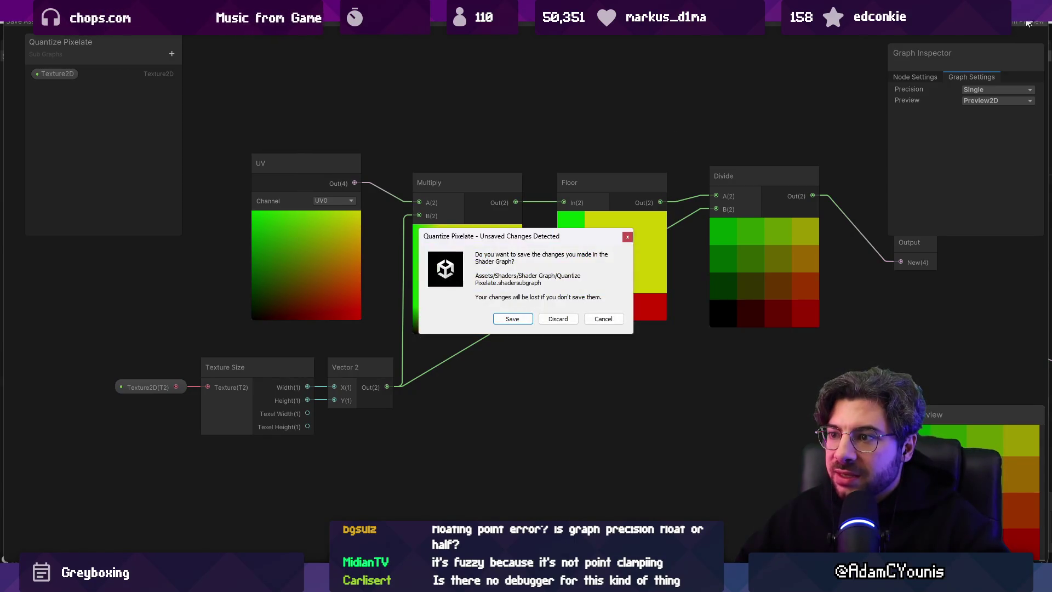
pyautogui.click(553, 320)
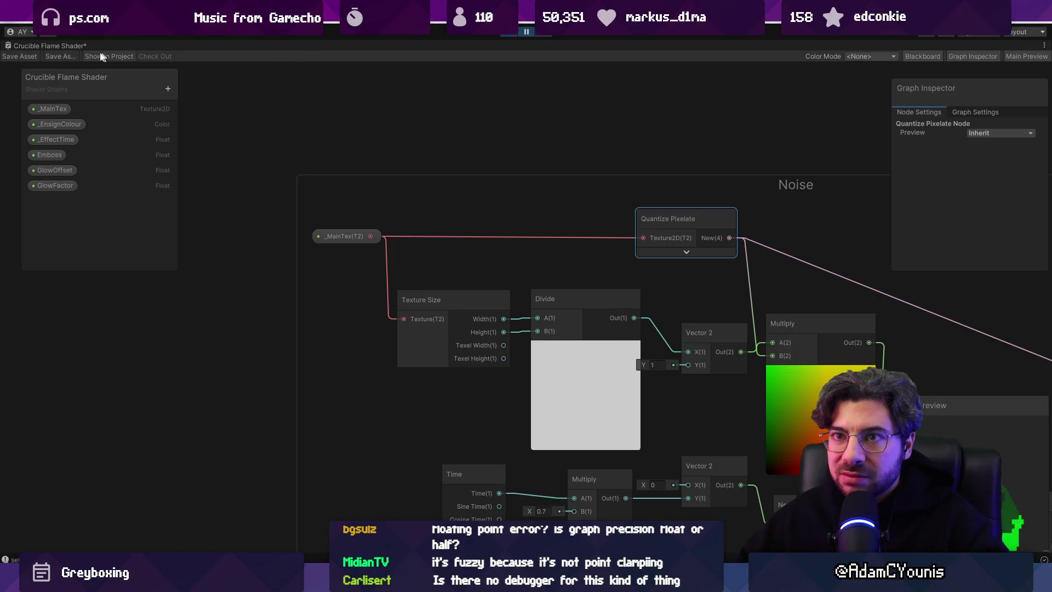
pyautogui.middleClick(59, 45)
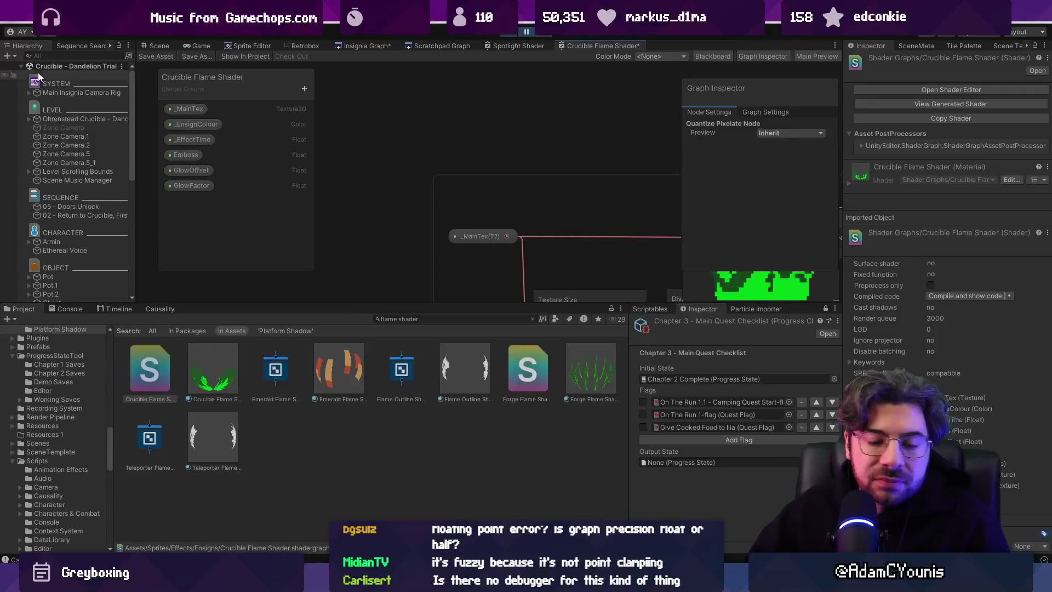
# - Enlarge the Scene view, zoom in on the crucible flame, then return to the Spotlight Shader graph
pyautogui.click(147, 49)
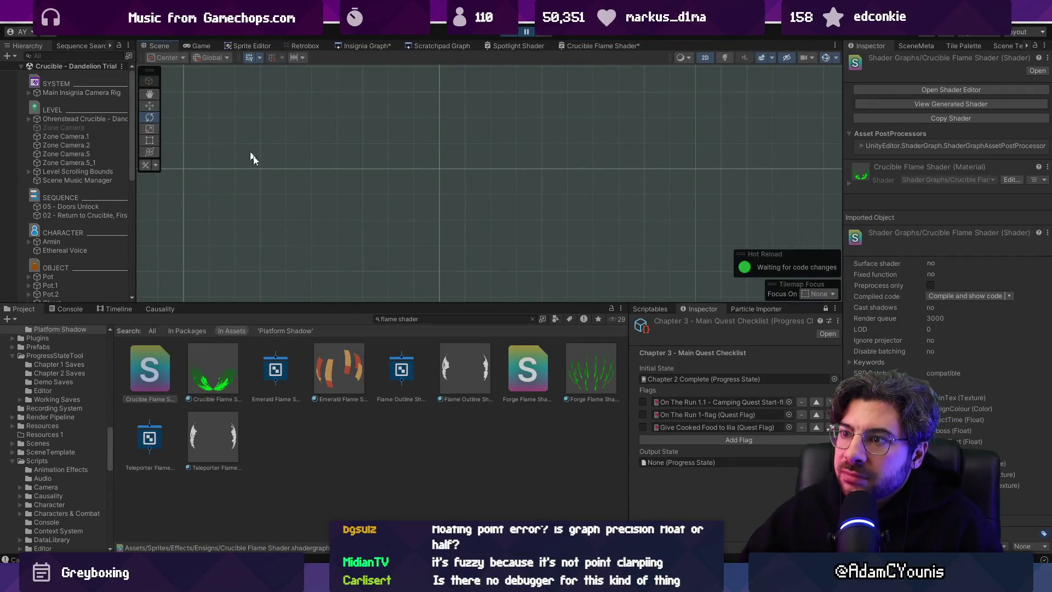
pyautogui.moveTo(395, 303); pyautogui.dragTo(397, 385)
pyautogui.scroll(-8, 395, 273)
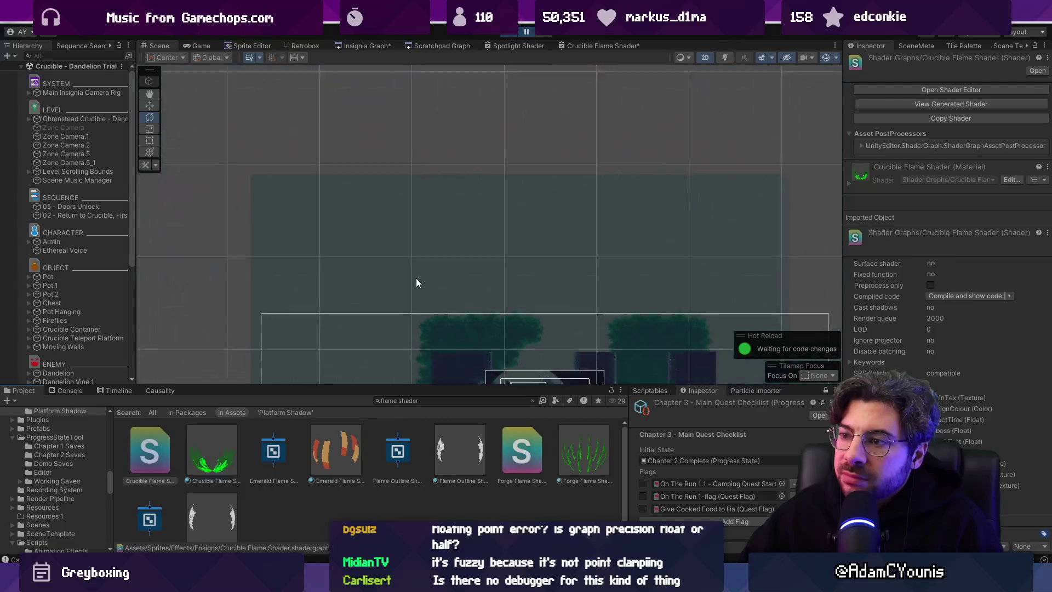
pyautogui.scroll(10, 431, 258)
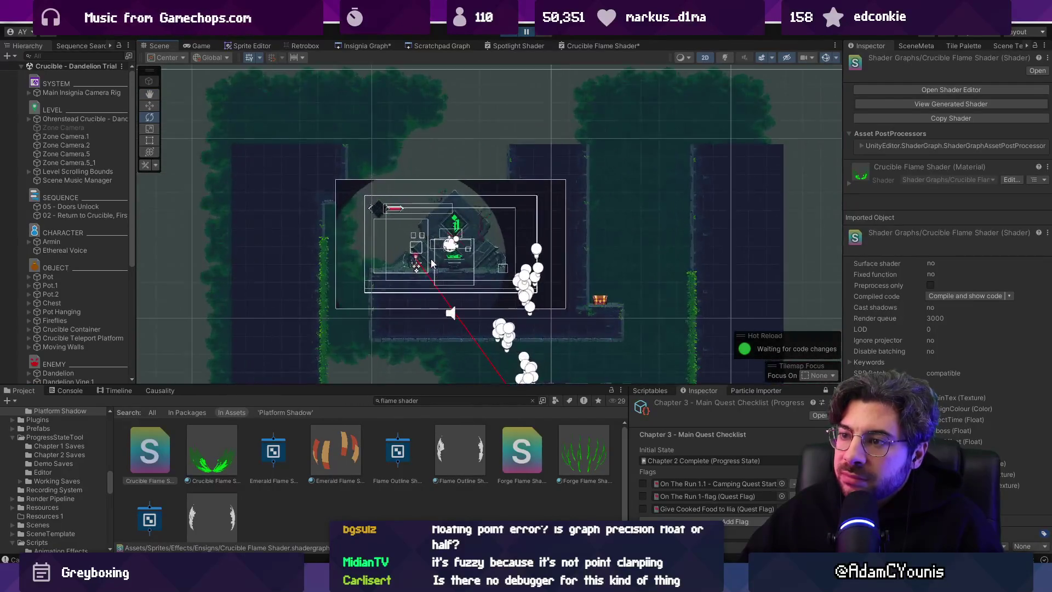
pyautogui.scroll(3, 460, 244)
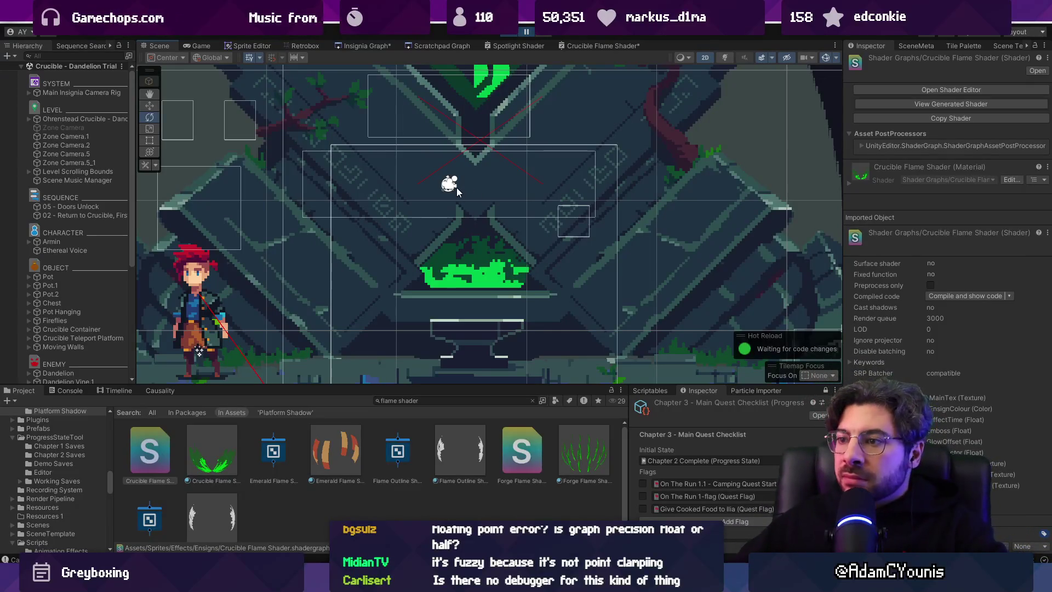
pyautogui.scroll(3, 457, 175)
pyautogui.scroll(-3, 486, 206)
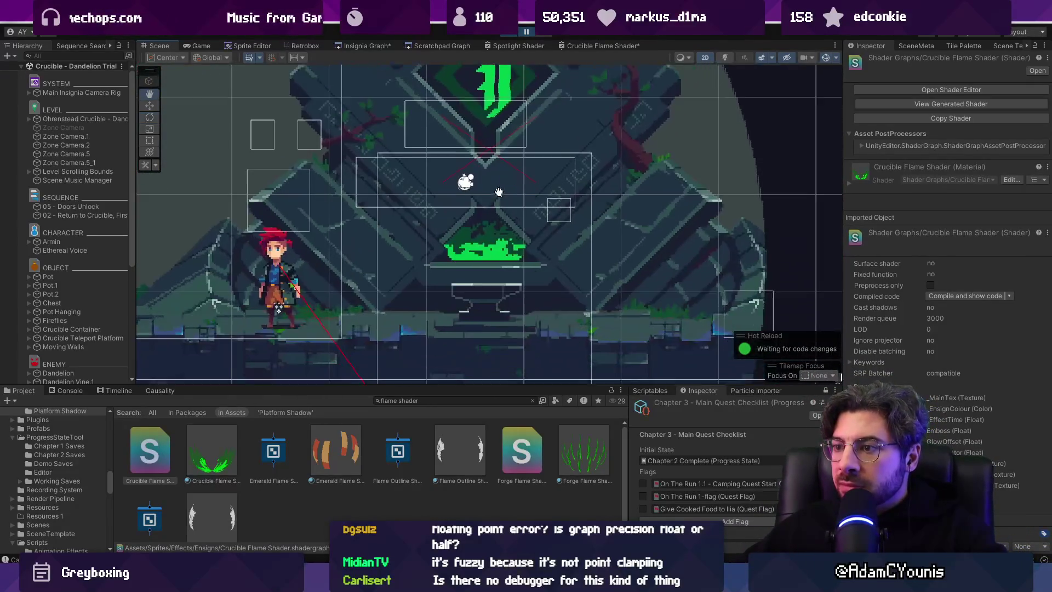
pyautogui.scroll(5, 471, 227)
pyautogui.click(505, 44)
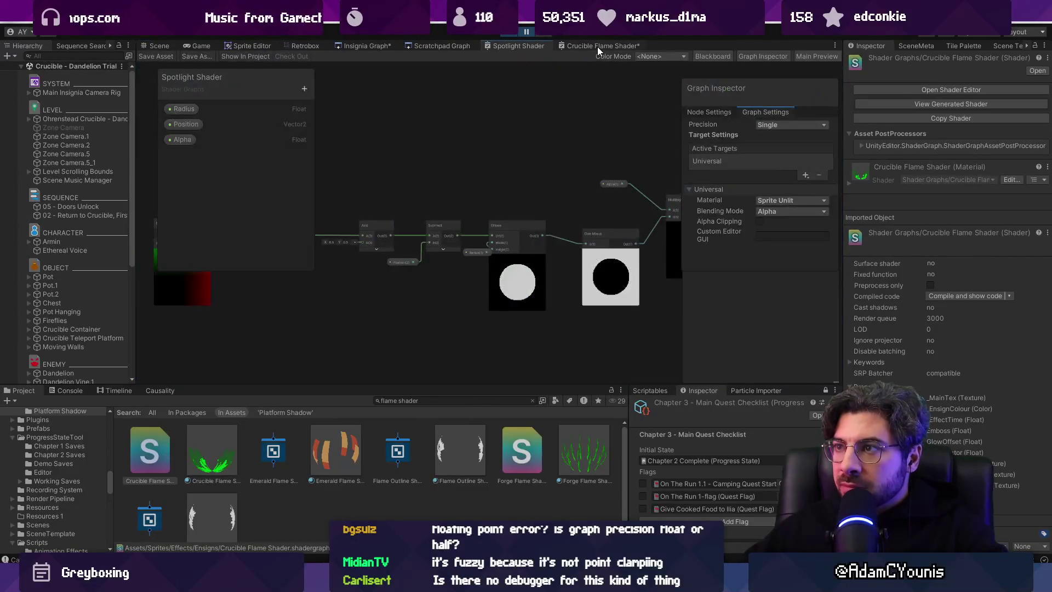
# - Close the Crucible Flame Shader tab and maximize the Spotlight Shader graph
pyautogui.click(598, 47)
pyautogui.rightClick(618, 46)
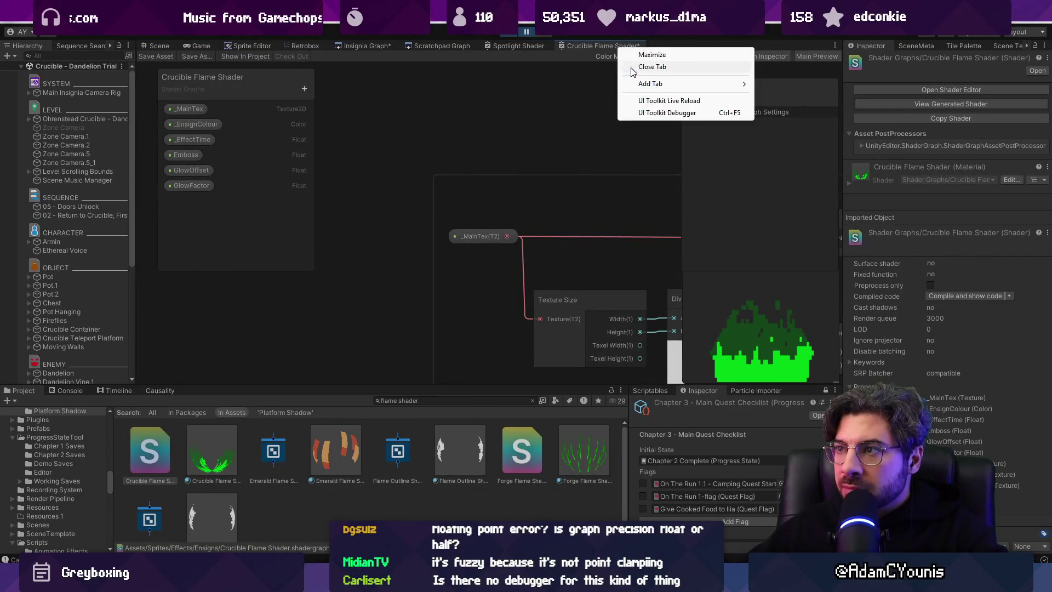
pyautogui.click(639, 67)
pyautogui.click(513, 318)
pyautogui.doubleClick(518, 47)
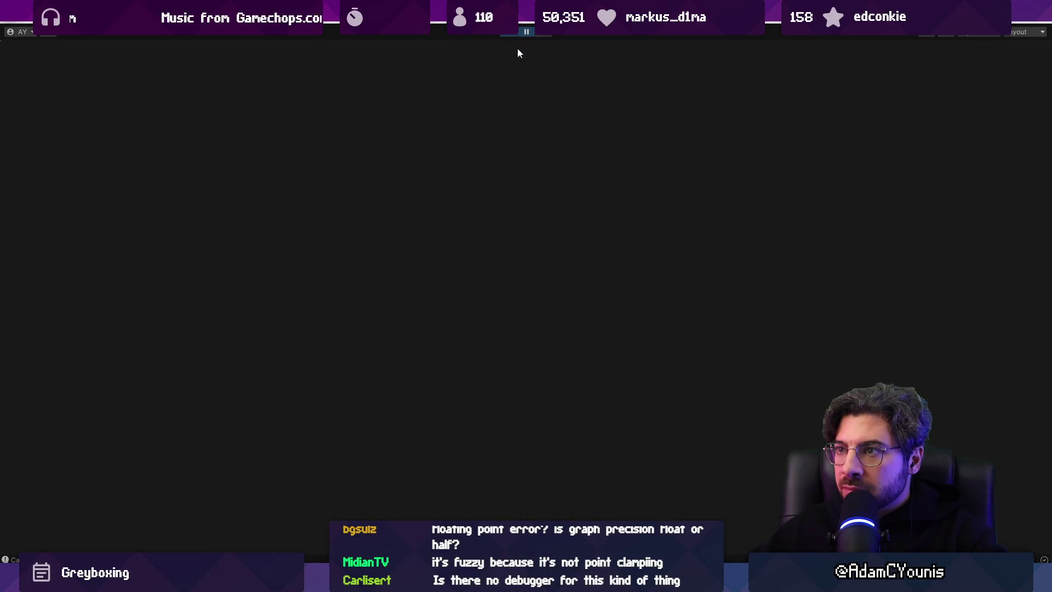
# - Reposition the Radius, Subtract and Position nodes into a tidier layout near Add
pyautogui.scroll(5, 369, 279)
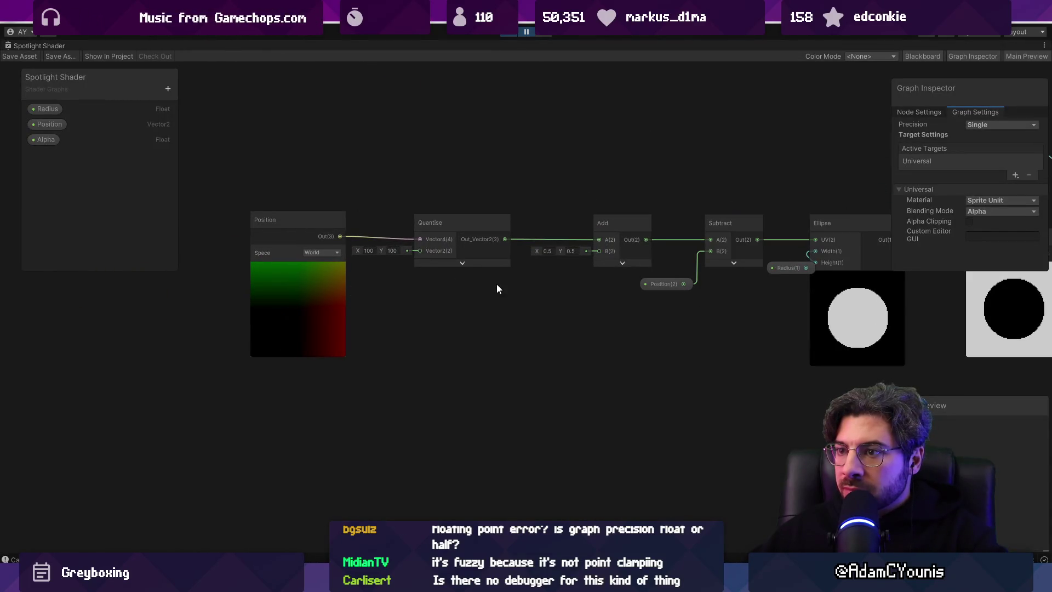
pyautogui.moveTo(631, 284); pyautogui.dragTo(470, 280)
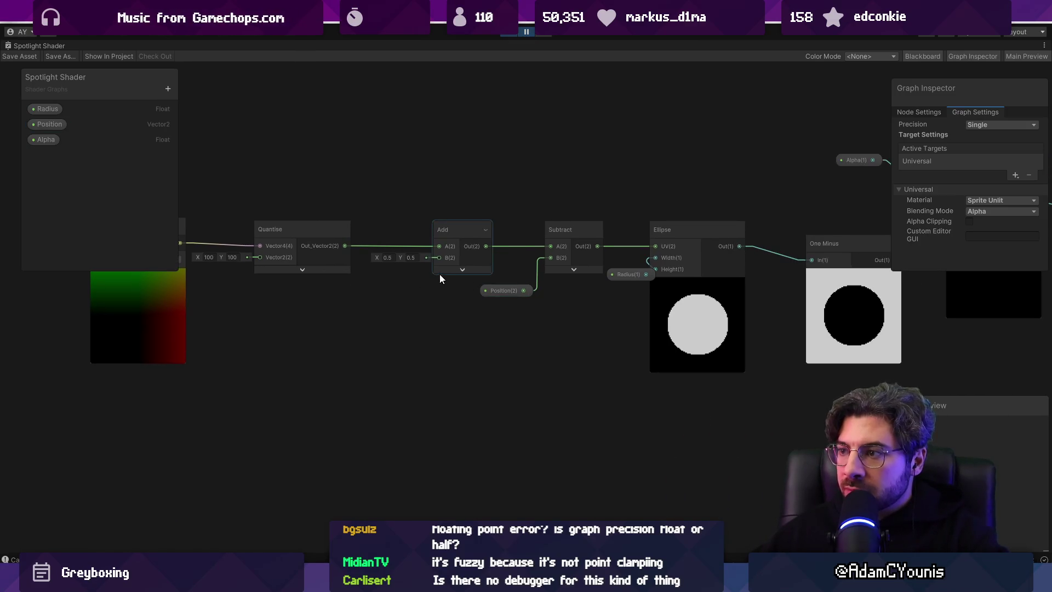
pyautogui.scroll(3, 439, 279)
pyautogui.click(718, 286)
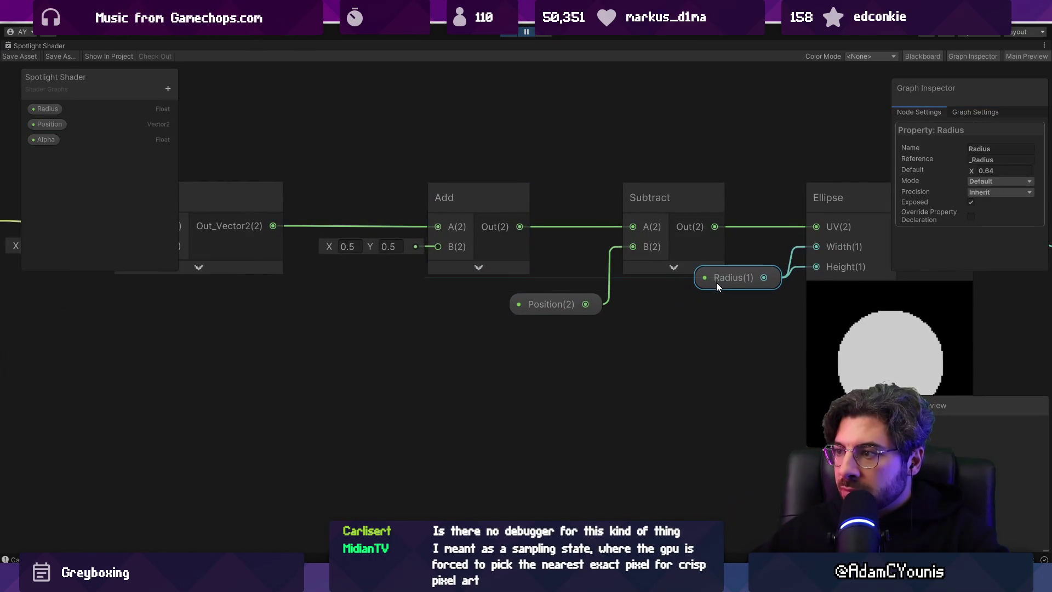
pyautogui.moveTo(717, 285); pyautogui.dragTo(707, 298)
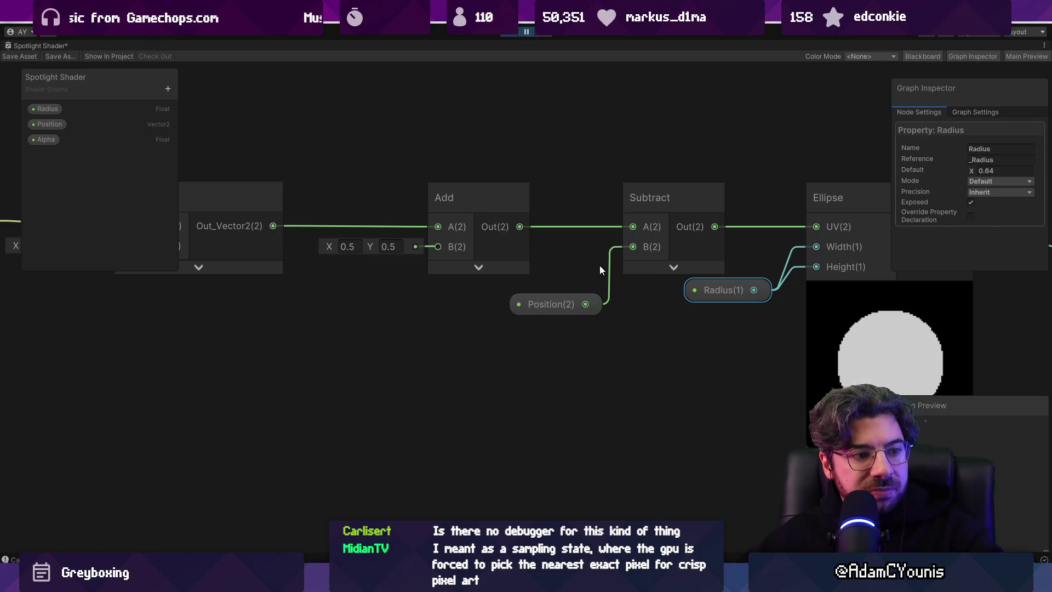
pyautogui.moveTo(661, 208); pyautogui.dragTo(591, 204)
pyautogui.moveTo(527, 301)
pyautogui.mouseDown()
pyautogui.moveTo(441, 306)
pyautogui.moveTo(469, 307)
pyautogui.mouseUp()
pyautogui.moveTo(468, 211); pyautogui.dragTo(458, 208)
# - Bring Quantise into view, nudge Position slightly left, and save the graph
pyautogui.click(338, 211)
pyautogui.moveTo(338, 211); pyautogui.dragTo(501, 239)
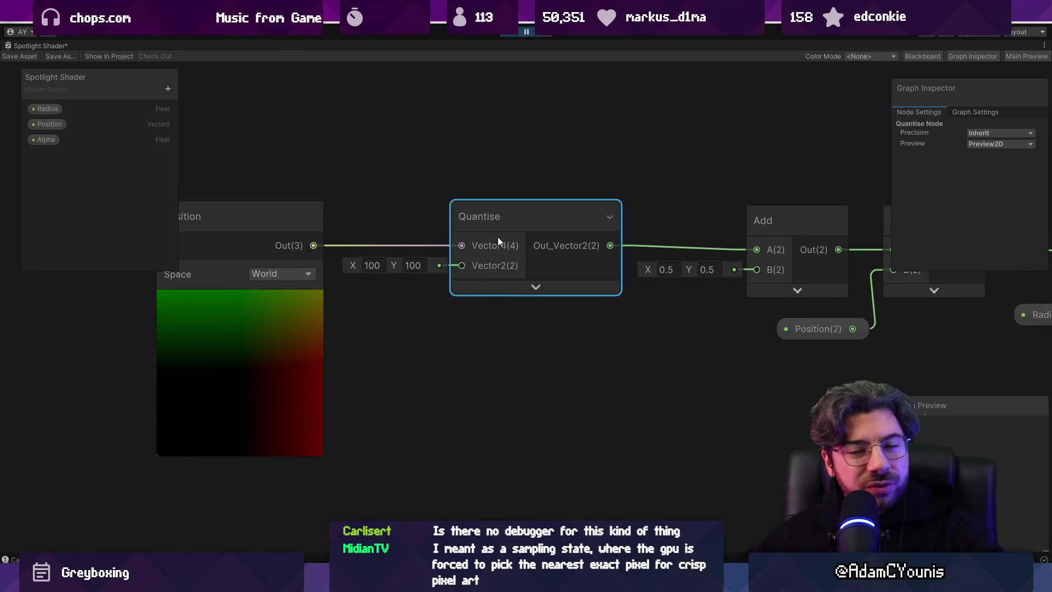
pyautogui.hotkey('ctrl', 's')
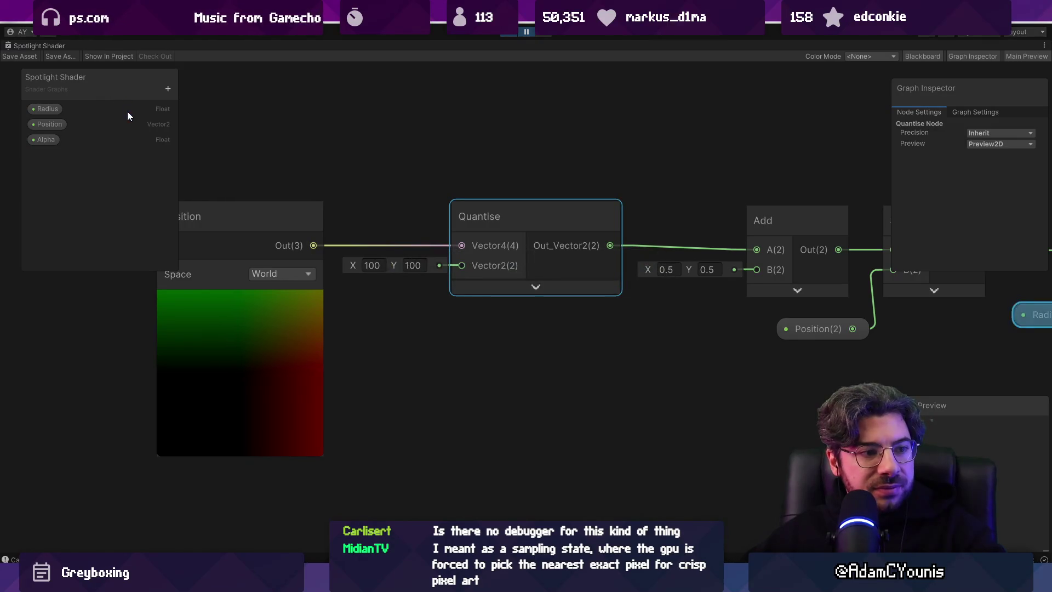
pyautogui.moveTo(509, 265); pyautogui.dragTo(250, 241)
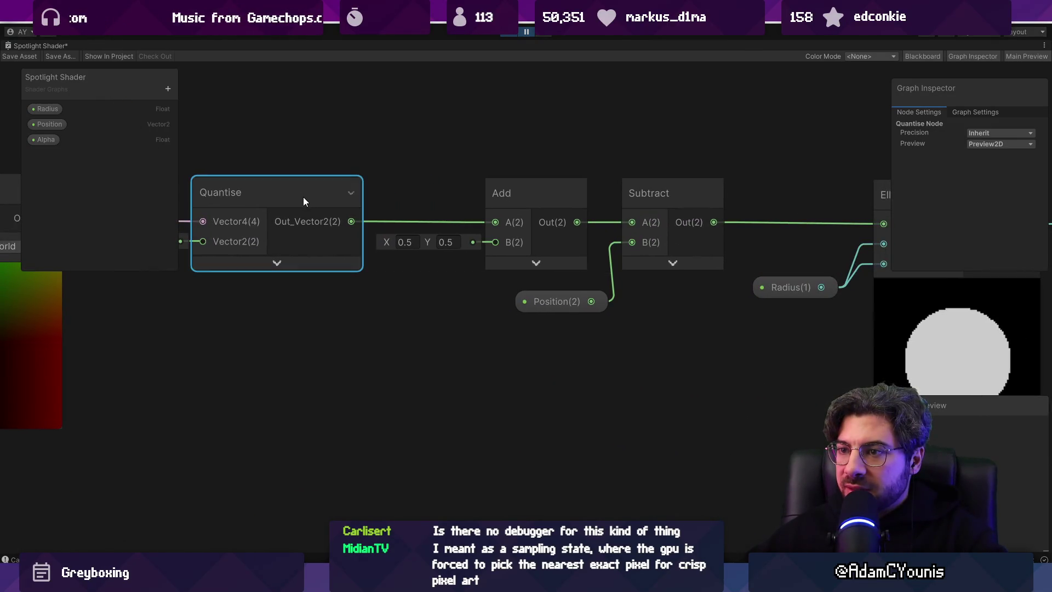
pyautogui.moveTo(548, 296); pyautogui.dragTo(541, 297)
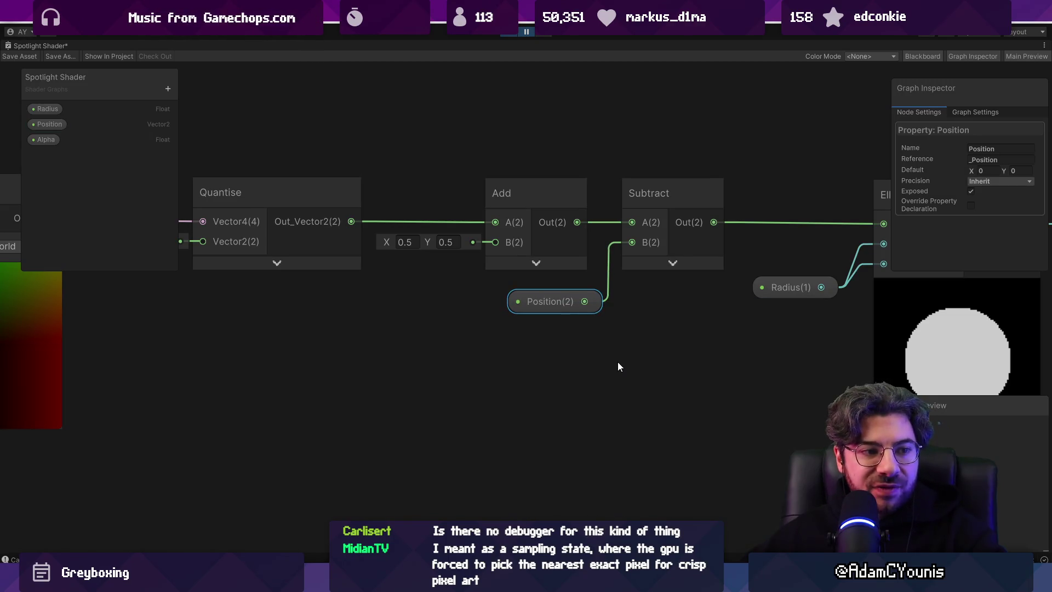
pyautogui.hotkey('ctrl', 's')
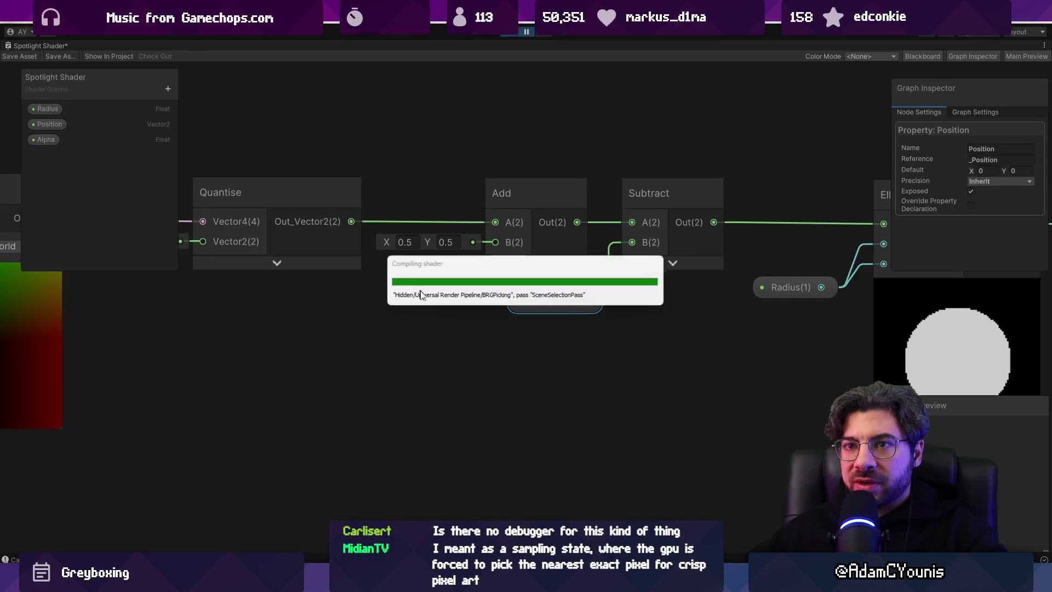
pyautogui.scroll(-2, 712, 372)
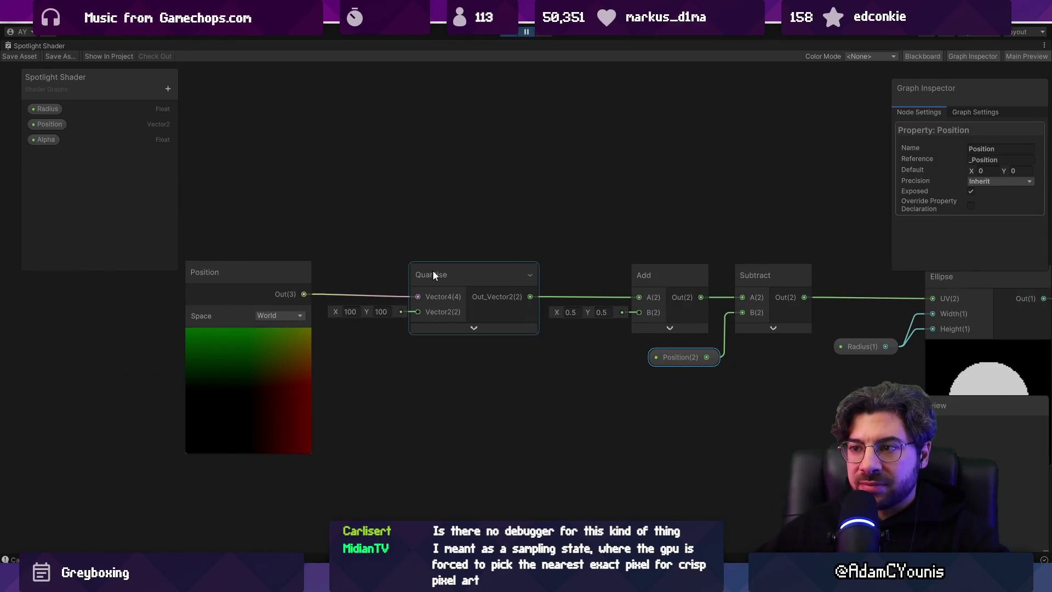
# - Search 'quantiz' in Create Node, cancel without adding, and pan to Ellipse and One Minus
pyautogui.rightClick(461, 398)
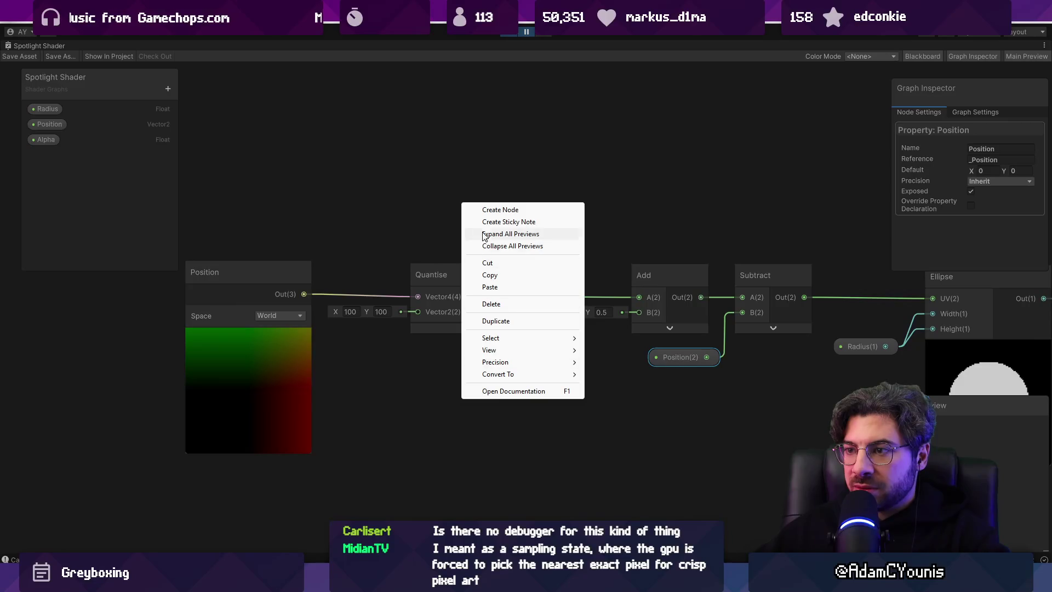
pyautogui.click(494, 210)
pyautogui.write('quantiz')
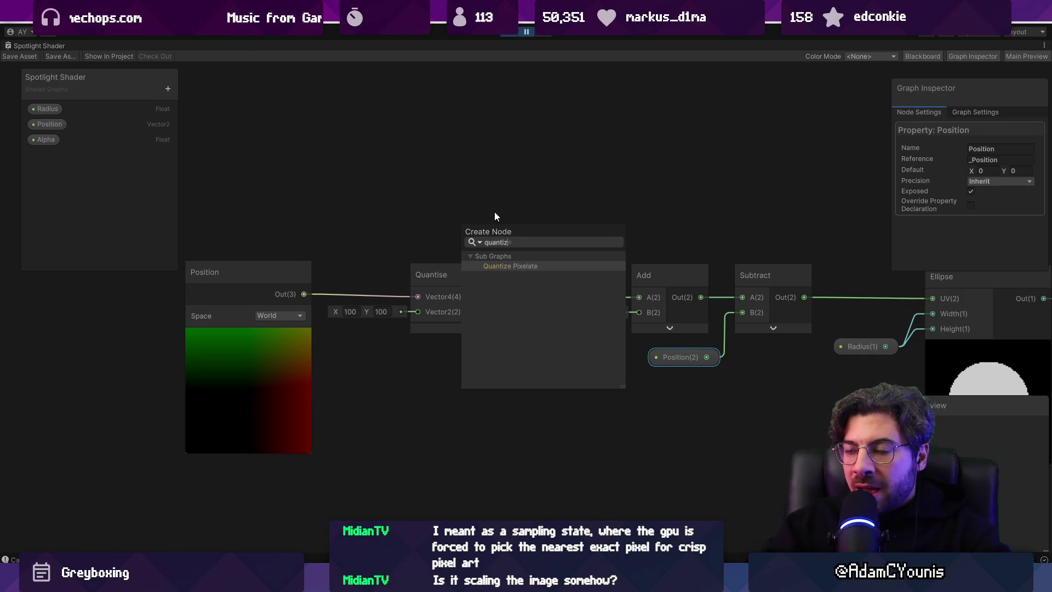
pyautogui.click(495, 208)
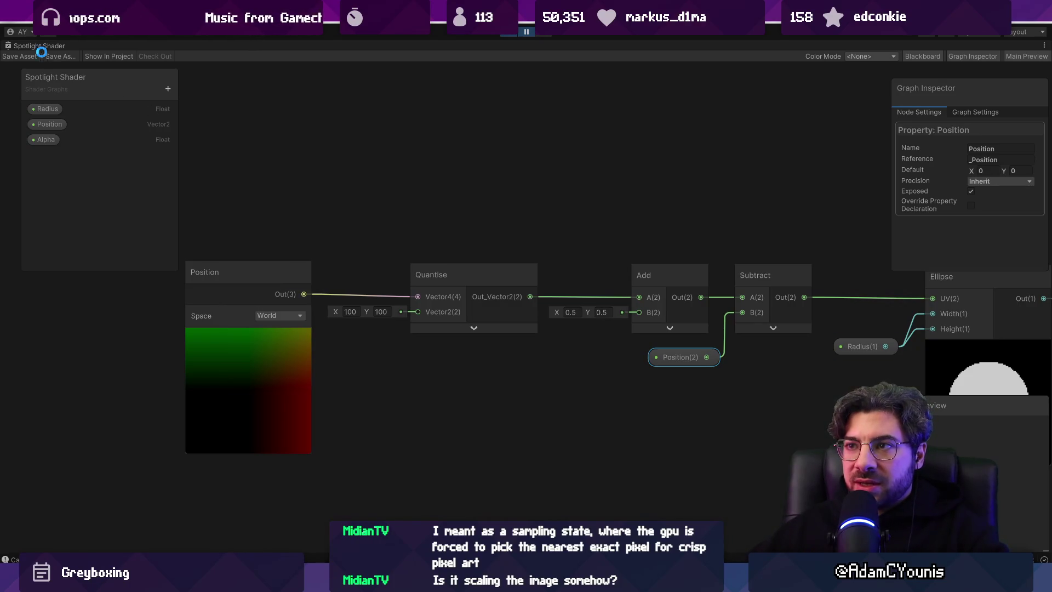
pyautogui.moveTo(993, 407); pyautogui.dragTo(668, 349)
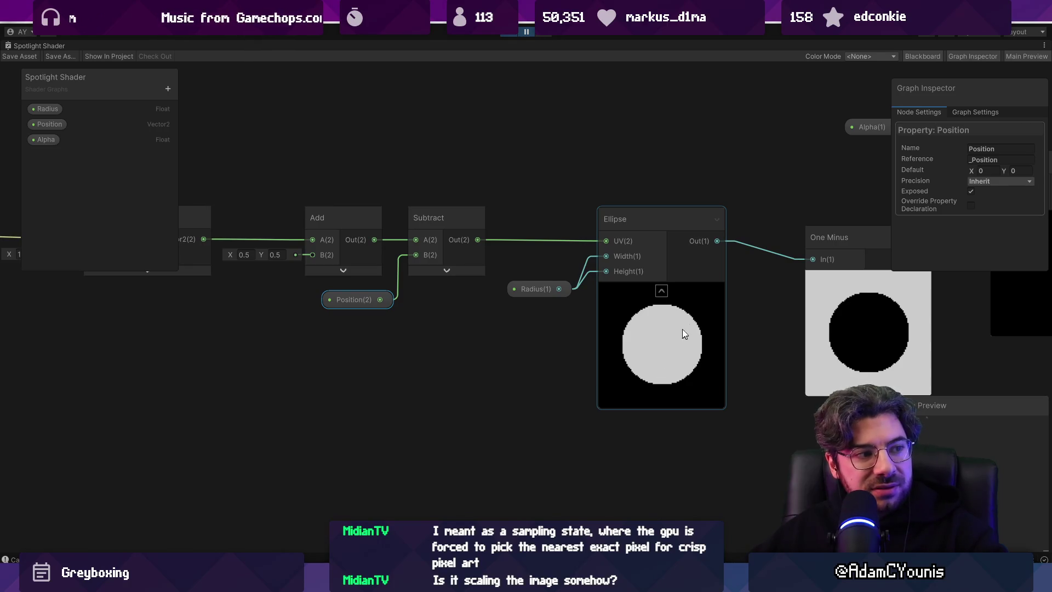
# - Restore the full editor layout and view the Dandelion Trial scene
pyautogui.doubleClick(28, 45)
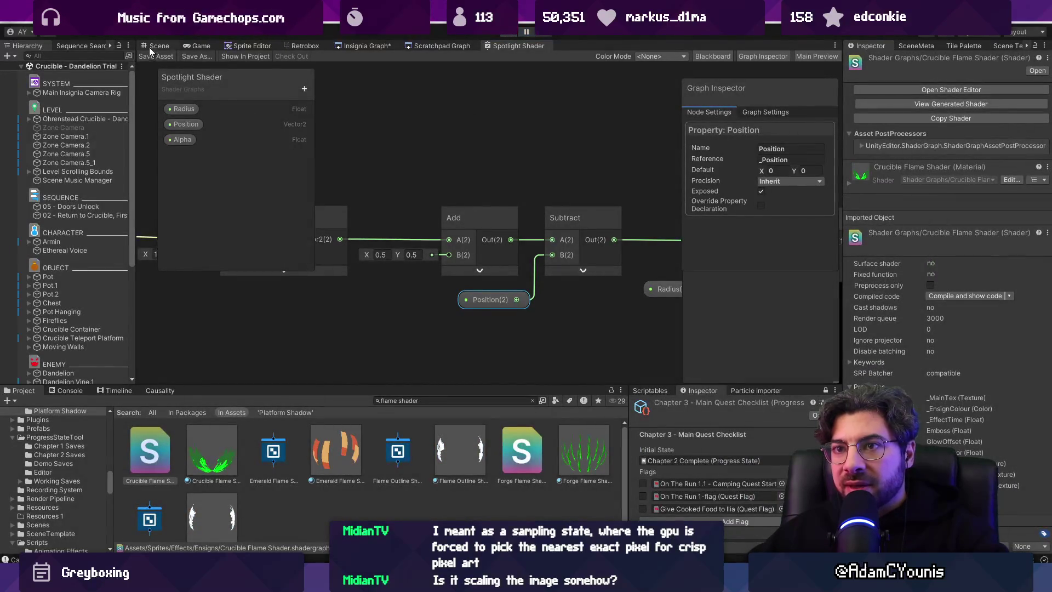
pyautogui.click(152, 47)
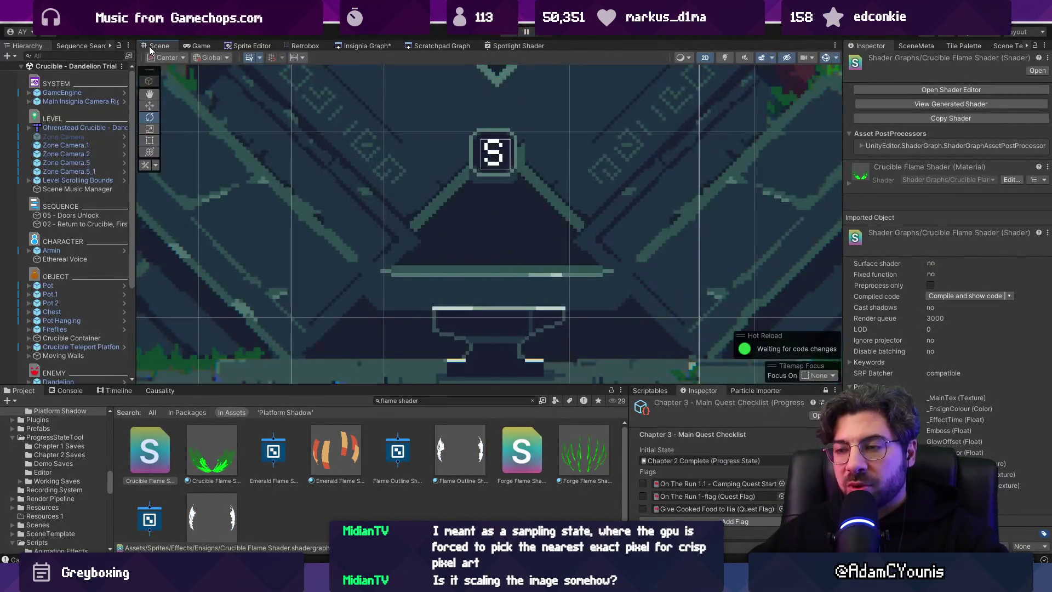
pyautogui.click(318, 48)
pyautogui.click(350, 46)
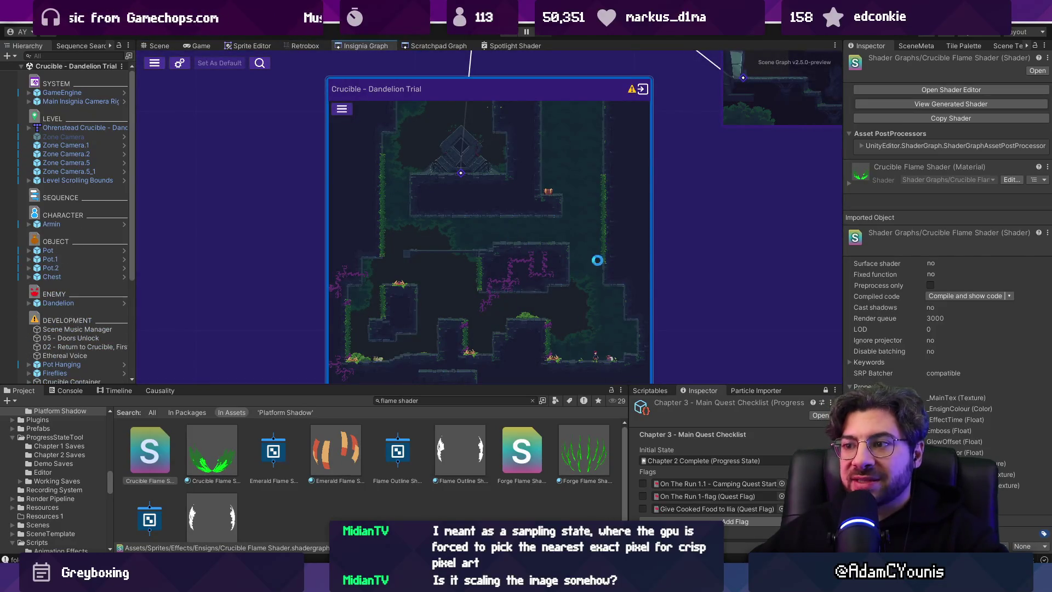
pyautogui.scroll(-5, 766, 251)
pyautogui.scroll(10, 526, 263)
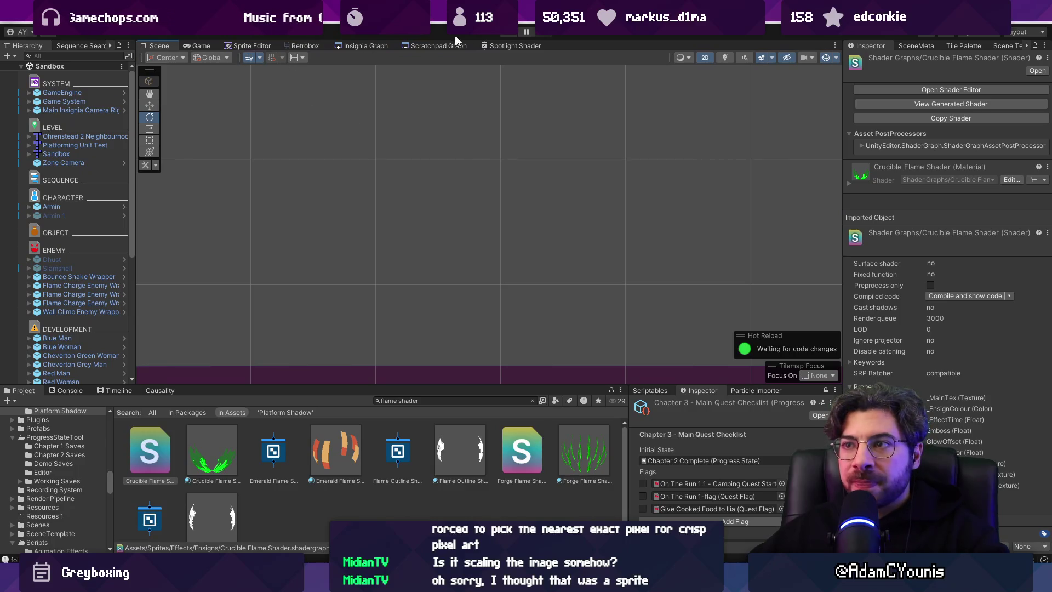
# - Enter Play mode, set the Game view scale to 1x, and re-maximize the Spotlight Shader graph
pyautogui.click(505, 33)
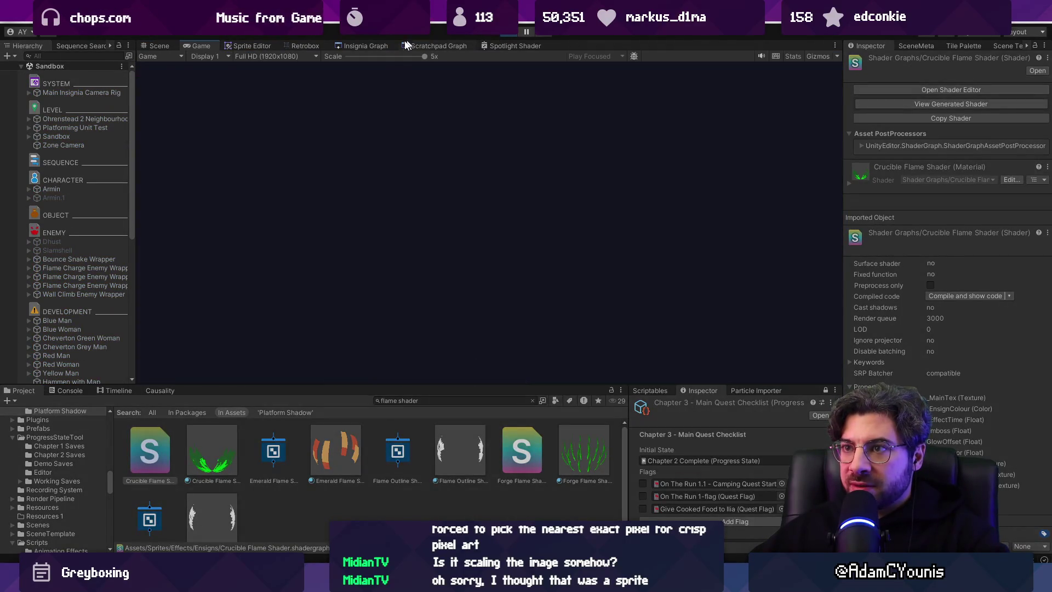
pyautogui.moveTo(425, 57); pyautogui.dragTo(368, 64)
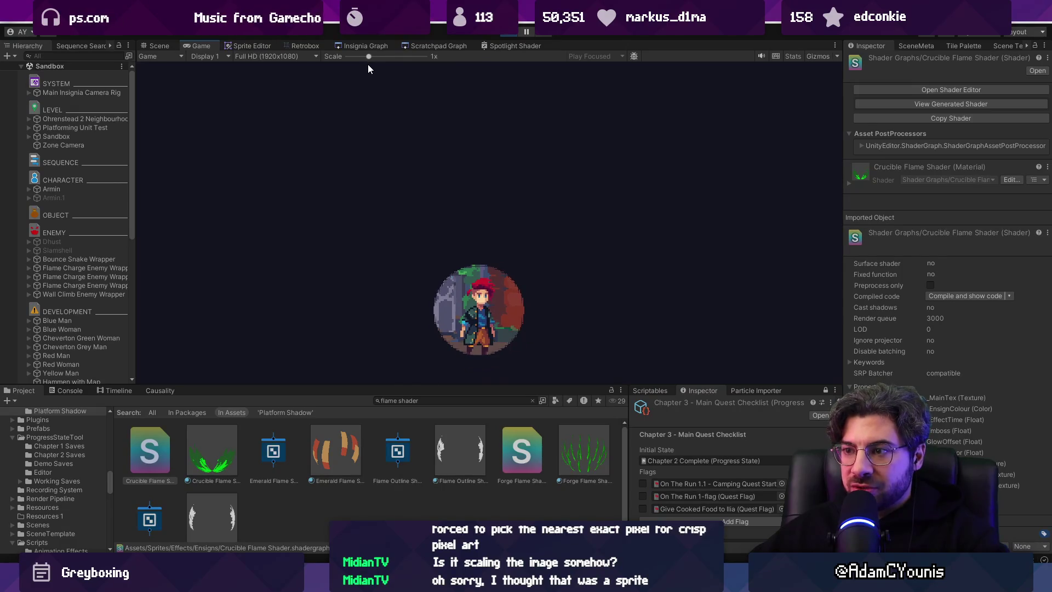
pyautogui.click(505, 33)
pyautogui.doubleClick(505, 47)
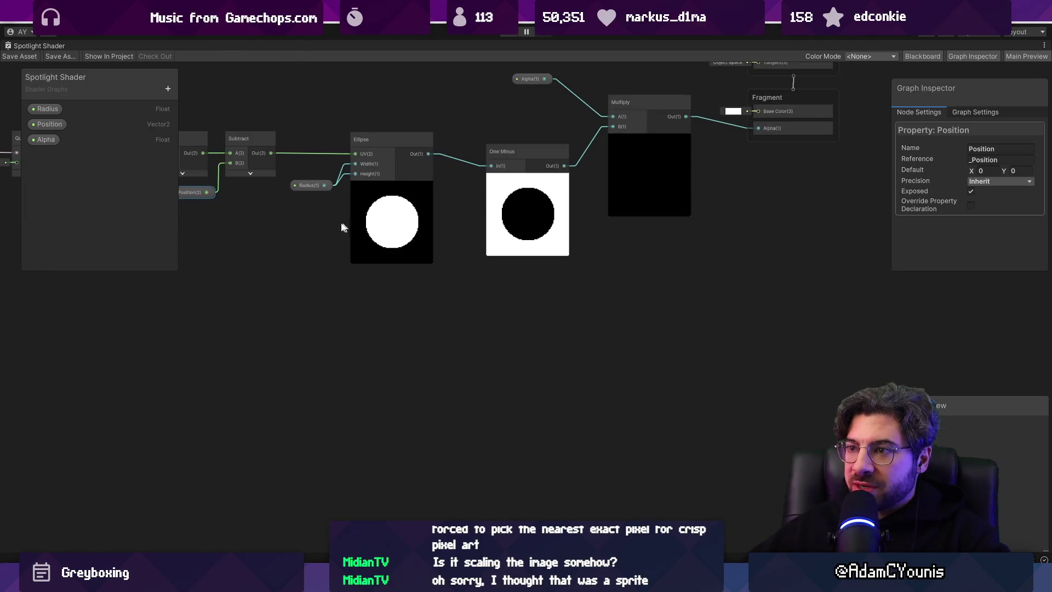
# - Add a UV node via Create Node and place it below the node chain
pyautogui.scroll(3, 348, 227)
pyautogui.moveTo(347, 227); pyautogui.dragTo(500, 252)
pyautogui.scroll(-2, 479, 192)
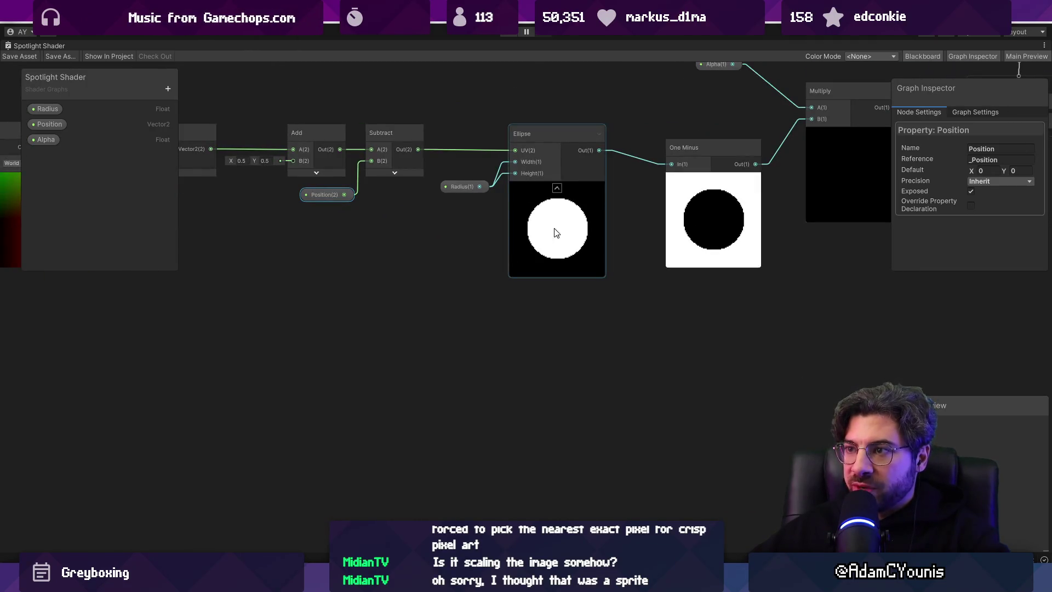
pyautogui.moveTo(419, 324); pyautogui.dragTo(424, 261)
pyautogui.rightClick(423, 262)
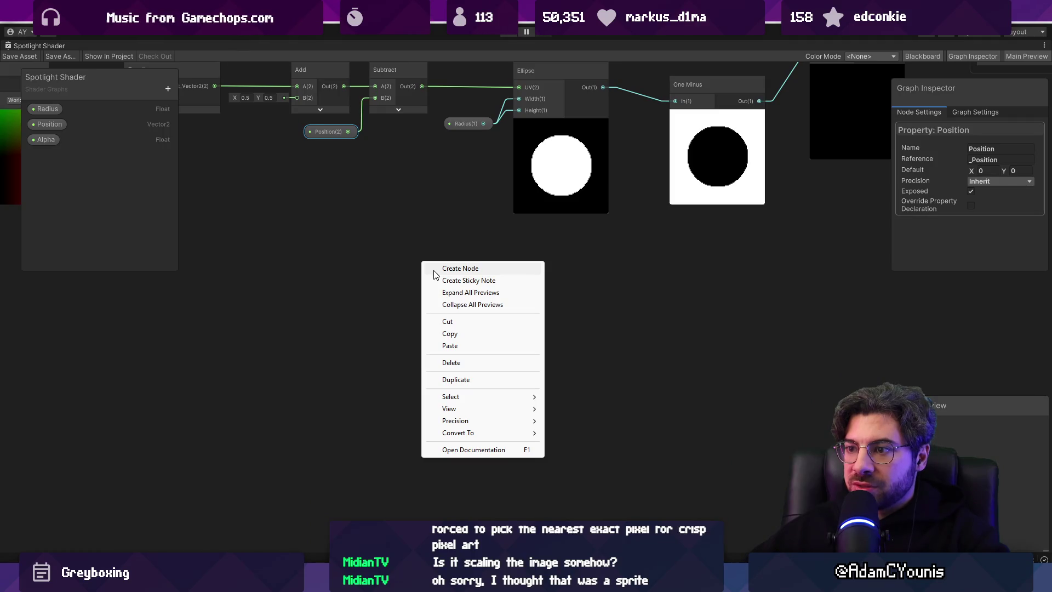
pyautogui.click(437, 269)
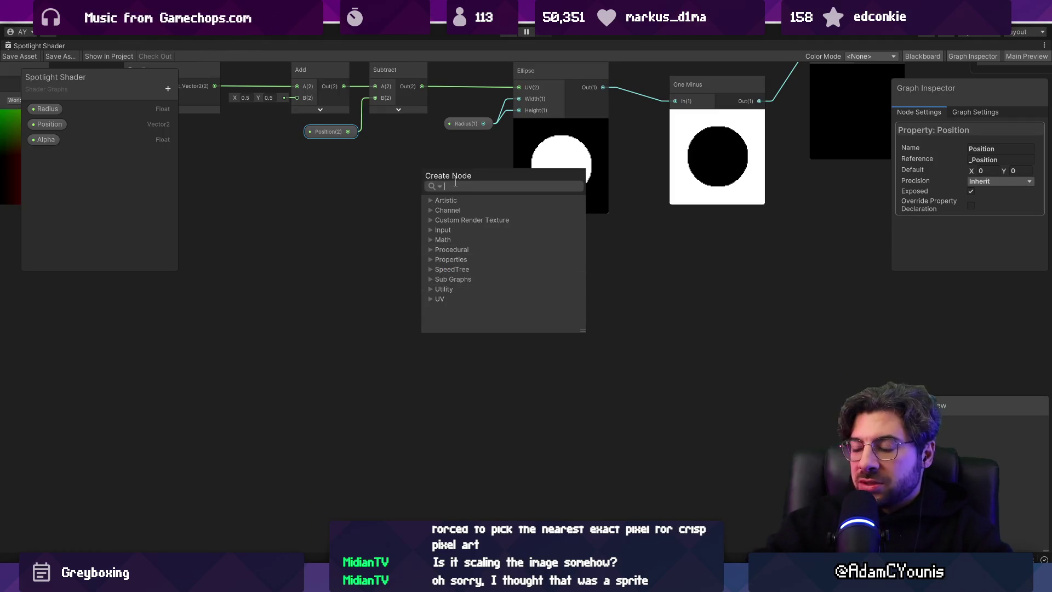
pyautogui.write('uv')
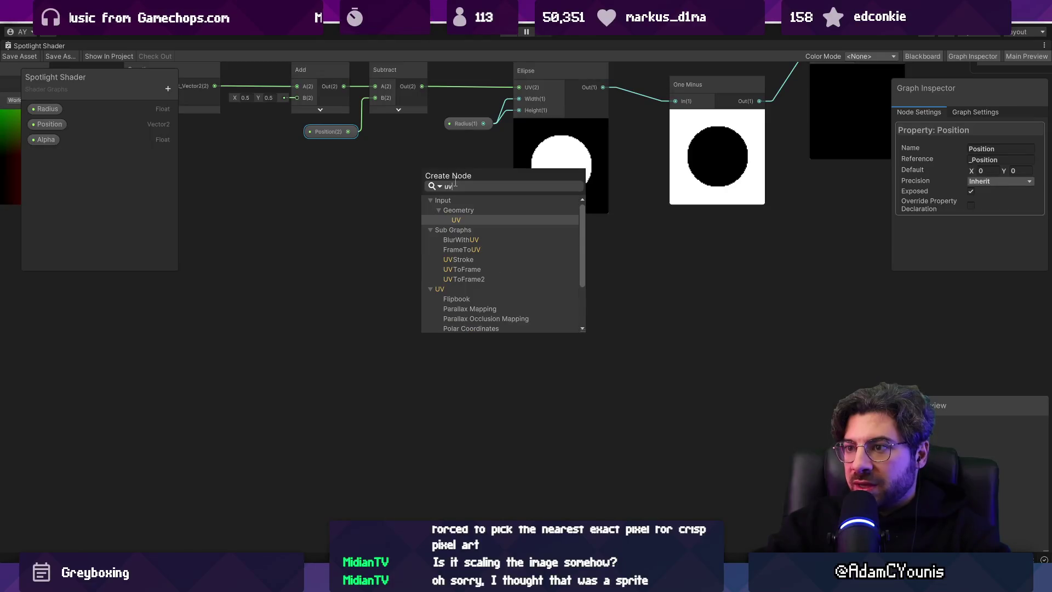
pyautogui.press('Return')
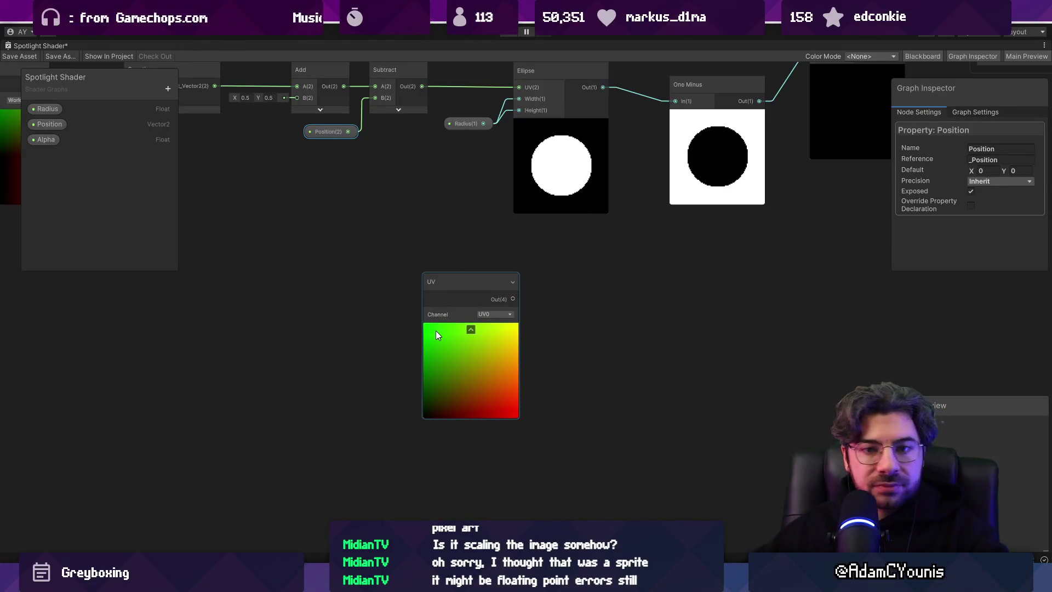
pyautogui.moveTo(437, 288); pyautogui.dragTo(282, 278)
# - Drag from the UV output to add a connected Split node
pyautogui.moveTo(361, 290); pyautogui.dragTo(485, 313)
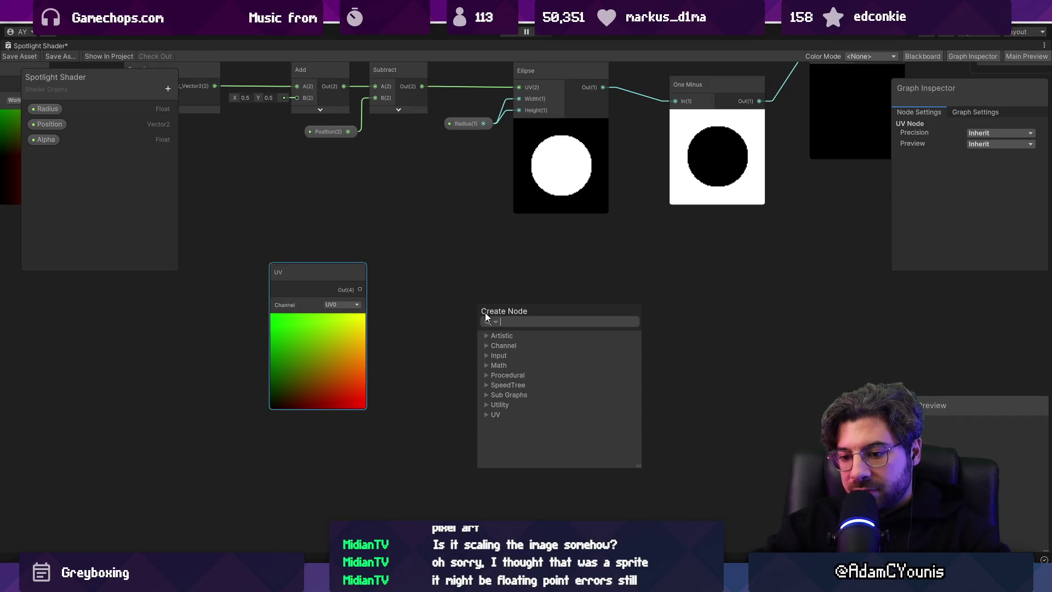
pyautogui.press('Escape')
pyautogui.click(346, 305)
pyautogui.moveTo(360, 289); pyautogui.dragTo(484, 304)
pyautogui.write('split')
pyautogui.press('Return')
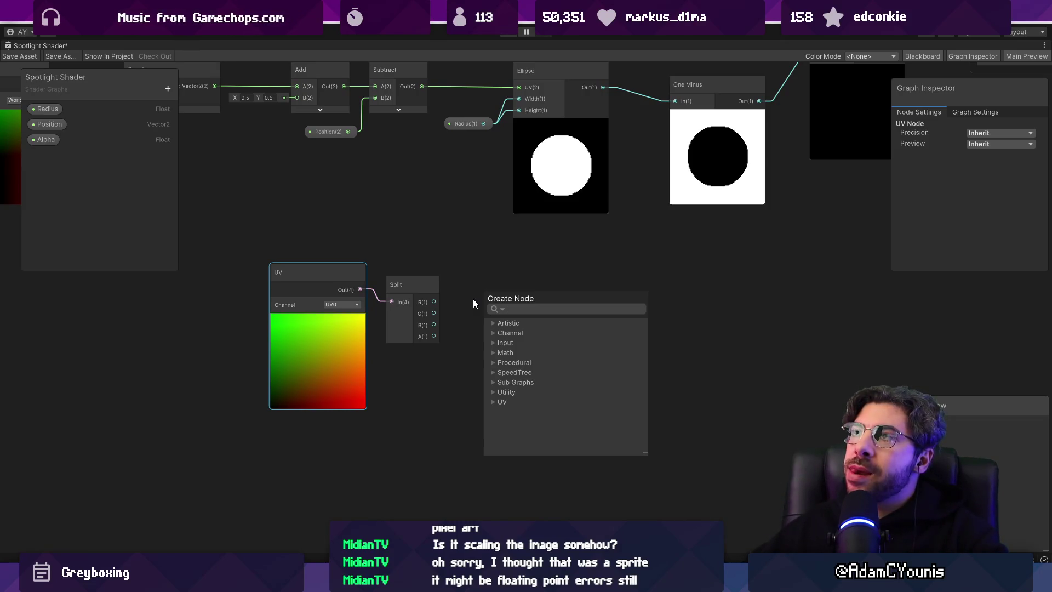
pyautogui.click(458, 302)
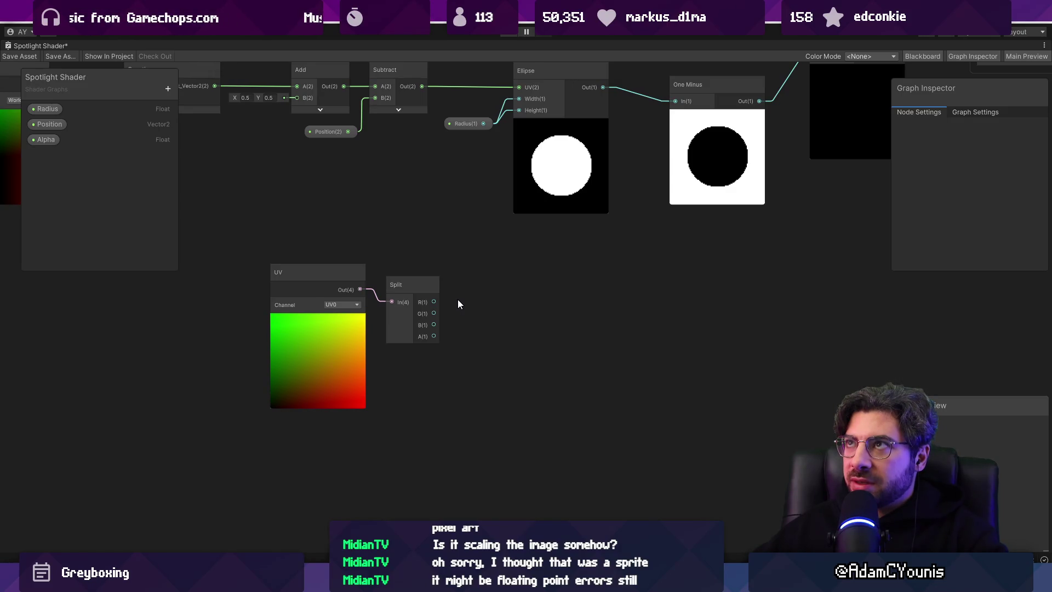
# - Add a Distance node placed lower right, and delete the Split node
pyautogui.rightClick(458, 301)
pyautogui.click(476, 303)
pyautogui.write('dis')
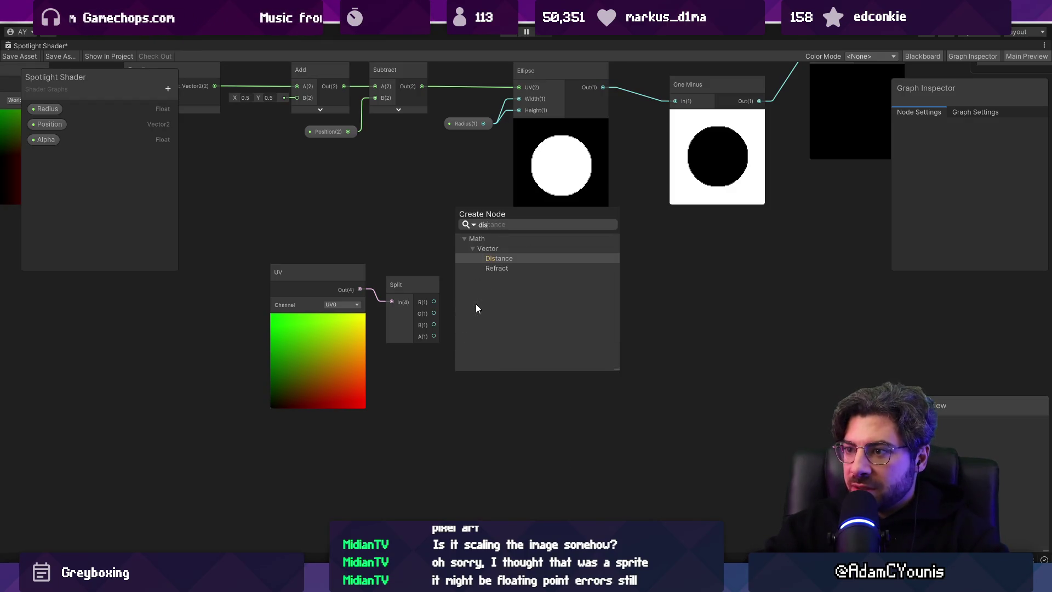
pyautogui.press('Return')
pyautogui.moveTo(499, 318)
pyautogui.mouseDown()
pyautogui.moveTo(518, 358)
pyautogui.moveTo(532, 361)
pyautogui.mouseUp()
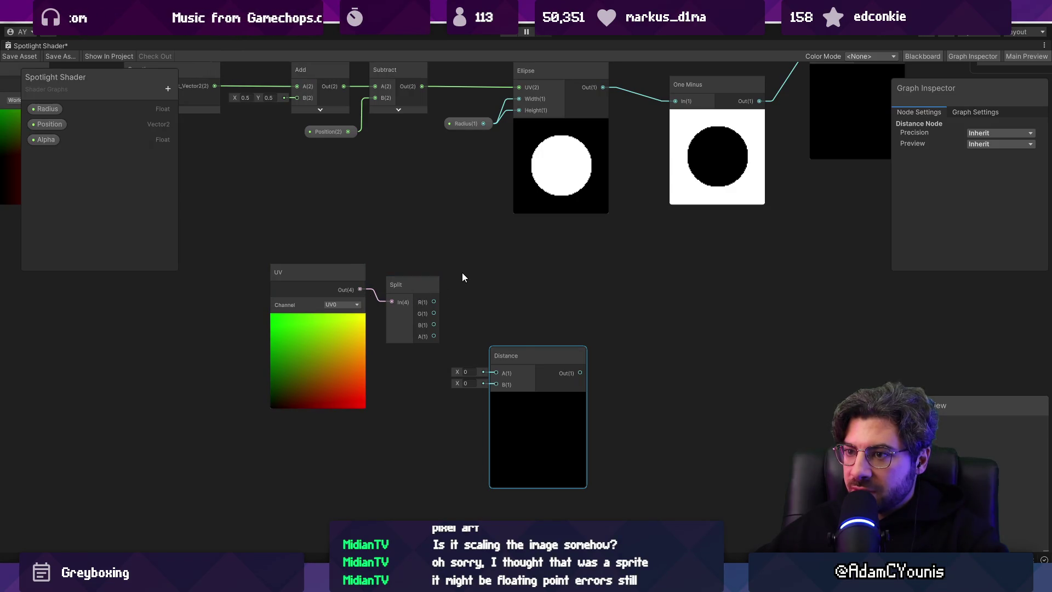
pyautogui.click(422, 288)
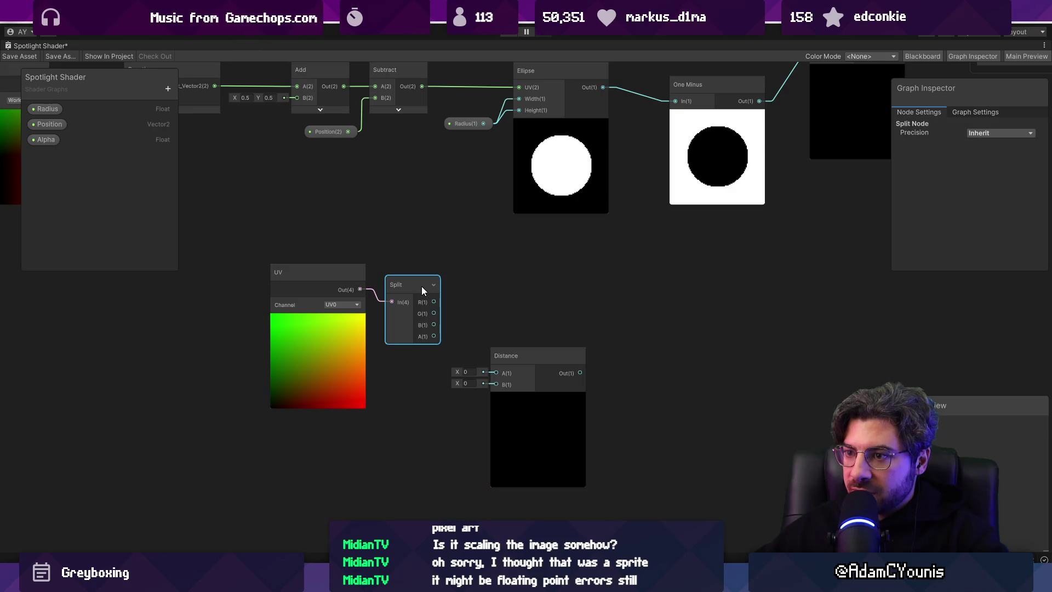
pyautogui.press('Delete')
# - Drag from the UV output and try searches 'spli' and 's', dismissing each without adding a node
pyautogui.moveTo(359, 290); pyautogui.dragTo(407, 281)
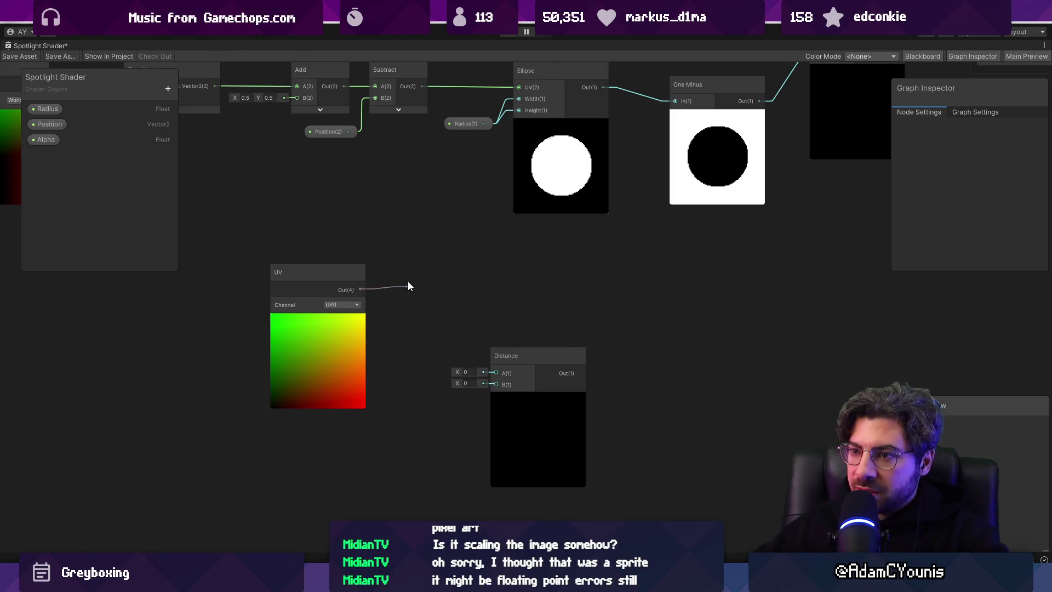
pyautogui.write('spli')
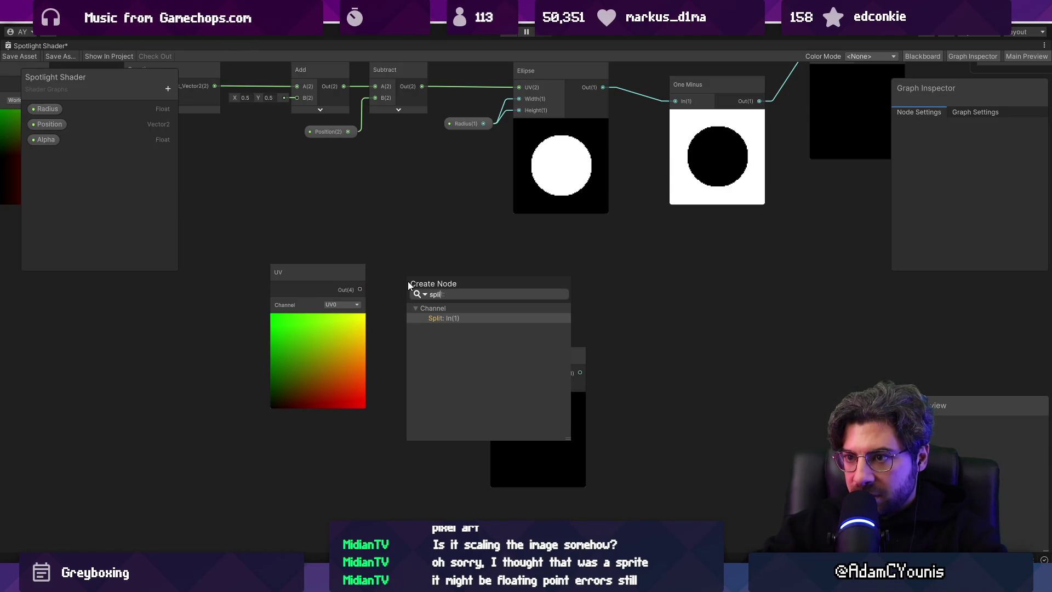
pyautogui.press('Escape')
pyautogui.moveTo(359, 290); pyautogui.dragTo(390, 283)
pyautogui.write('s')
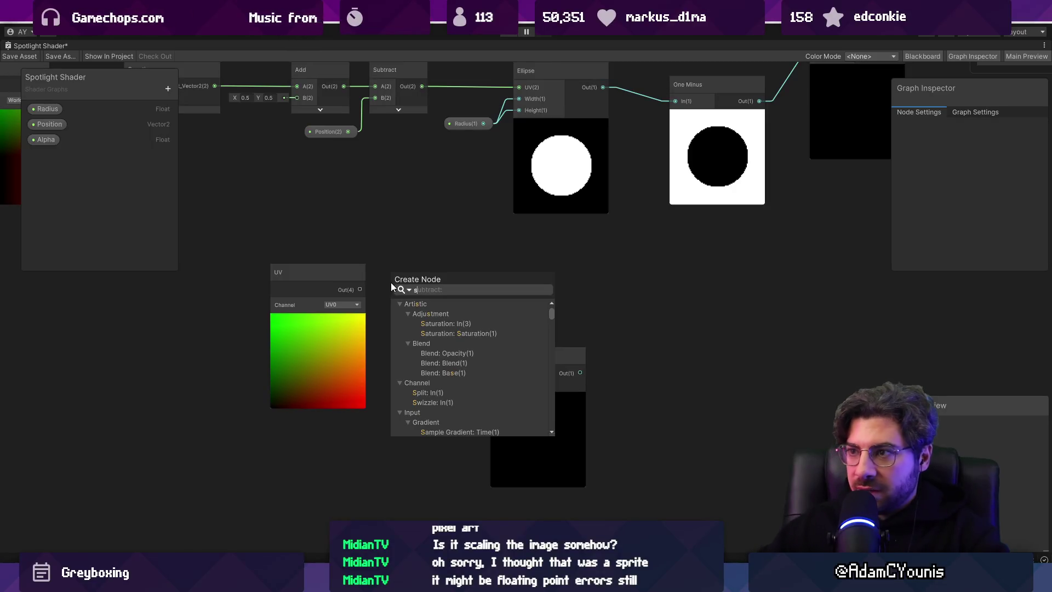
pyautogui.click(569, 159)
pyautogui.scroll(5, 569, 159)
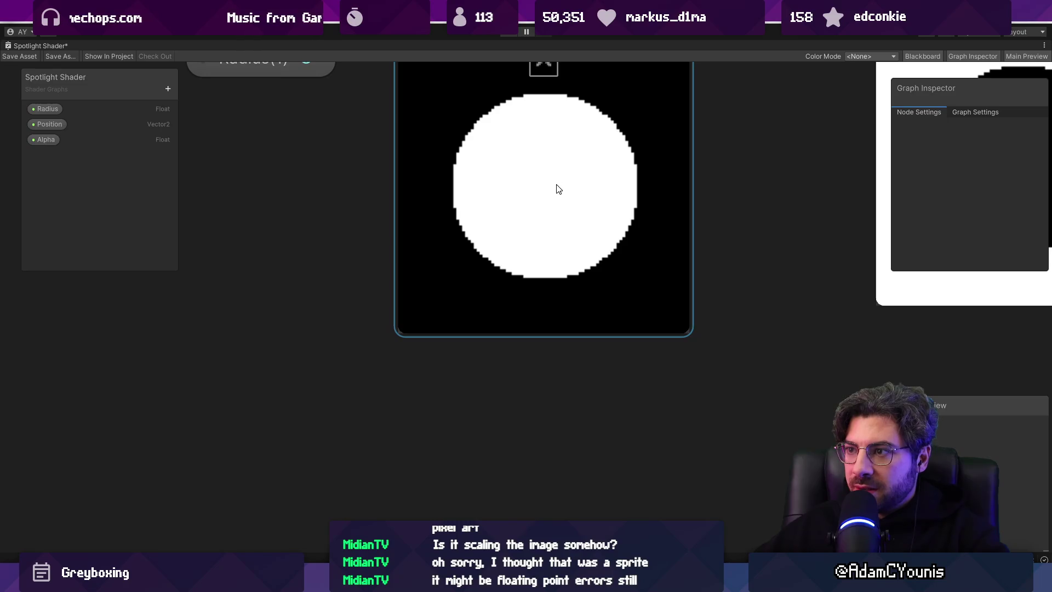
pyautogui.scroll(-5, 557, 189)
pyautogui.moveTo(319, 328)
pyautogui.mouseDown()
pyautogui.moveTo(356, 318)
pyautogui.moveTo(365, 299)
pyautogui.mouseUp()
pyautogui.write('sl')
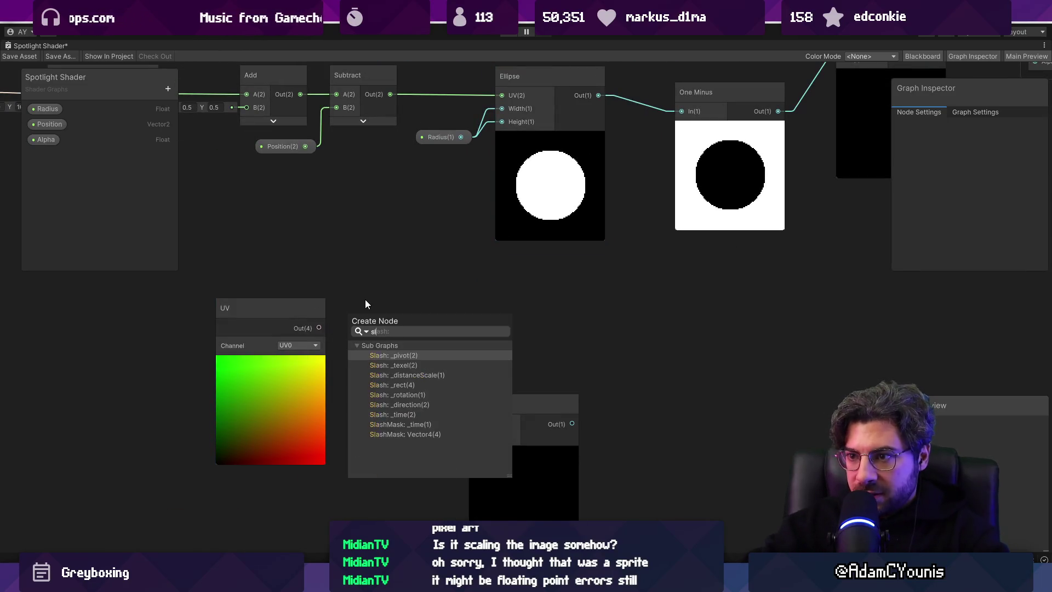
pyautogui.press('BackSpace')
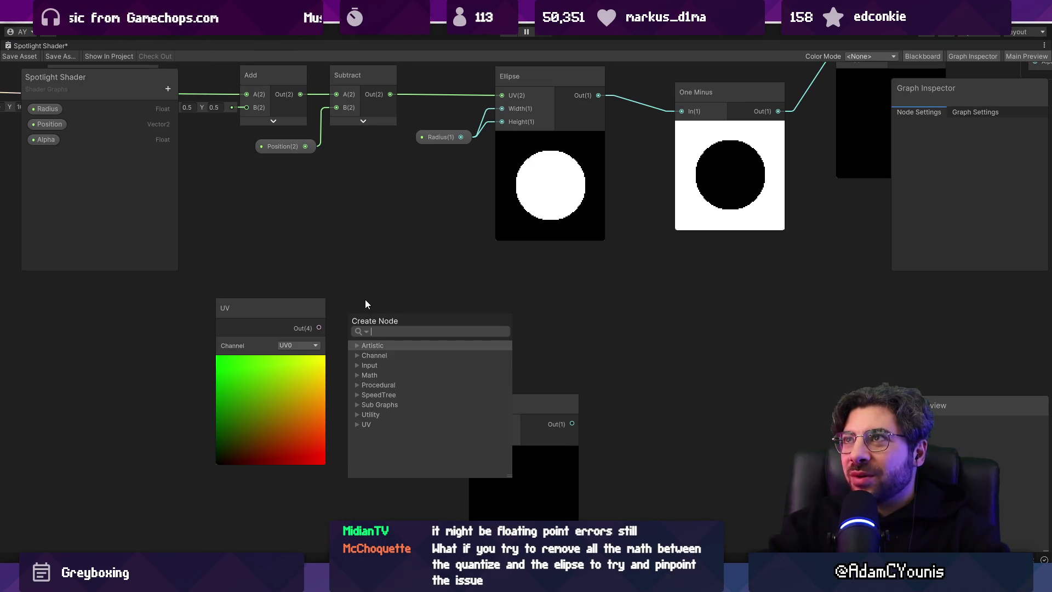
# - Add a Step node from UV, drop its UV input wire, and rearrange the nodes
pyautogui.write('step')
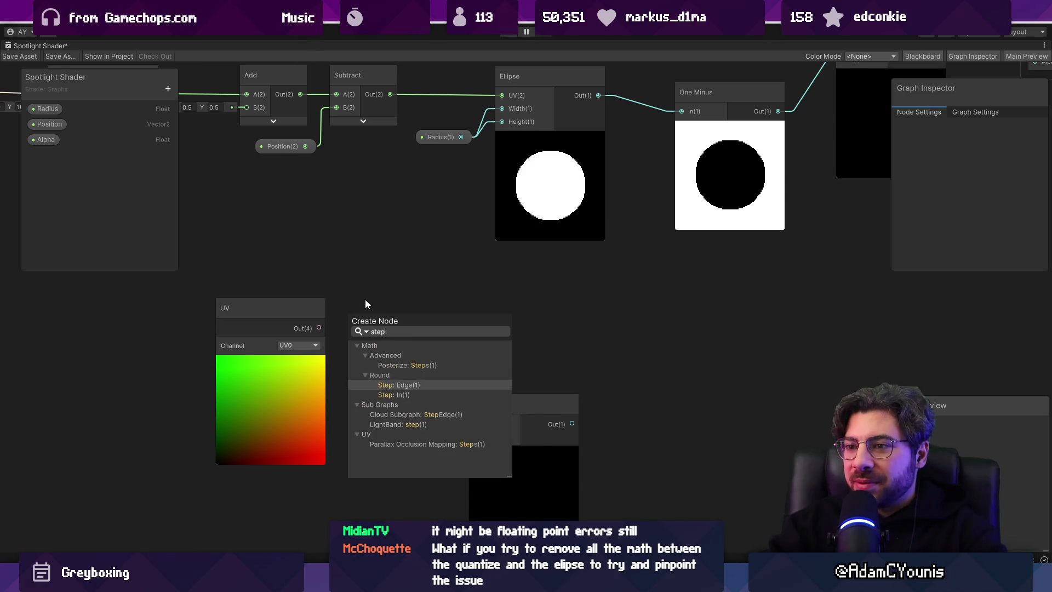
pyautogui.press('Down')
pyautogui.press('Return')
pyautogui.moveTo(364, 299)
pyautogui.mouseDown()
pyautogui.moveTo(425, 281)
pyautogui.moveTo(401, 304)
pyautogui.mouseUp()
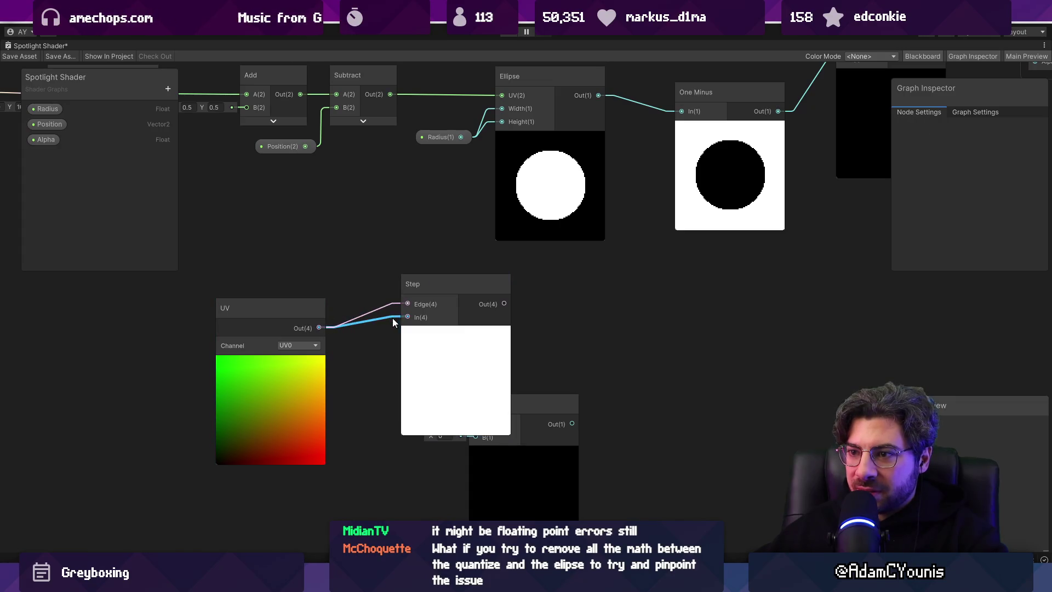
pyautogui.click(390, 321)
pyautogui.press('Delete')
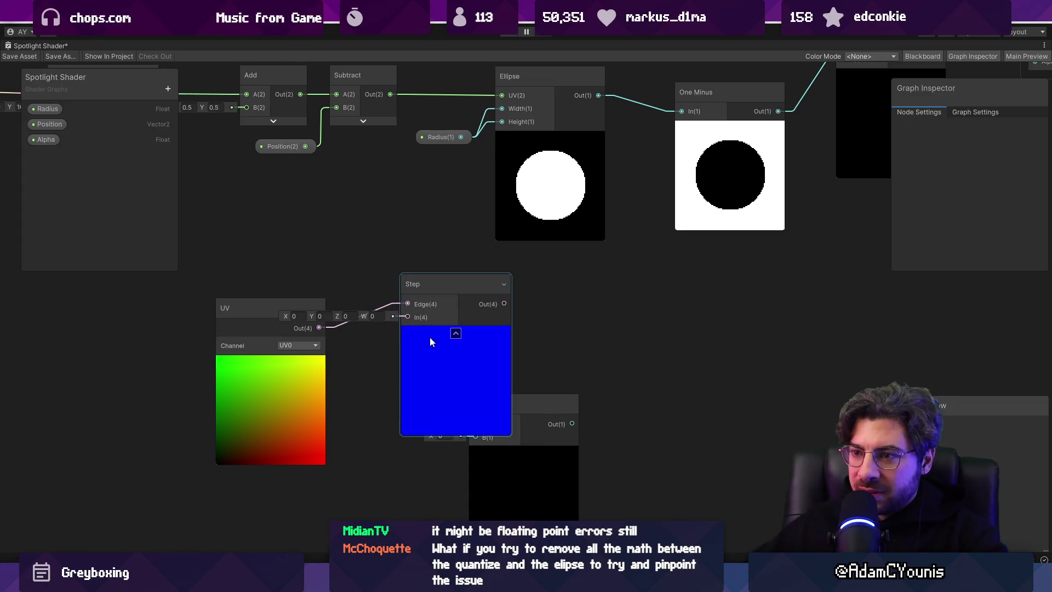
pyautogui.moveTo(437, 353); pyautogui.dragTo(405, 319)
pyautogui.moveTo(290, 304); pyautogui.dragTo(145, 300)
# - Add a Split node from UV and connect its R channel to Step's In
pyautogui.press('space')
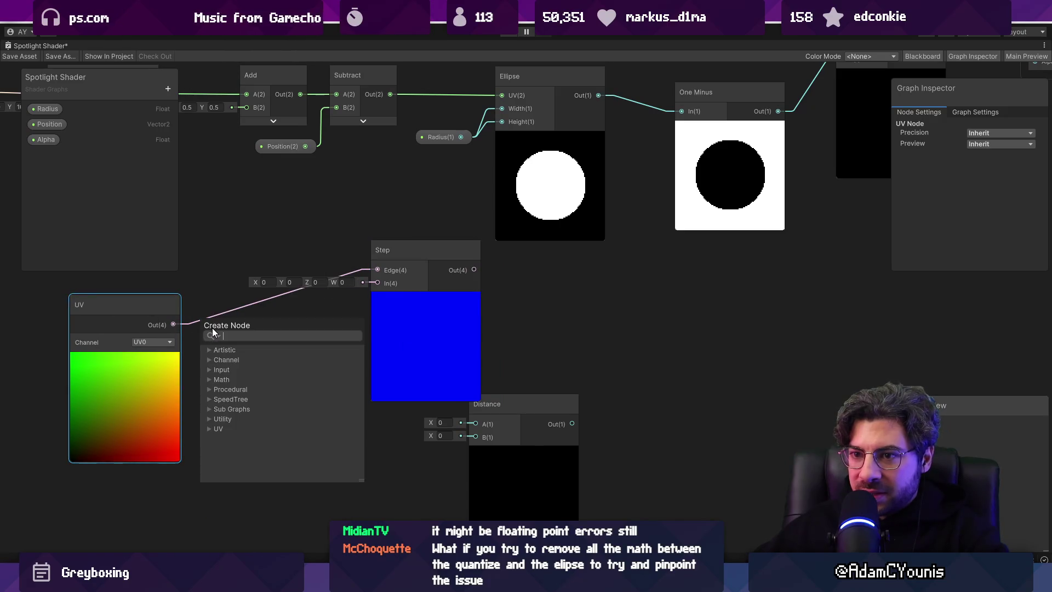
pyautogui.write('sploit')
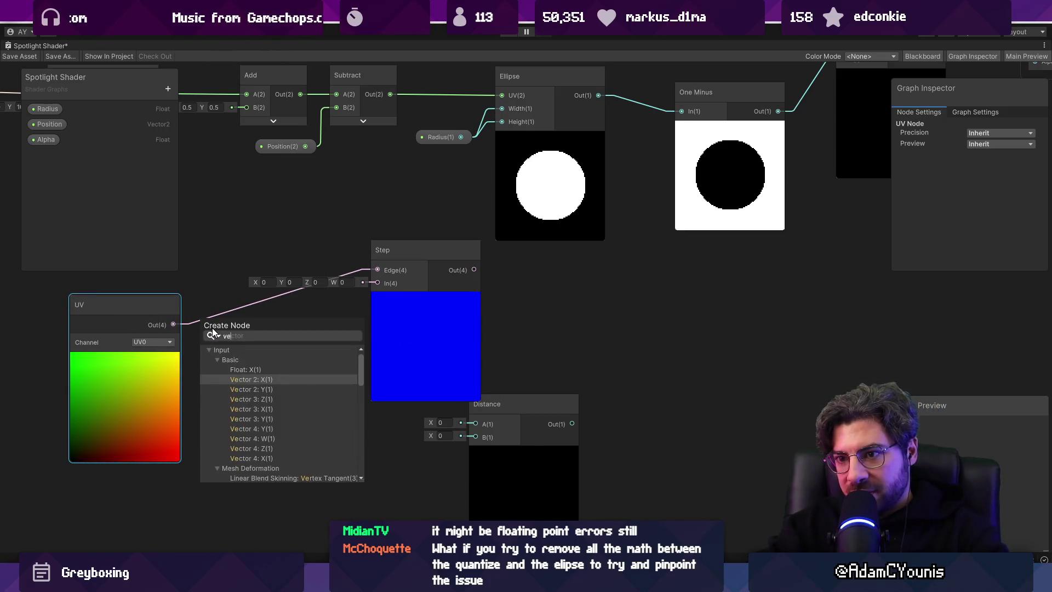
pyautogui.press('BackSpace')
pyautogui.press('BackSpace')
pyautogui.press('BackSpace')
pyautogui.write('it')
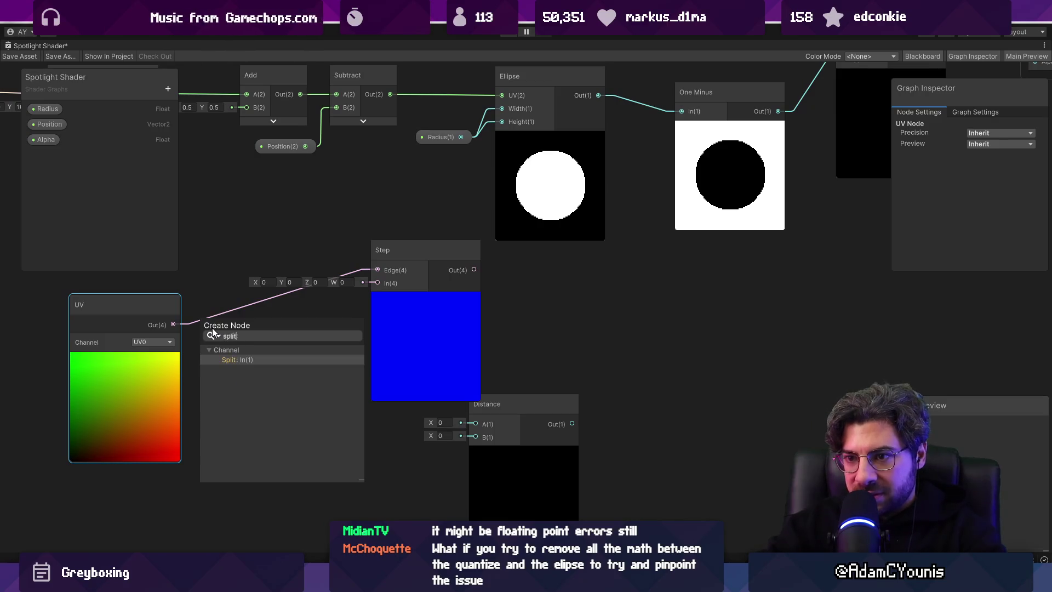
pyautogui.press('Return')
pyautogui.moveTo(244, 339); pyautogui.dragTo(378, 269)
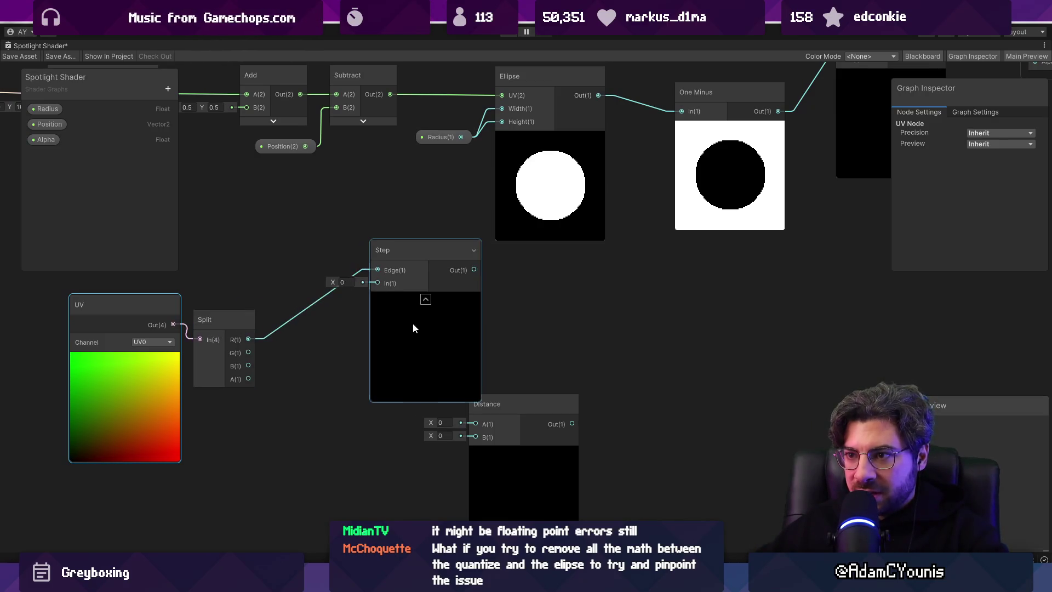
pyautogui.moveTo(413, 323); pyautogui.dragTo(371, 328)
pyautogui.click(301, 296)
pyautogui.press('Delete')
pyautogui.moveTo(248, 340)
pyautogui.mouseDown()
pyautogui.moveTo(324, 282)
pyautogui.moveTo(336, 288)
pyautogui.mouseUp()
pyautogui.moveTo(143, 366); pyautogui.dragTo(130, 374)
# - Set the Step edge to 0.55 and delete the Distance node
pyautogui.moveTo(292, 273); pyautogui.dragTo(283, 272)
pyautogui.moveTo(433, 275)
pyautogui.mouseDown()
pyautogui.moveTo(474, 426)
pyautogui.moveTo(576, 359)
pyautogui.mouseUp()
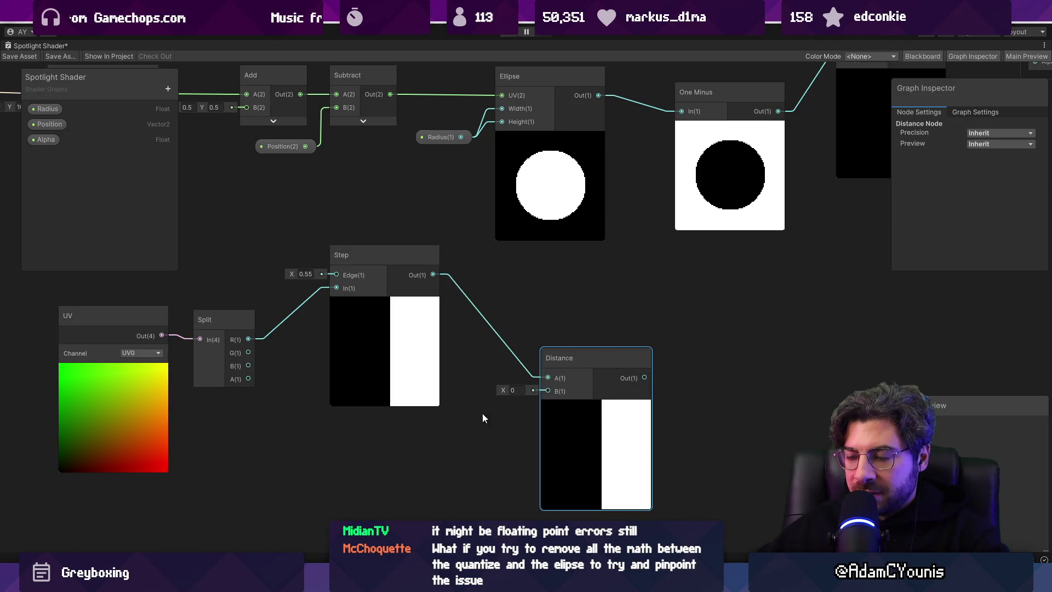
pyautogui.moveTo(162, 335)
pyautogui.mouseDown()
pyautogui.moveTo(432, 410)
pyautogui.moveTo(536, 391)
pyautogui.mouseUp()
pyautogui.hotkey('ctrl', 'z')
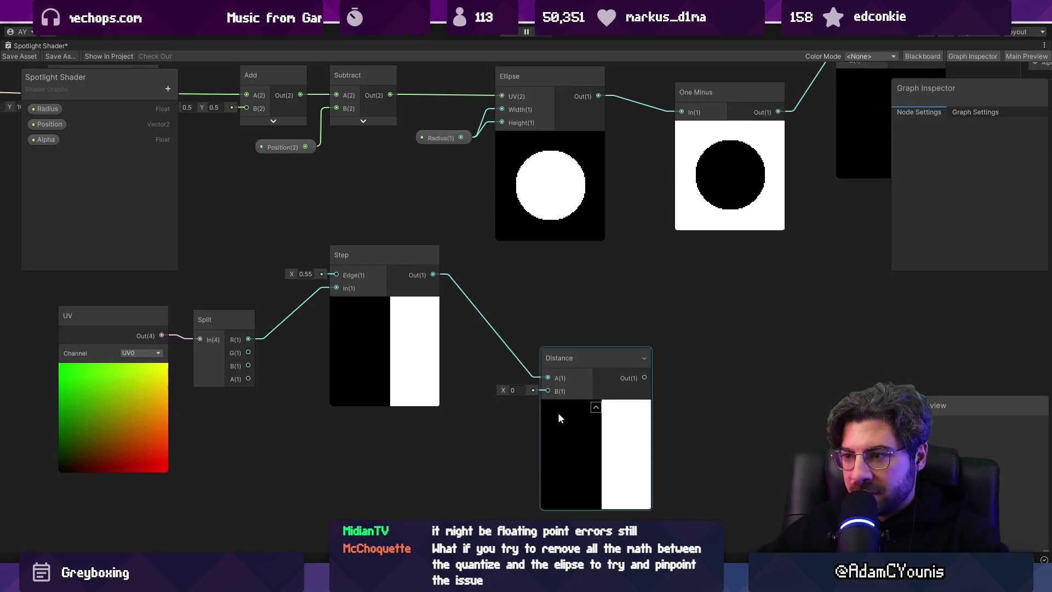
pyautogui.press('Delete')
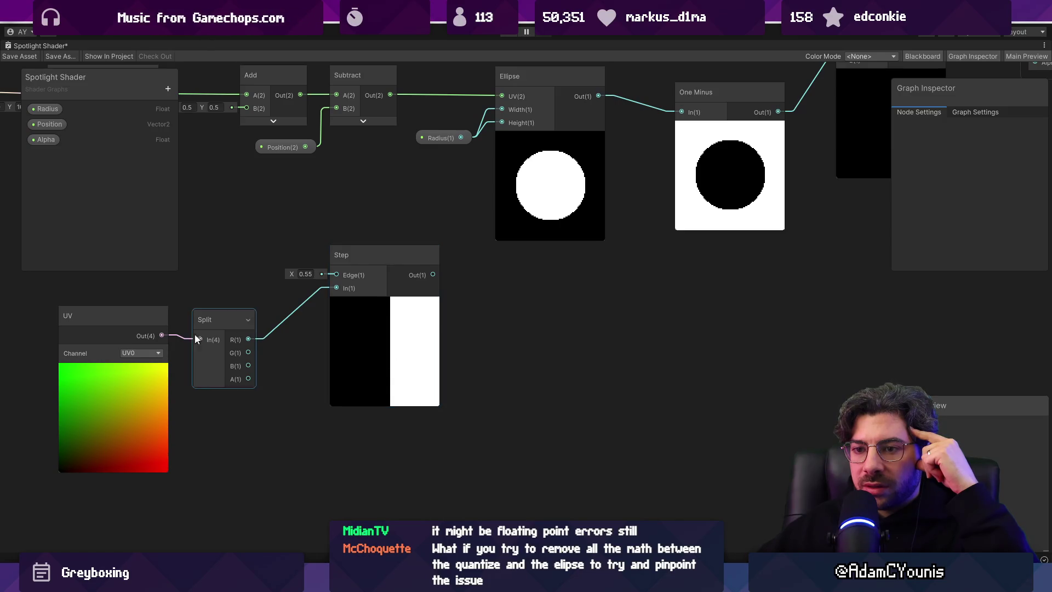
# - Create a Subtract node fed by the UV output
pyautogui.moveTo(164, 336); pyautogui.dragTo(196, 421)
pyautogui.write('subtrac')
pyautogui.press('Return')
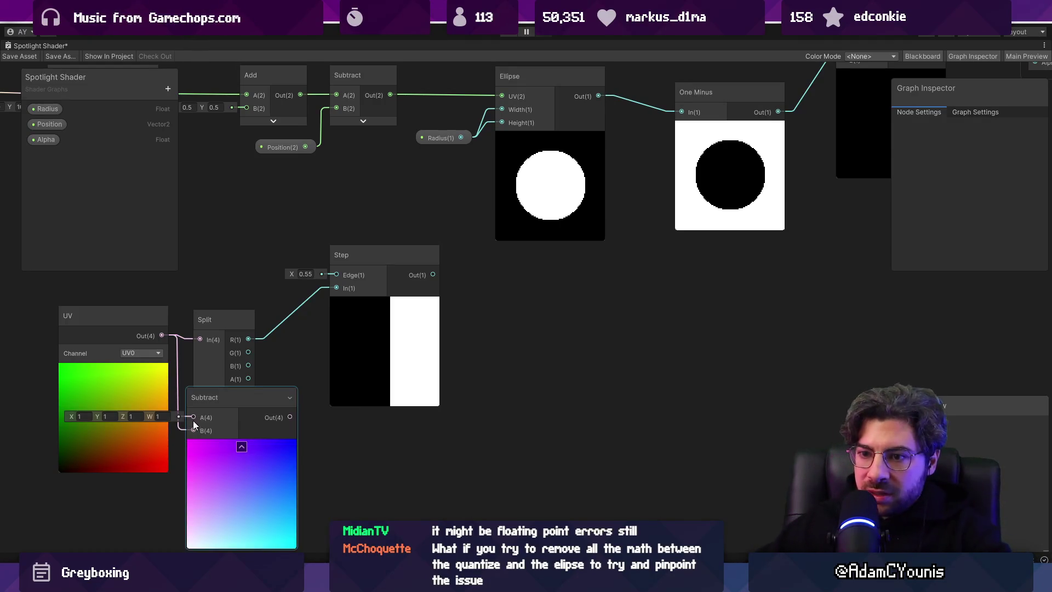
pyautogui.moveTo(137, 384); pyautogui.dragTo(33, 340)
pyautogui.rightClick(228, 435)
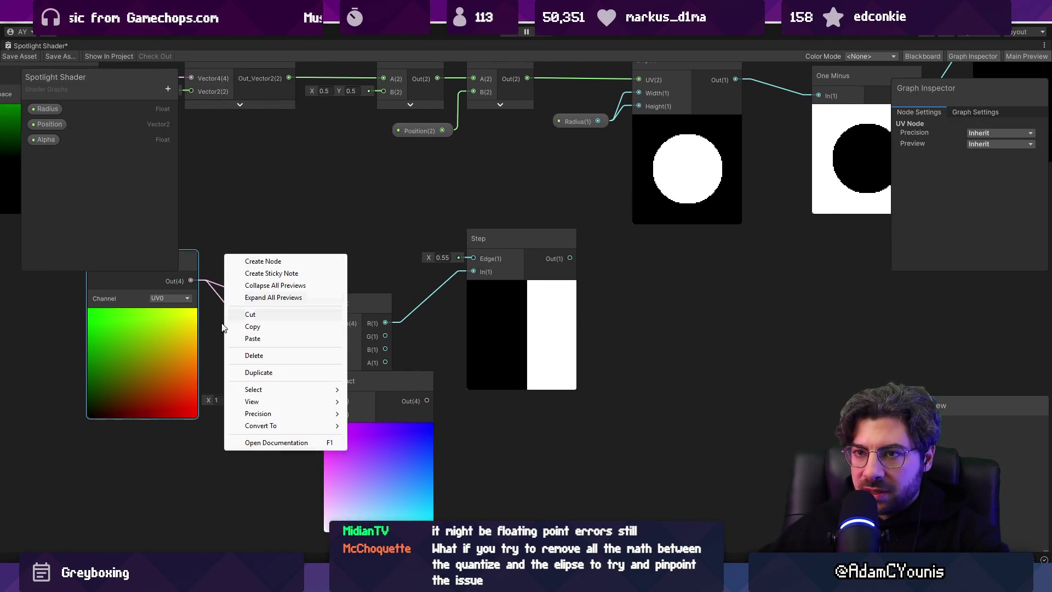
pyautogui.press('Escape')
# - Remove an extra Position node and duplicate the Add node with the 0.5 offset
pyautogui.moveTo(50, 124)
pyautogui.mouseDown()
pyautogui.moveTo(194, 435)
pyautogui.moveTo(207, 493)
pyautogui.mouseUp()
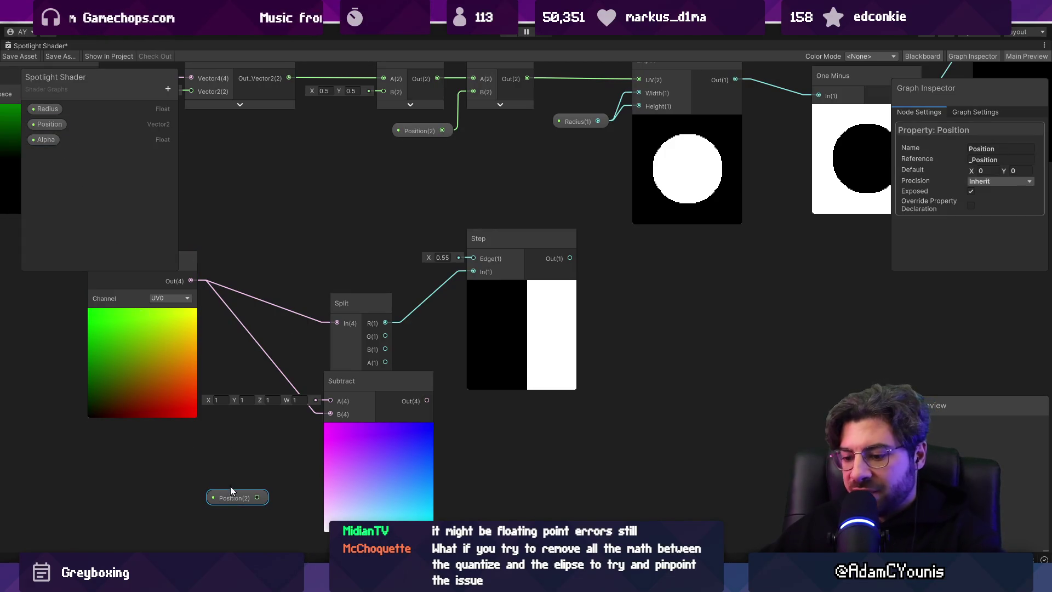
pyautogui.press('Delete')
pyautogui.click(402, 91)
pyautogui.hotkey('ctrl', 'd')
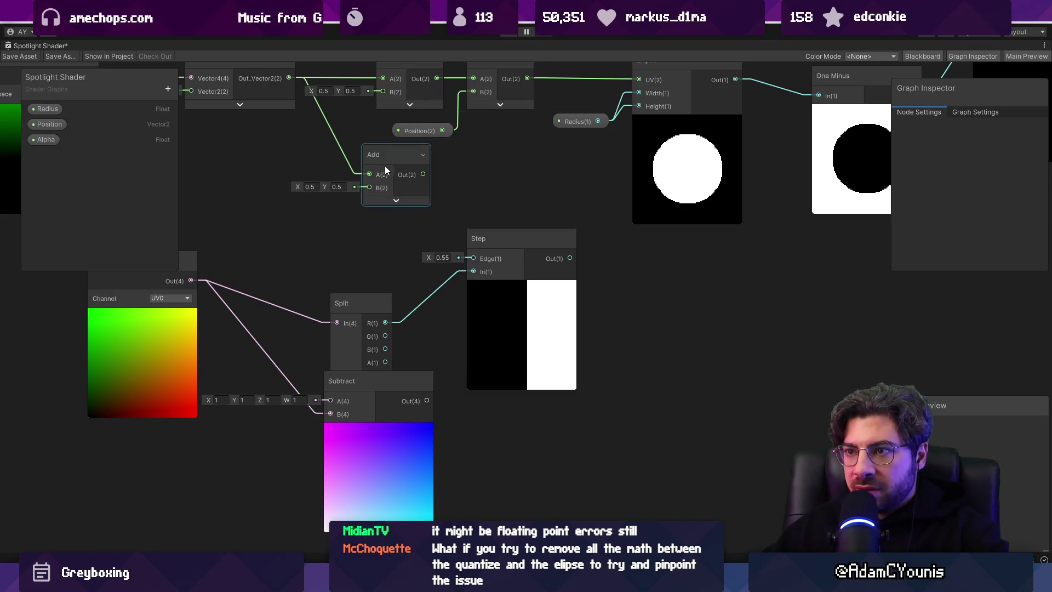